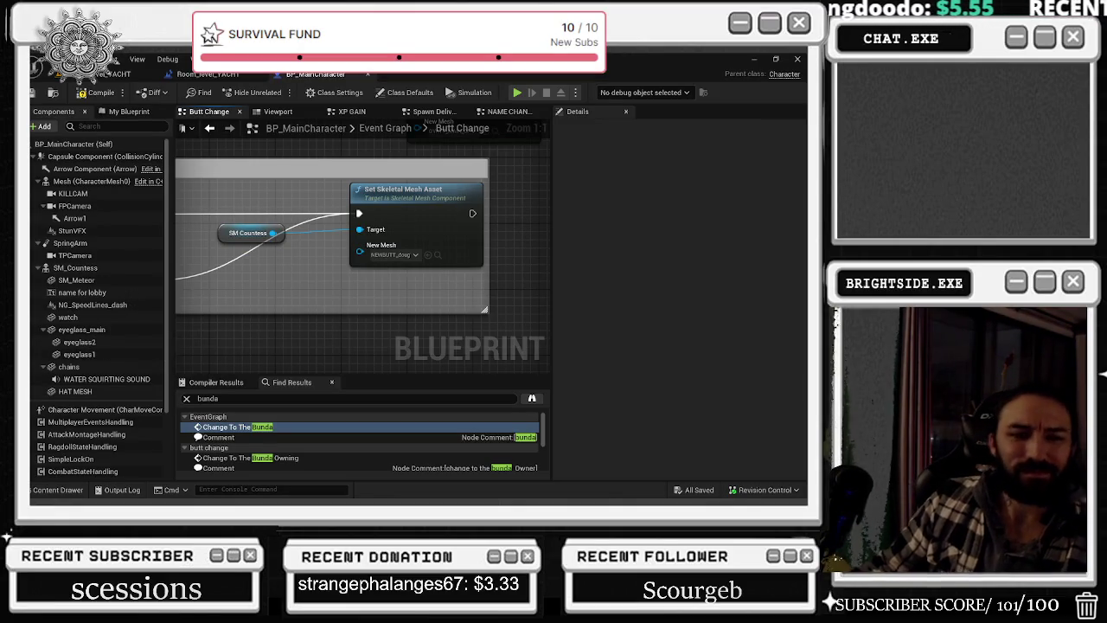
- Close the TTSLabs Desktop window and the three TwitchWorks Local Login windows, then return to the yacht level editor
key("alt+Tab")
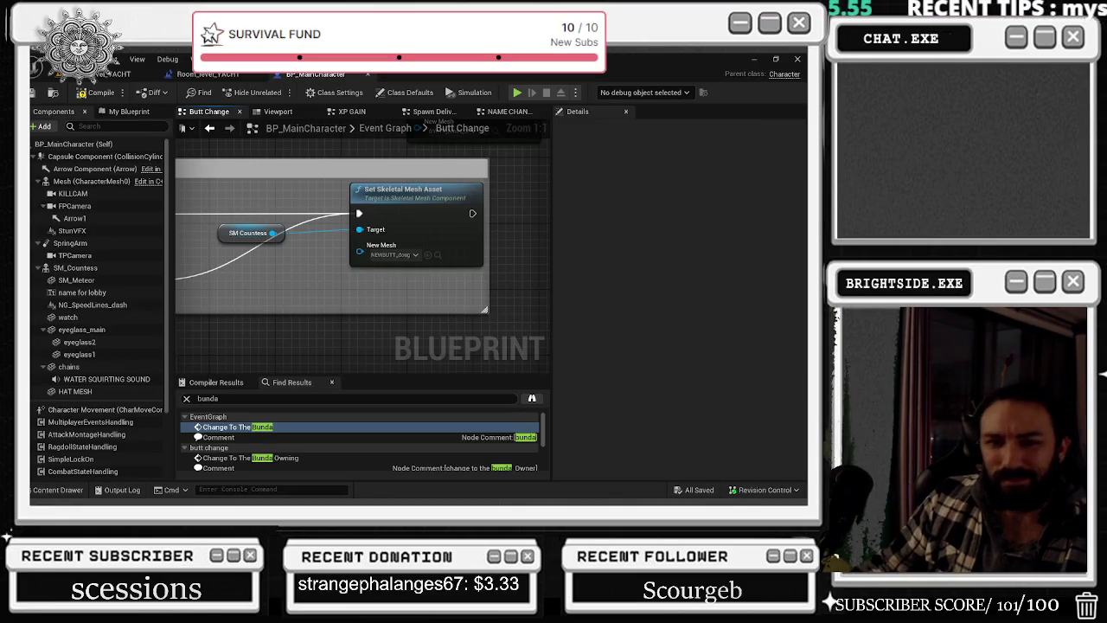
key("alt+Tab")
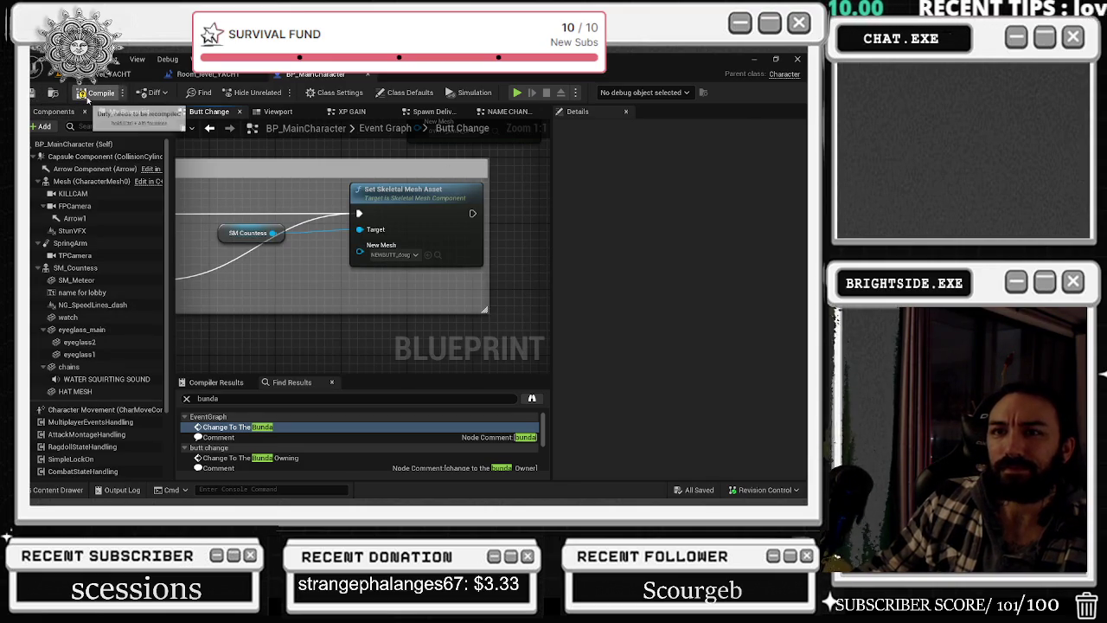
key("alt+Tab")
left_click(611, 288)
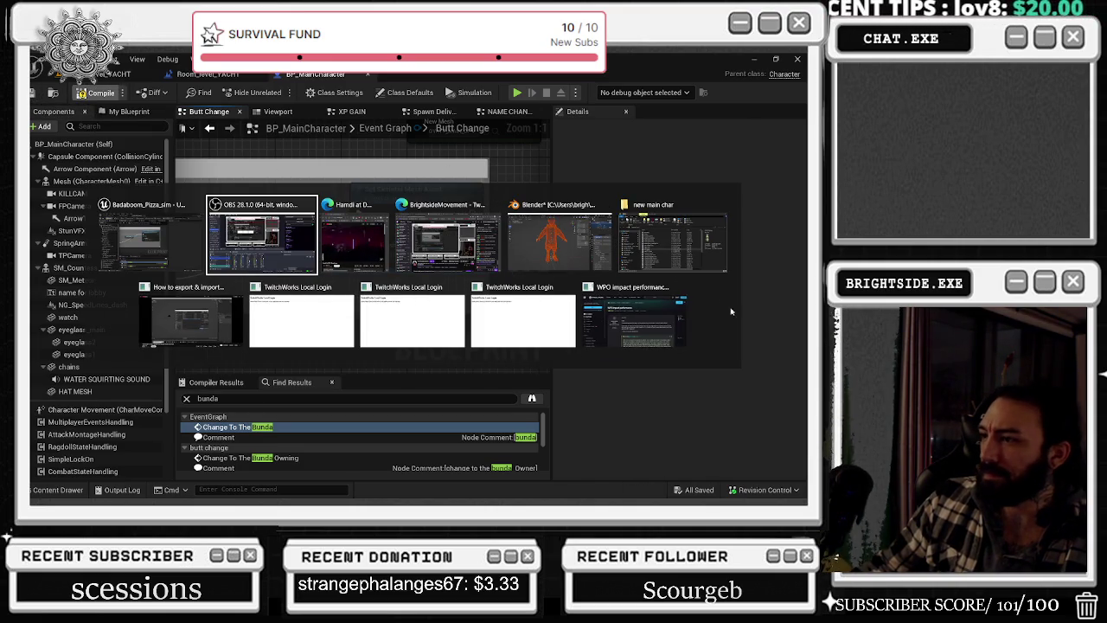
left_click(569, 287)
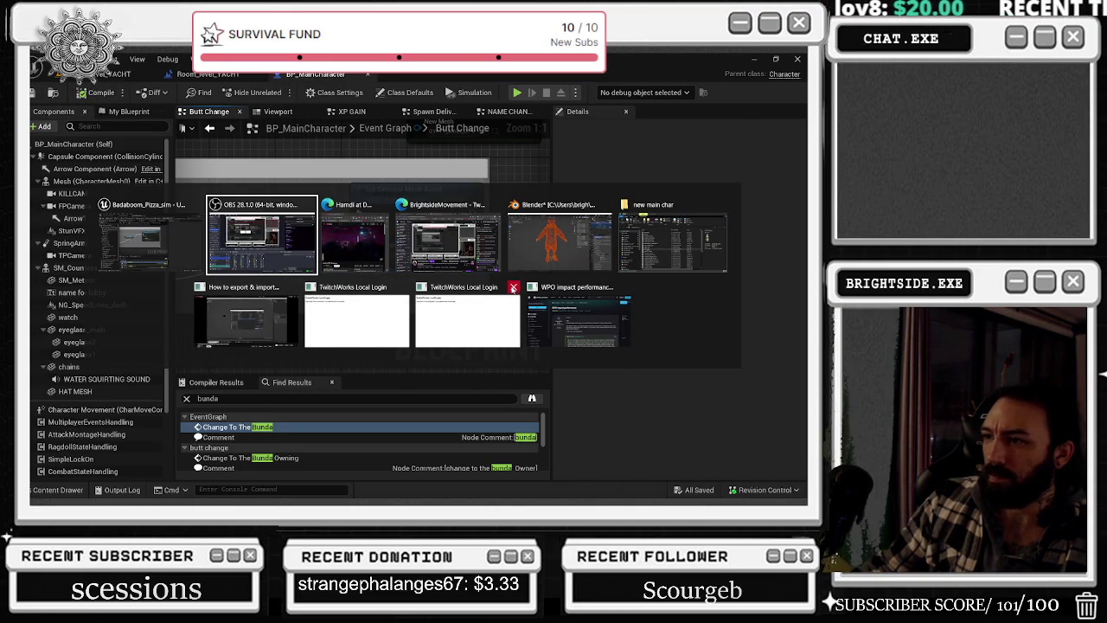
left_click(512, 287)
left_click(458, 287)
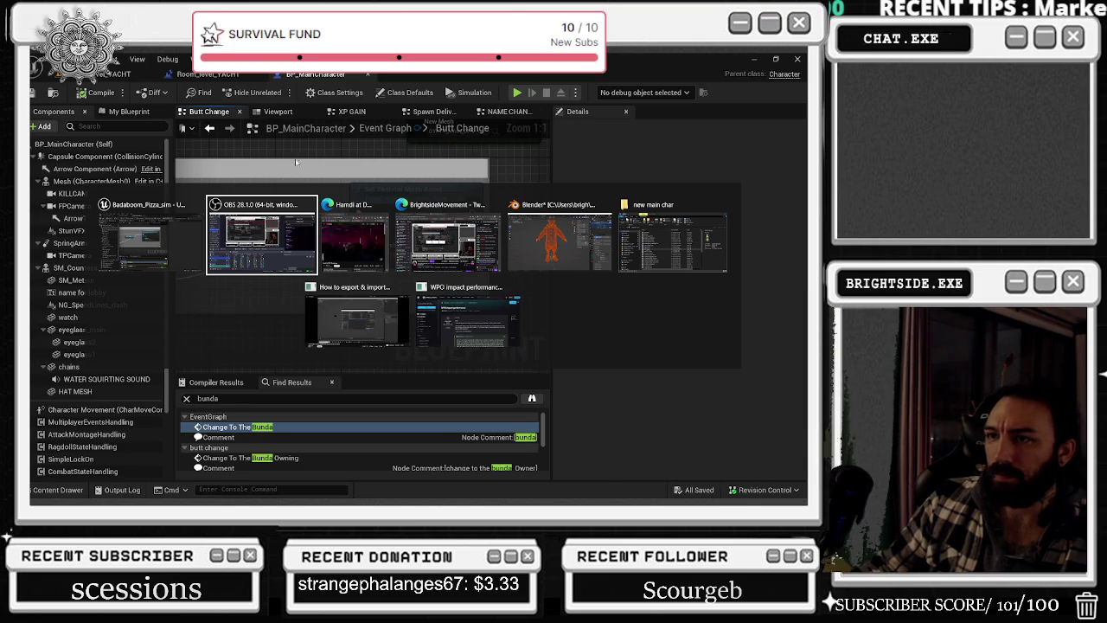
left_click(143, 235)
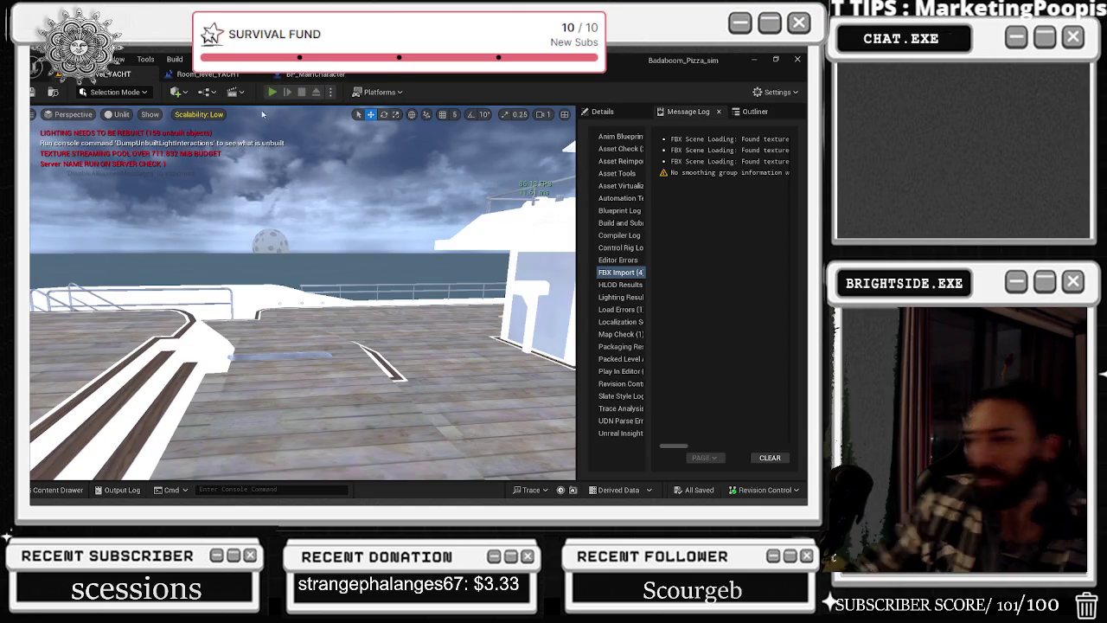
- Play-test the yacht level, walking the character from the lounge onto the deck and back, then stop
left_click(271, 91)
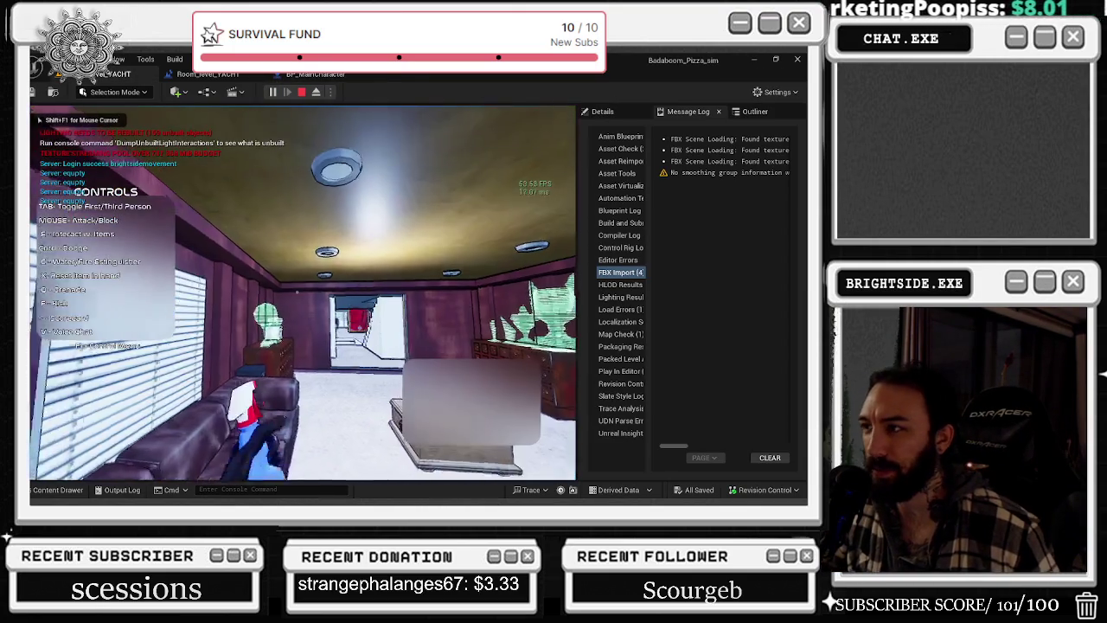
key("w")
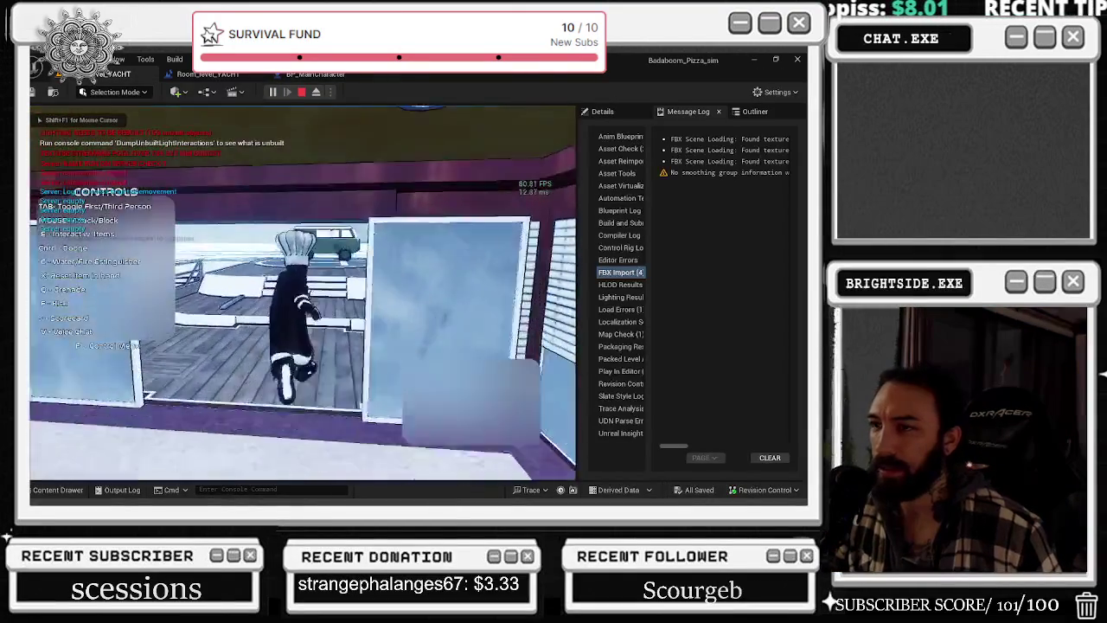
key("w")
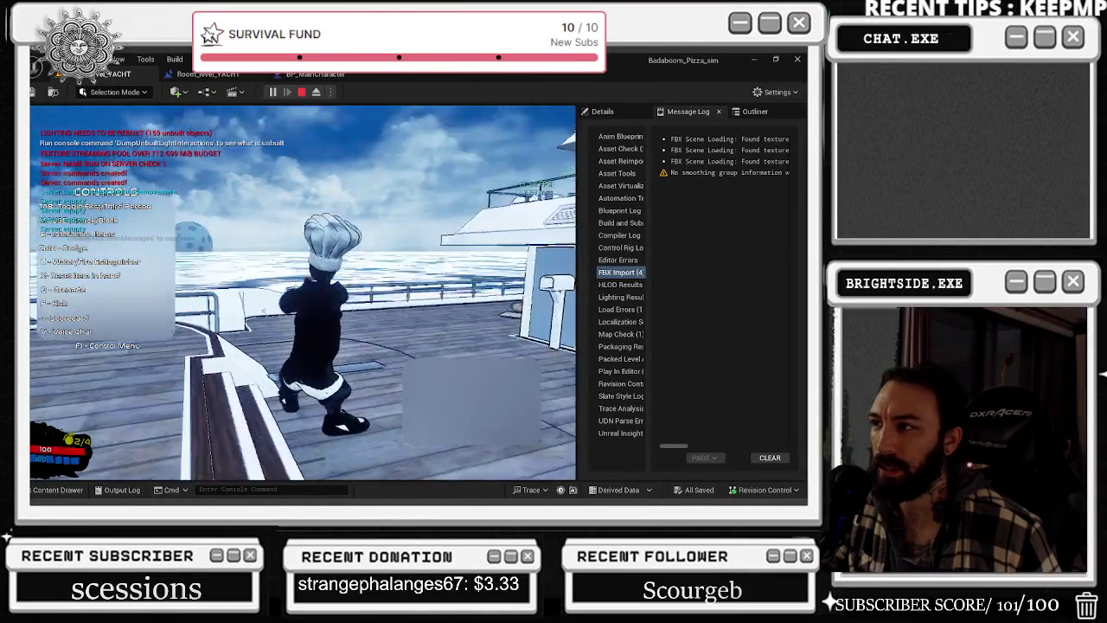
key("w")
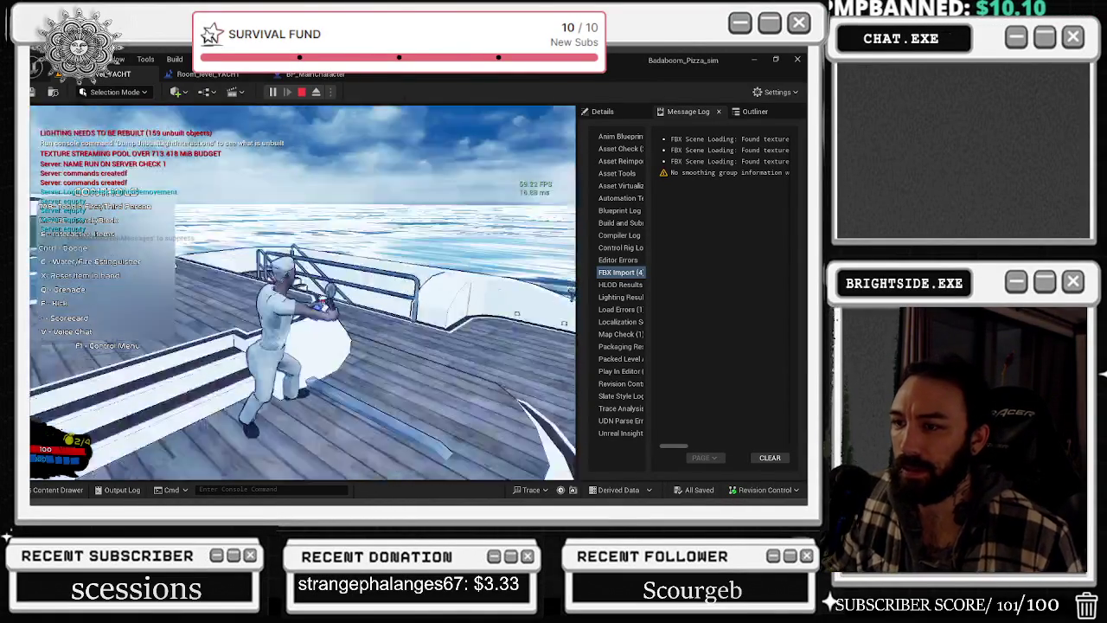
key("s")
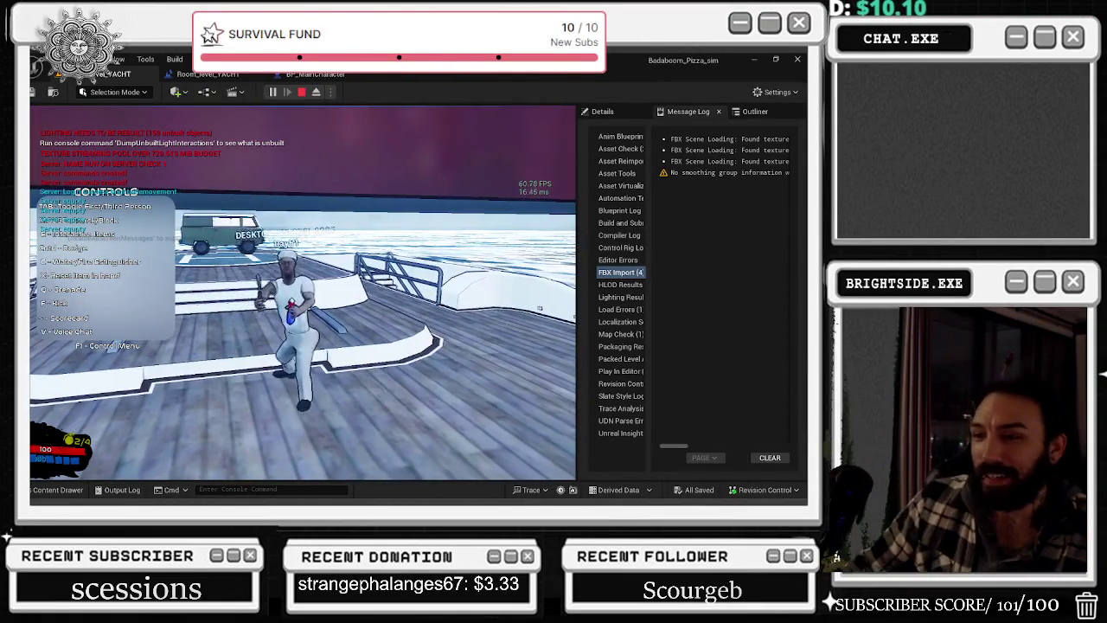
key("Escape")
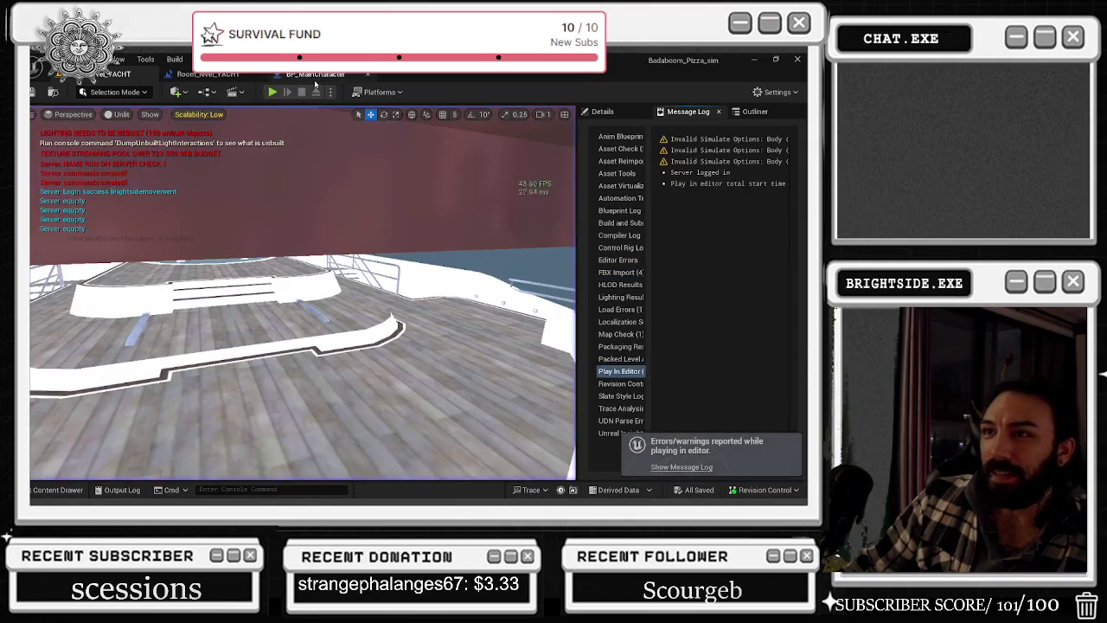
- Look up the NEWBUTT mesh asset and inspect the SM_Countess and Mesh component details, filtering for 'vis'
left_click(316, 75)
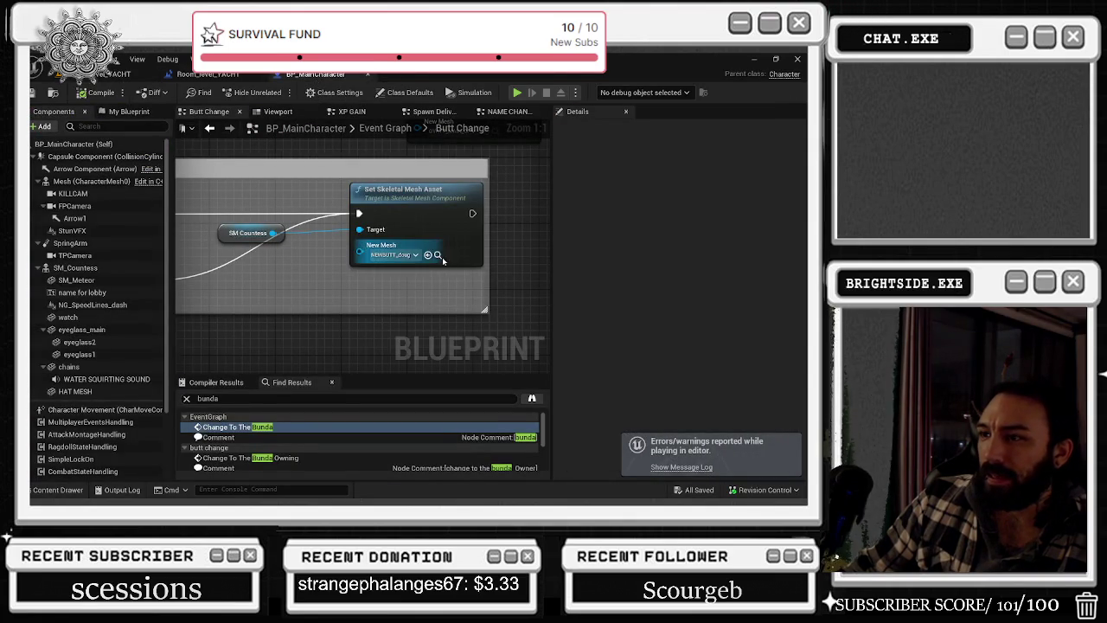
left_click(438, 256)
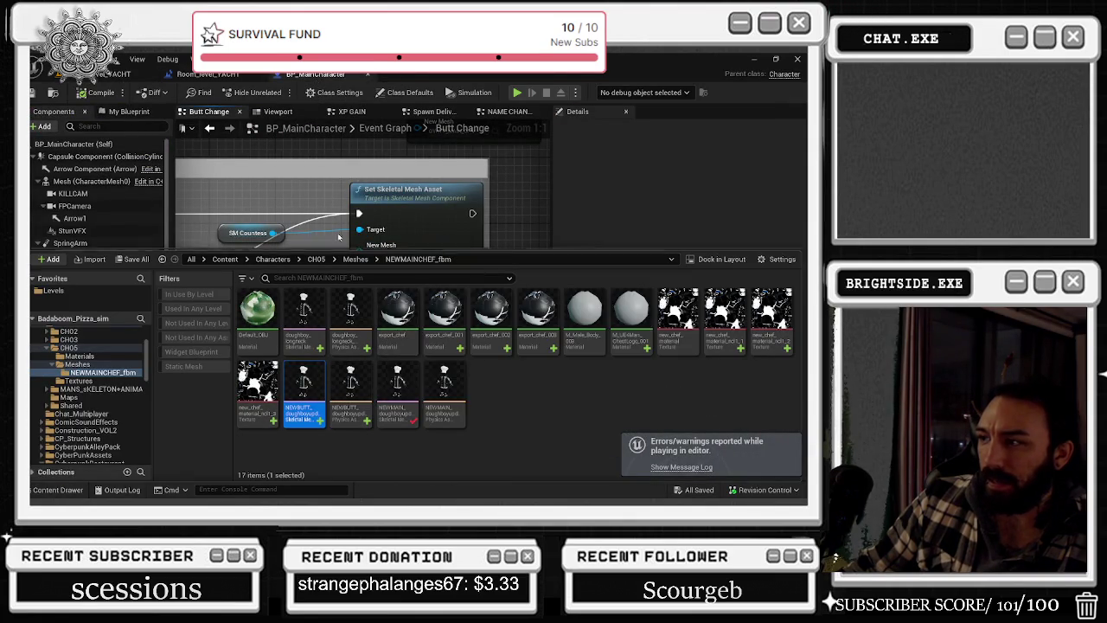
left_click(296, 208)
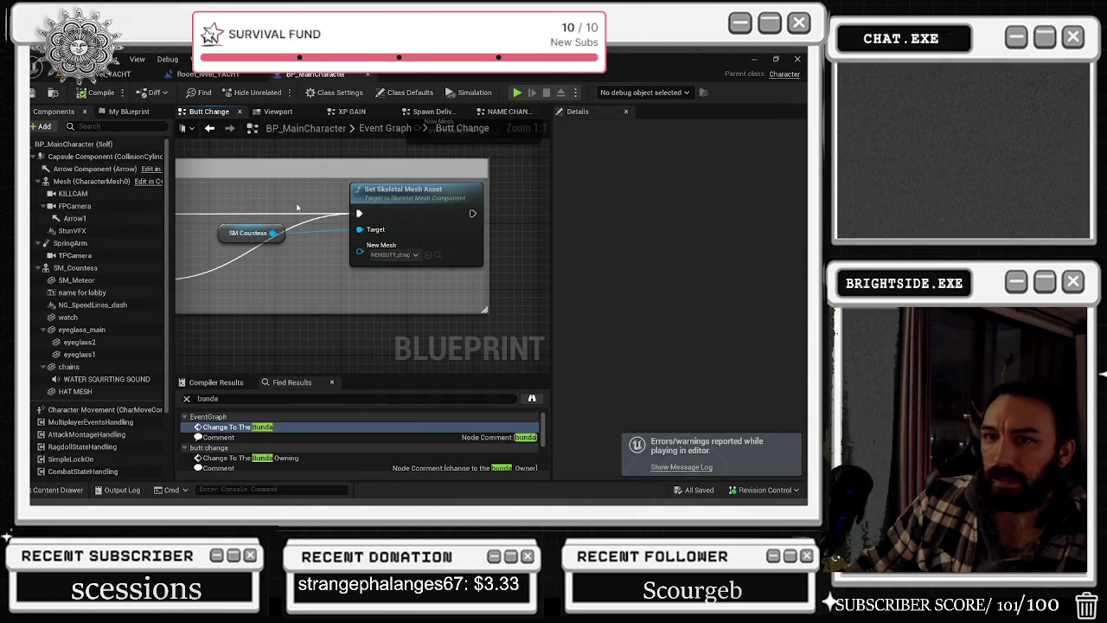
left_click(76, 267)
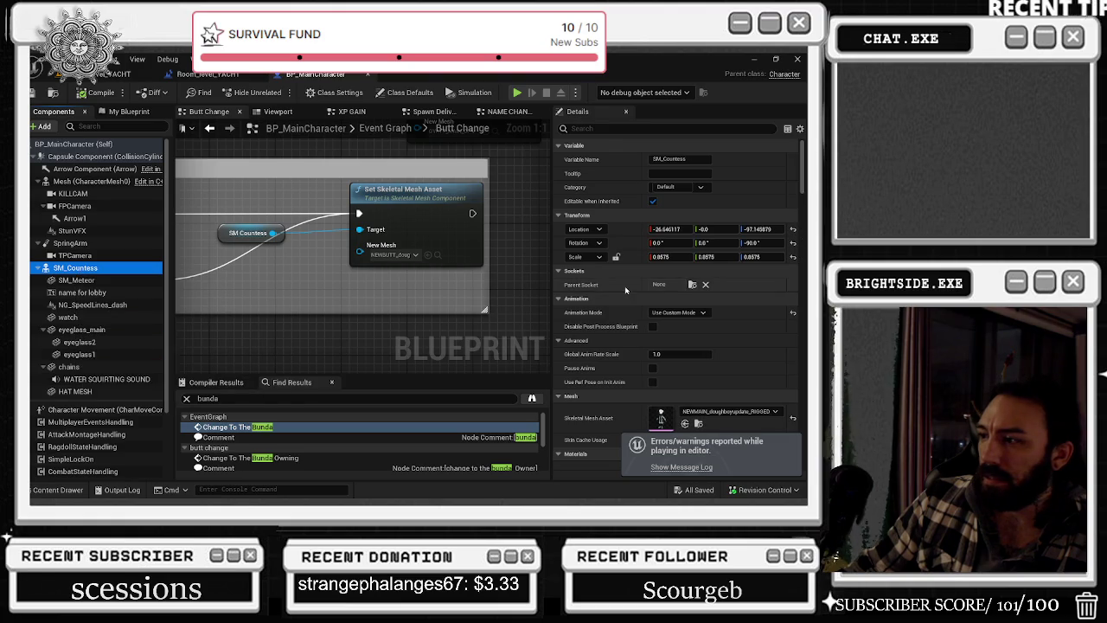
left_click(91, 181)
left_click(658, 128)
type("vis")
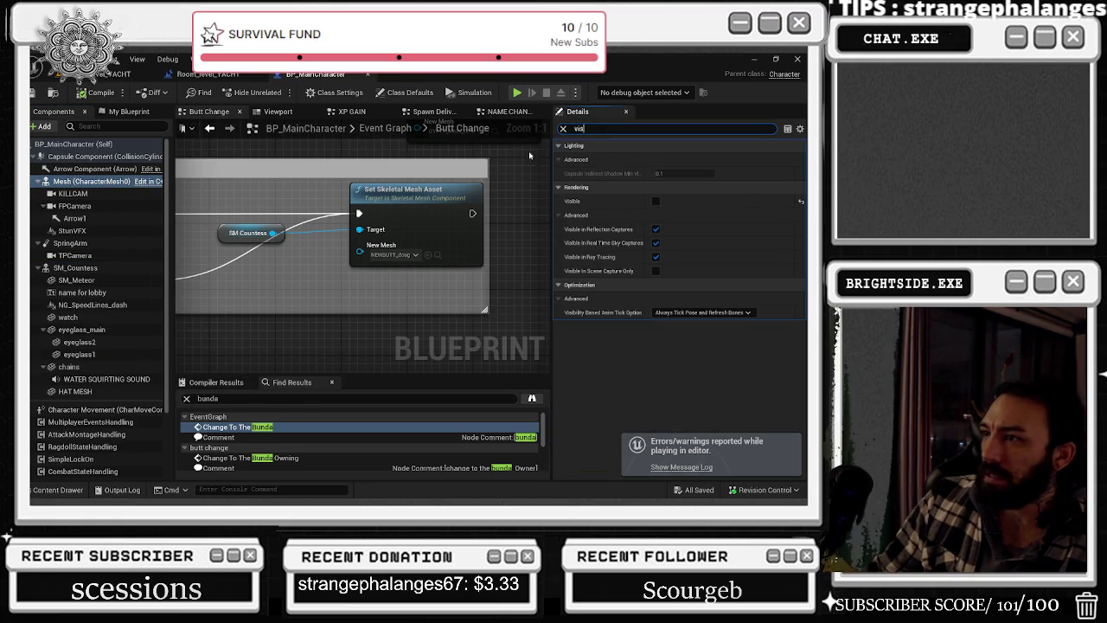
left_click(75, 267)
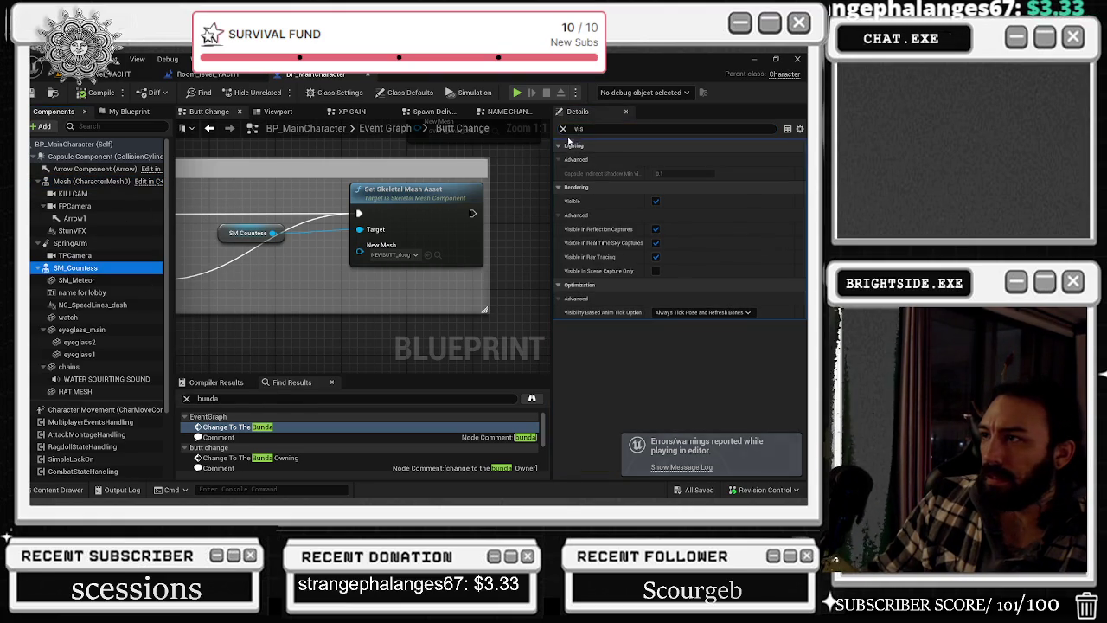
left_click(562, 129)
- Pan through the graph's Set Skeletal Mesh Asset mesh-swap nodes and Switch Has Authority section
mouse_move(398, 251)
left_mouse_down()
mouse_move(380, 139)
mouse_move(189, 234)
left_mouse_up()
mouse_move(336, 381)
left_mouse_down()
mouse_move(429, 311)
mouse_move(405, 270)
left_mouse_up()
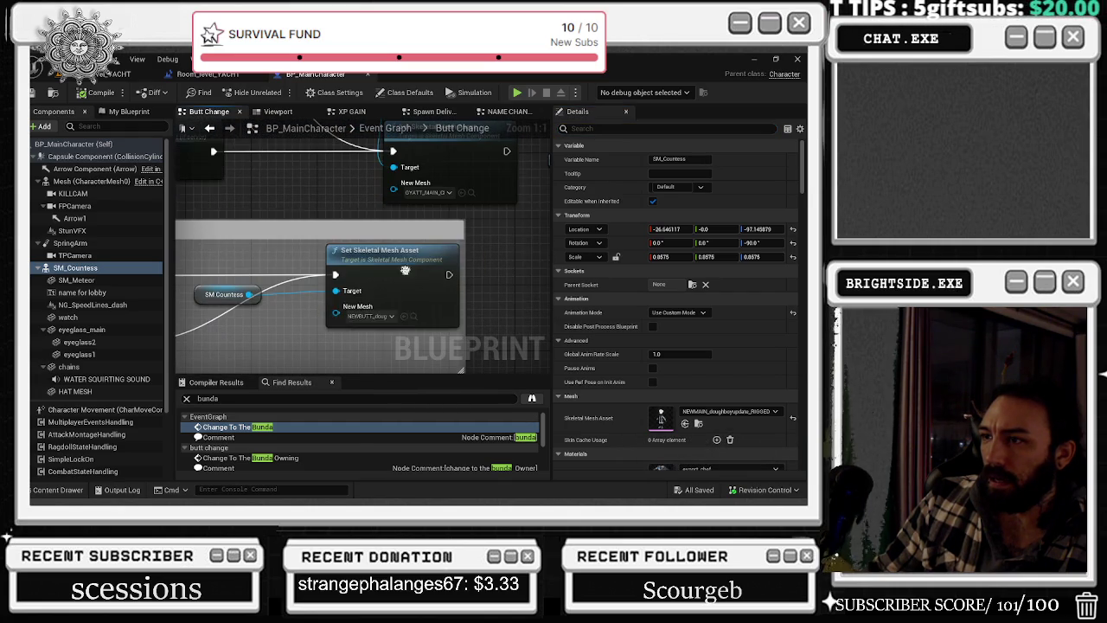
left_click(413, 315)
left_click(488, 217)
left_click_drag(469, 192, 304, 172)
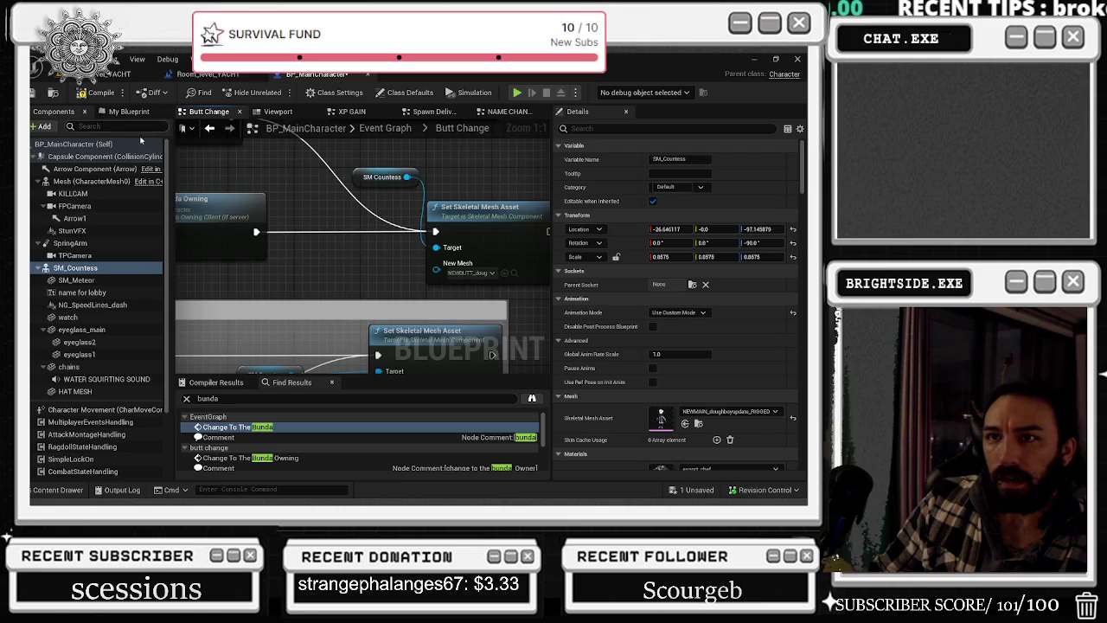
left_click(231, 426)
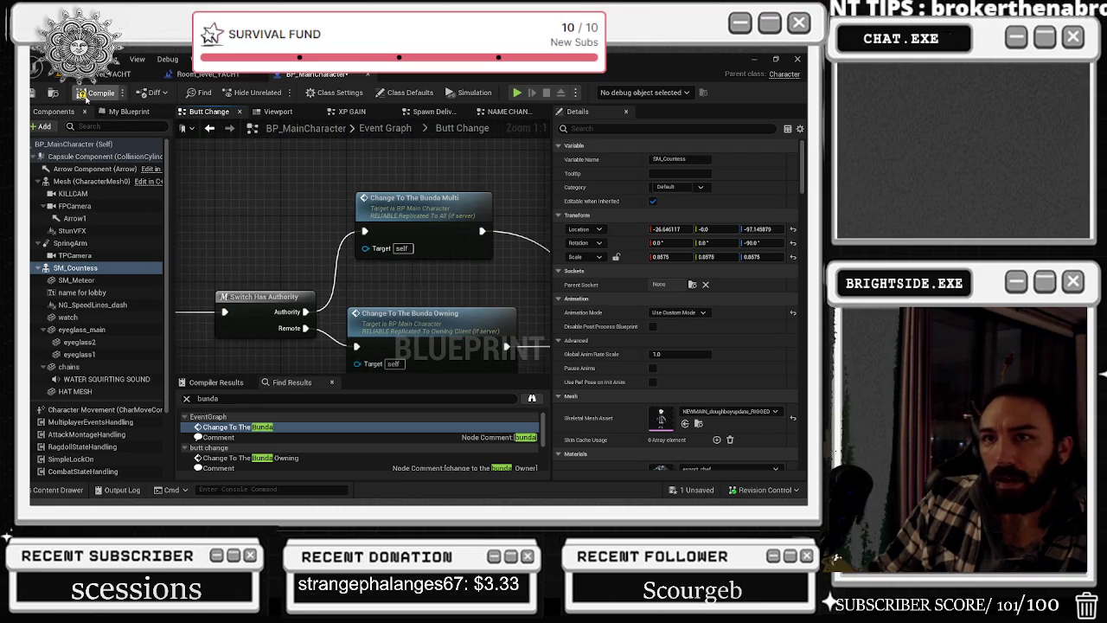
- Compile and save BP_MainCharacter, then start a new yacht level play-test
left_click(95, 93)
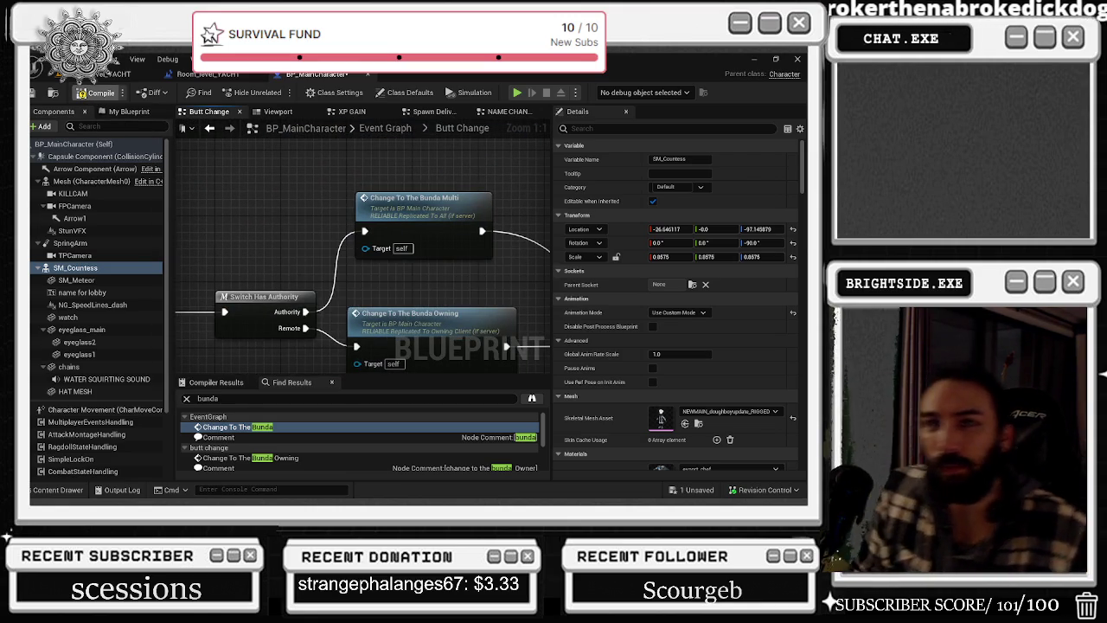
key("ctrl+s")
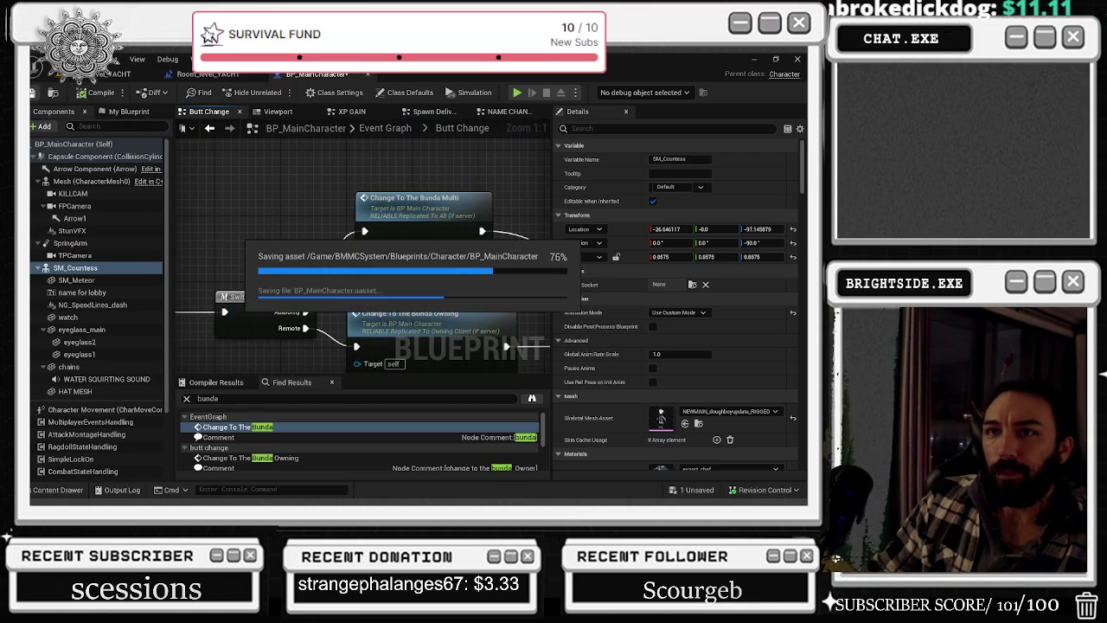
left_click(207, 73)
left_click(269, 93)
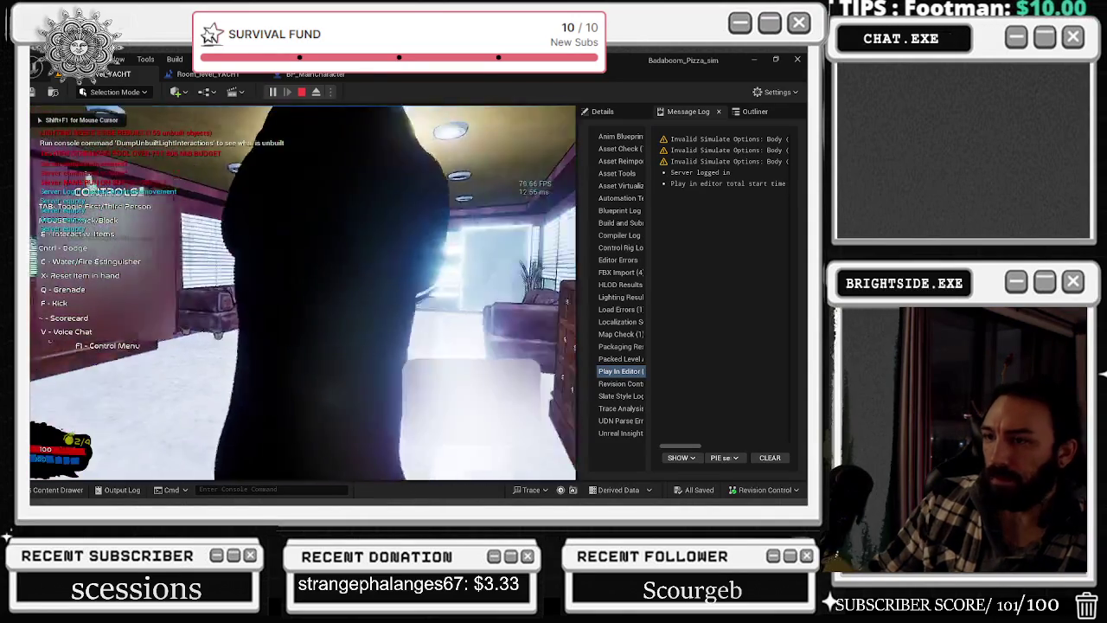
- Run the chef character back and forth around the yacht deck, then stop playing
key("w")
key("w")
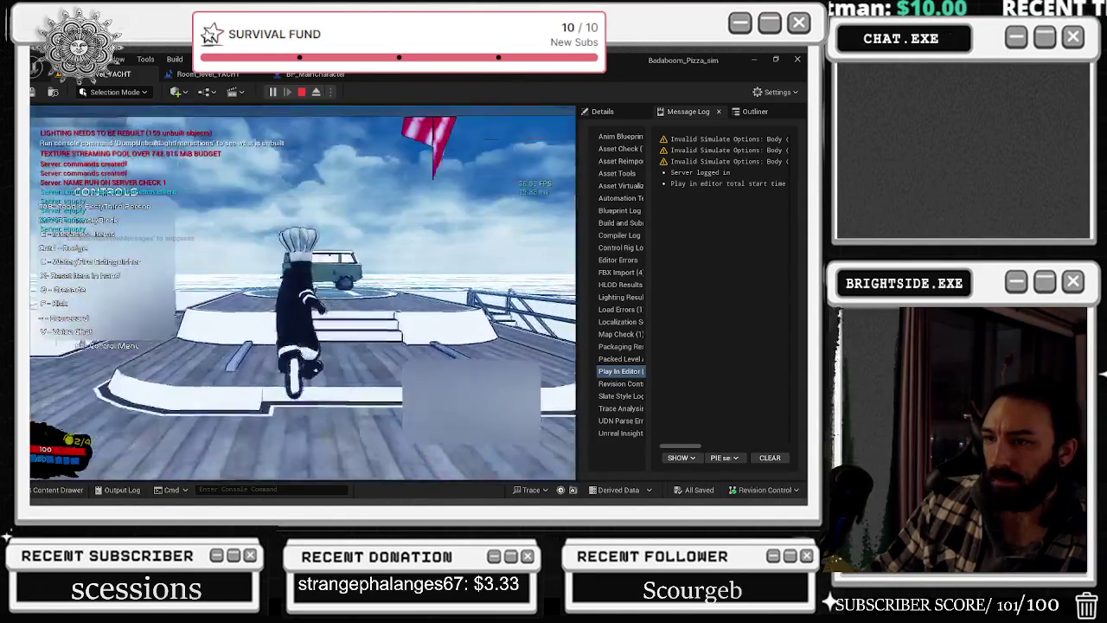
key("w")
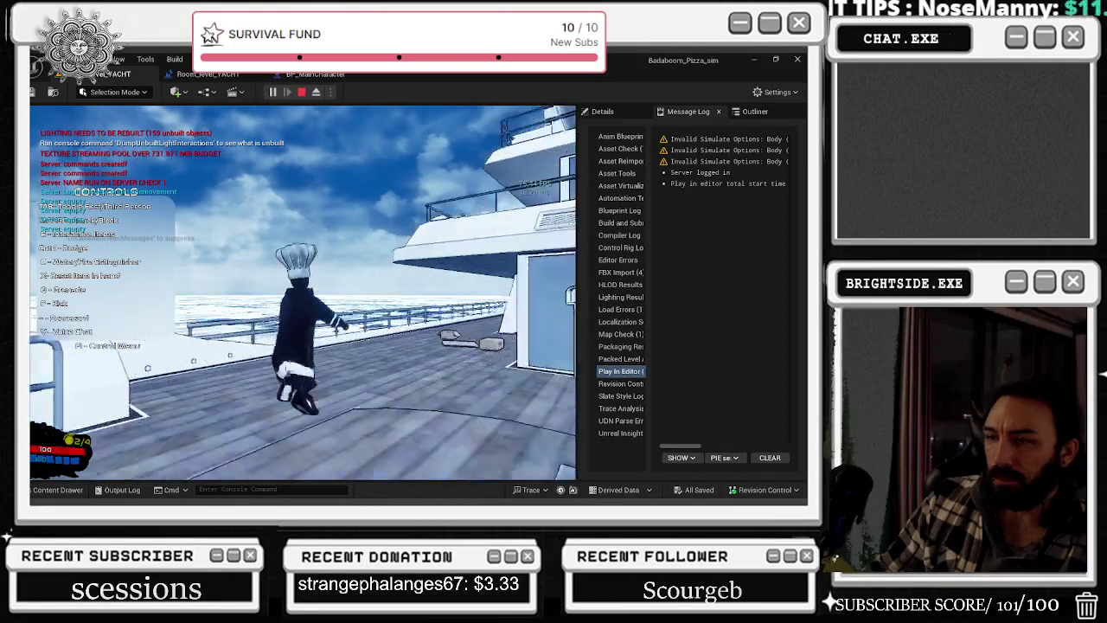
key("s")
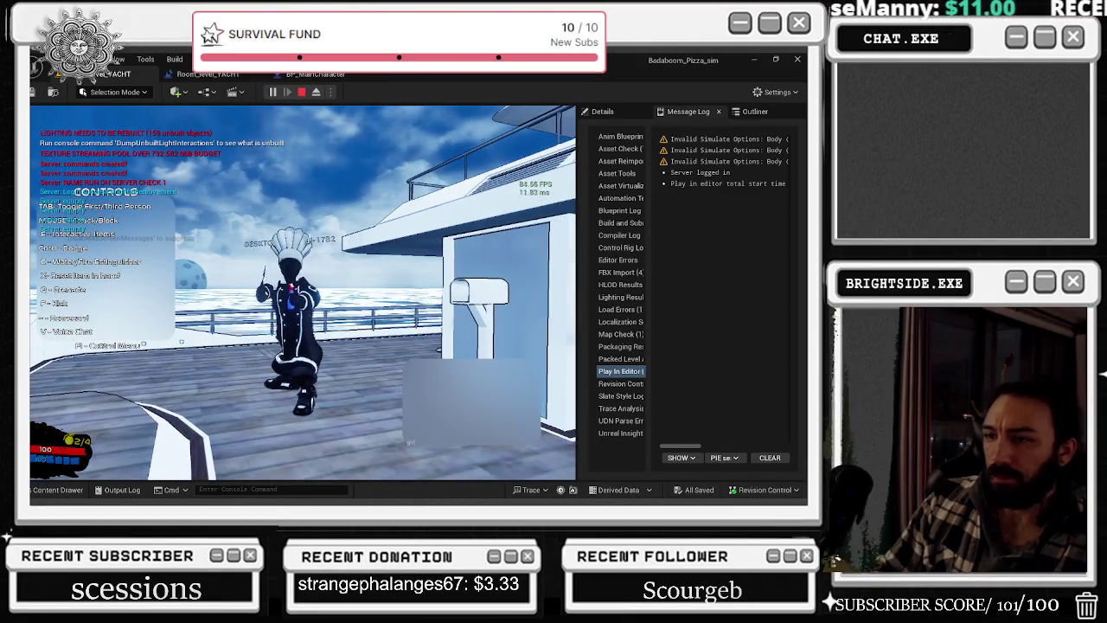
key("w")
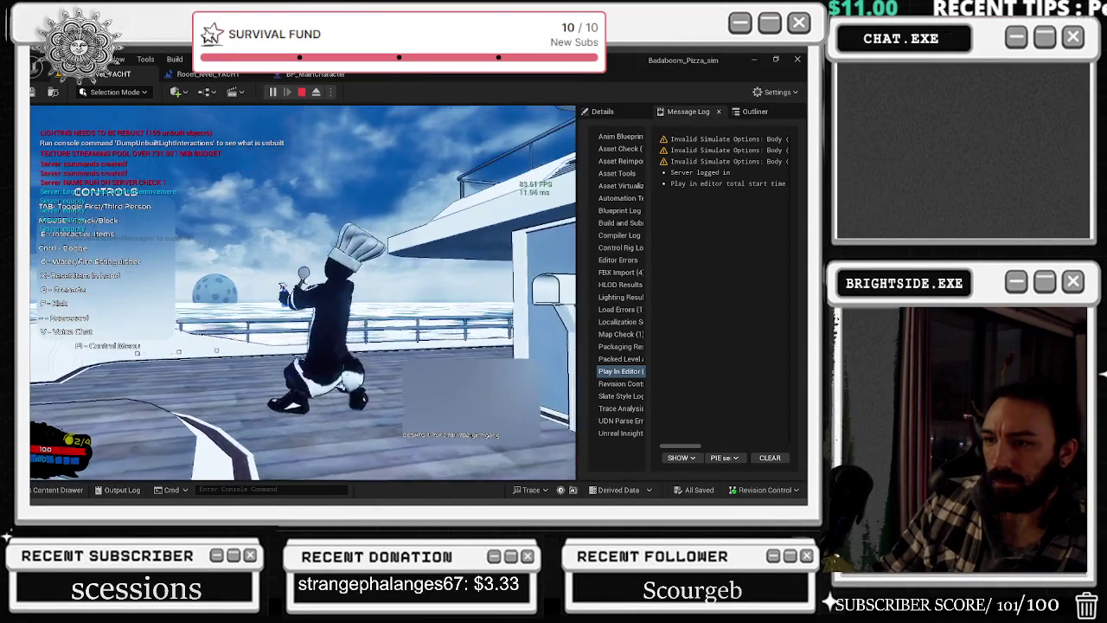
key("w")
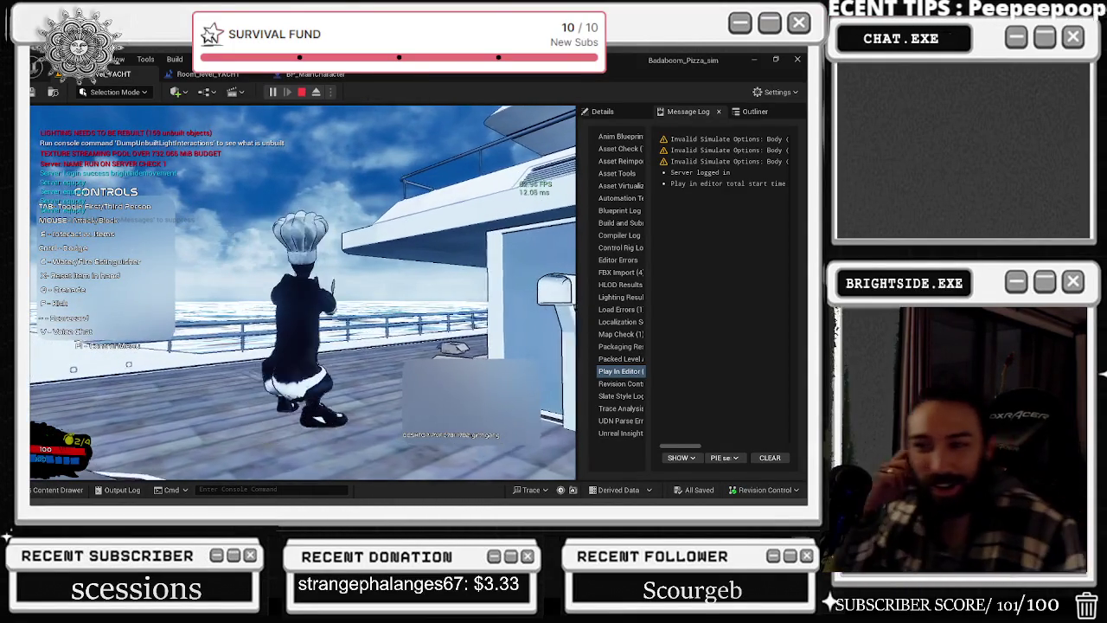
key("a")
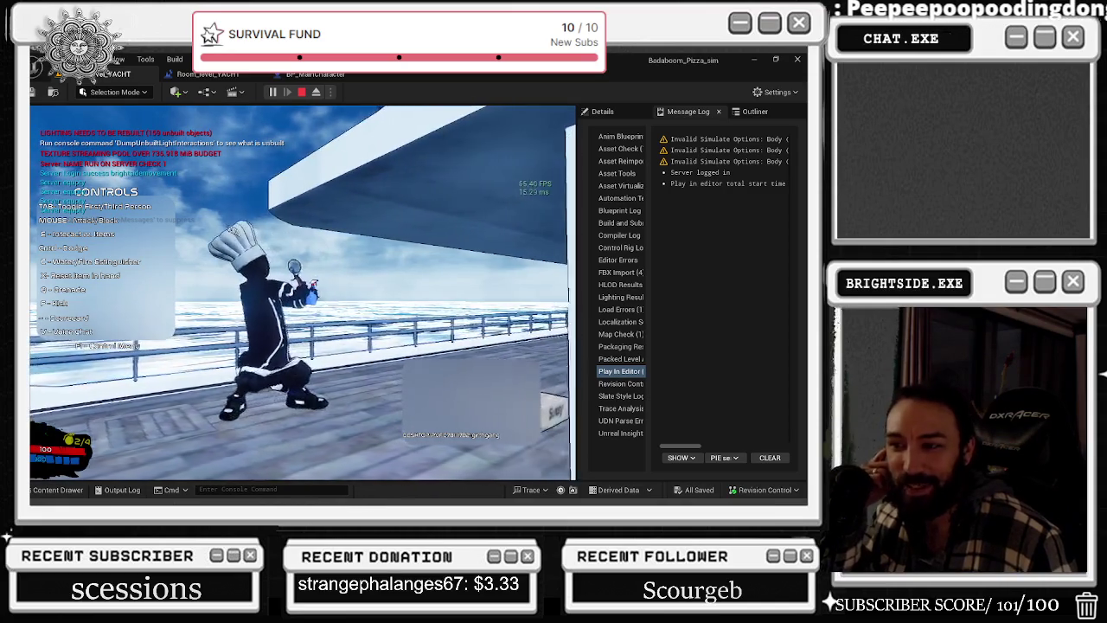
key("d")
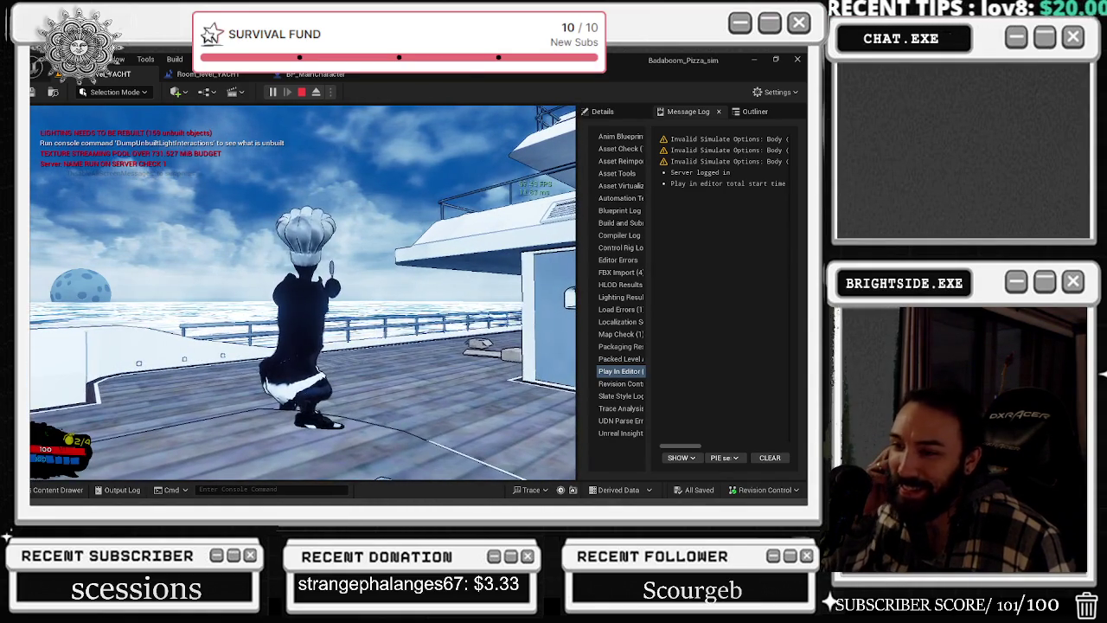
key("w")
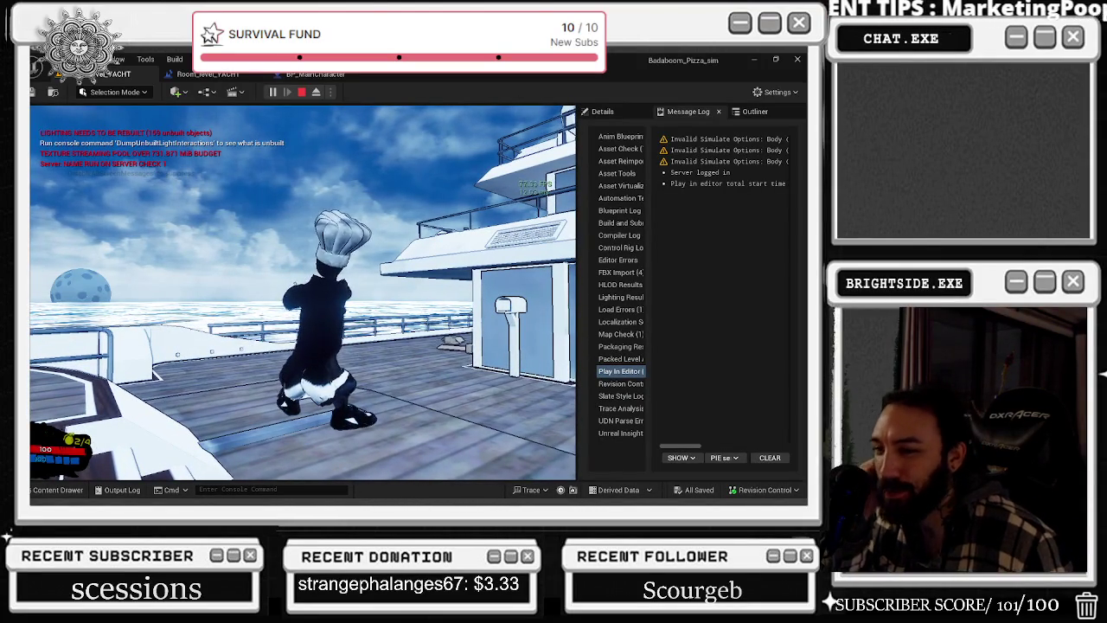
key("w")
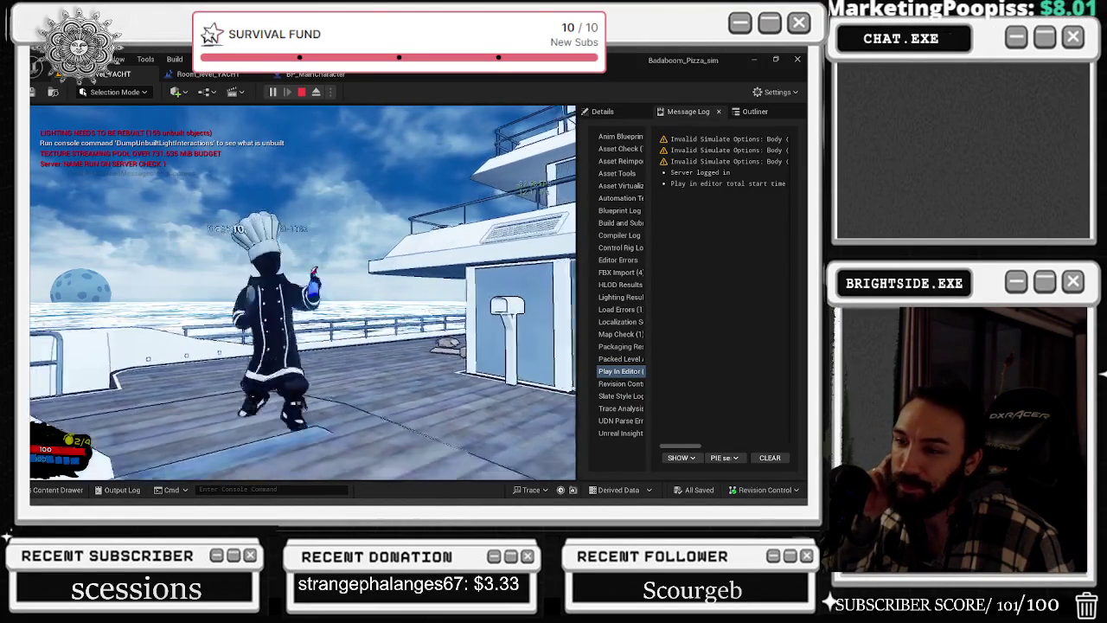
key("w")
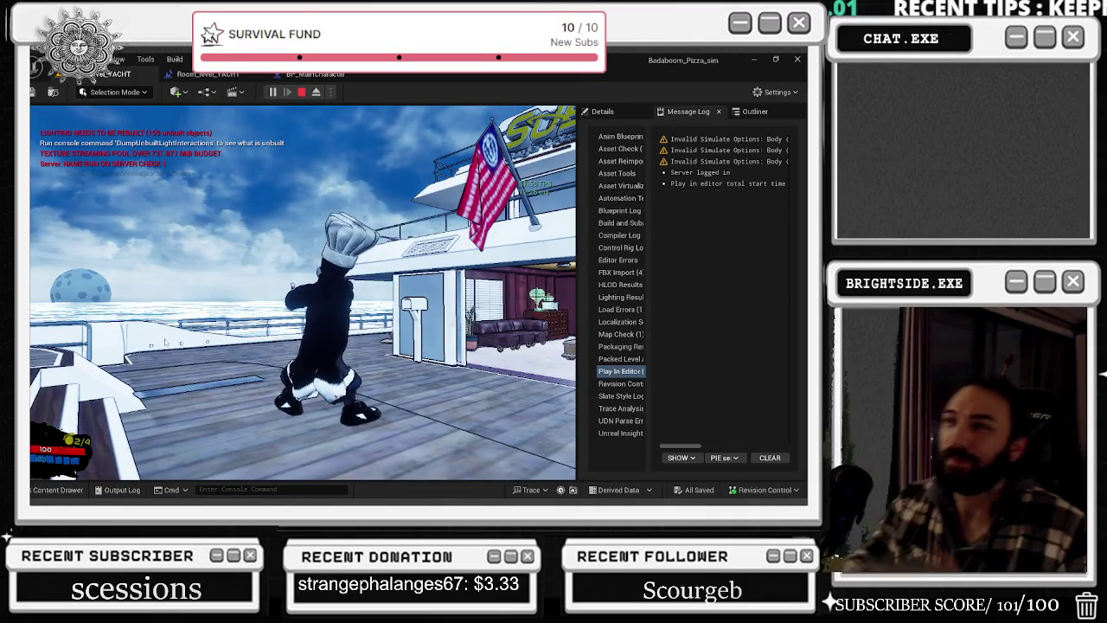
key("Escape")
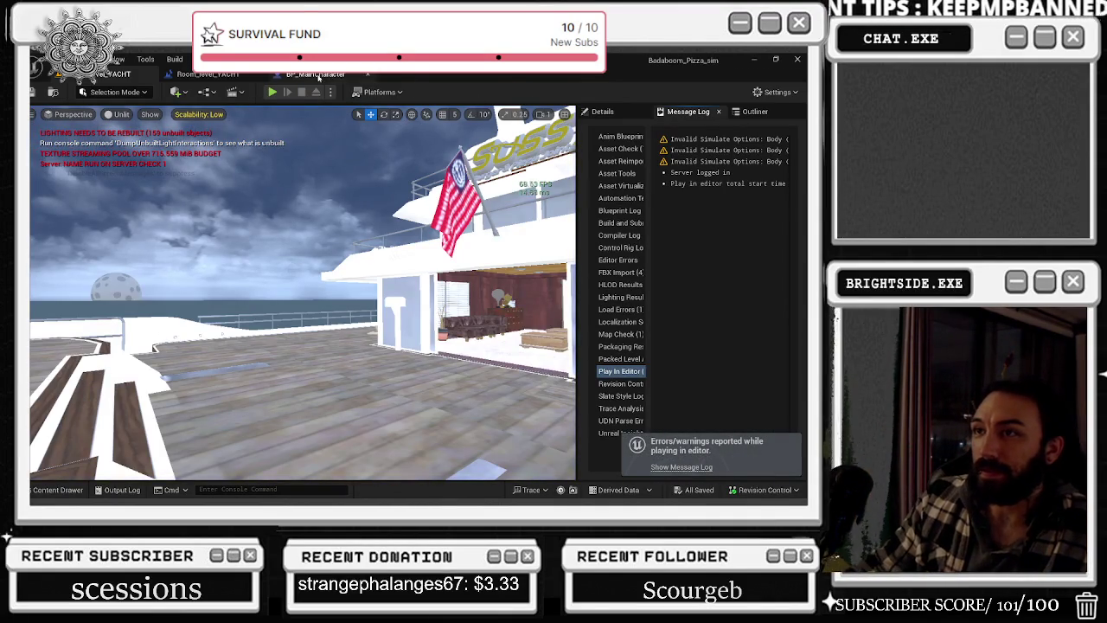
- Undo the last mesh pin change in BP_MainCharacter, then recompile and save it
left_click(318, 76)
key("ctrl+z")
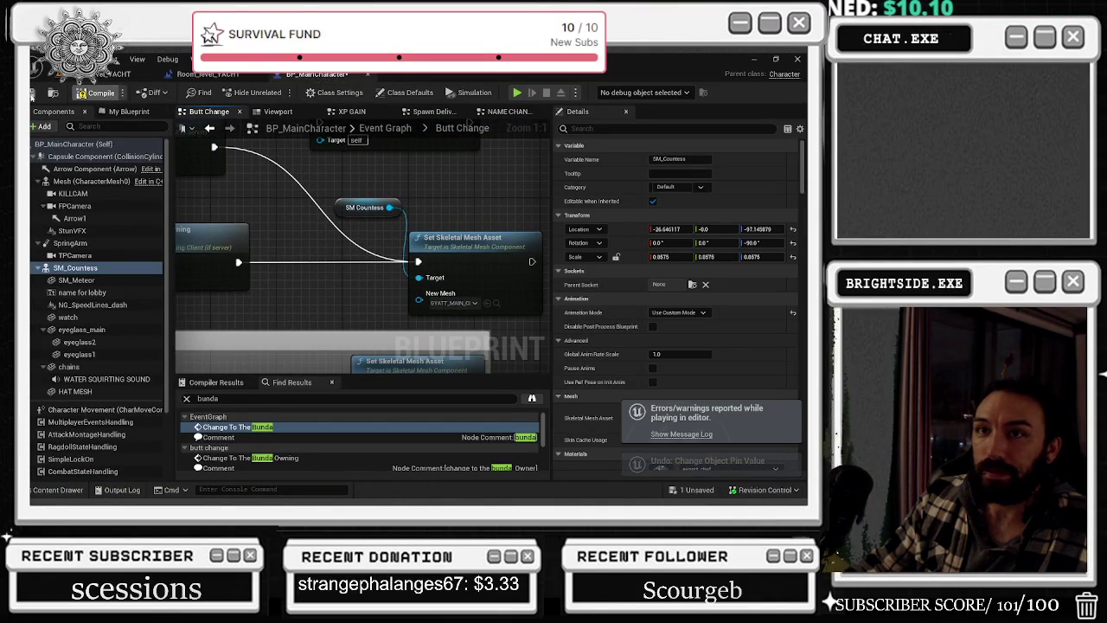
left_click(95, 92)
left_click(33, 92)
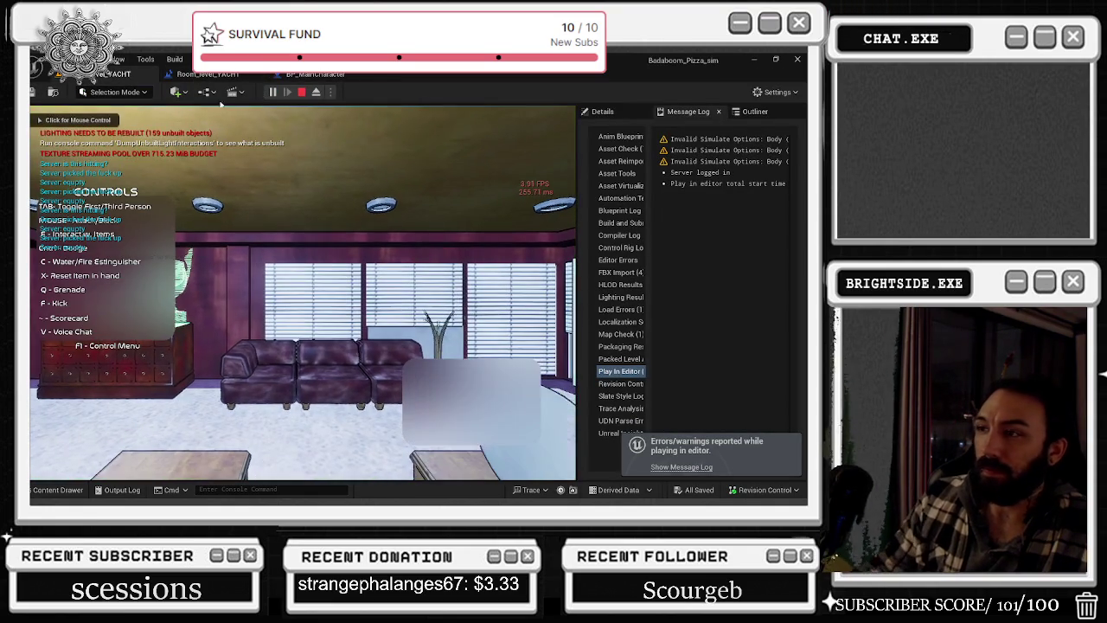
- Walk the character through the cabin doorway in third-person view, then end the play session
left_click(388, 243)
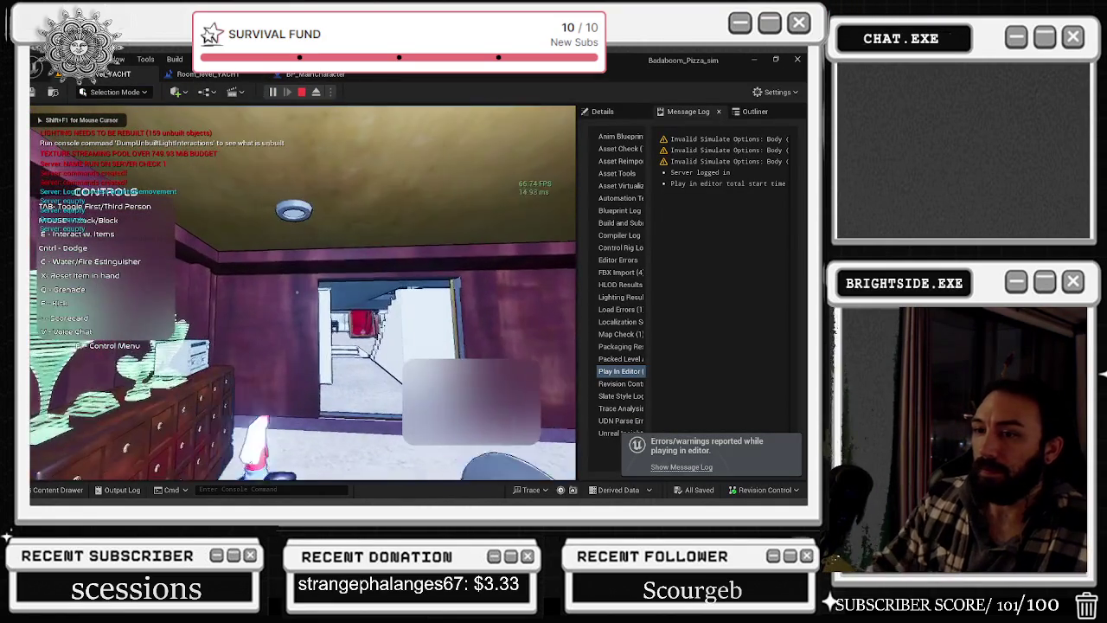
key("w")
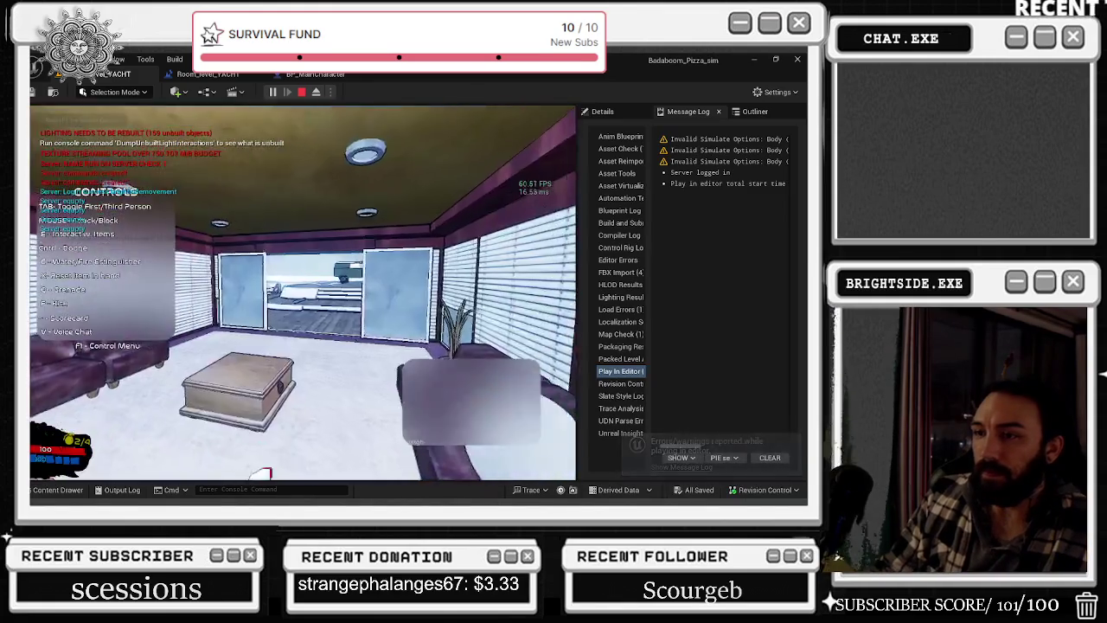
key("Tab")
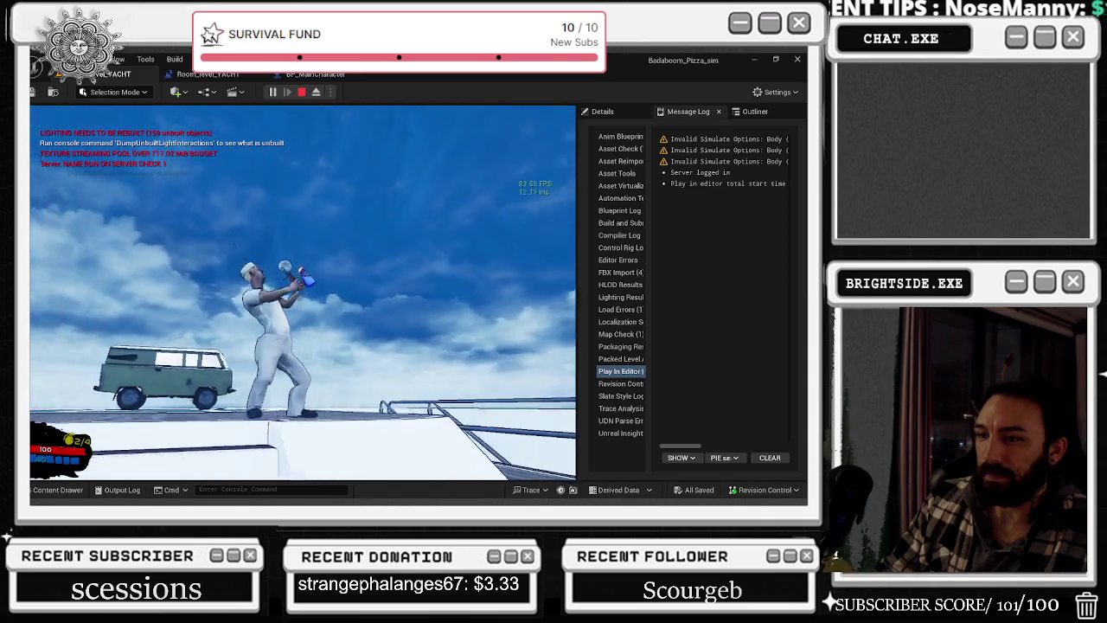
key("Escape")
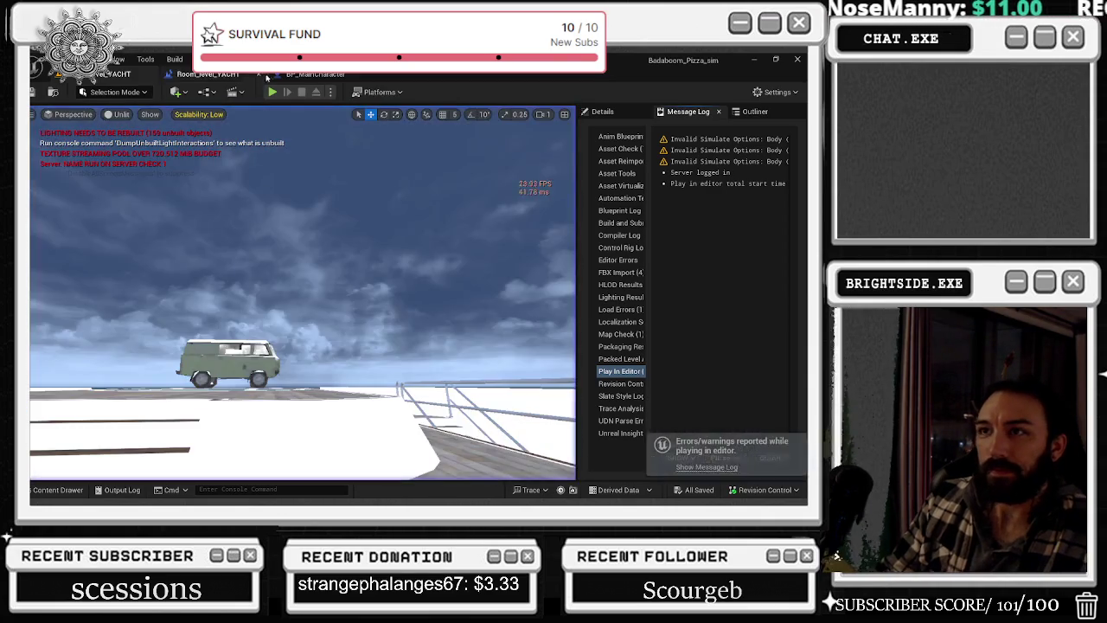
- Check the second mesh-swap node's asset, zoom the Viewport preview onto the feet, and open CH05 Meshes
left_click(298, 74)
left_click_drag(467, 223, 448, 135)
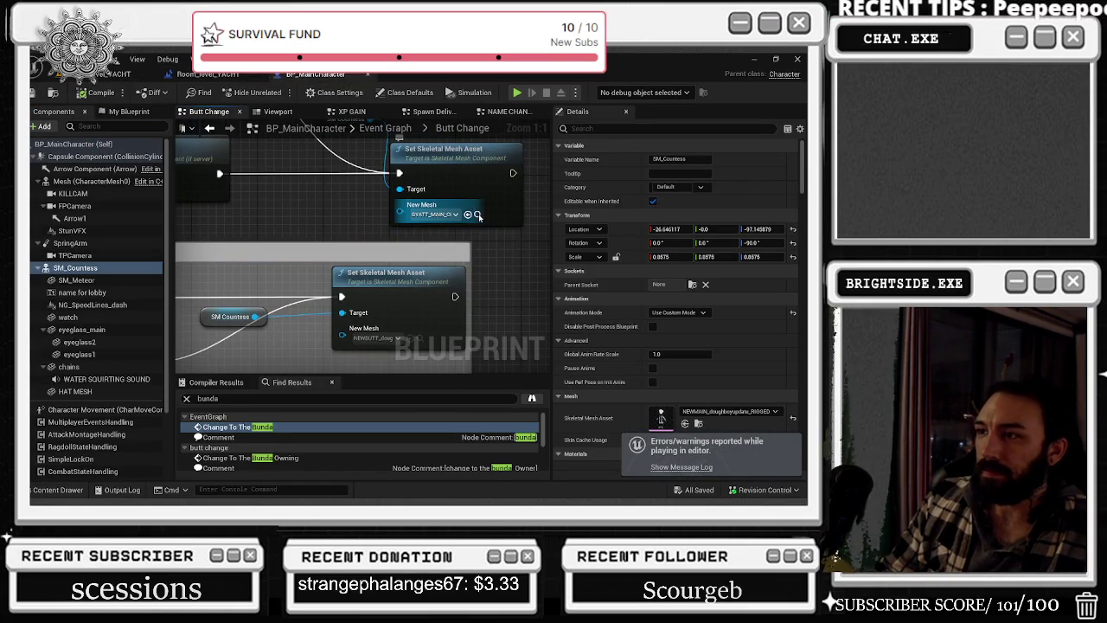
left_click(478, 215)
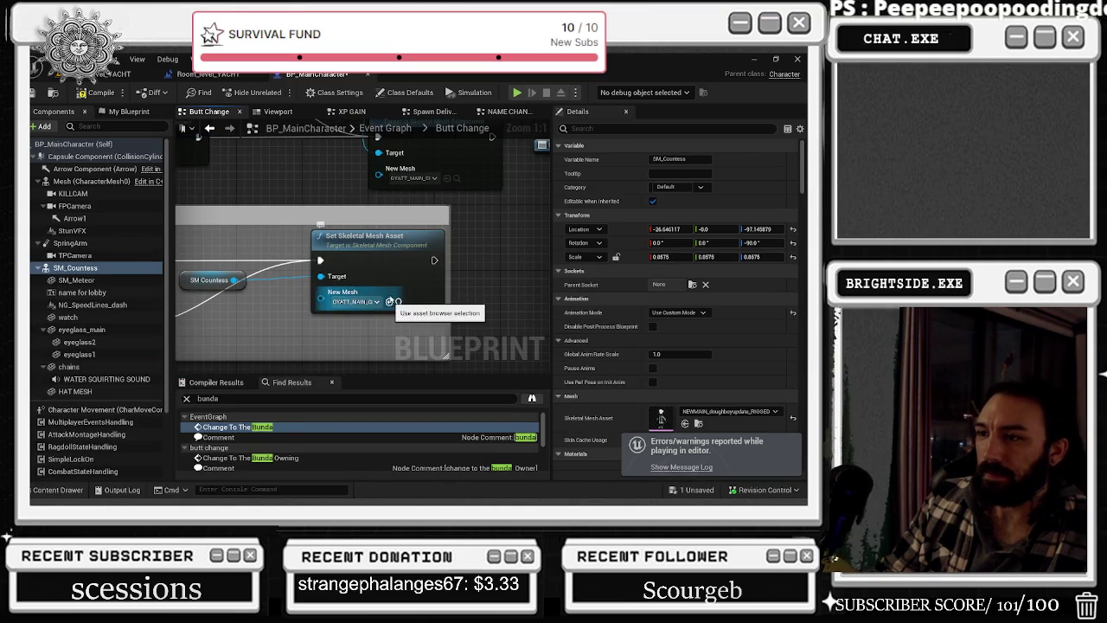
left_click(275, 112)
scroll(342, 300, "up", 5)
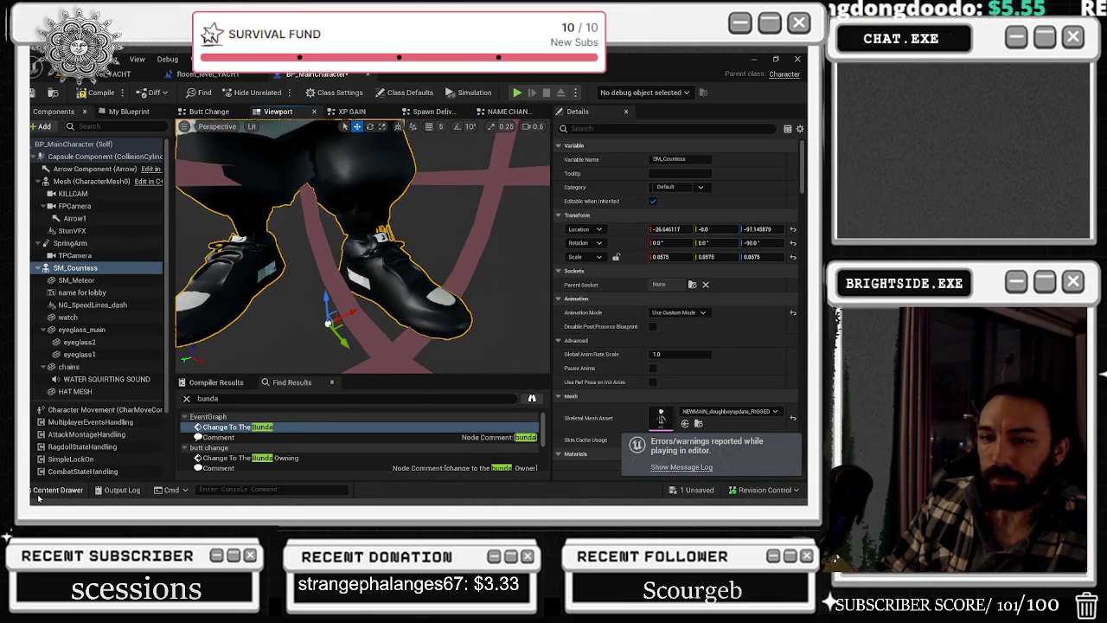
left_click(58, 490)
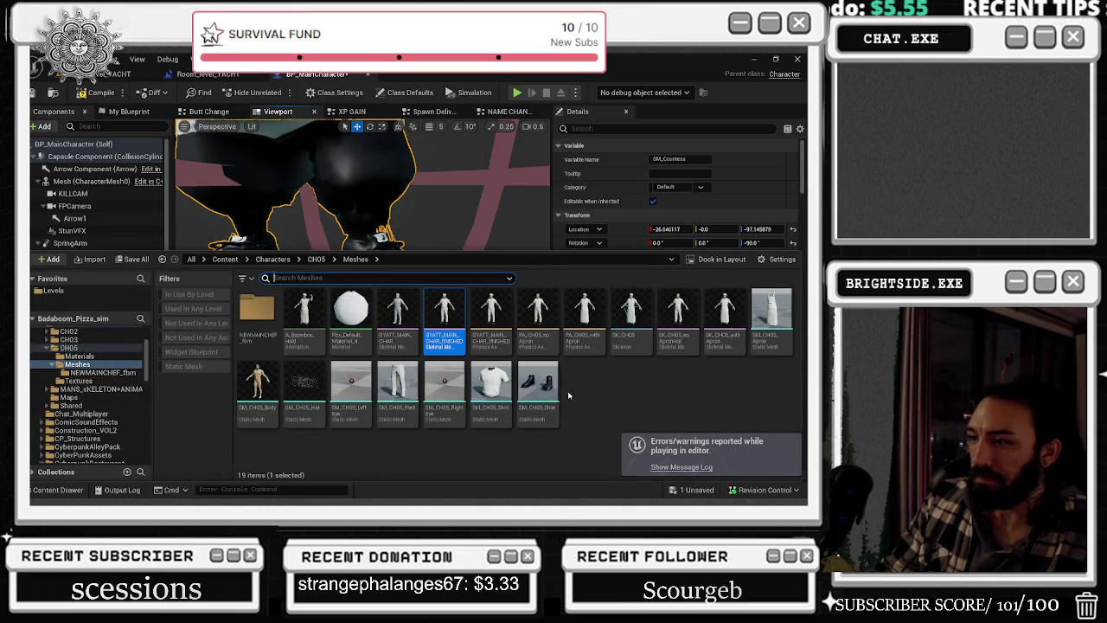
mouse_move(546, 374)
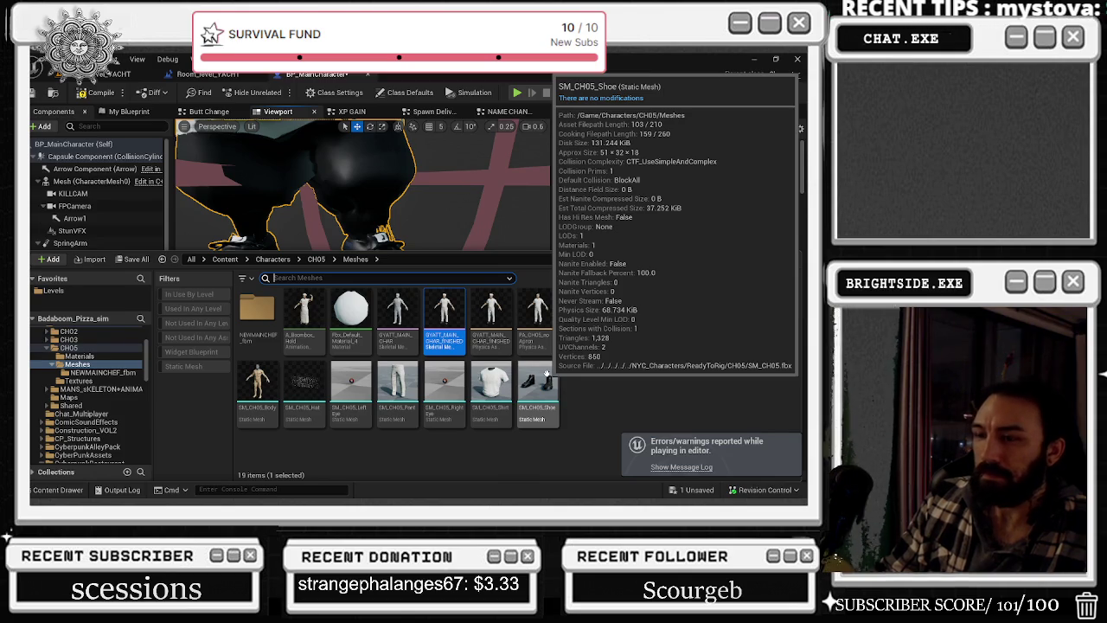
- Browse the NEWMAINCHEF_fbm and CH05 Meshes folders in the content drawer
double_click(257, 309)
left_click(354, 258)
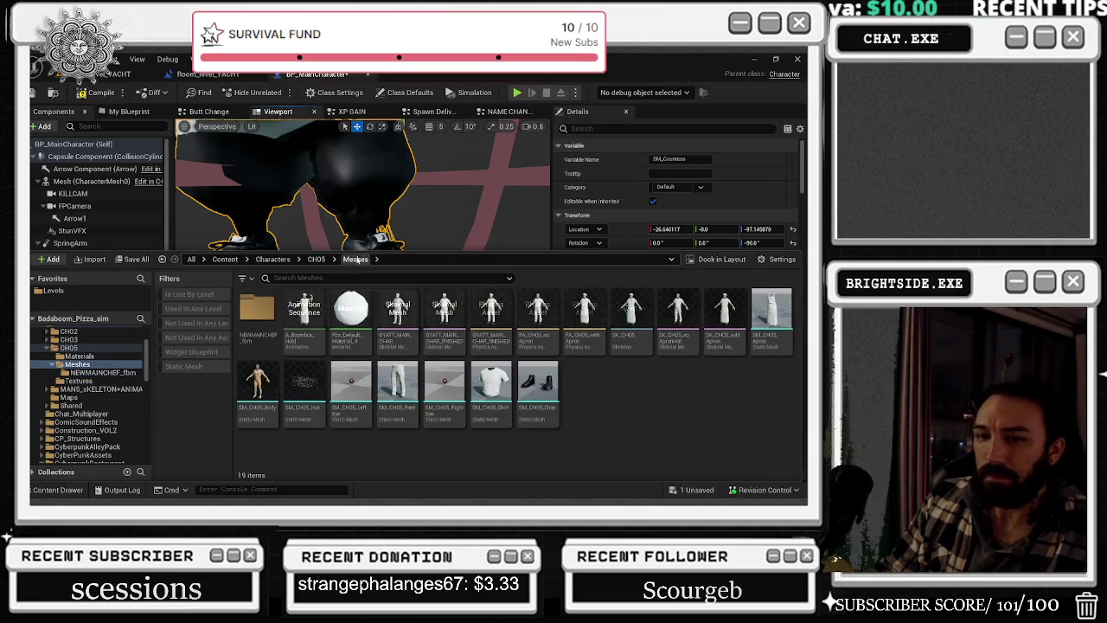
left_click(100, 372)
left_click(83, 364)
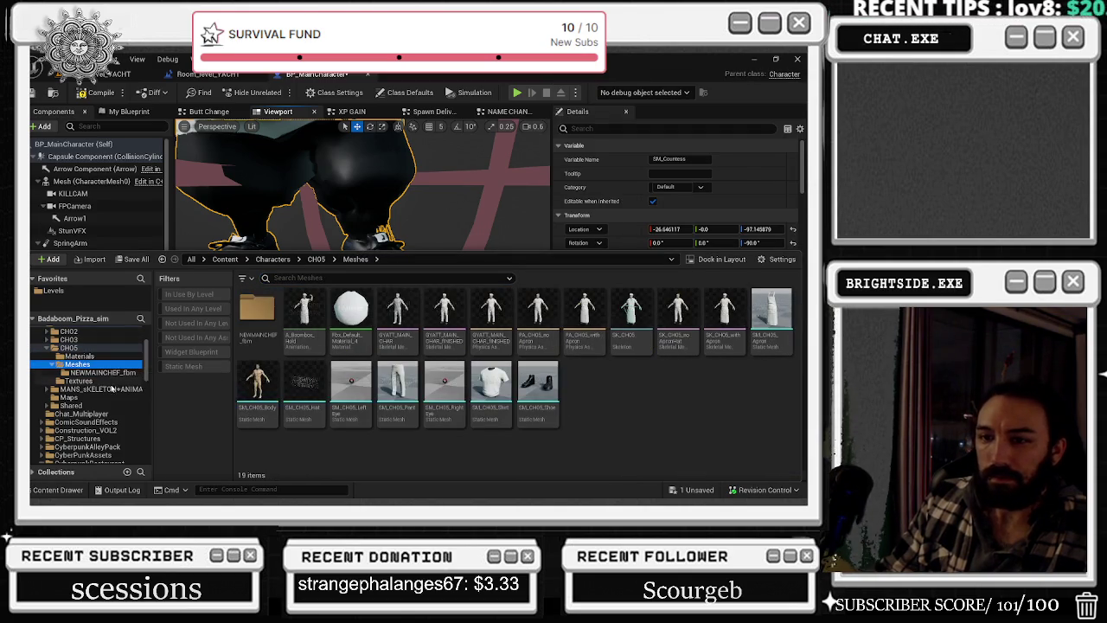
mouse_move(549, 372)
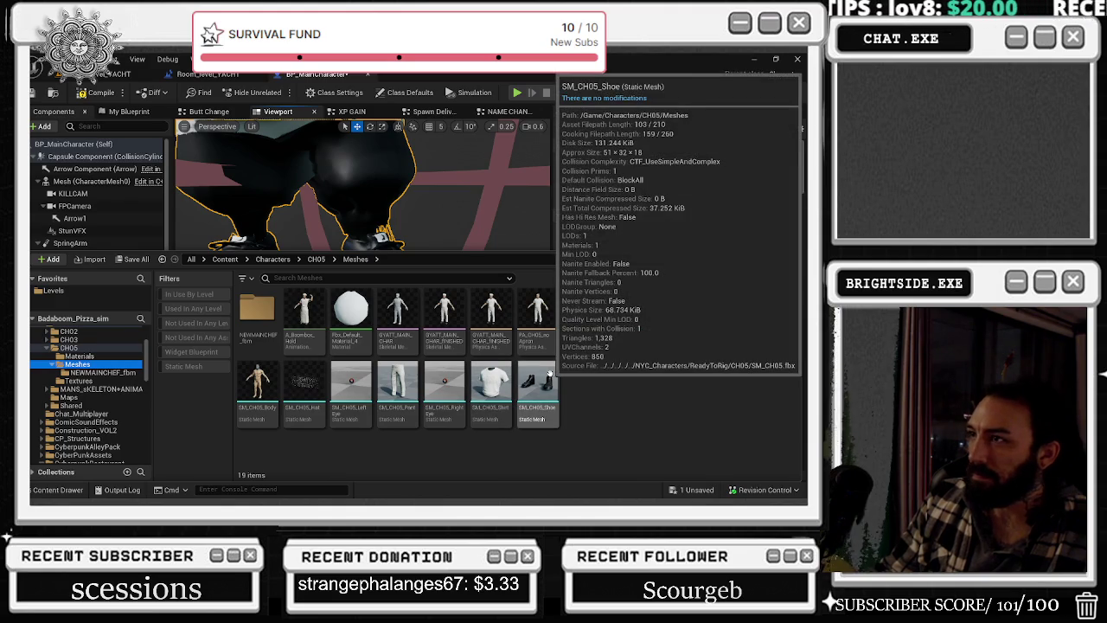
- Search all content for shoes and add SK_UE4_NPC_Old_gangster_Shoes to the character
type("shoes")
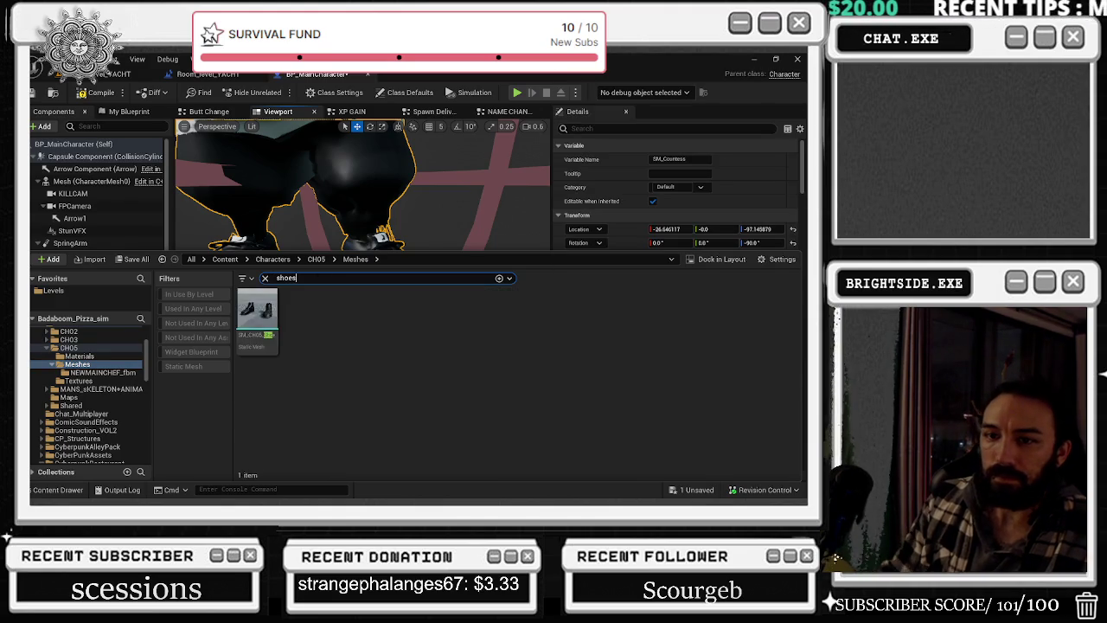
scroll(106, 380, "up", 3)
left_click(106, 332)
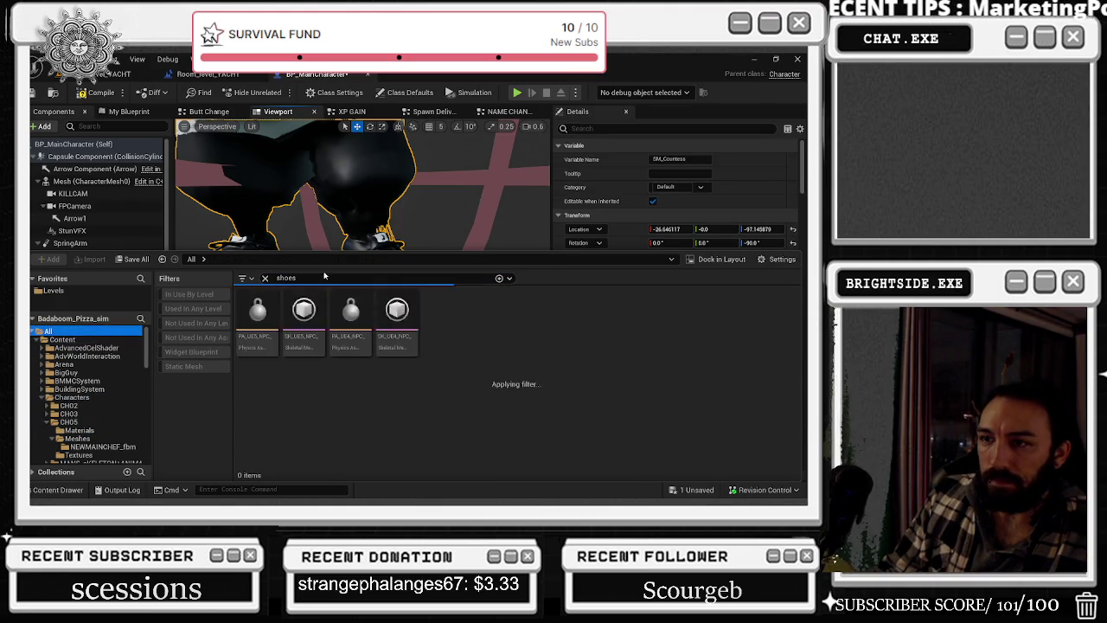
key("BackSpace")
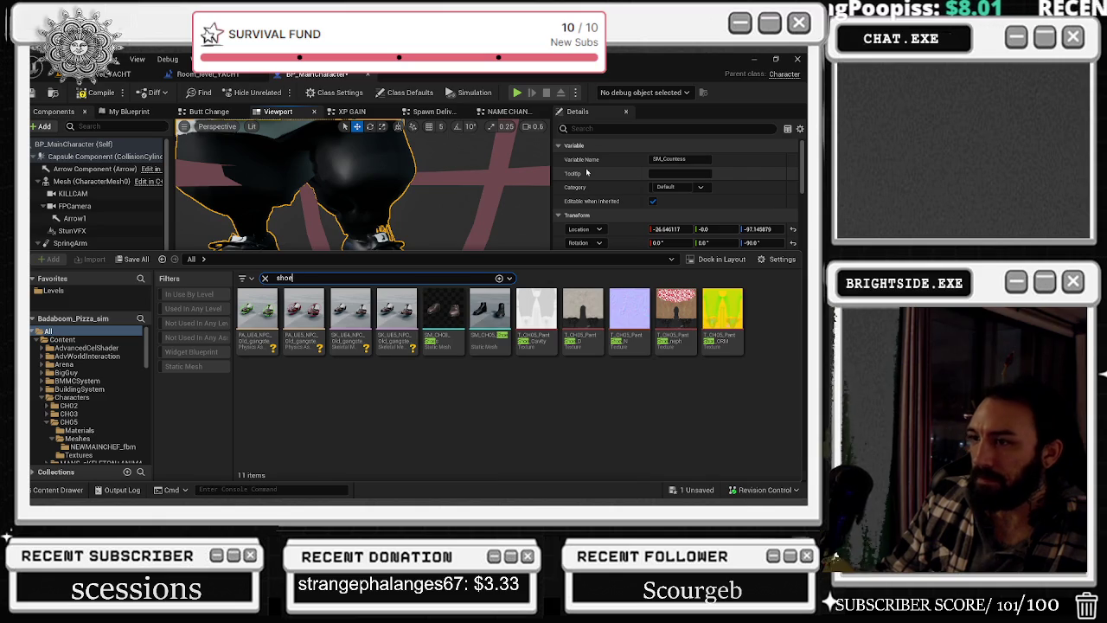
mouse_move(242, 334)
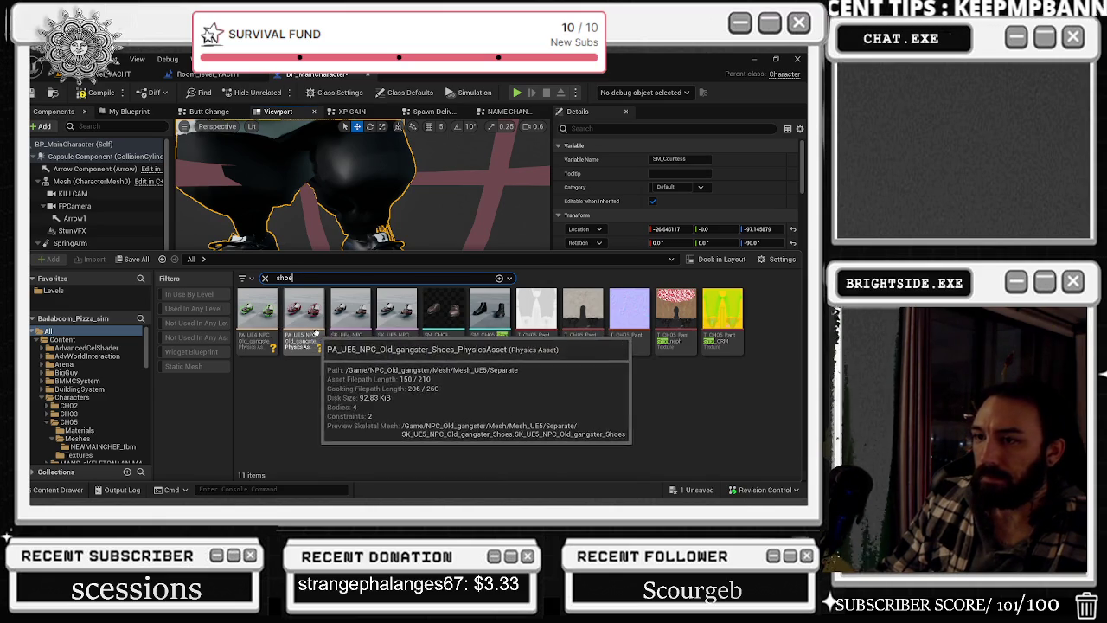
mouse_move(400, 334)
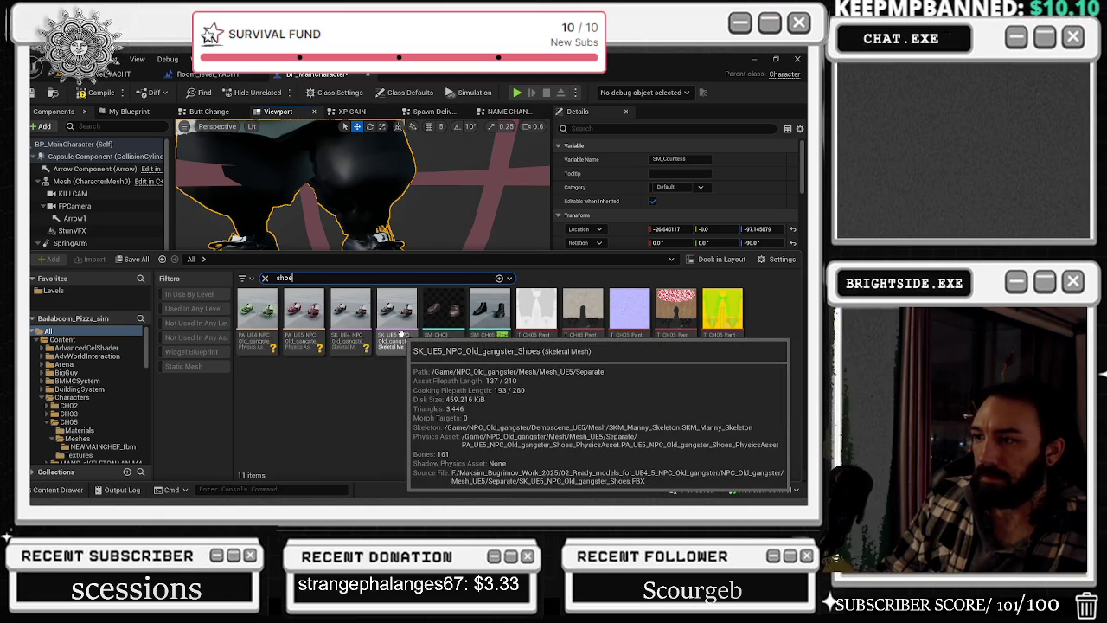
left_click(300, 243)
key("f")
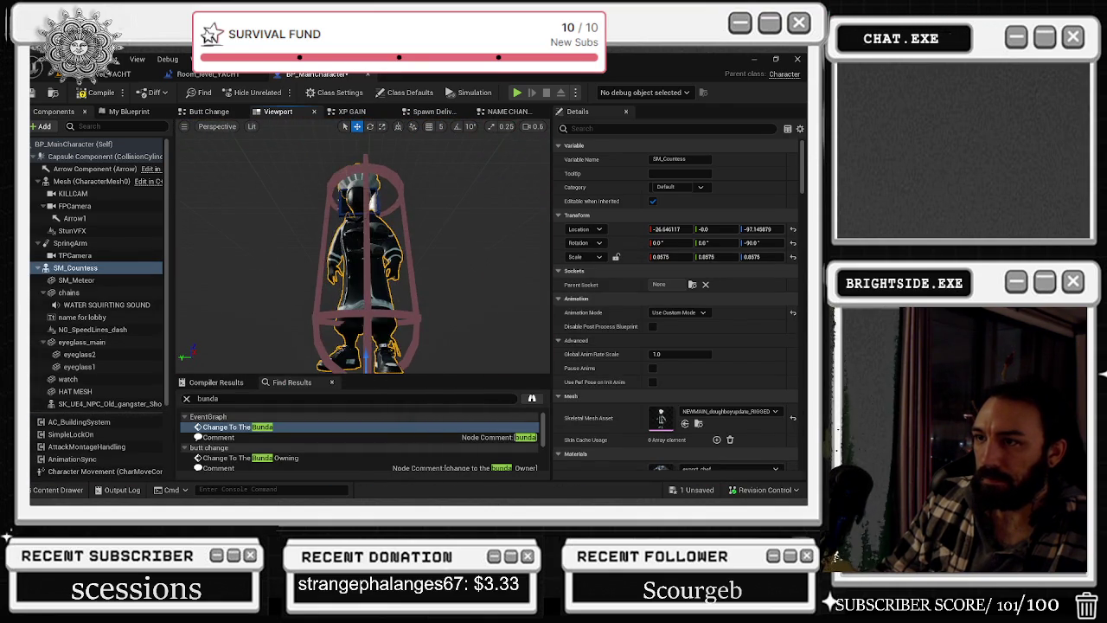
- Move the gangster shoes component down to the chef's feet and rotate it to face forward
left_click_drag(376, 265, 378, 344)
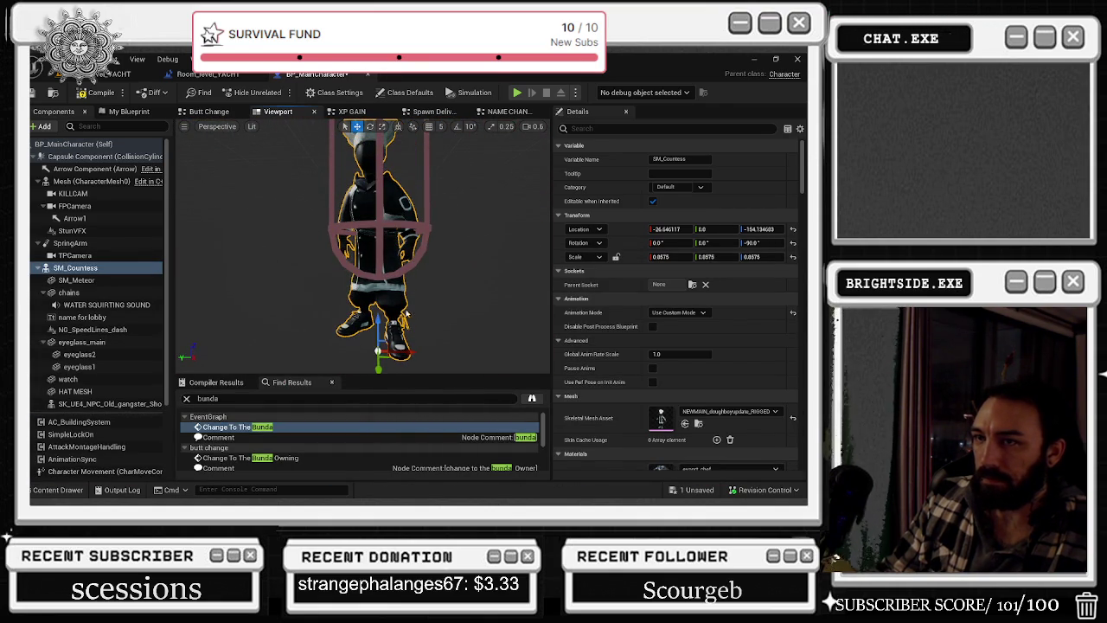
key("ctrl+z")
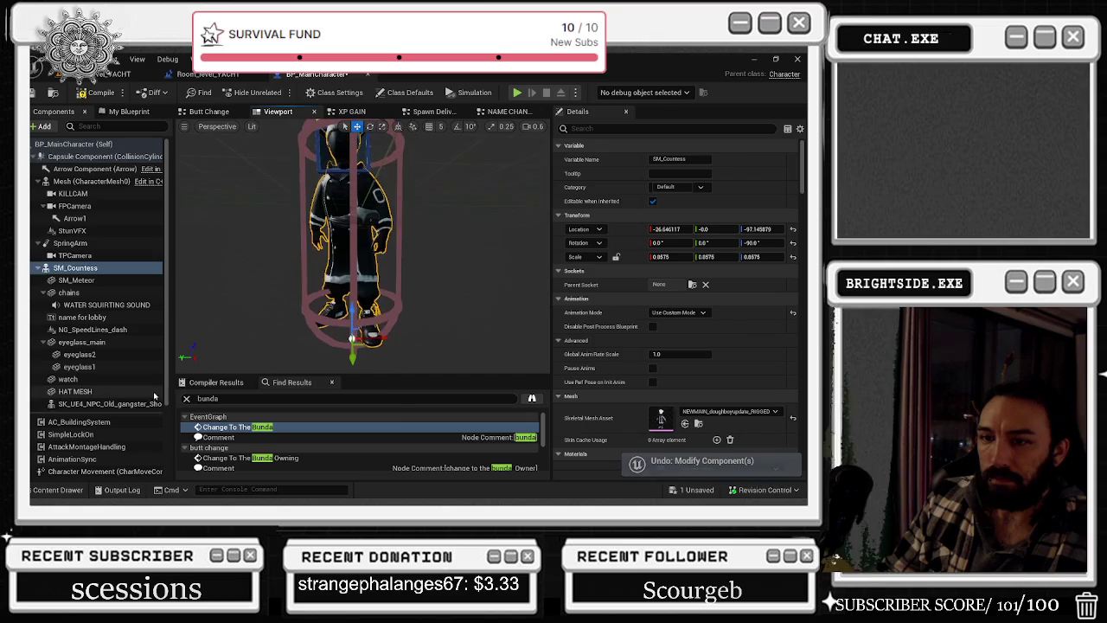
left_click(152, 403)
left_click_drag(354, 203, 354, 324)
key("e")
left_click_drag(326, 366, 381, 367)
- Set the shoes to Use Animation Asset, playing ThirdPersonWalk
left_click(674, 298)
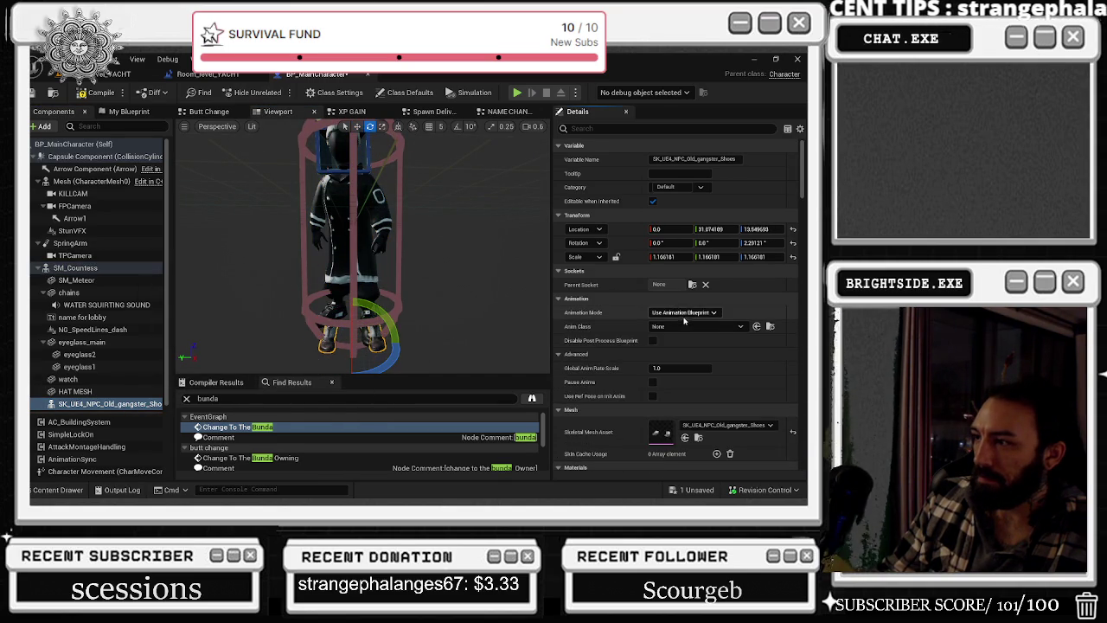
left_click(720, 328)
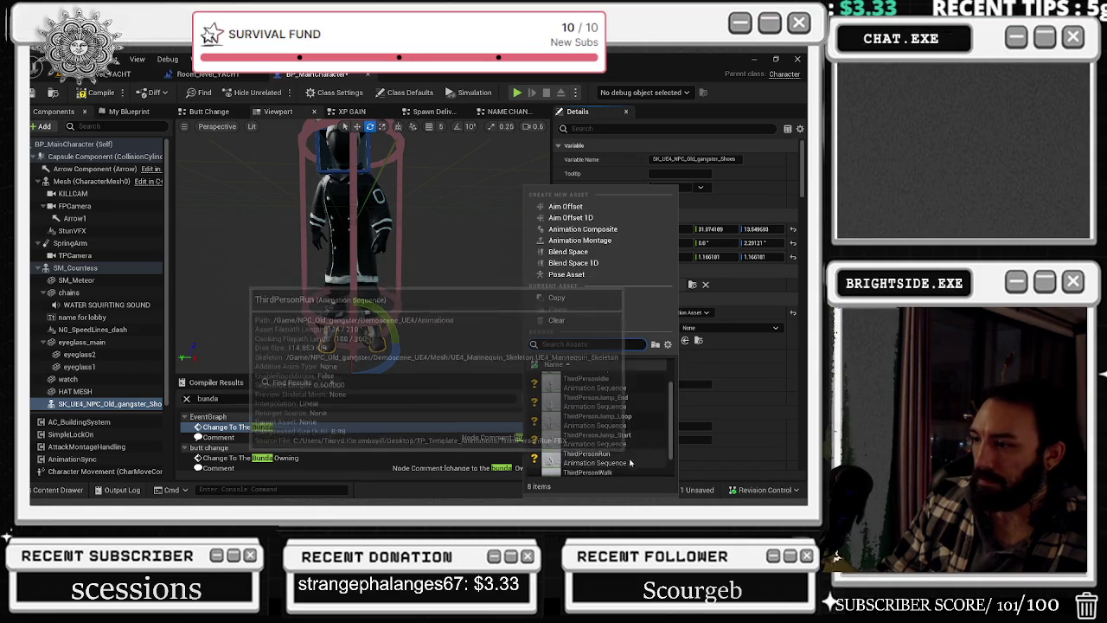
key("Escape")
left_click_drag(483, 343, 458, 346)
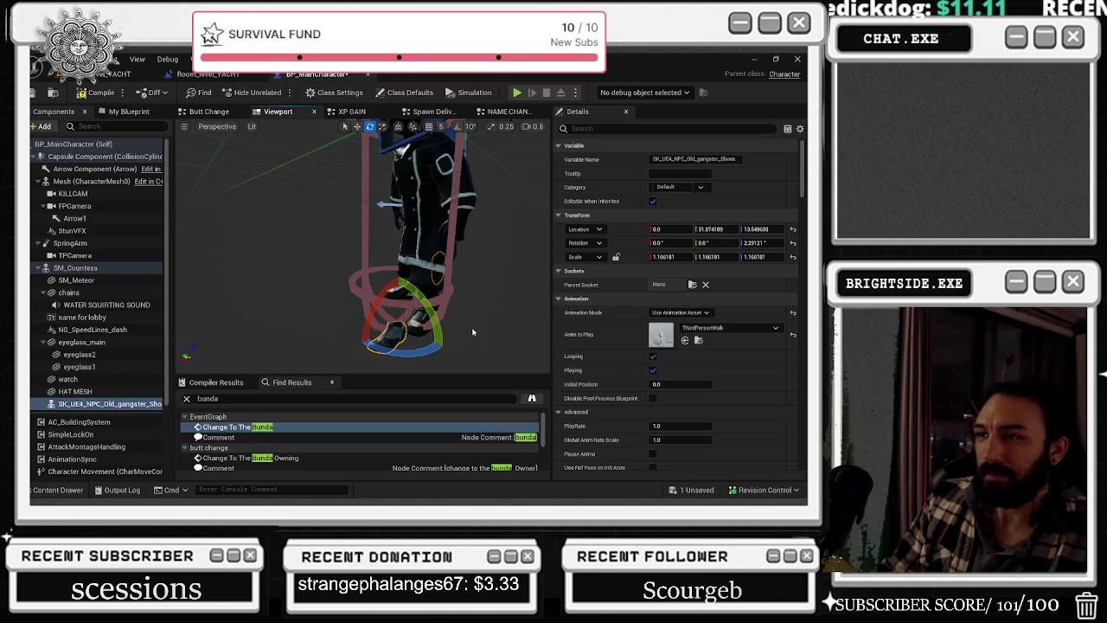
left_click(316, 378)
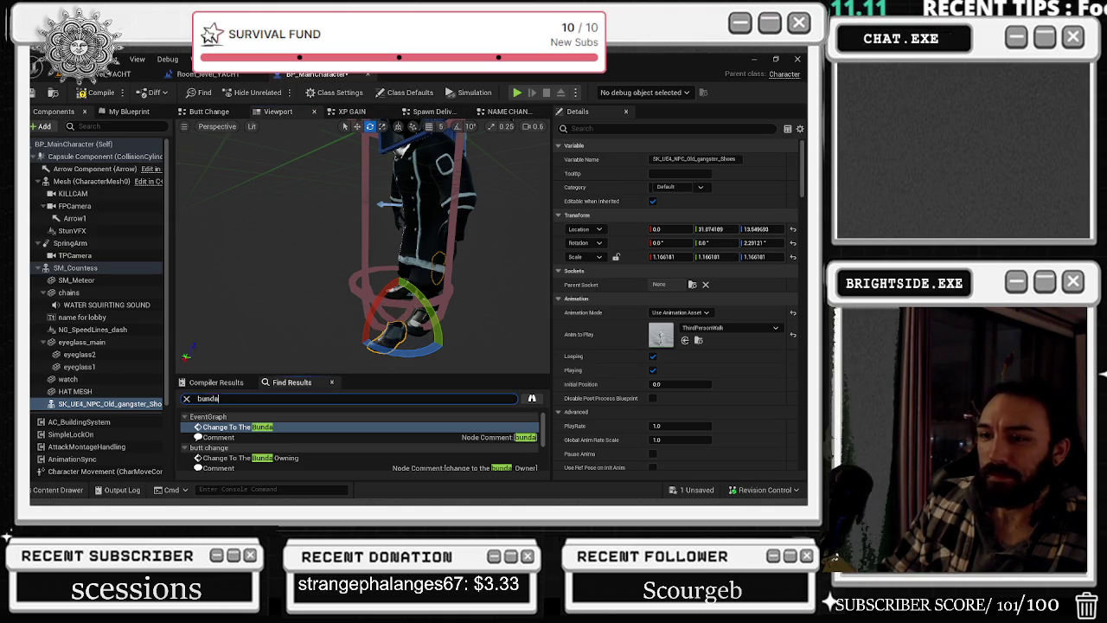
- Open the Construction Script and wire the shoes component into Set Leader Pose Component
type("construction")
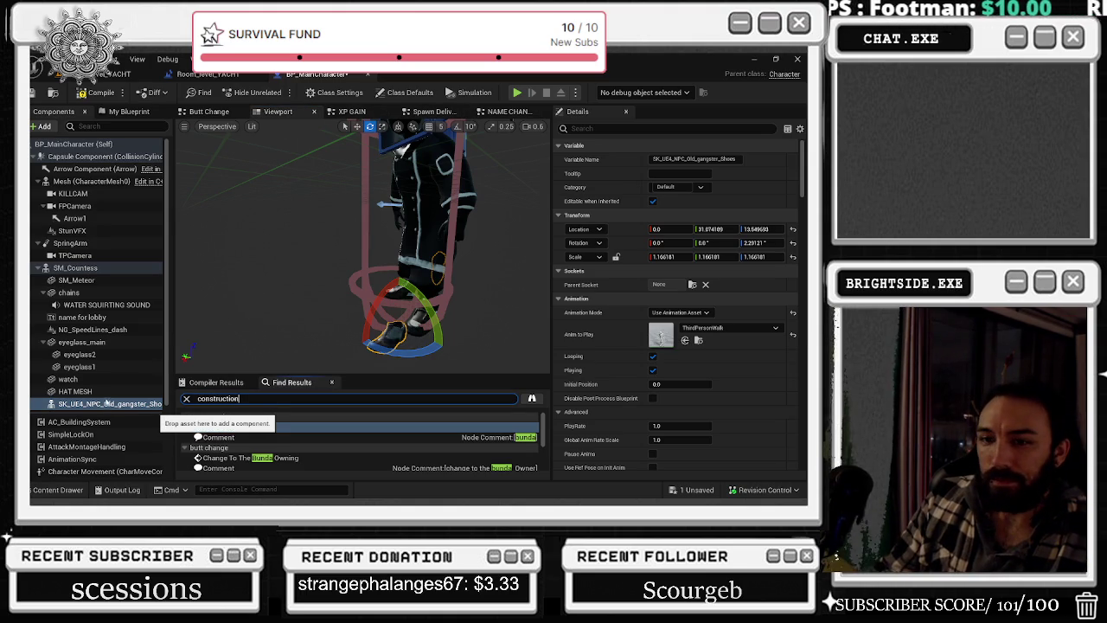
key("Return")
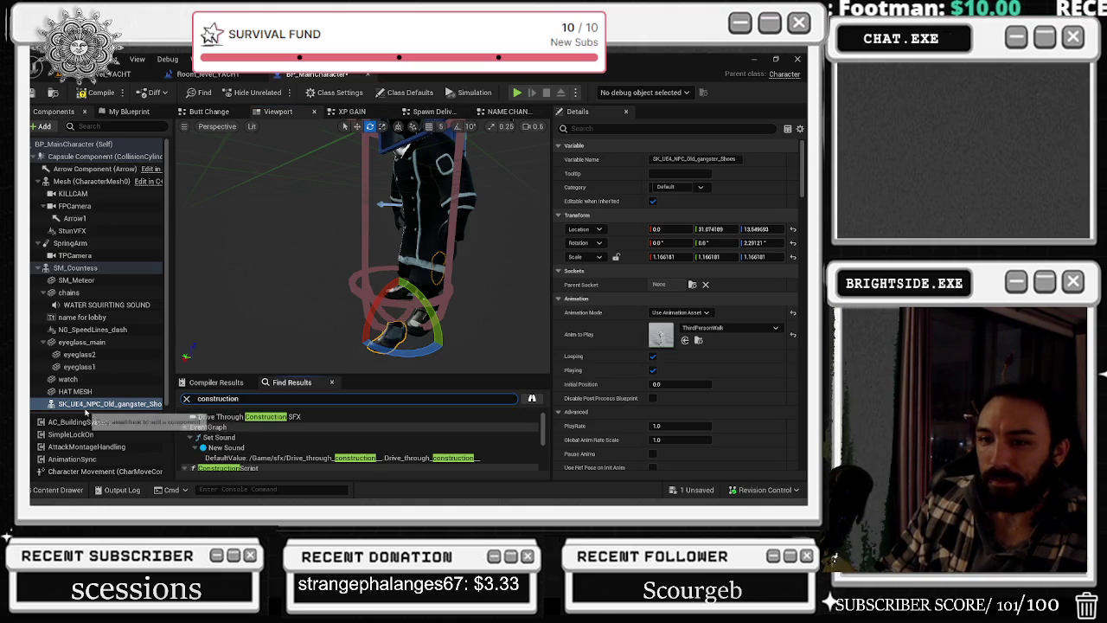
scroll(268, 434, "up", 3)
double_click(225, 419)
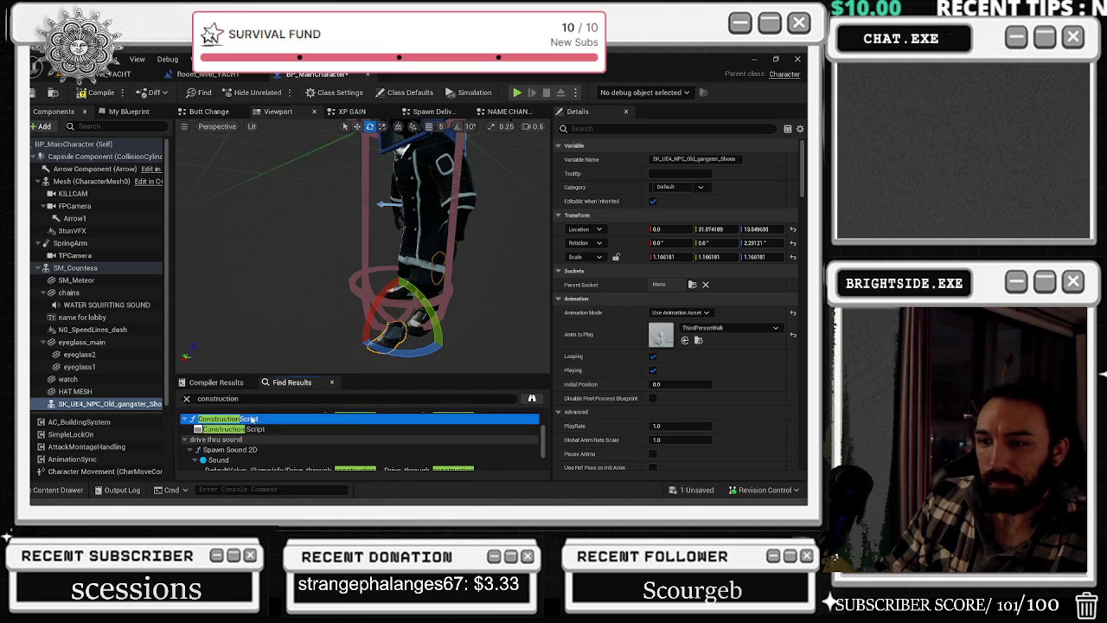
mouse_move(125, 402)
left_mouse_down()
mouse_move(311, 235)
mouse_move(313, 139)
mouse_move(294, 115)
mouse_move(285, 170)
left_mouse_up()
scroll(391, 308, "up", 5)
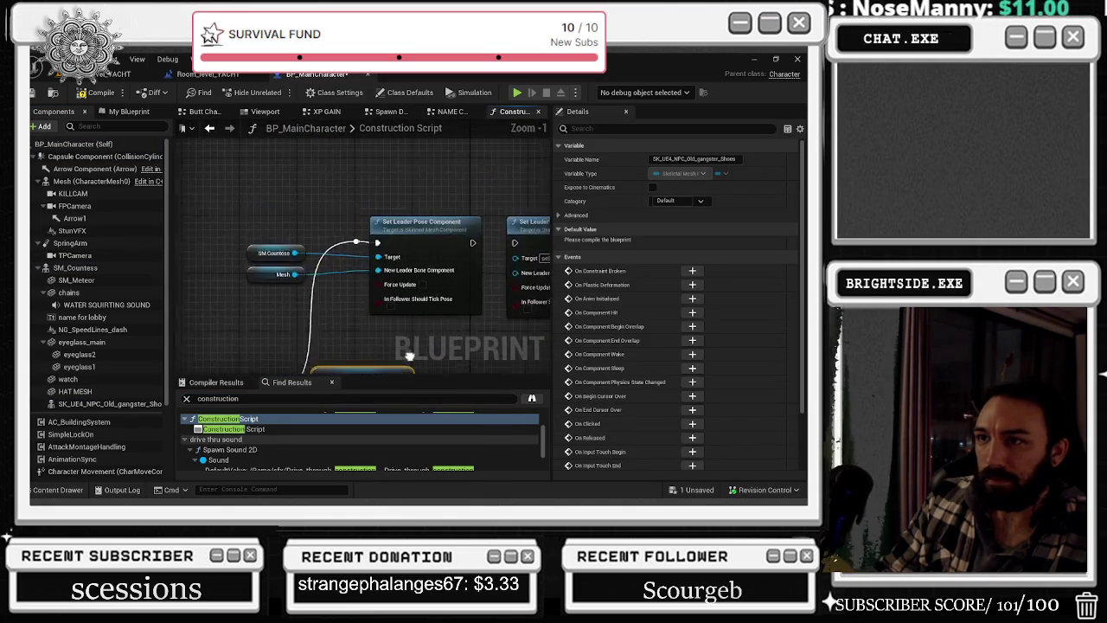
left_click_drag(384, 324, 361, 210)
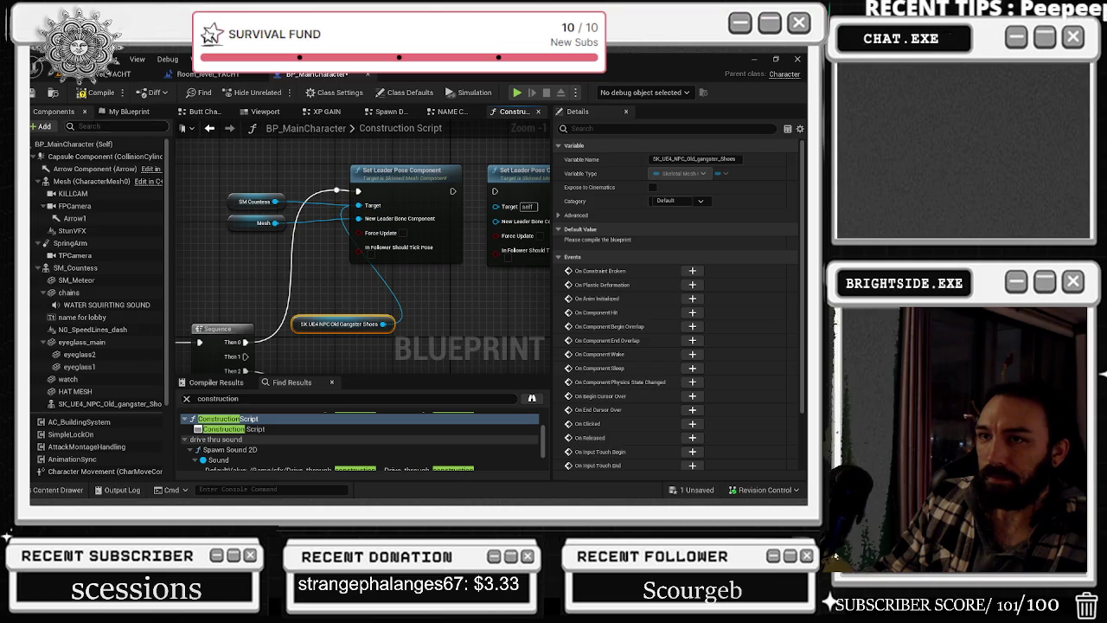
- Inspect the shoes on the character in the Viewport and select the gangster shoes component
left_click(265, 111)
scroll(363, 250, "up", 6)
mouse_move(363, 251)
left_mouse_down()
mouse_move(372, 242)
mouse_move(381, 255)
mouse_move(363, 260)
left_mouse_up()
scroll(362, 245, "down", 8)
scroll(372, 250, "up", 3)
left_click(109, 403)
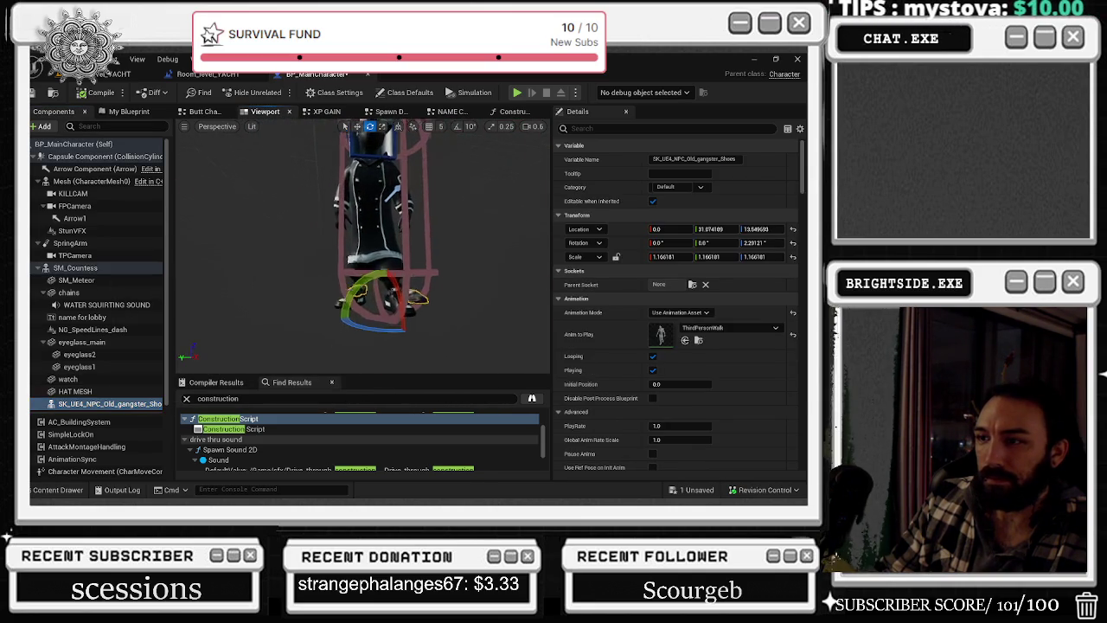
- Focus on the gangster shoes, lower and shift them under the feet, and scale them up
key("f")
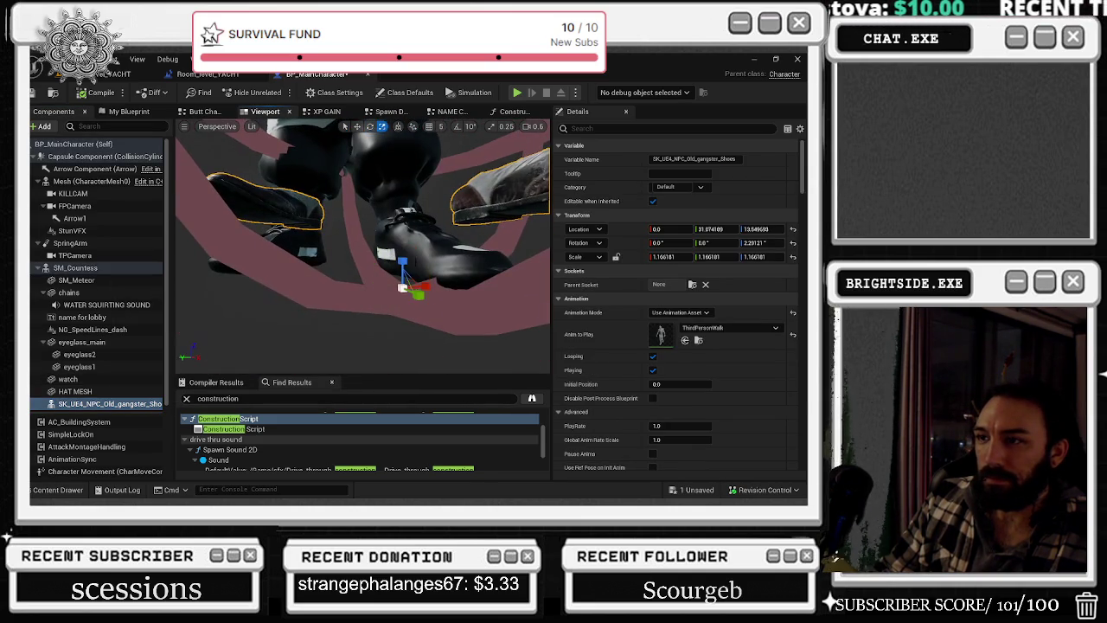
left_click_drag(761, 229, 735, 228)
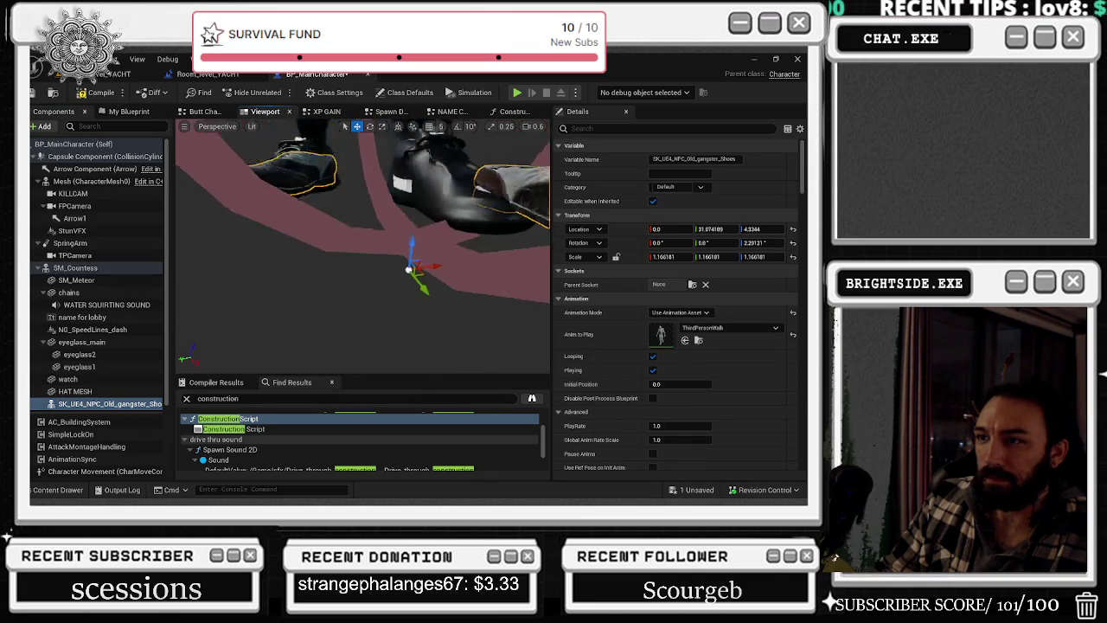
left_click_drag(395, 332, 373, 294)
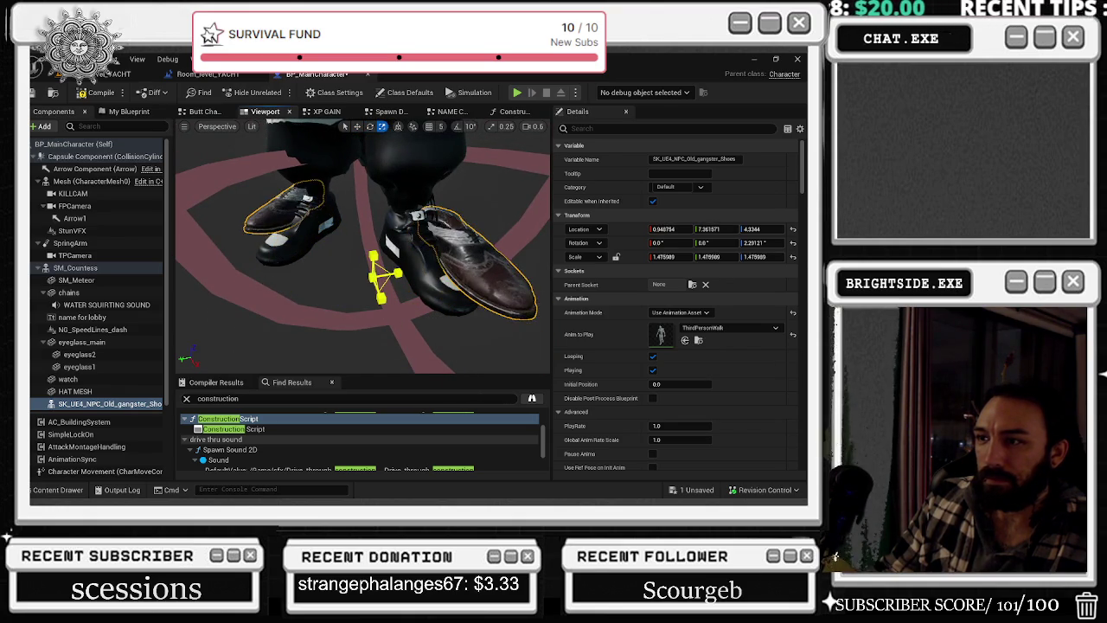
left_click_drag(671, 256, 683, 256)
left_click_drag(401, 275, 445, 275)
mouse_move(374, 256)
left_mouse_down()
mouse_move(373, 242)
mouse_move(366, 307)
mouse_move(333, 342)
left_mouse_up()
- Rotate the shoes slightly around Z and nudge them sideways into place
key("w")
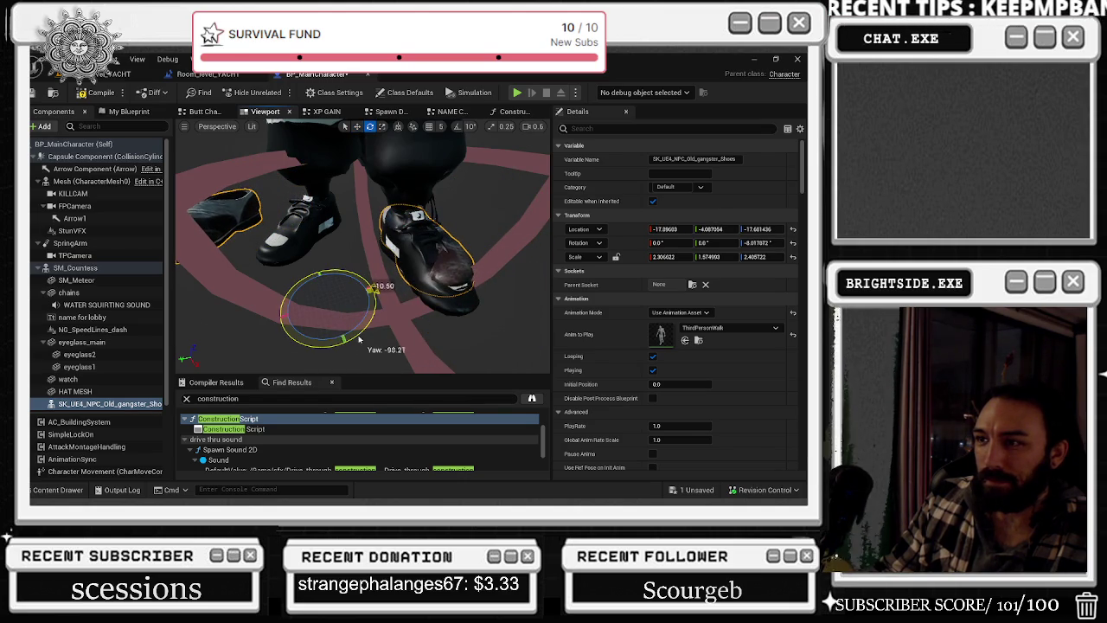
left_click_drag(358, 340, 356, 335)
key("w")
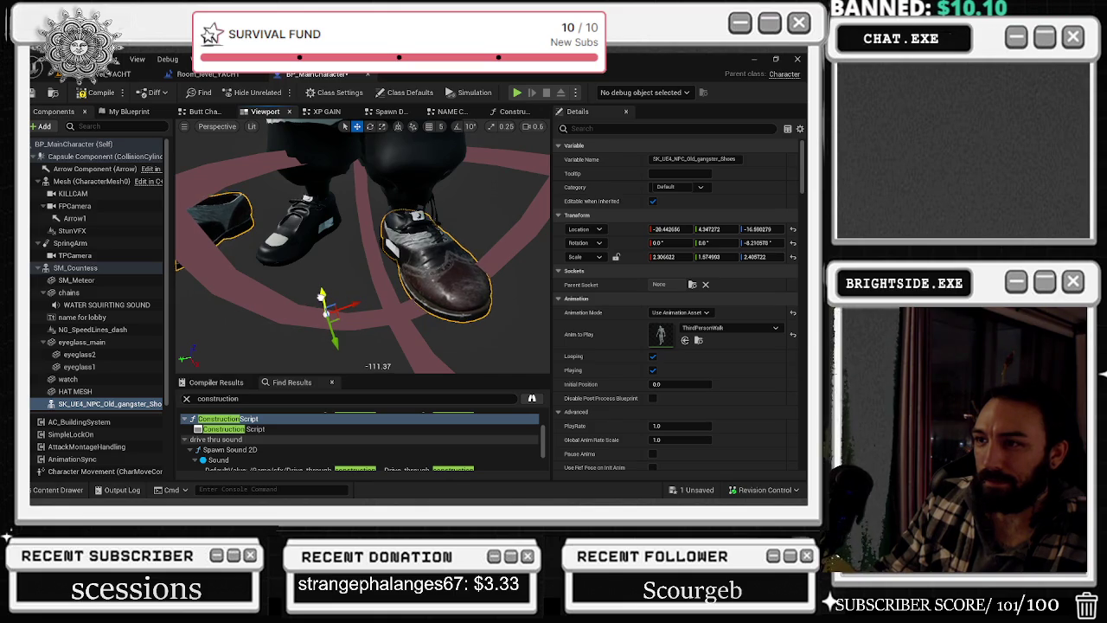
left_click_drag(348, 302, 345, 305)
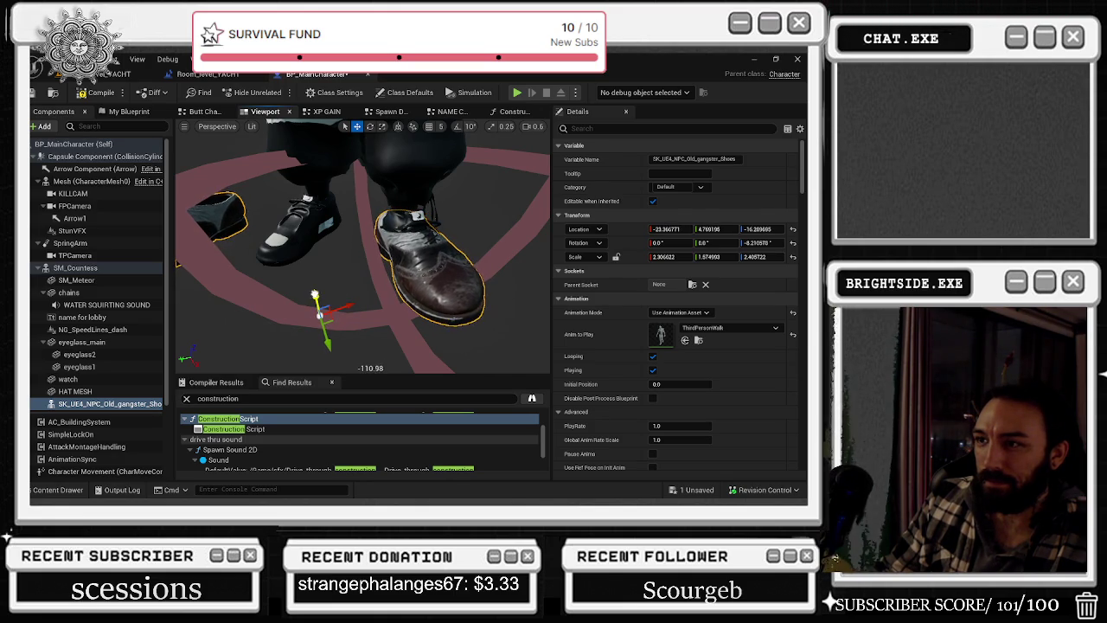
- Inspect the shoes from several angles, roll them slightly, and refocus on a front view
mouse_move(363, 259)
left_mouse_down()
mouse_move(389, 230)
mouse_move(452, 206)
left_mouse_up()
left_click_drag(523, 193, 506, 199)
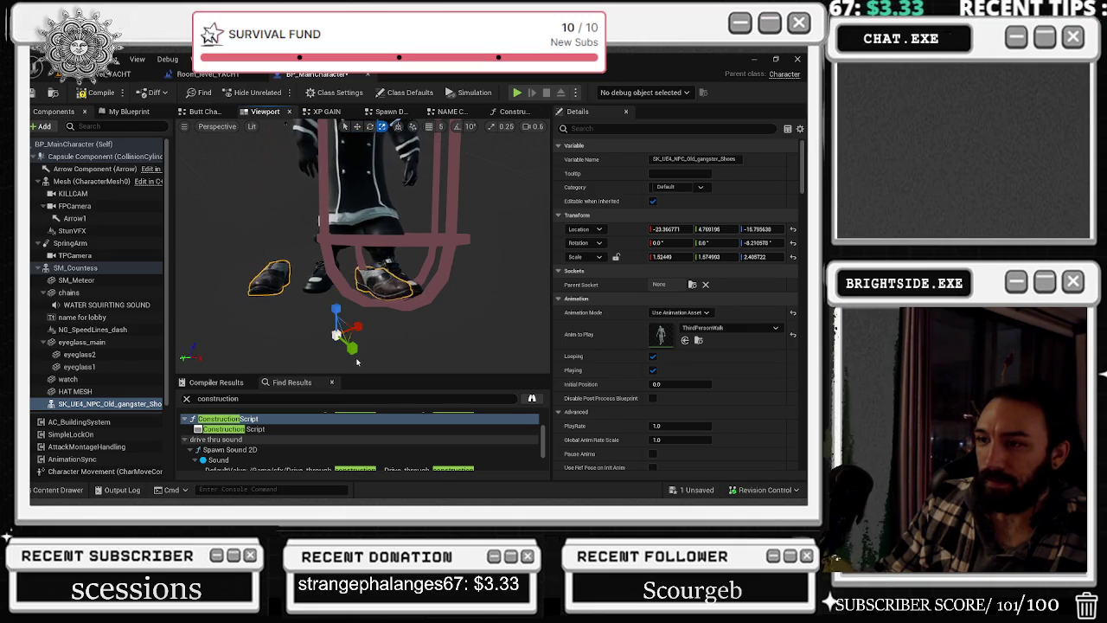
scroll(357, 361, "up", 2)
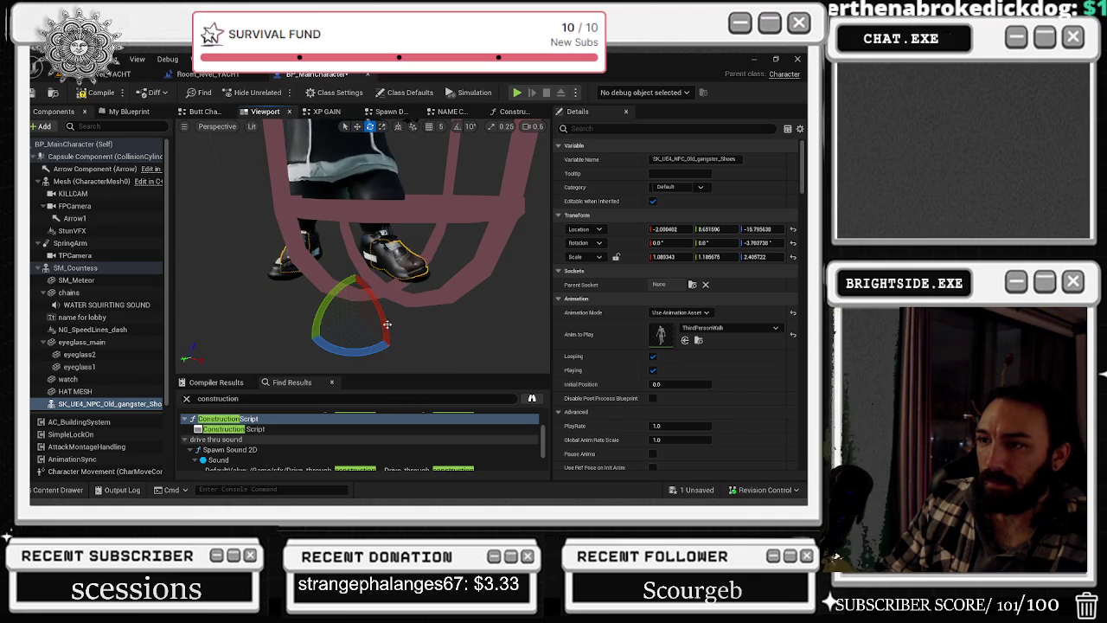
left_click_drag(357, 275, 383, 330)
key("r")
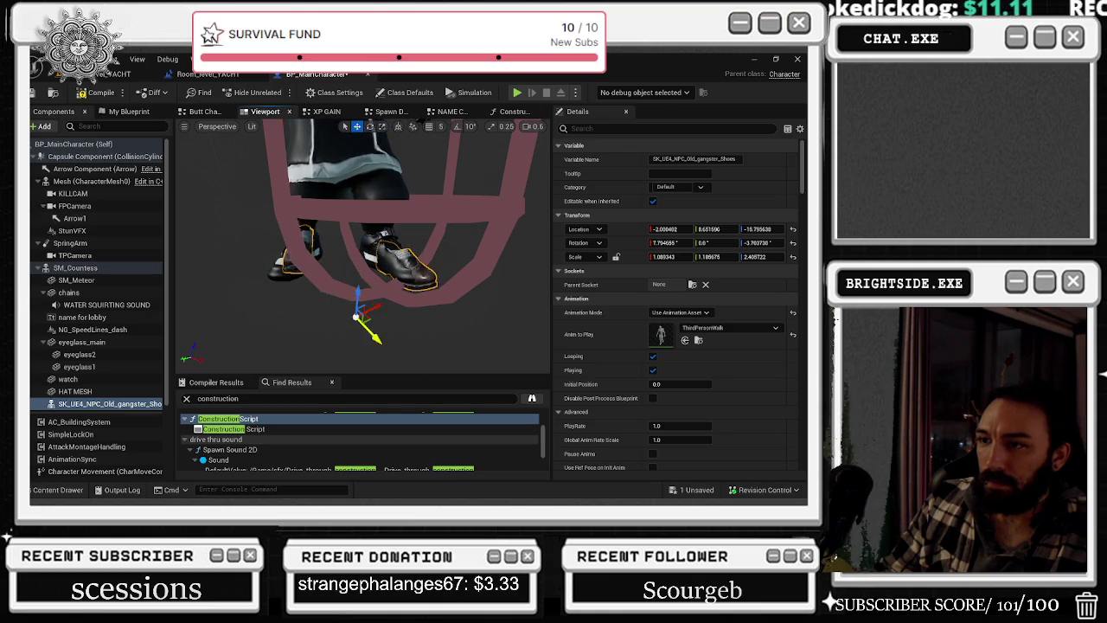
key("f")
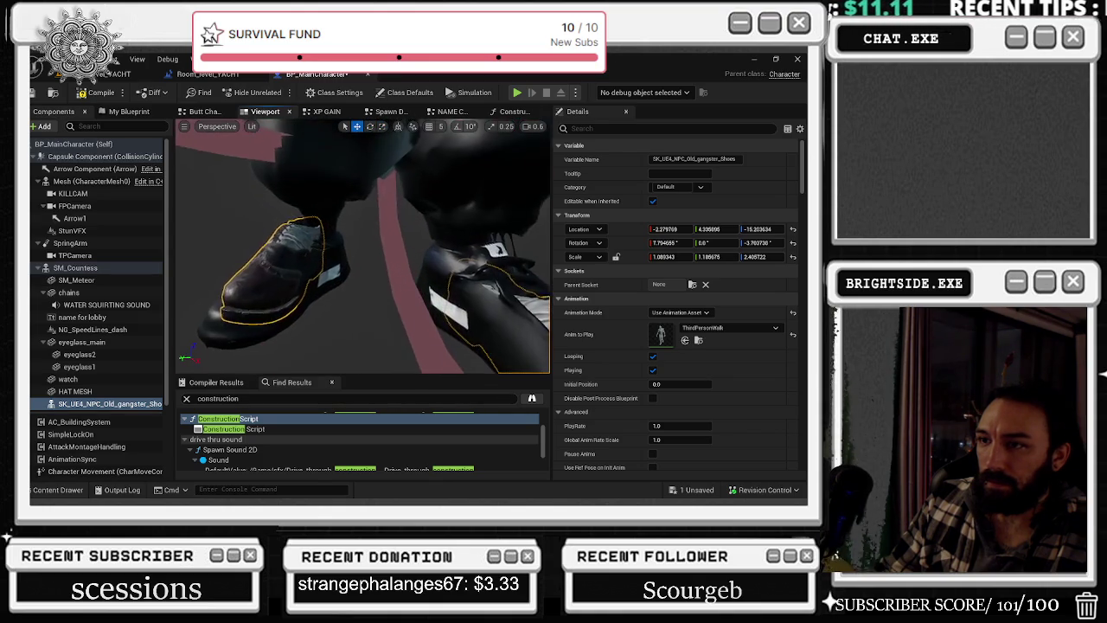
scroll(363, 246, "down", 2)
left_click_drag(387, 259, 386, 297)
- Delete the gangster shoes component, then compile and save BP_MainCharacter
key("Delete")
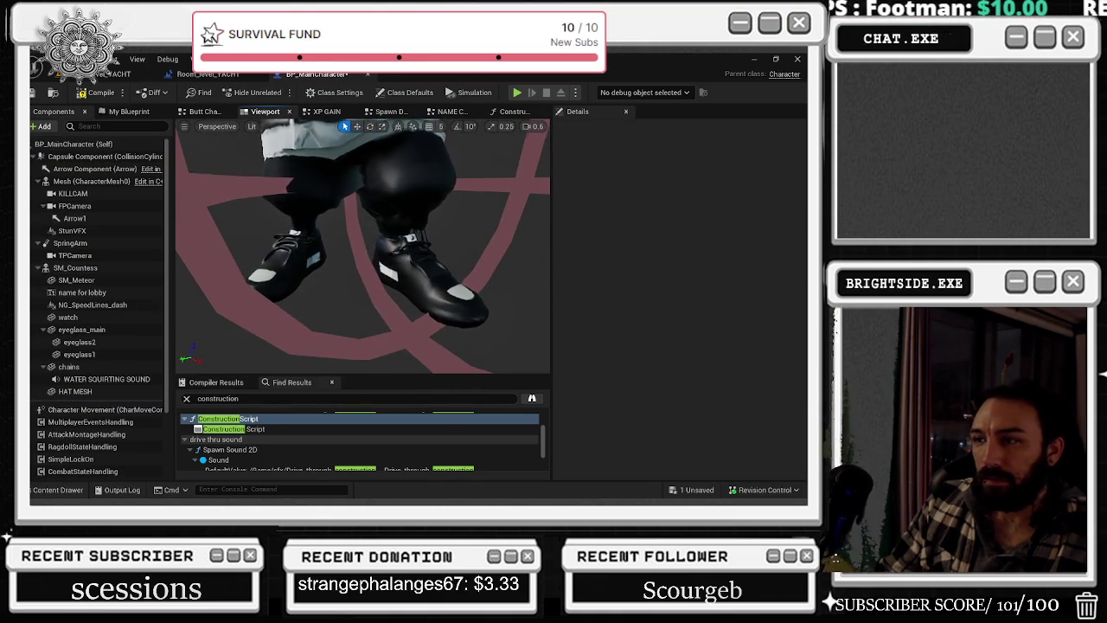
scroll(386, 297, "down", 5)
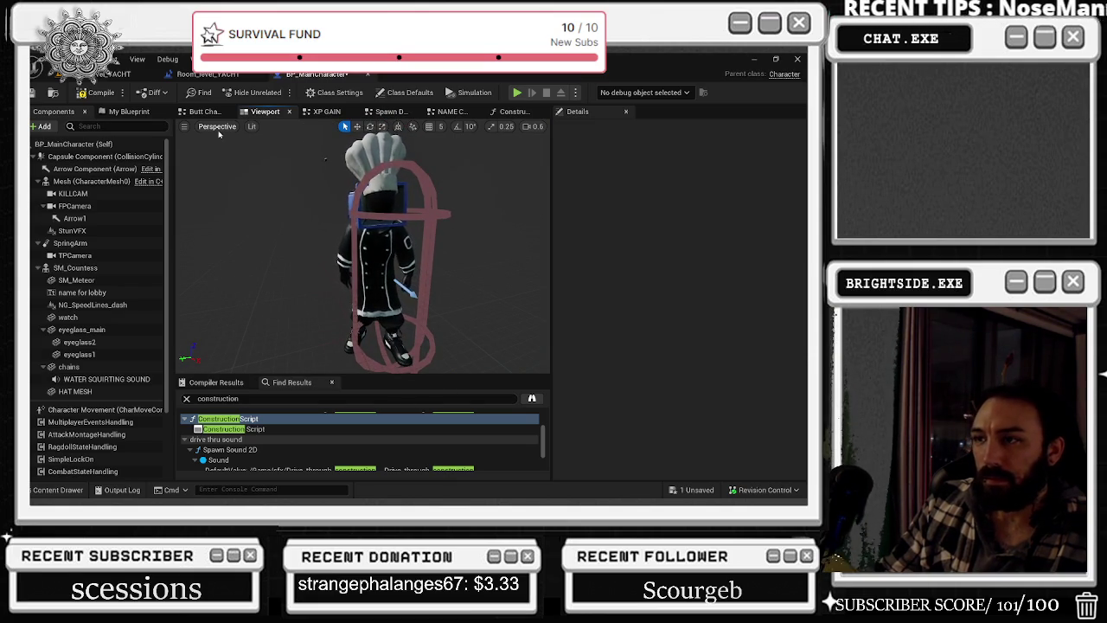
left_click_drag(453, 164, 447, 183)
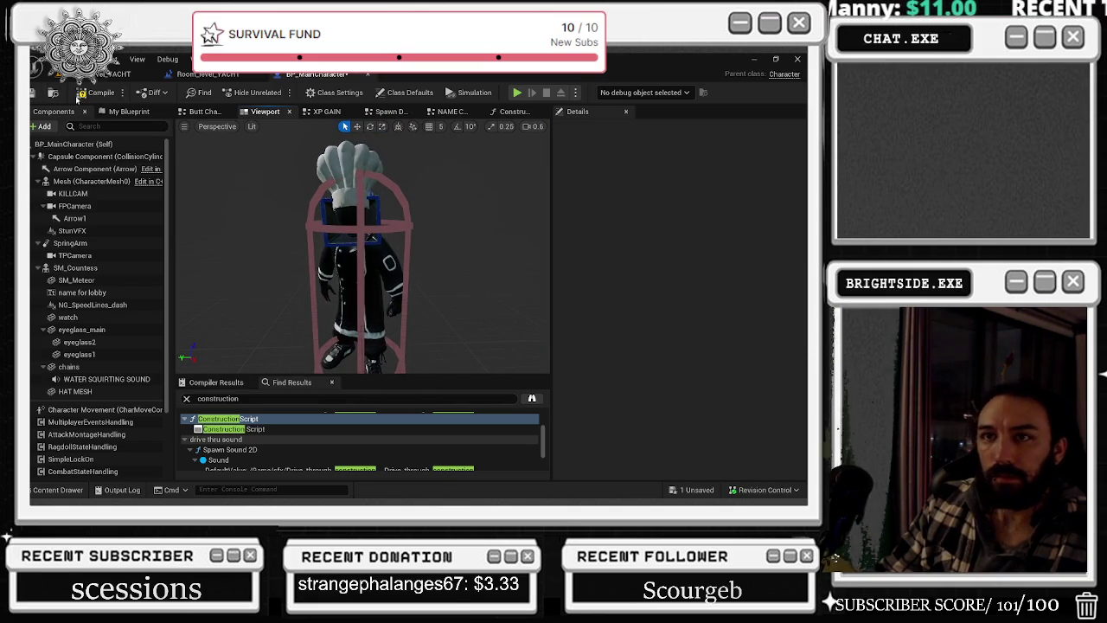
key("F7")
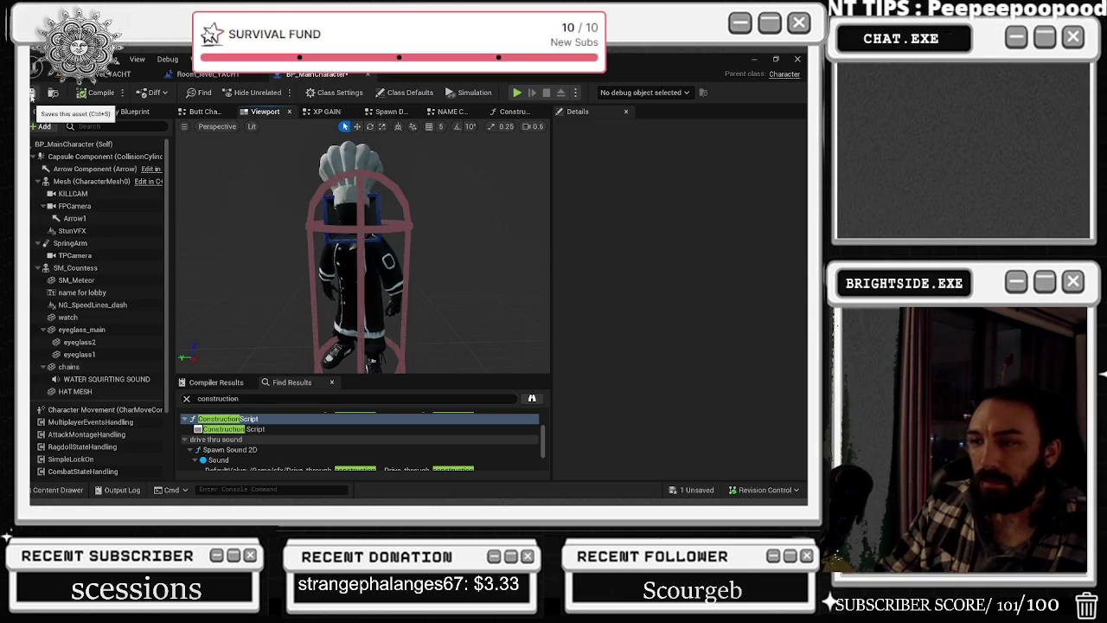
key("ctrl+s")
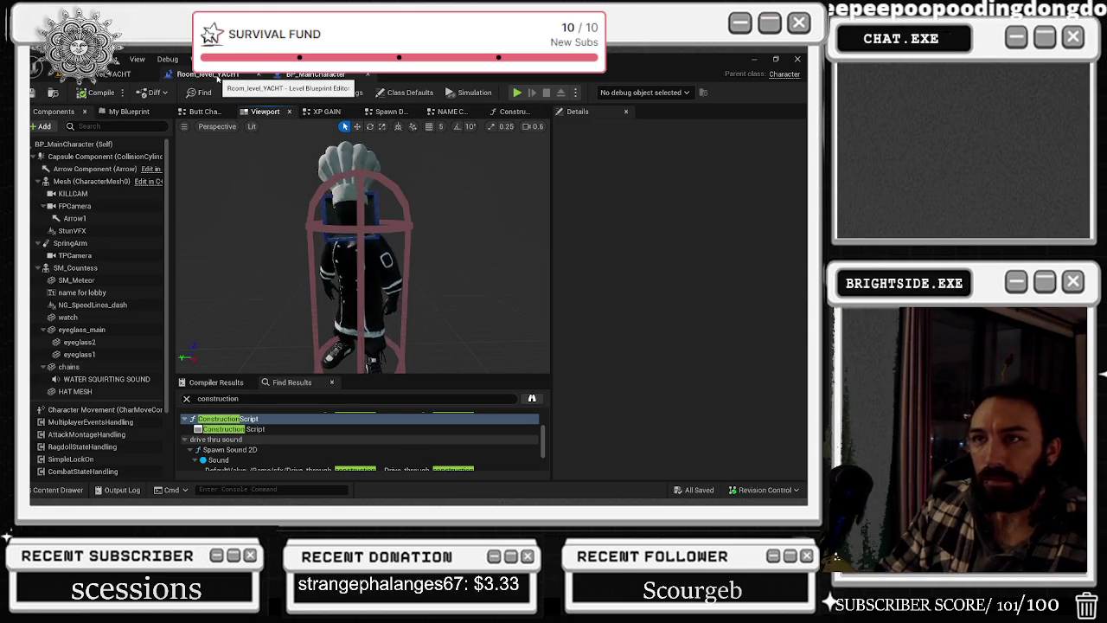
- Switch between the Room_level_YACHT and BP_MainCharacter tabs, ending in the yacht level editor
left_click(227, 75)
left_click(315, 74)
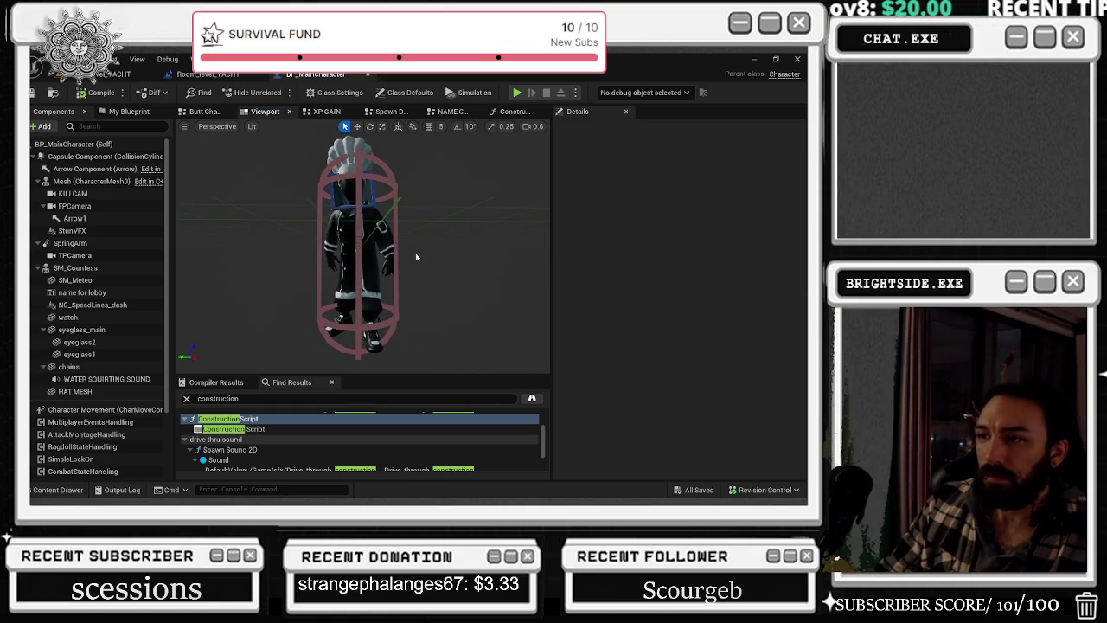
left_click(240, 81)
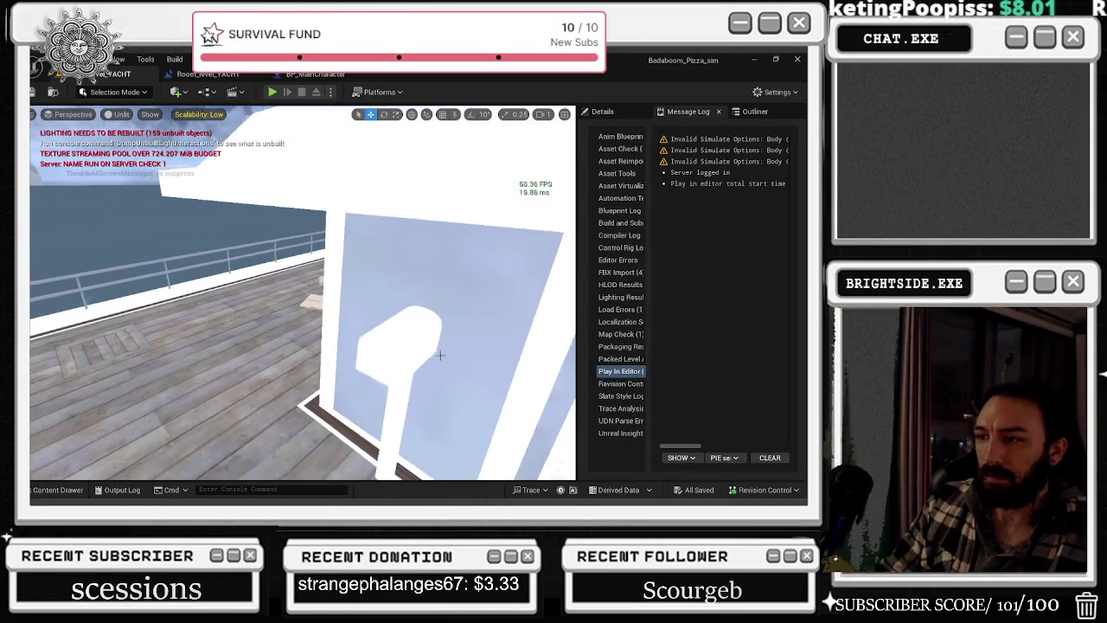
- Assign the black glass material to the mailbox_flag actor
left_click(754, 112)
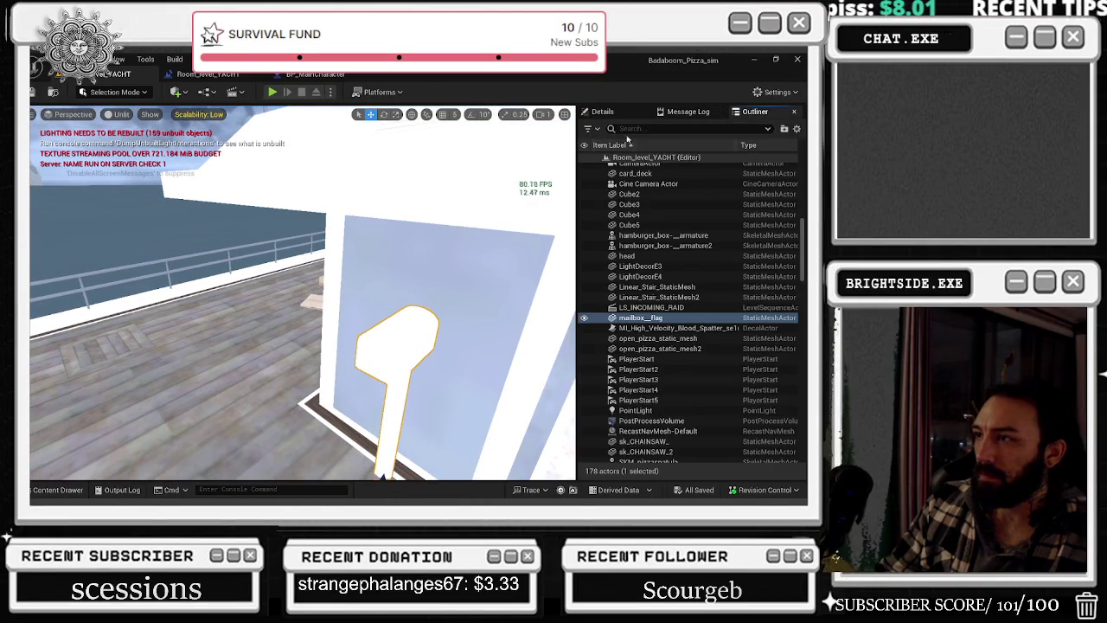
left_click(602, 112)
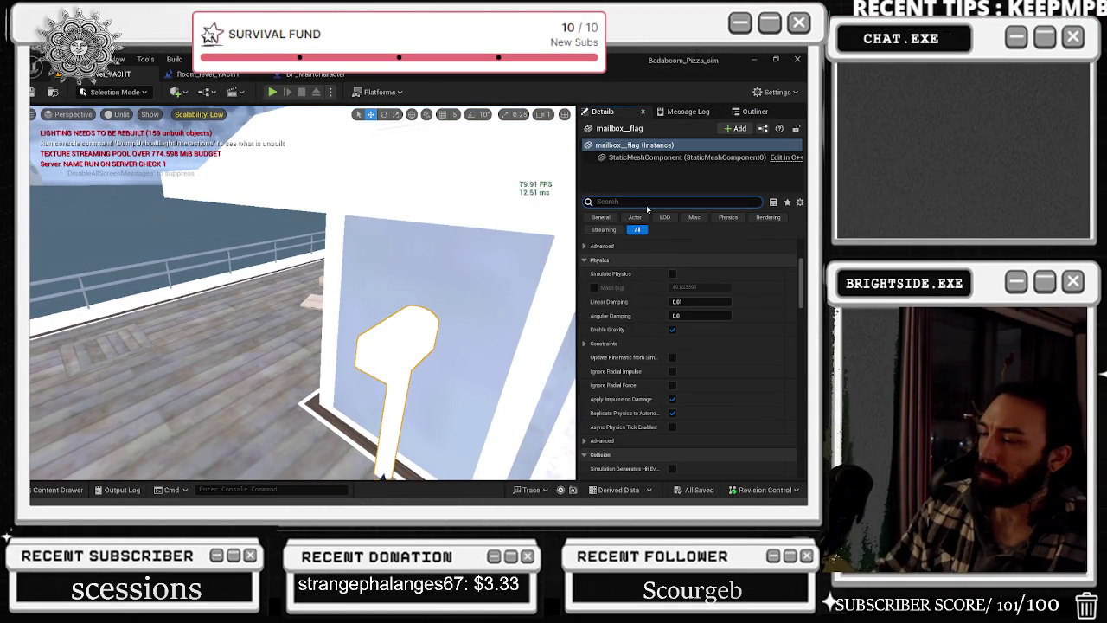
scroll(683, 303, "up", 5)
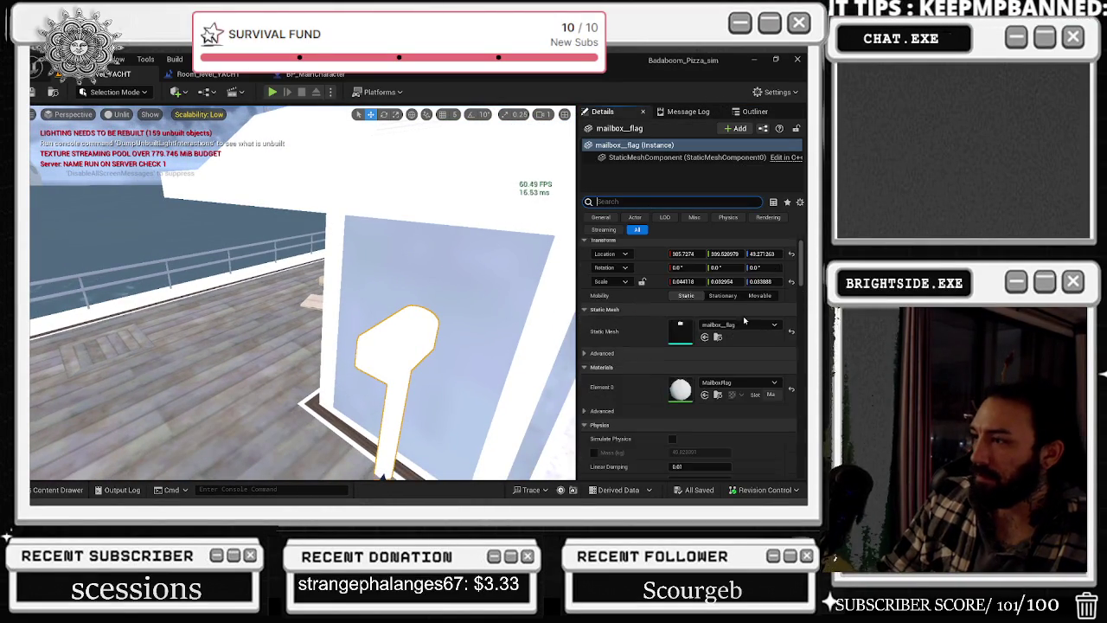
left_click(722, 389)
type("black")
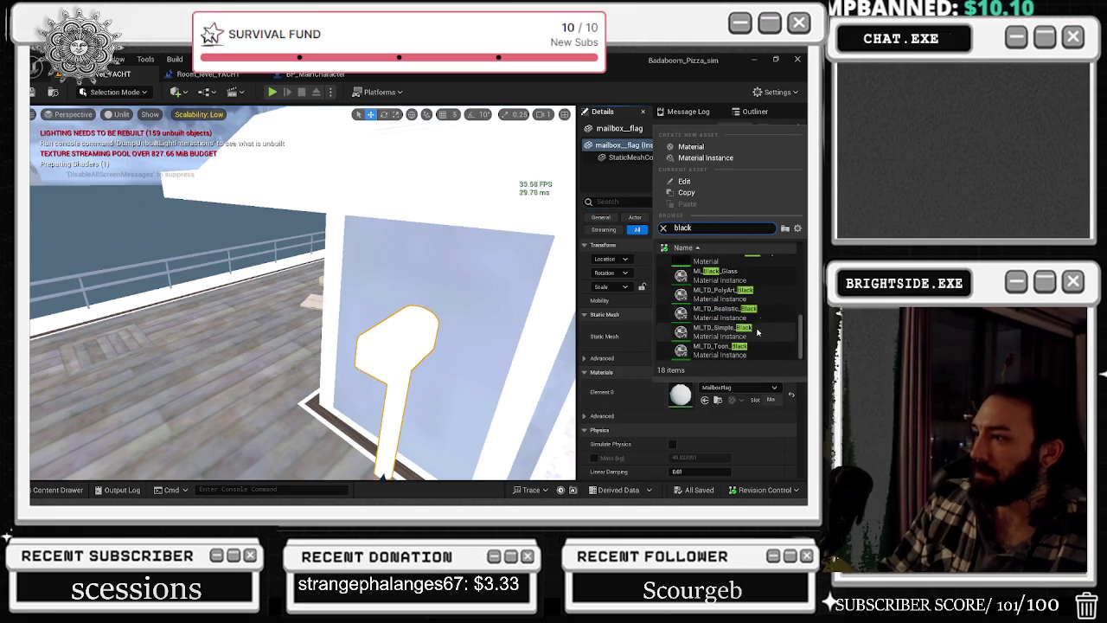
left_click(722, 272)
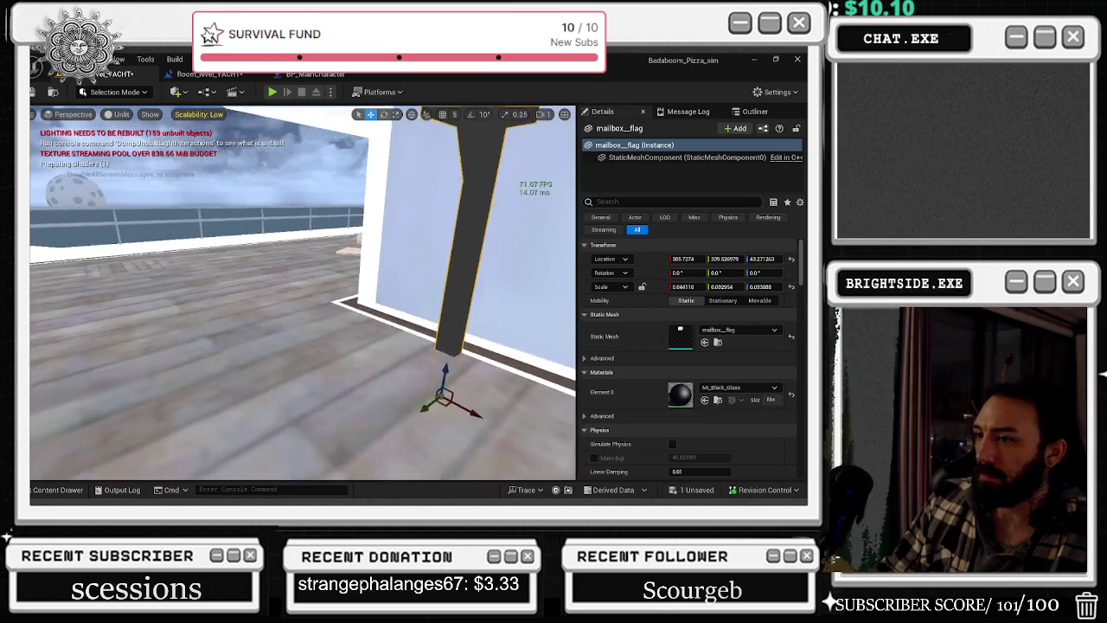
- Frame the cabin and mailbox, cycle view modes to Lighting Only, and focus on the flag
left_click_drag(303, 294, 233, 298)
left_click_drag(346, 374, 396, 374)
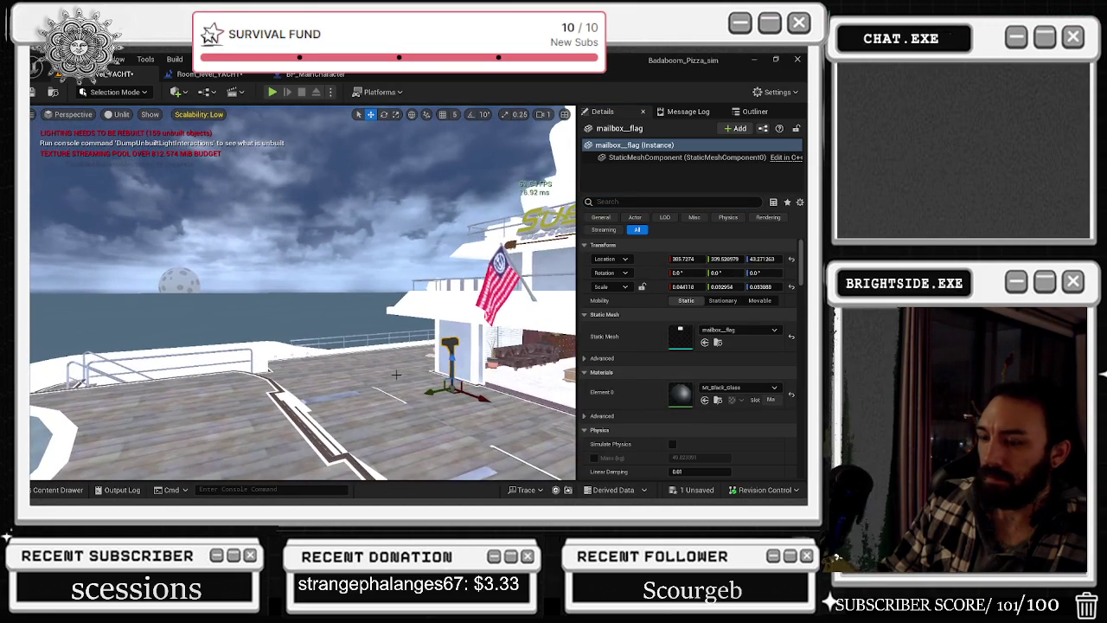
key("alt+7")
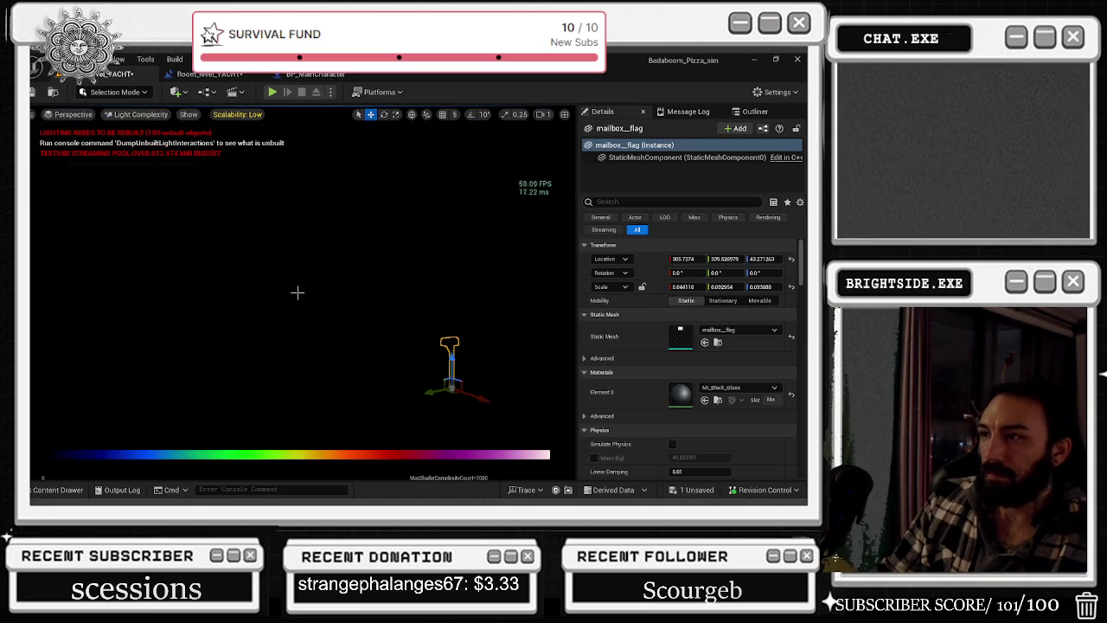
key("Right")
scroll(297, 292, "up", 2)
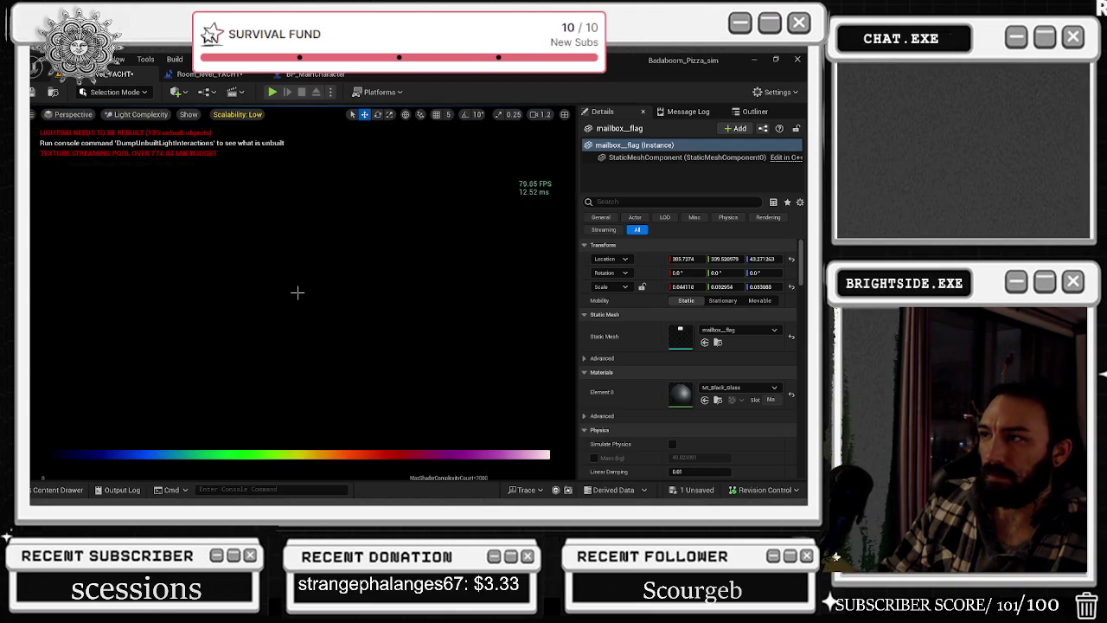
key("alt+2")
key("alt+3")
key("alt+2")
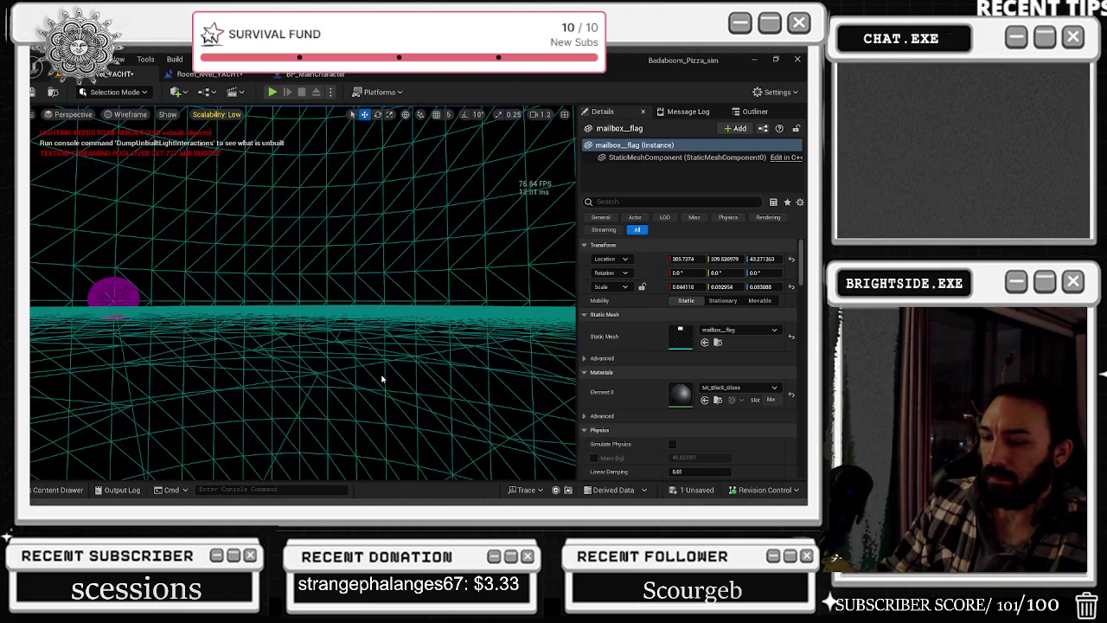
key("alt+8")
key("alt+6")
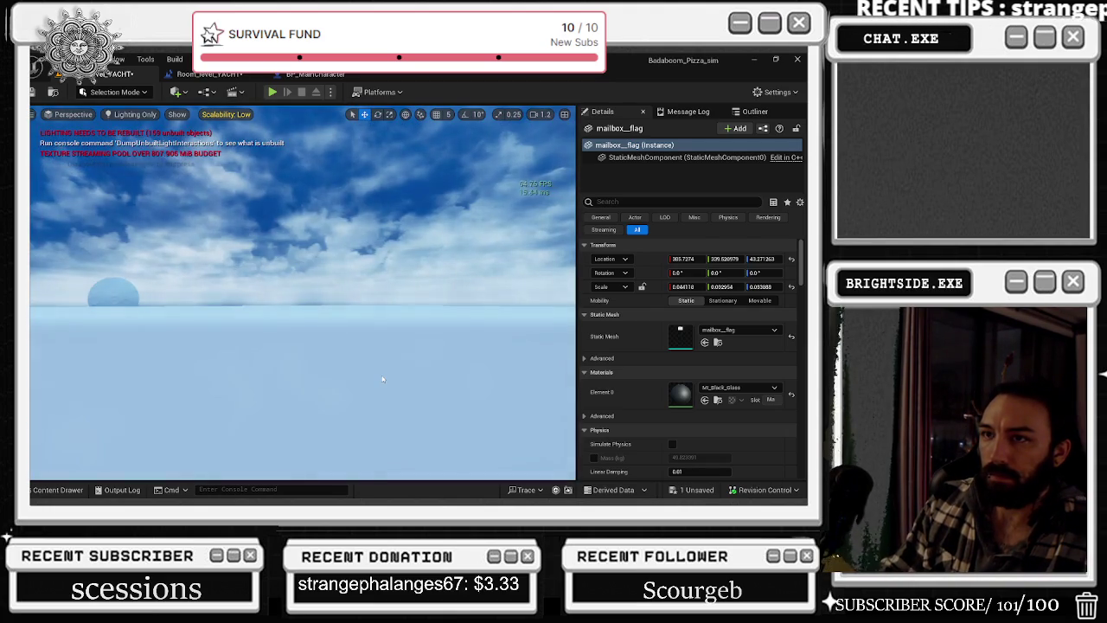
key("f")
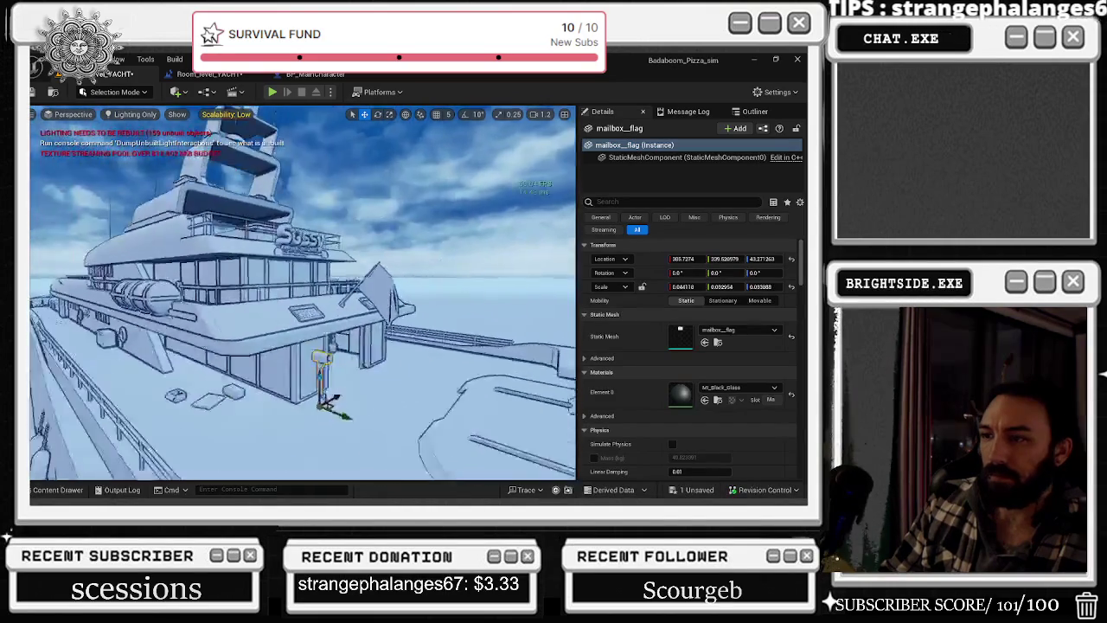
key("alt+Tab")
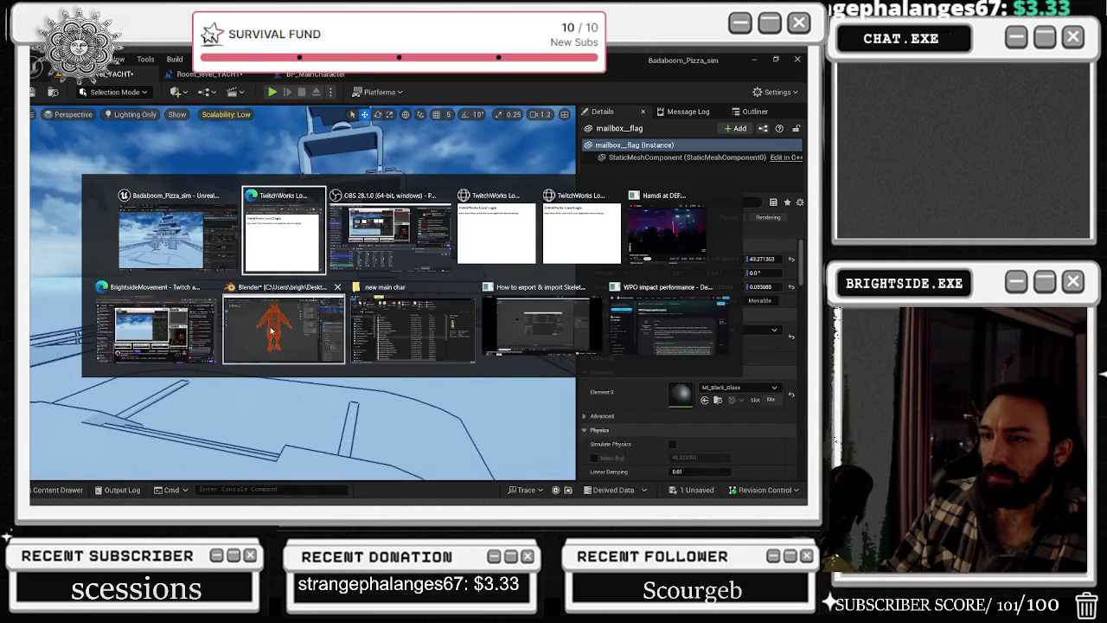
- Quit Blender, answering its save-changes prompt, and return to the Unreal window
left_click(270, 330)
key("ctrl+q")
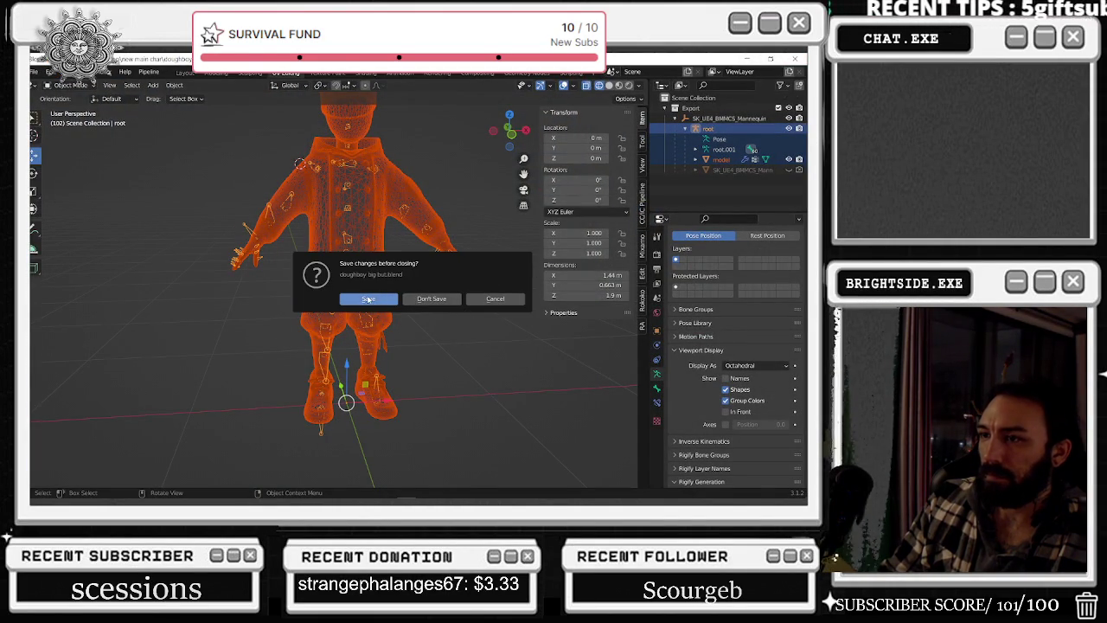
left_click(428, 301)
key("alt+Tab")
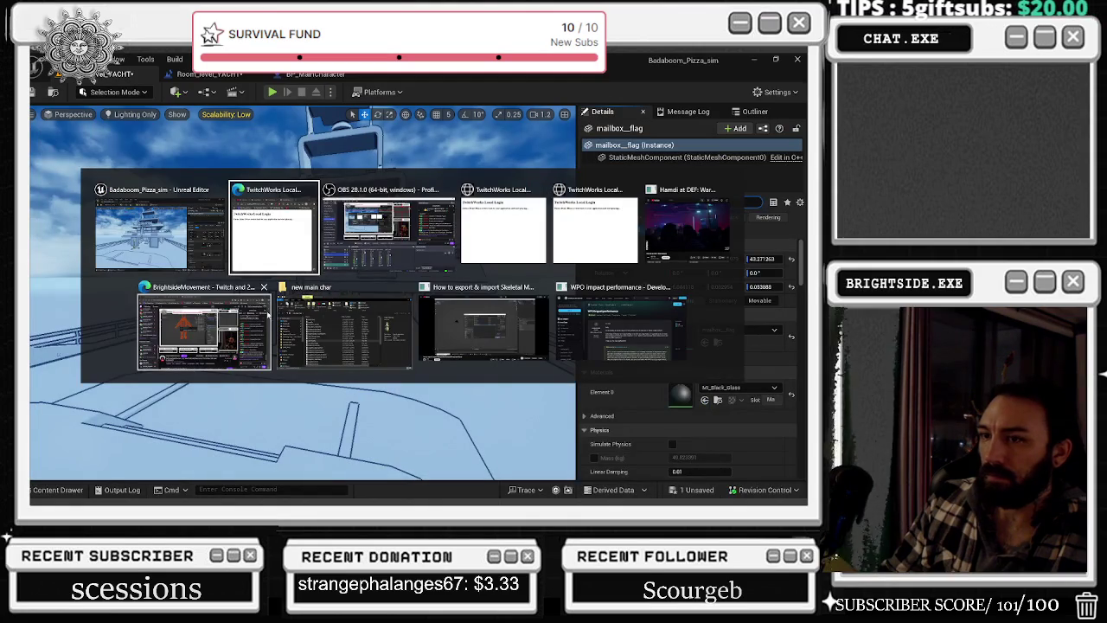
key("Escape")
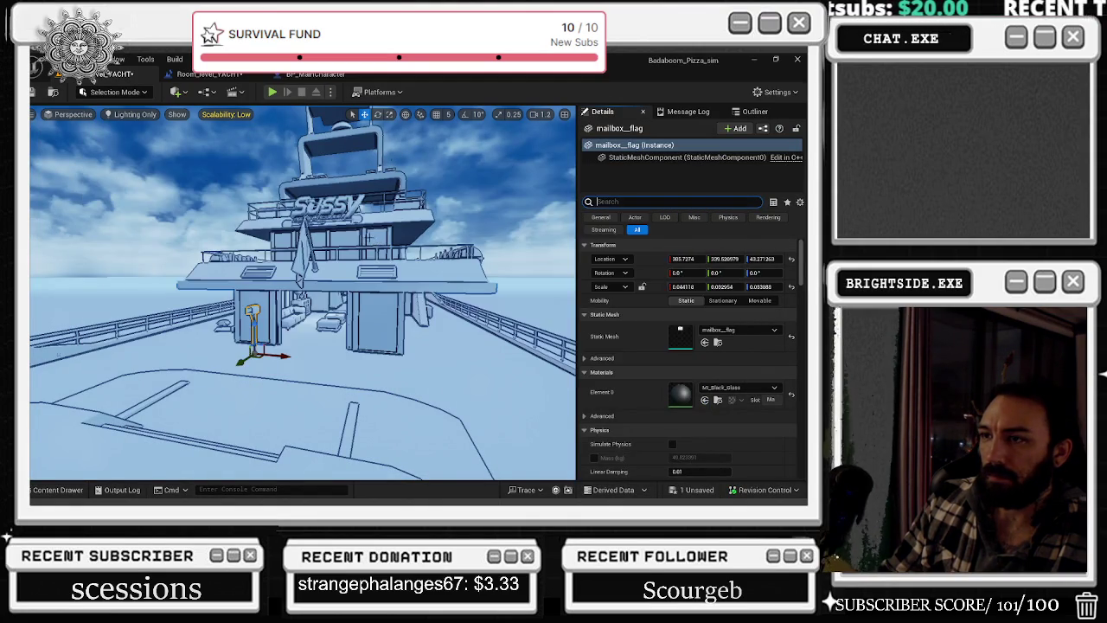
key("alt+Tab")
key("Escape")
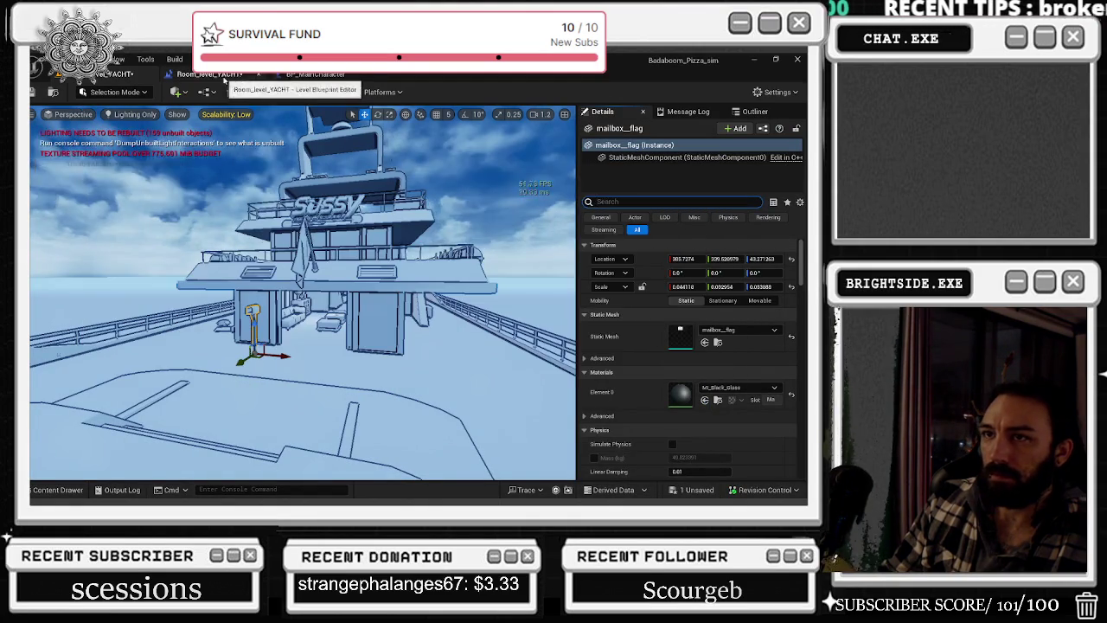
- In BP_MainCharacter, select SM_Countess and open the Content Drawer on the chef's folder
left_click(314, 74)
left_click(75, 267)
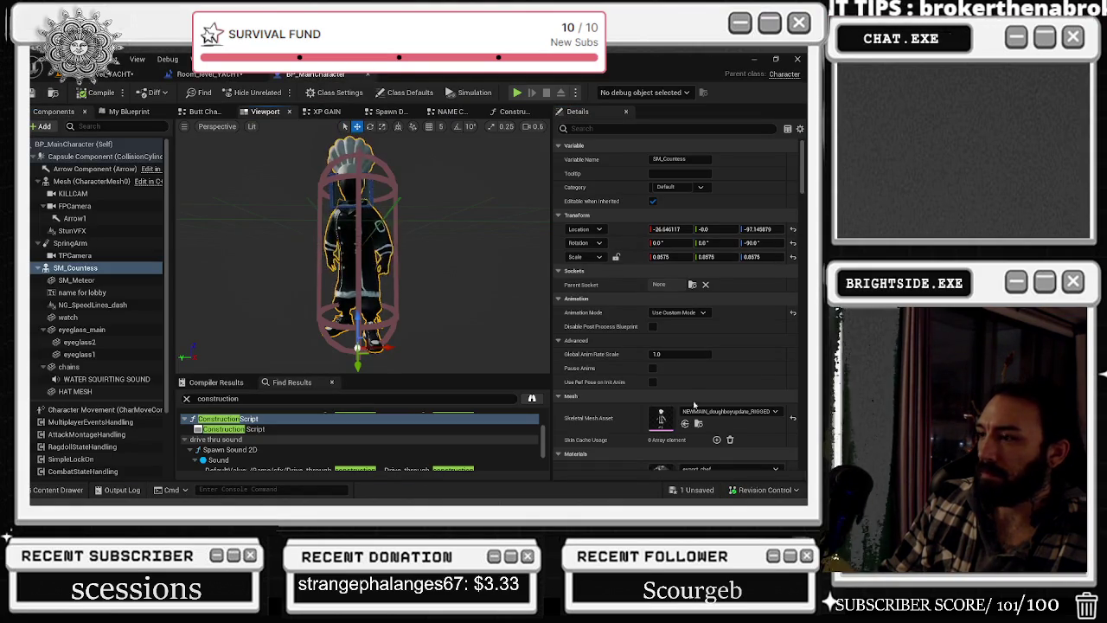
key("ctrl+space")
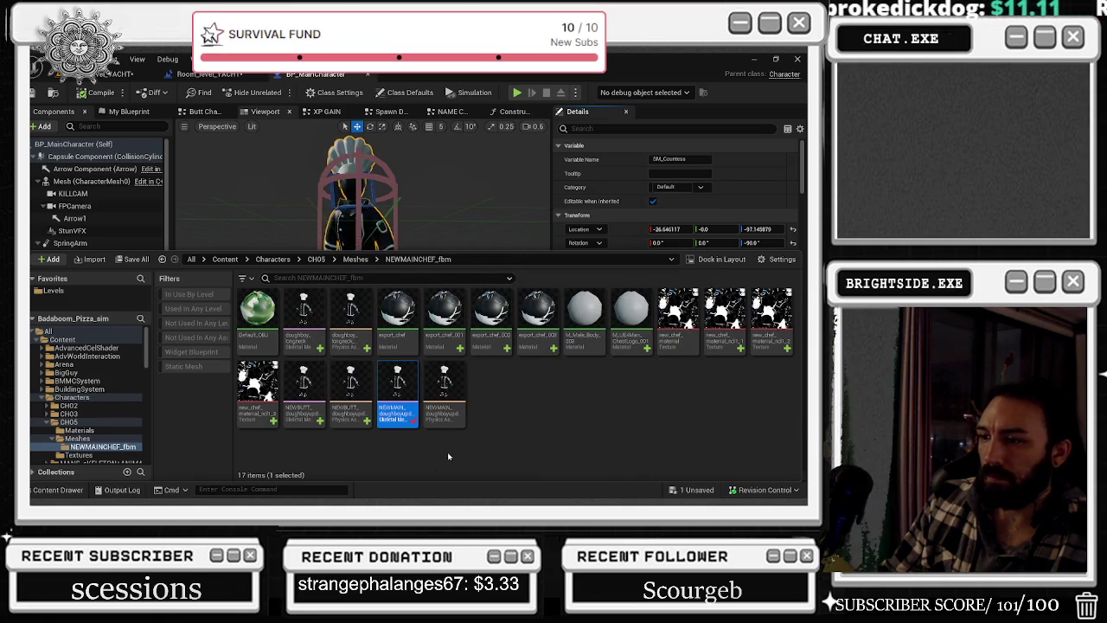
- Delete both NEWBUTT_doughboyupdate_RIGGED assets from NEWMAINCHEF_fbm and save all modified content
left_click(350, 391)
left_click(303, 393, "ctrl")
right_click(303, 404)
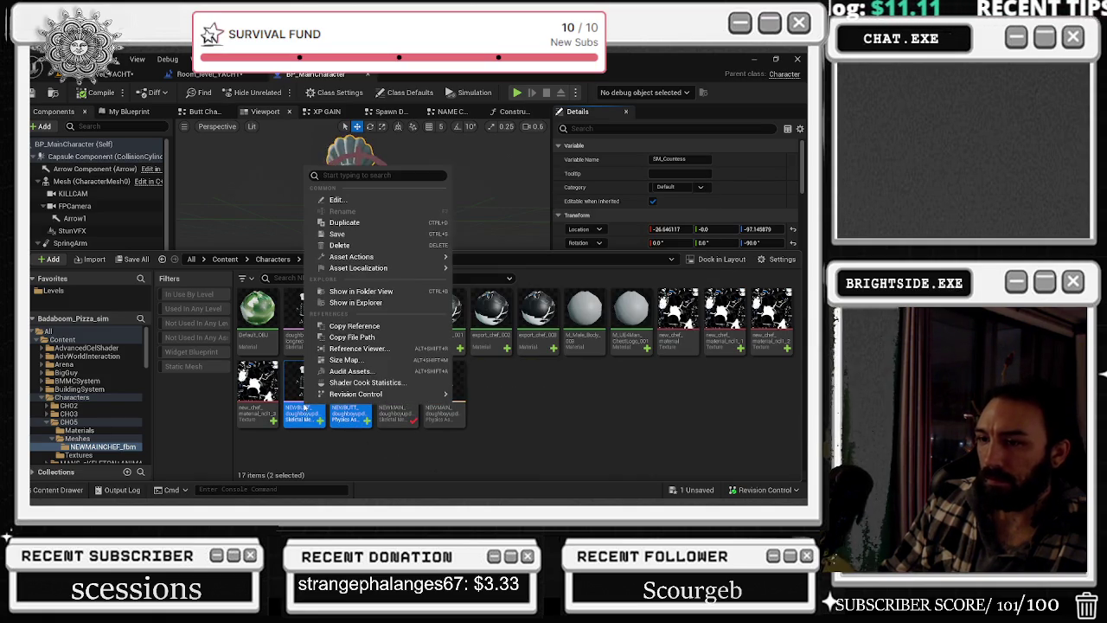
left_click(355, 301)
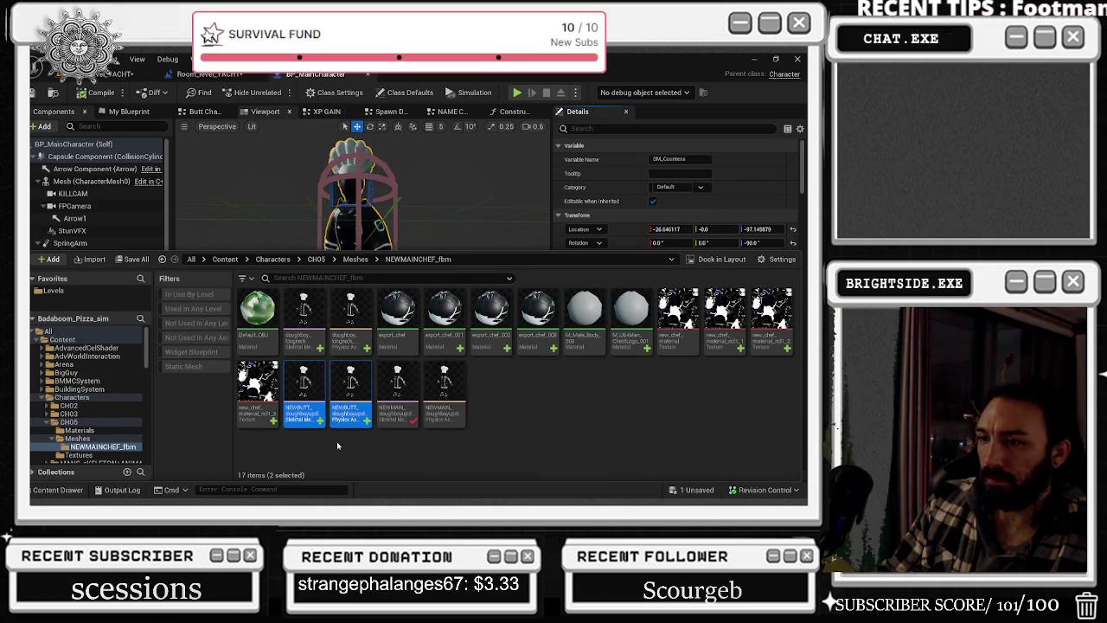
key("Delete")
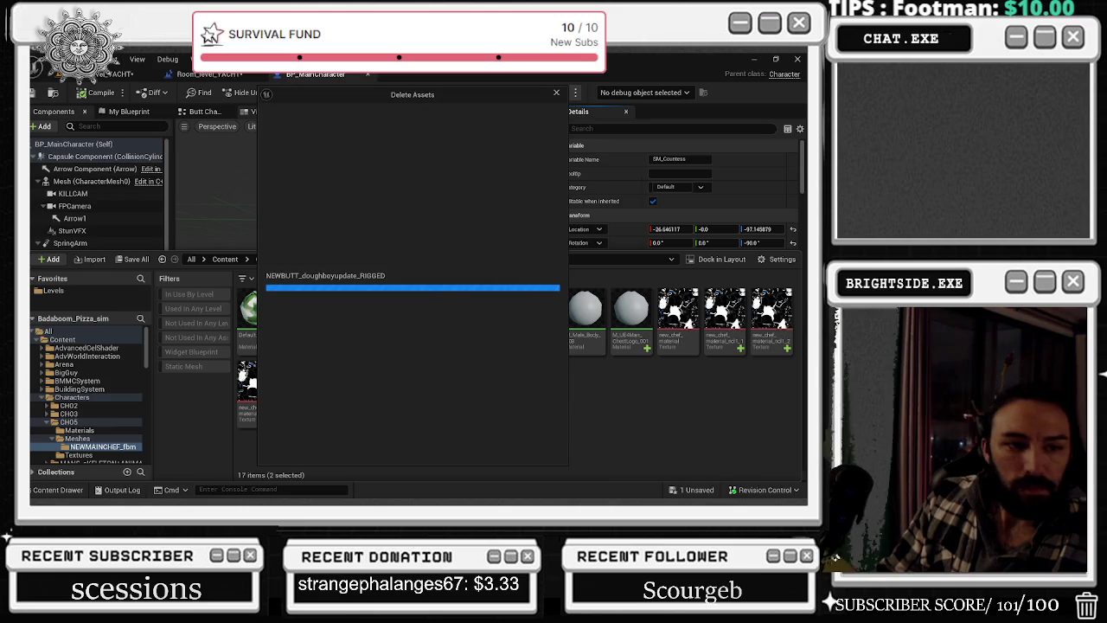
left_click(356, 448)
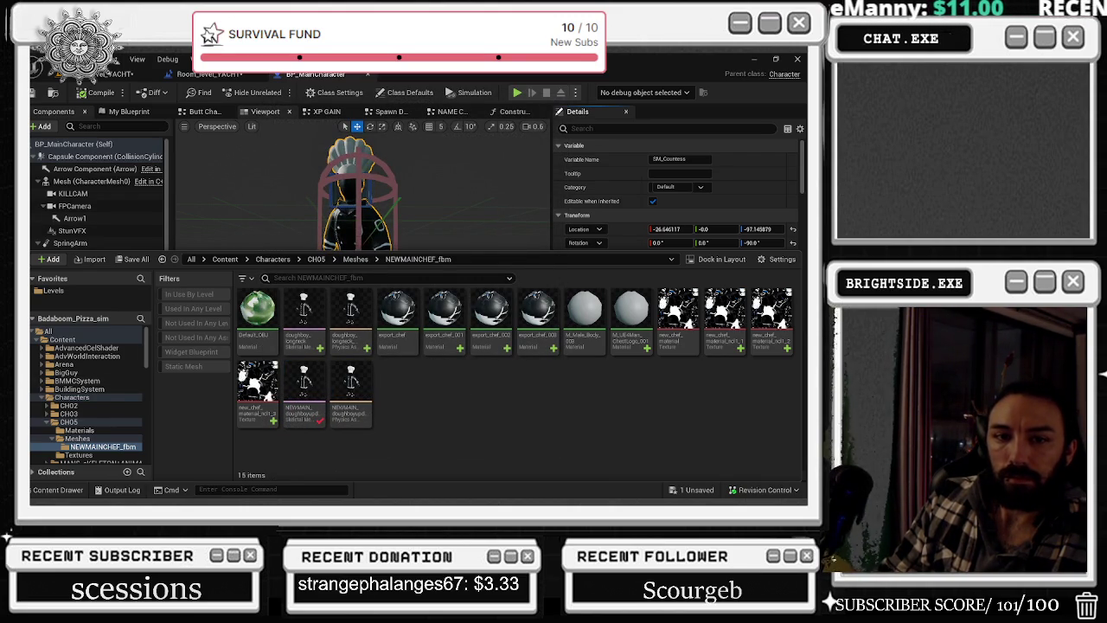
left_click(52, 91)
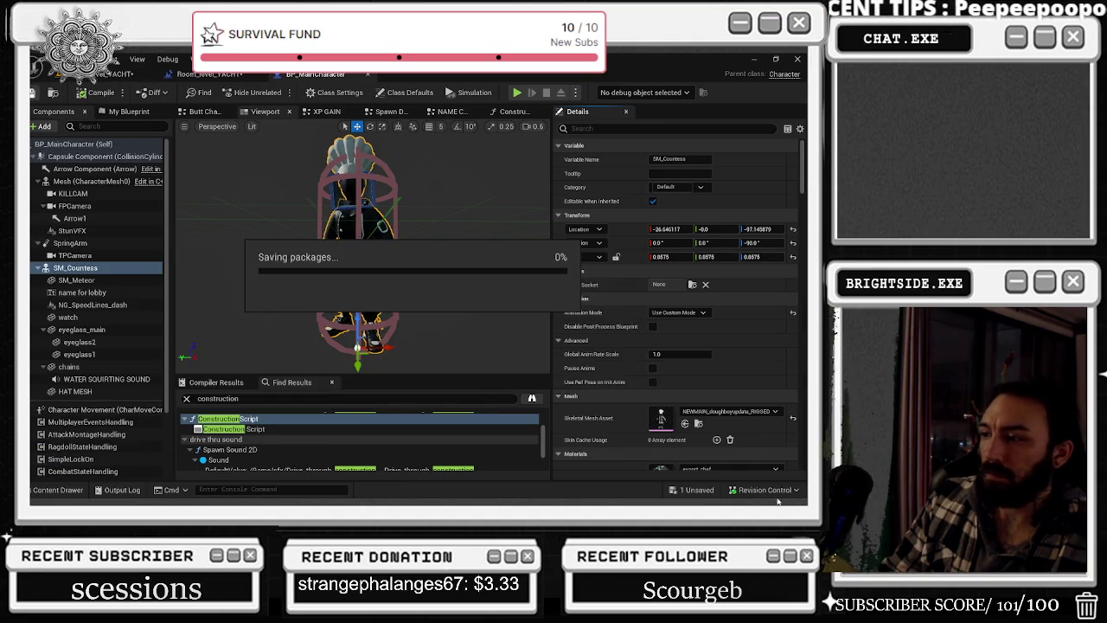
- Confirm the content save, then open the Construction Script search result
left_click(492, 396)
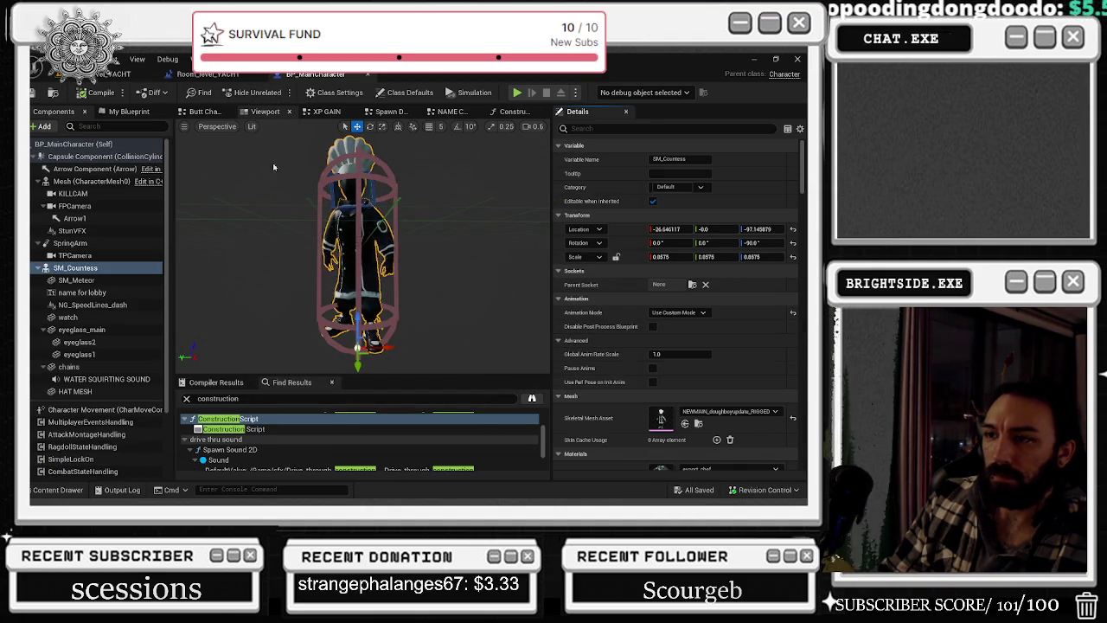
scroll(108, 331, "down", 3)
left_click(95, 355)
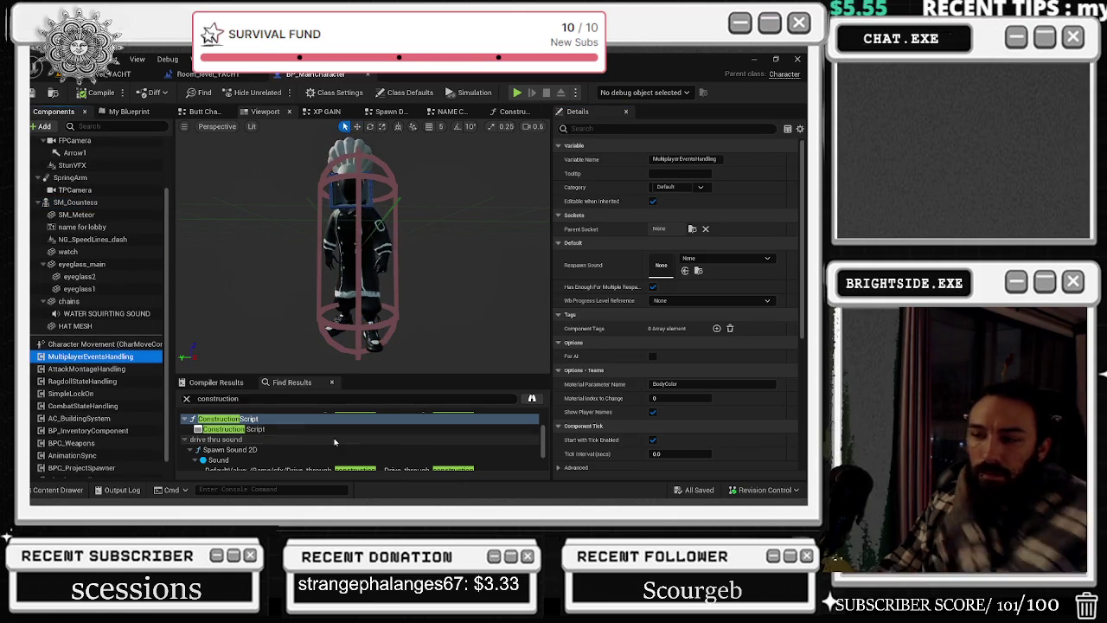
scroll(270, 430, "down", 3)
scroll(270, 430, "down", 1)
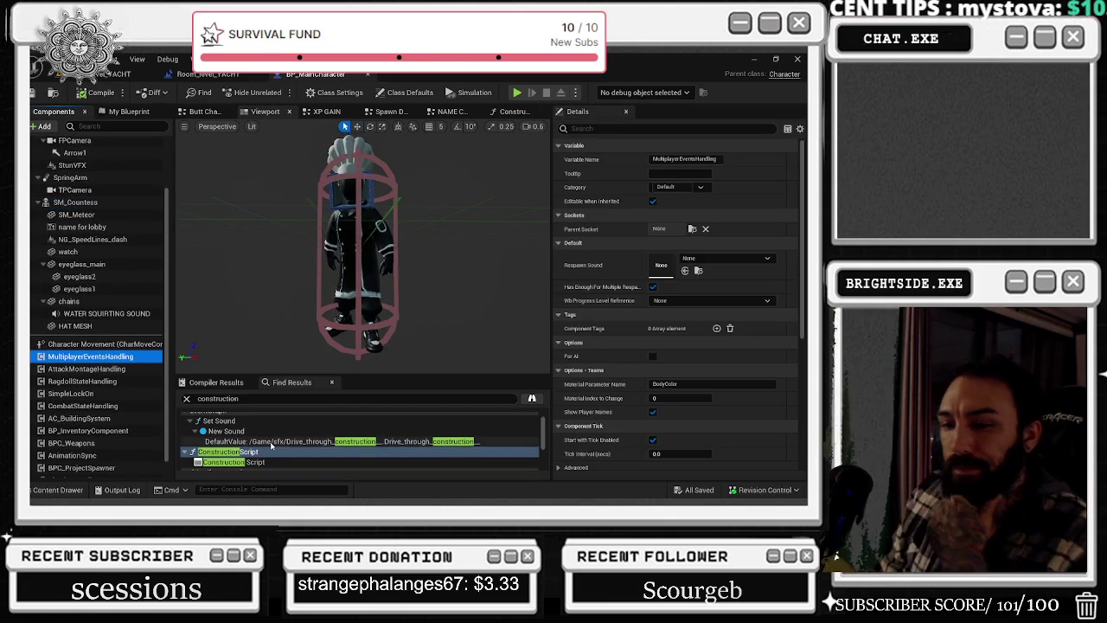
double_click(272, 452)
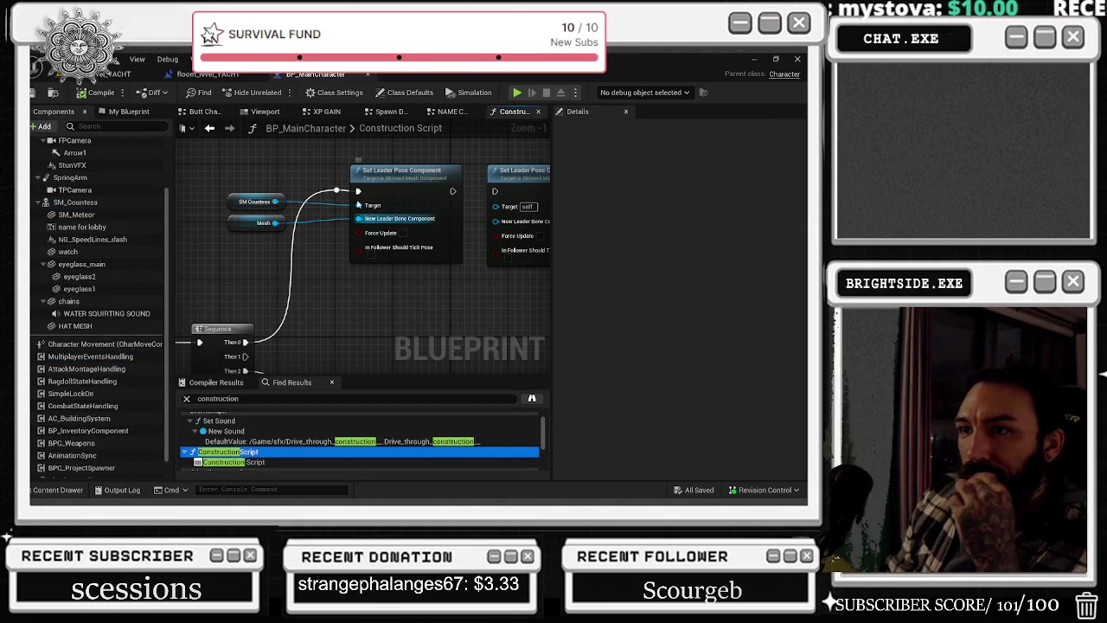
- Close the NAME CHANGE LOBBY, Spawn Delivery Customer and XP GAIN graph tabs
left_click(467, 113)
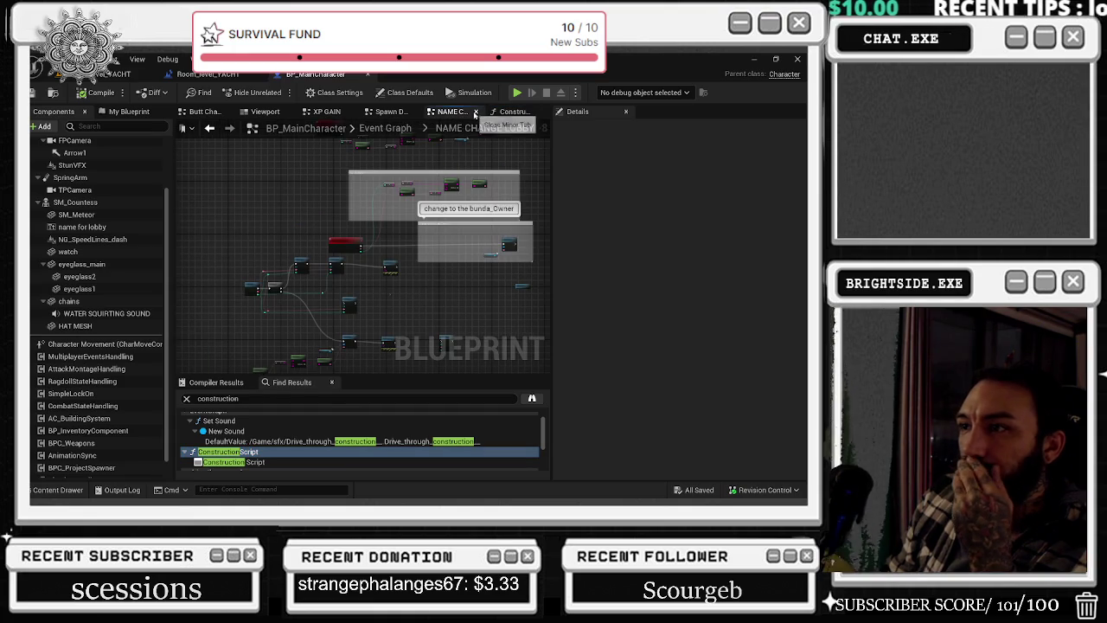
left_click(475, 112)
left_click(464, 113)
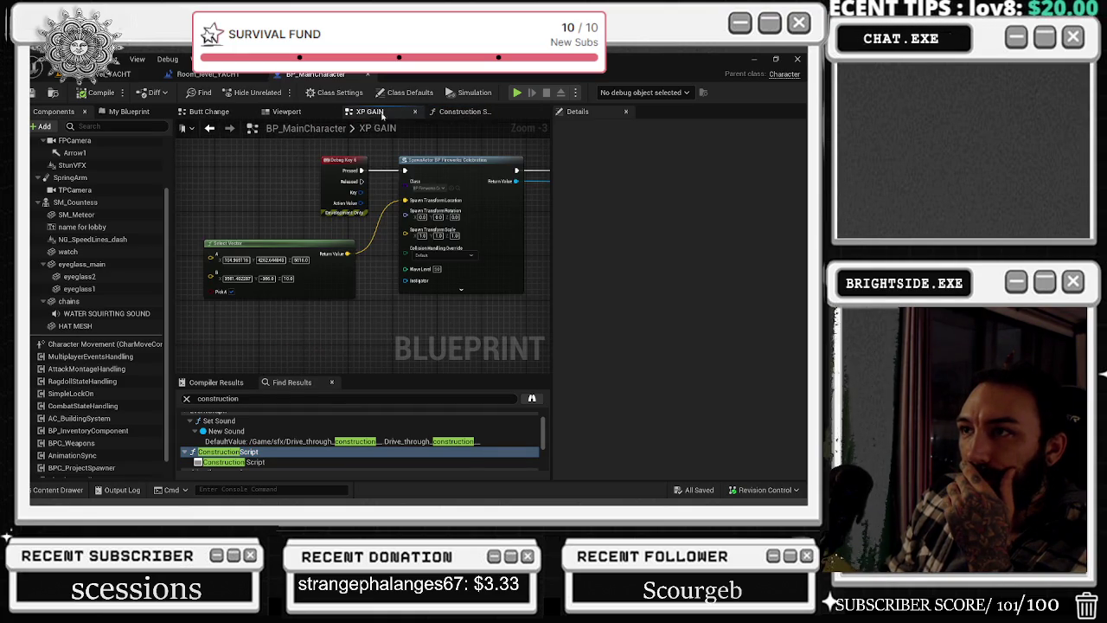
left_click(411, 112)
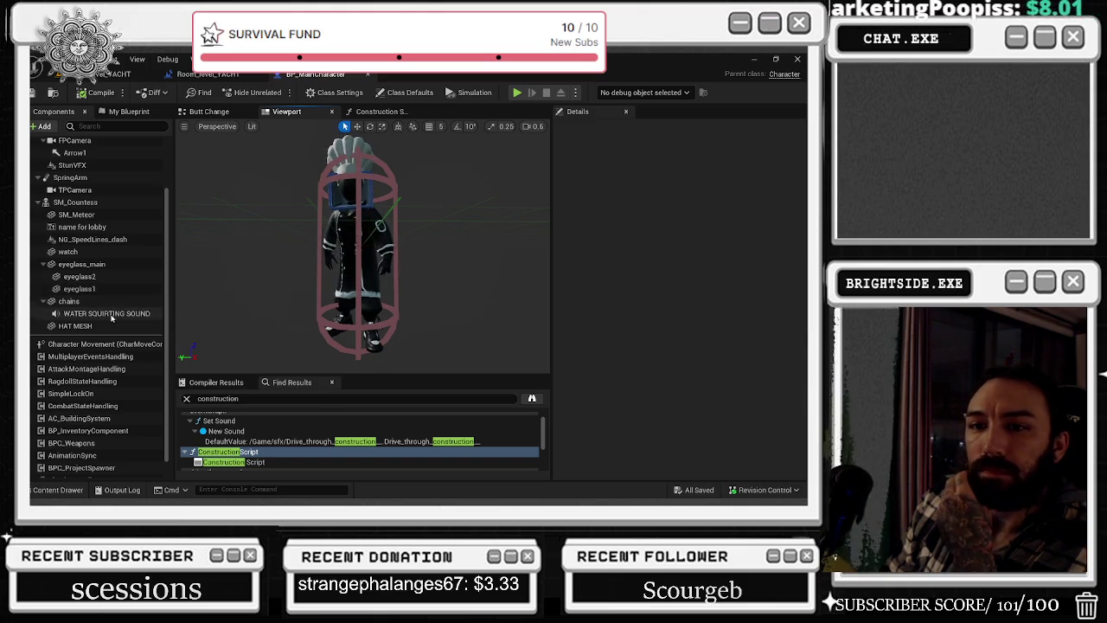
- Select the name for lobby text component, view the chef closer, and compile the blueprint
left_click(99, 326)
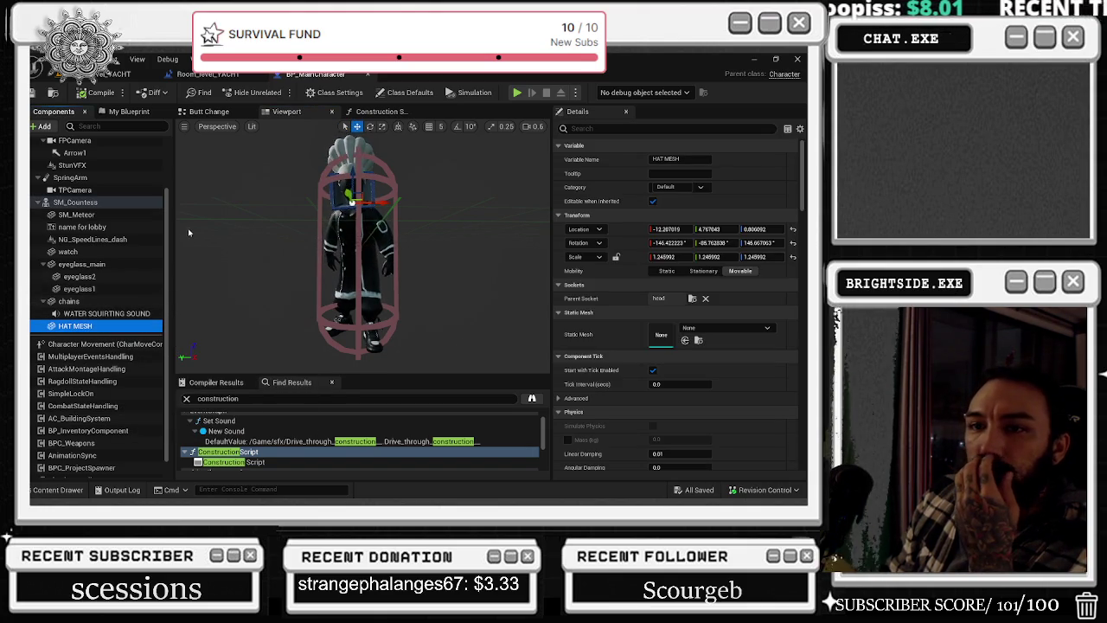
left_click(82, 227)
left_click_drag(395, 171, 386, 168)
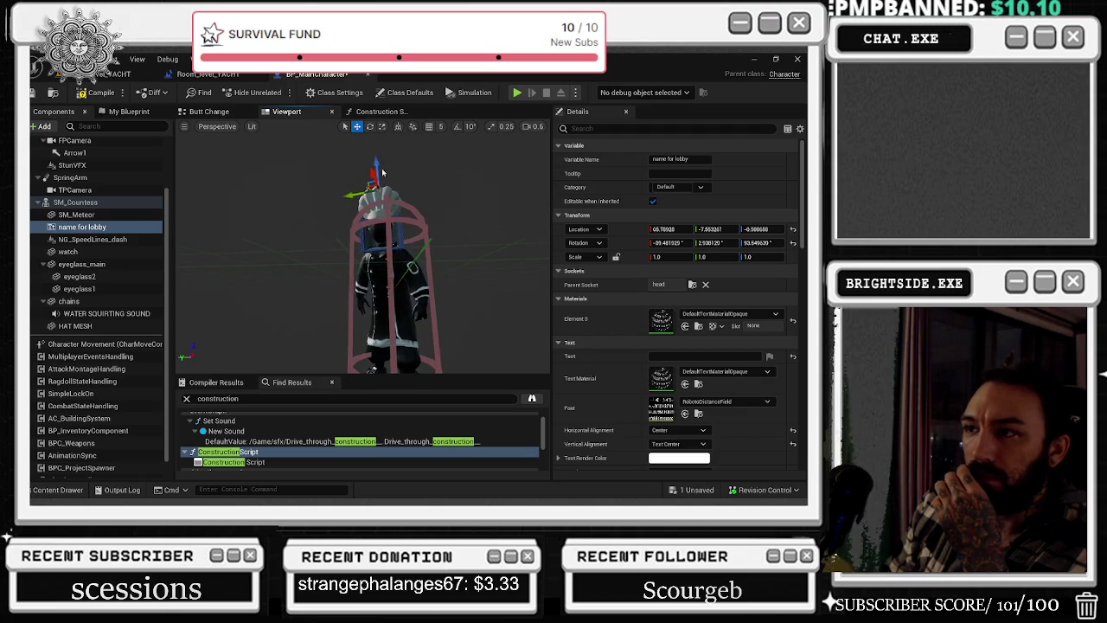
left_click(97, 93)
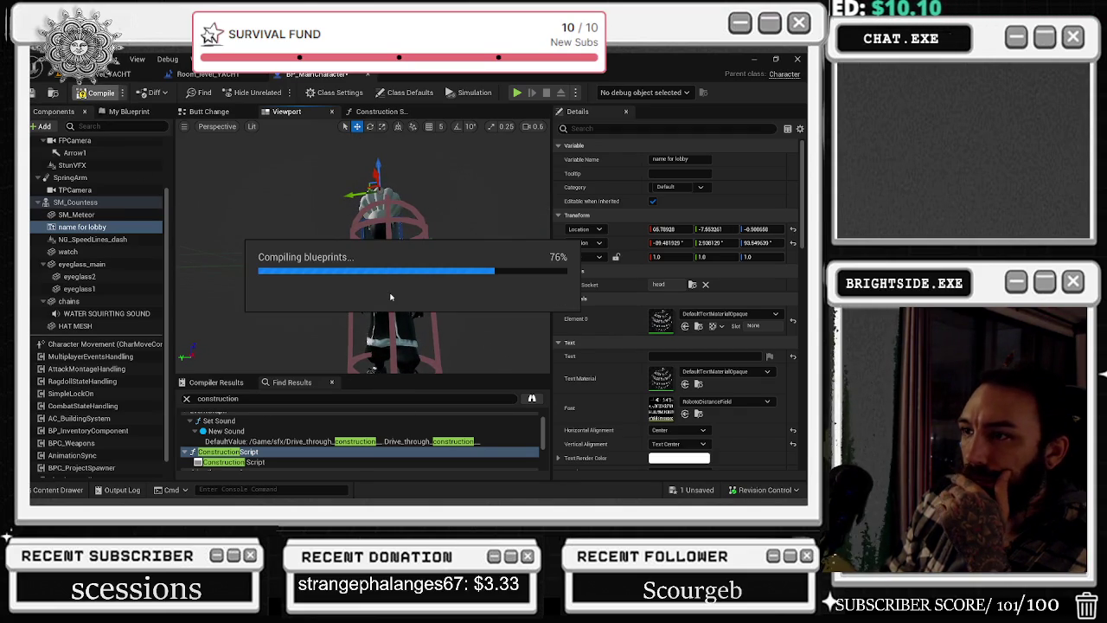
- Set SM_Countess's Element 2 material to MM_Glass_DOF_Enabled_02, then select the FPCamera component
left_click(422, 259)
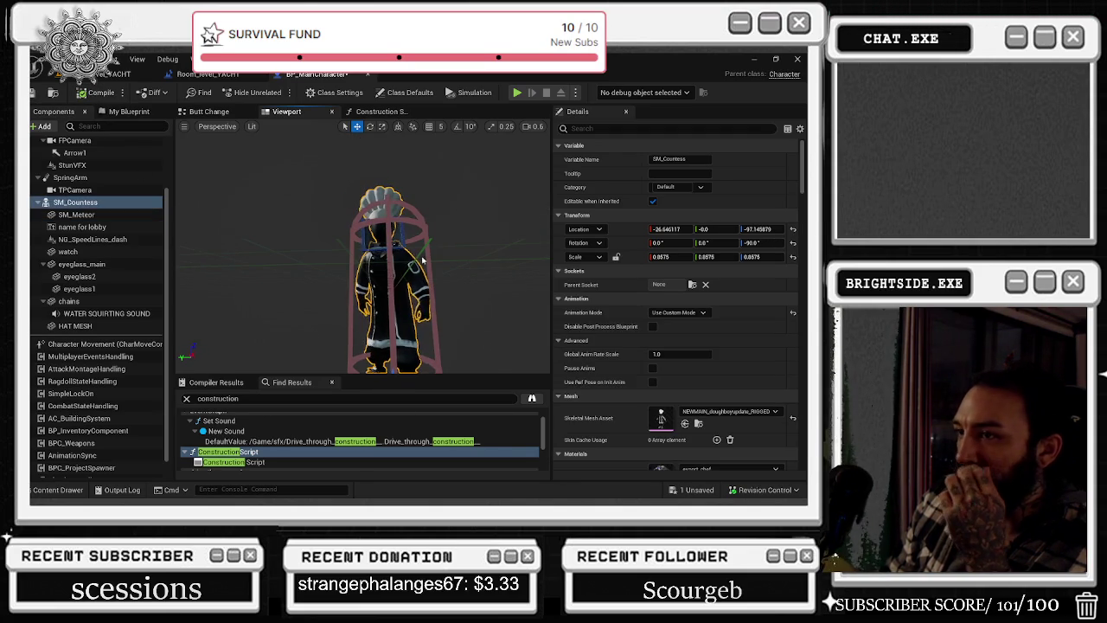
scroll(756, 310, "down", 4)
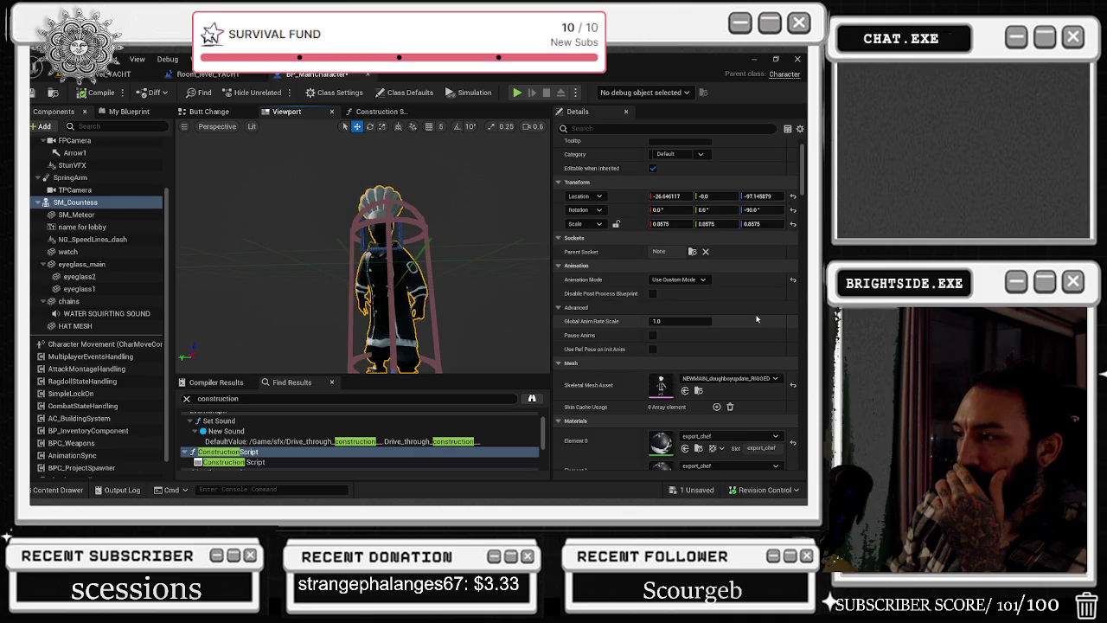
left_click(716, 364)
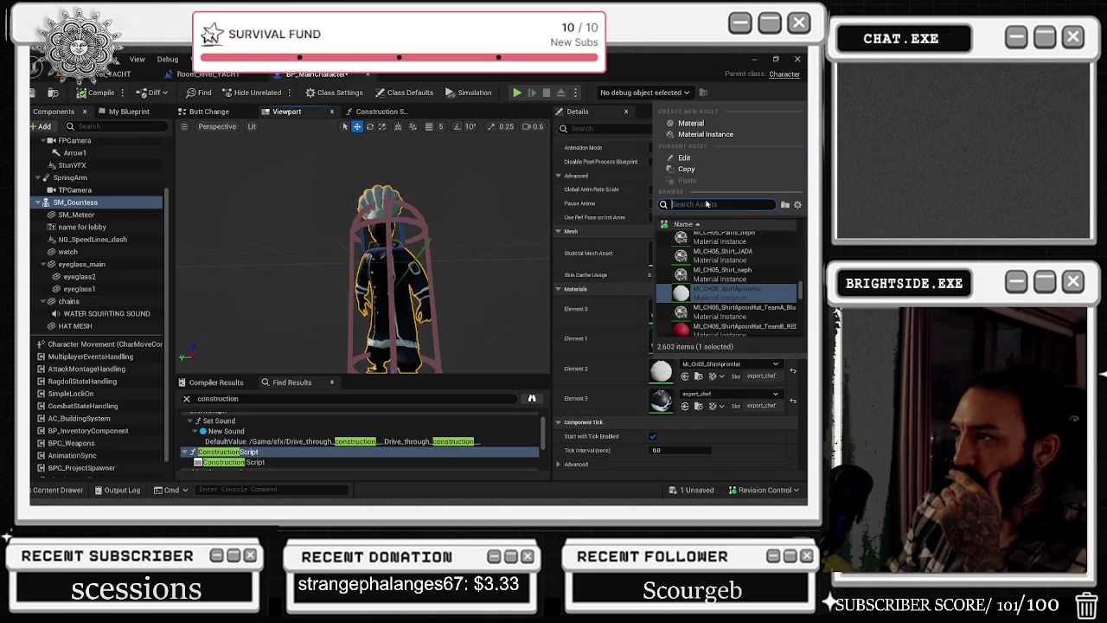
left_click(793, 370)
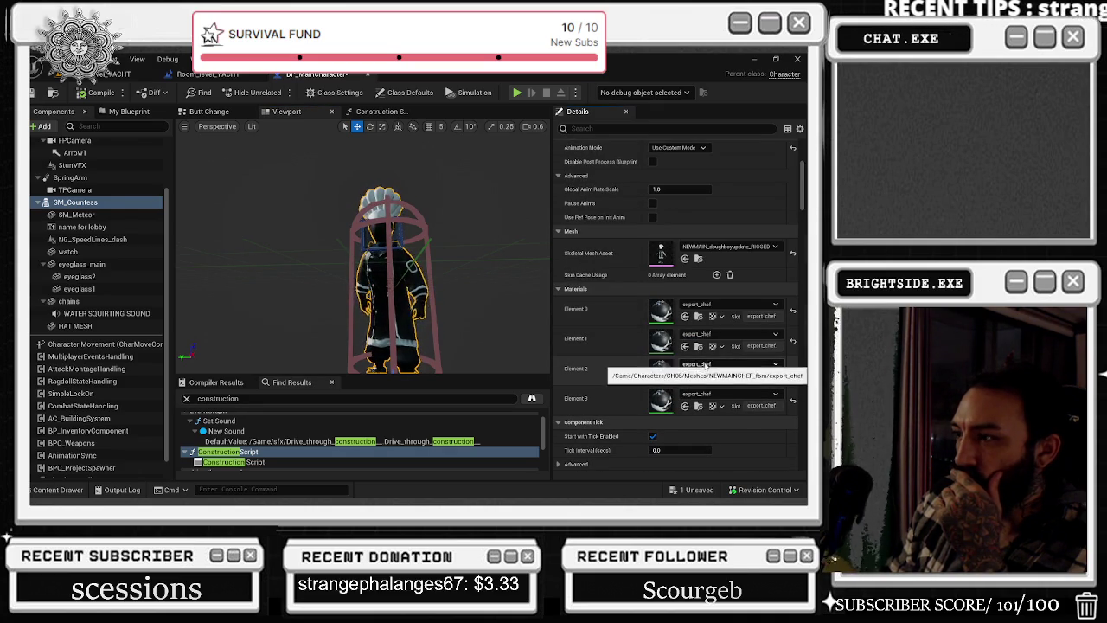
left_click(709, 365)
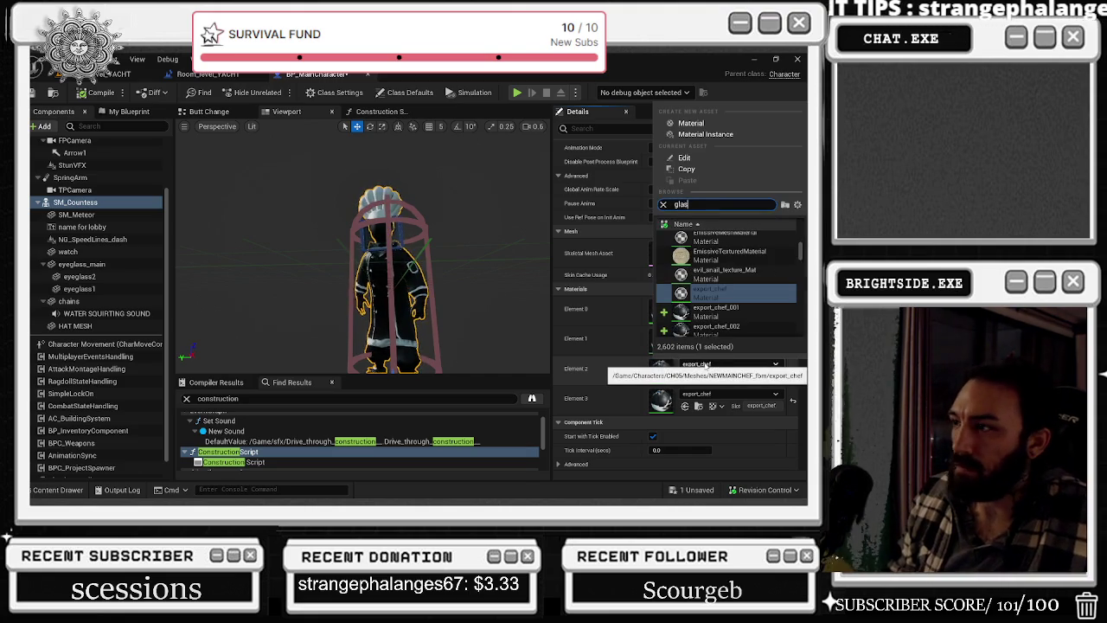
type("glass")
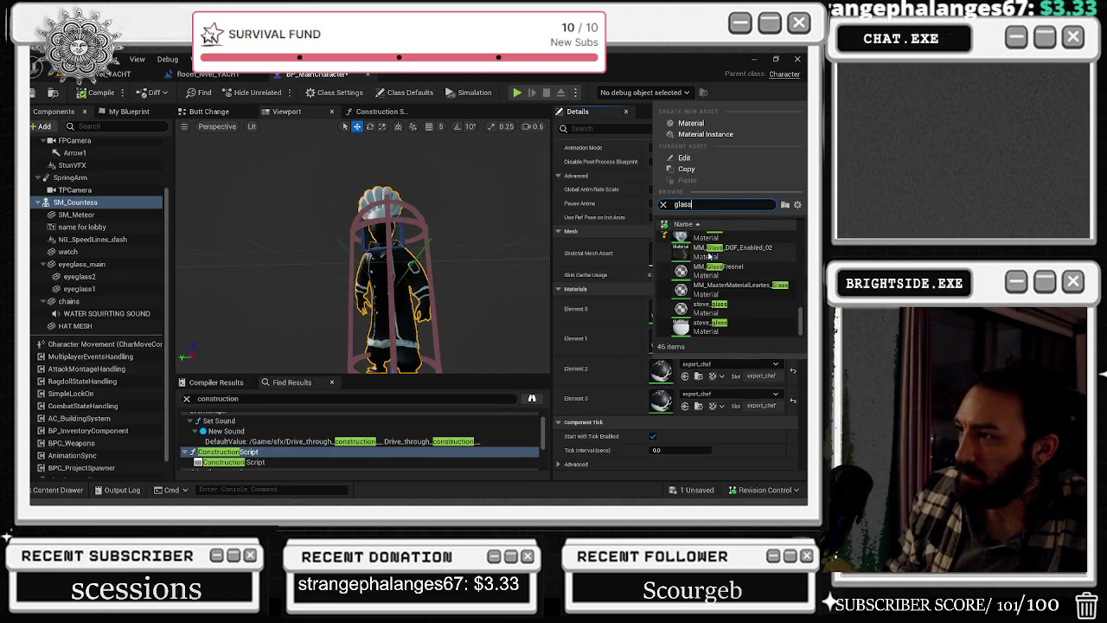
left_click(722, 248)
scroll(447, 259, "up", 2)
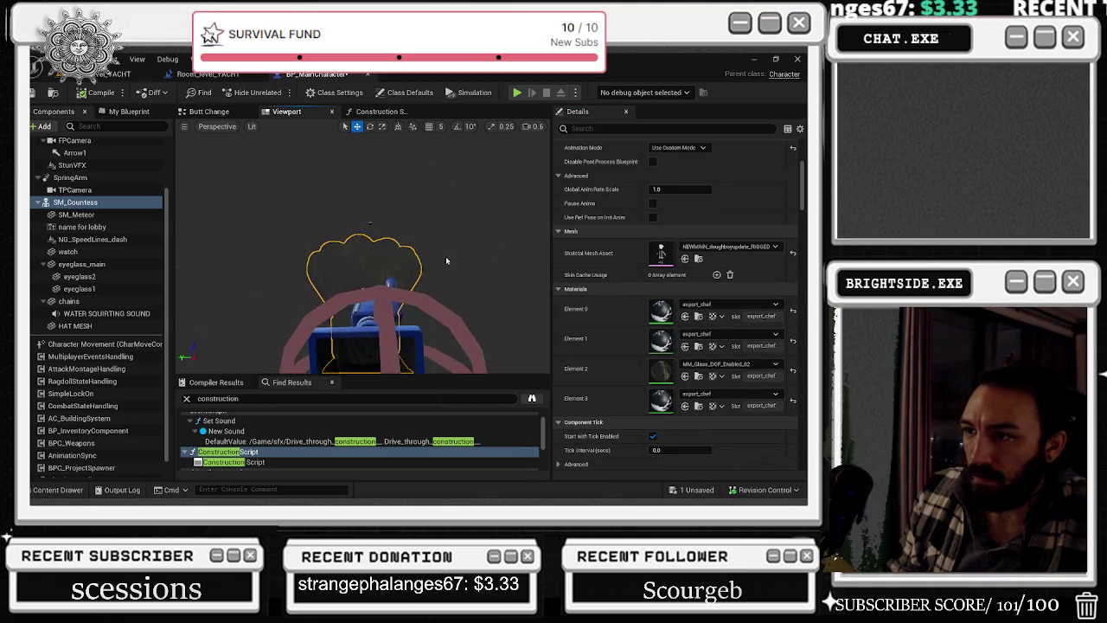
left_click(357, 285)
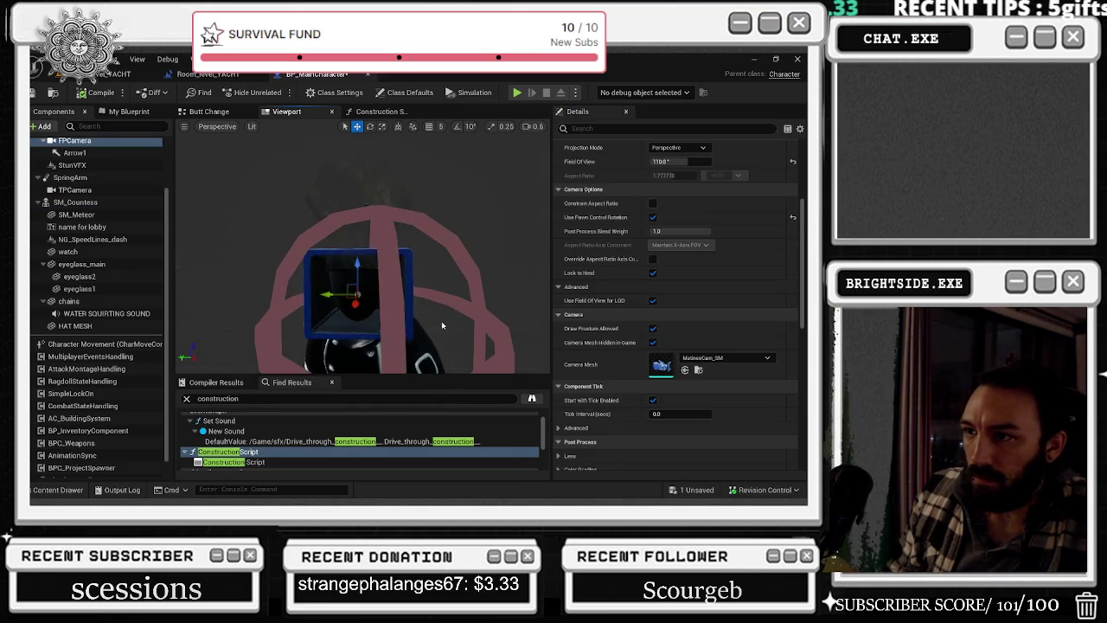
- Select SM_Countess and swap its Element 2 material from glass to MM_Smoke
left_click_drag(442, 319, 527, 347)
left_click(381, 299)
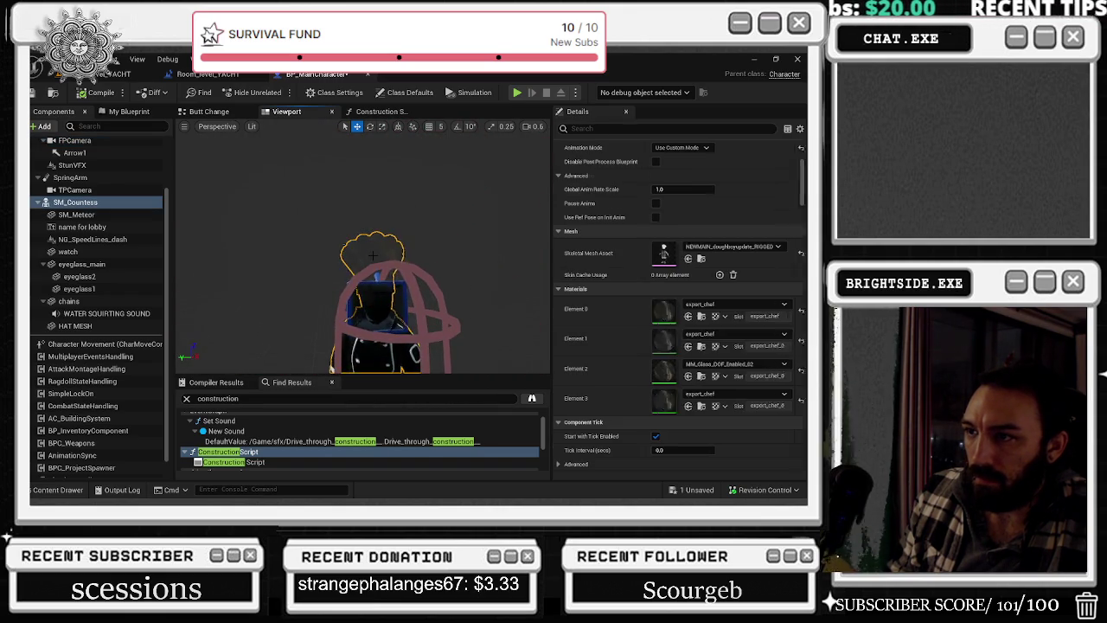
left_click(727, 363)
scroll(733, 298, "down", 2)
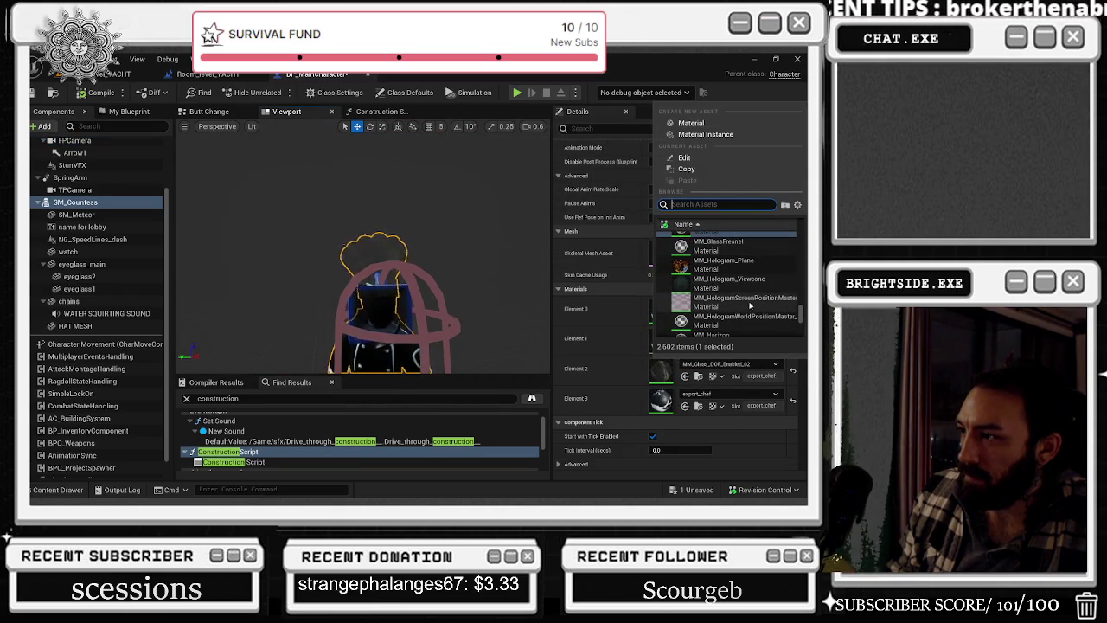
scroll(782, 325, "down", 5)
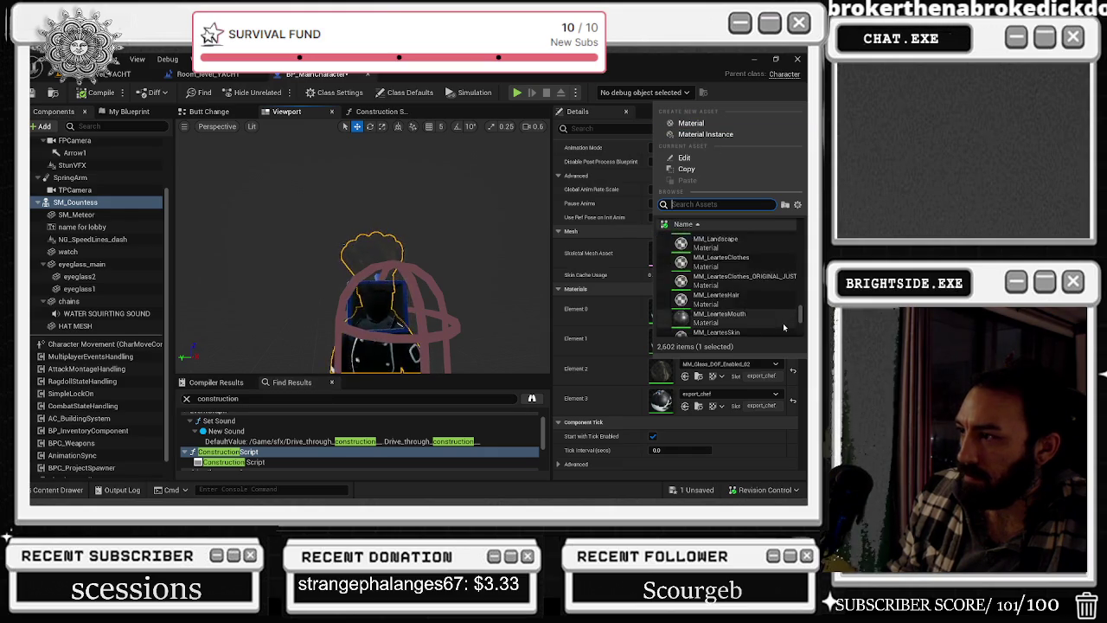
scroll(760, 285, "down", 3)
scroll(752, 277, "down", 6)
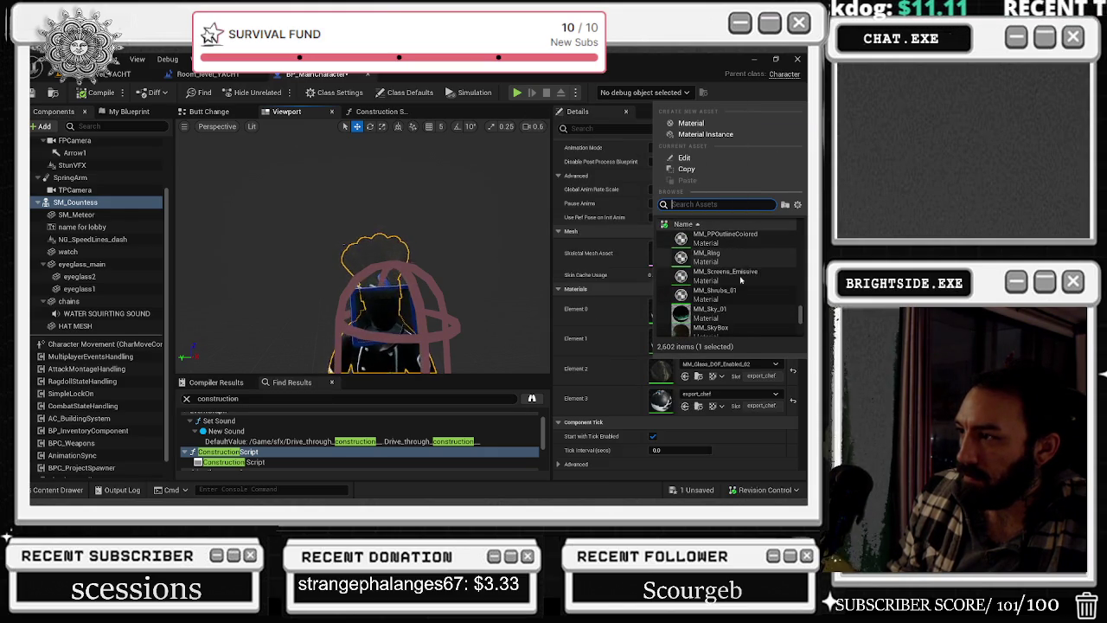
left_click(707, 320)
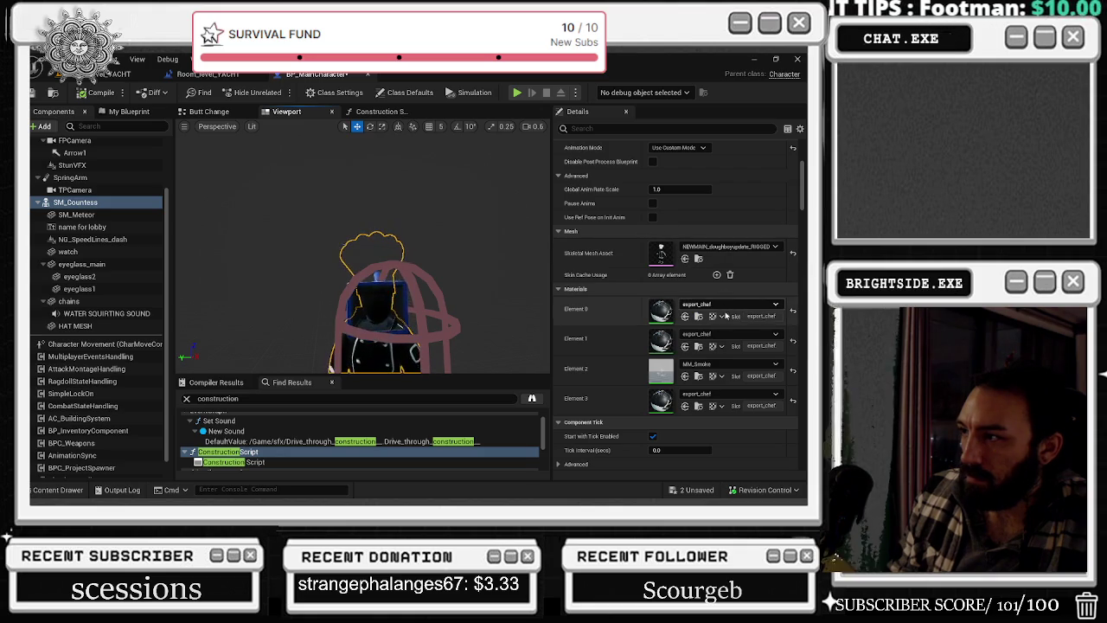
left_click(720, 364)
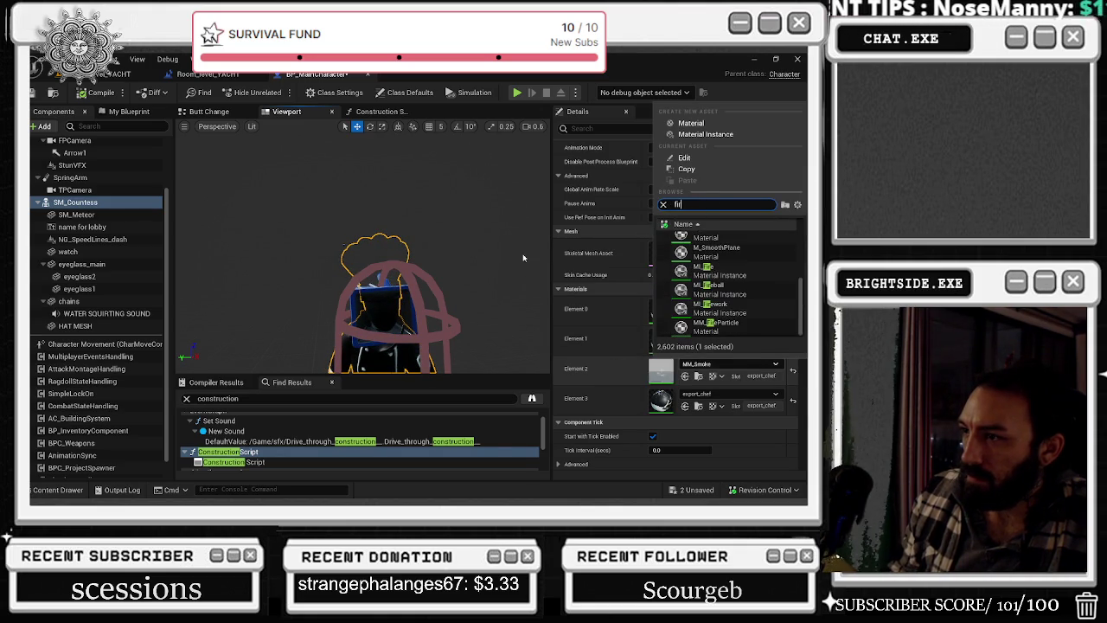
- Search 'fire' and assign M_Fire_Procedural_Round to SM_Countess's Element 2
key("Escape")
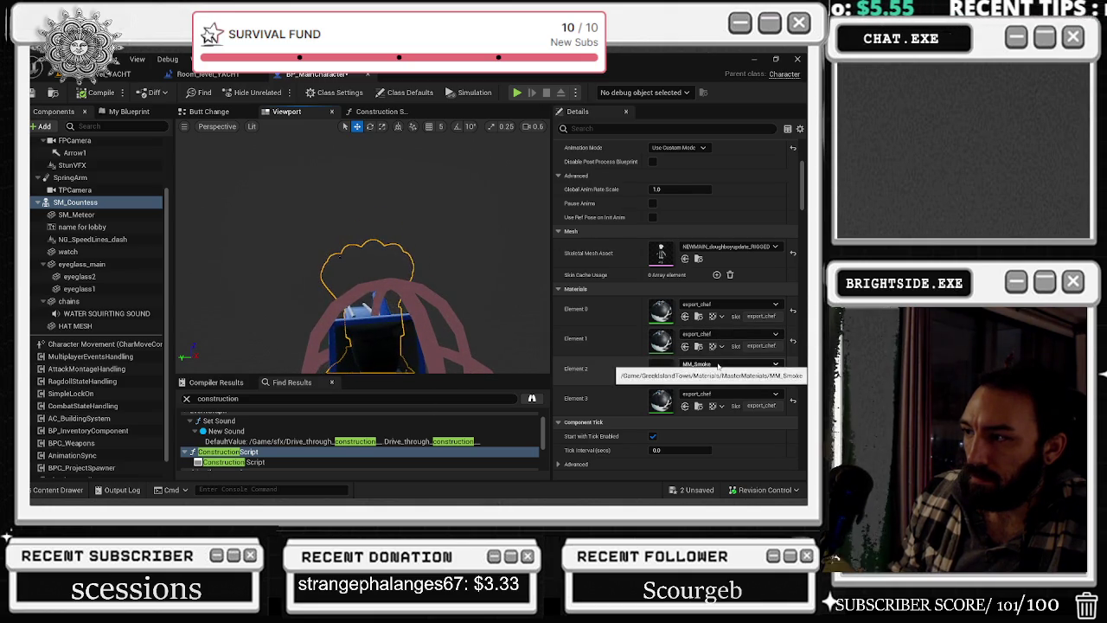
left_click(718, 365)
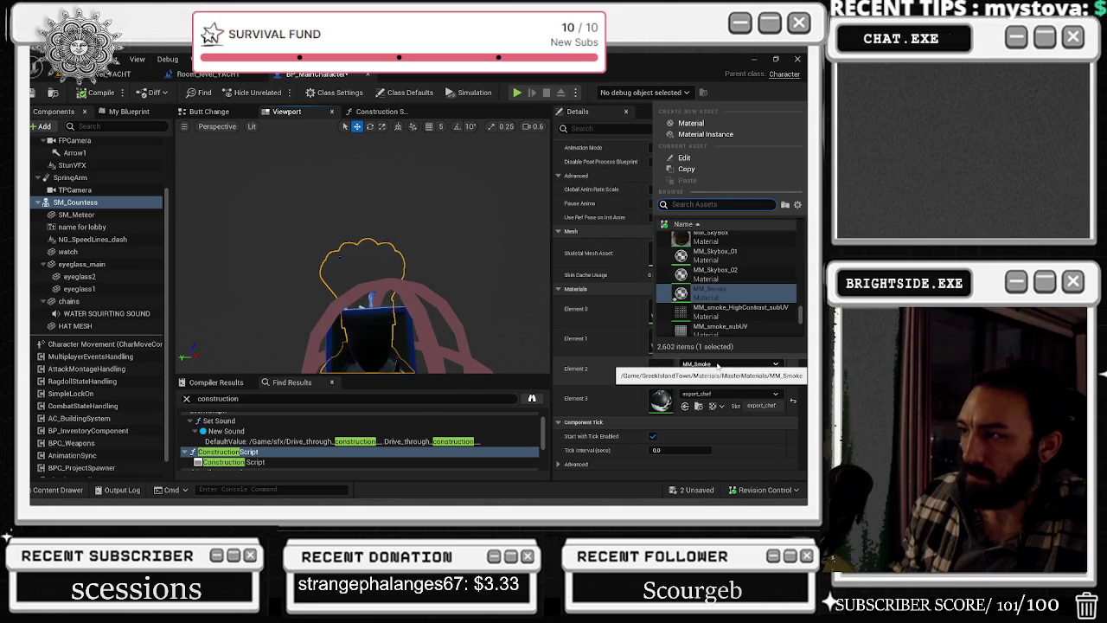
type("fire")
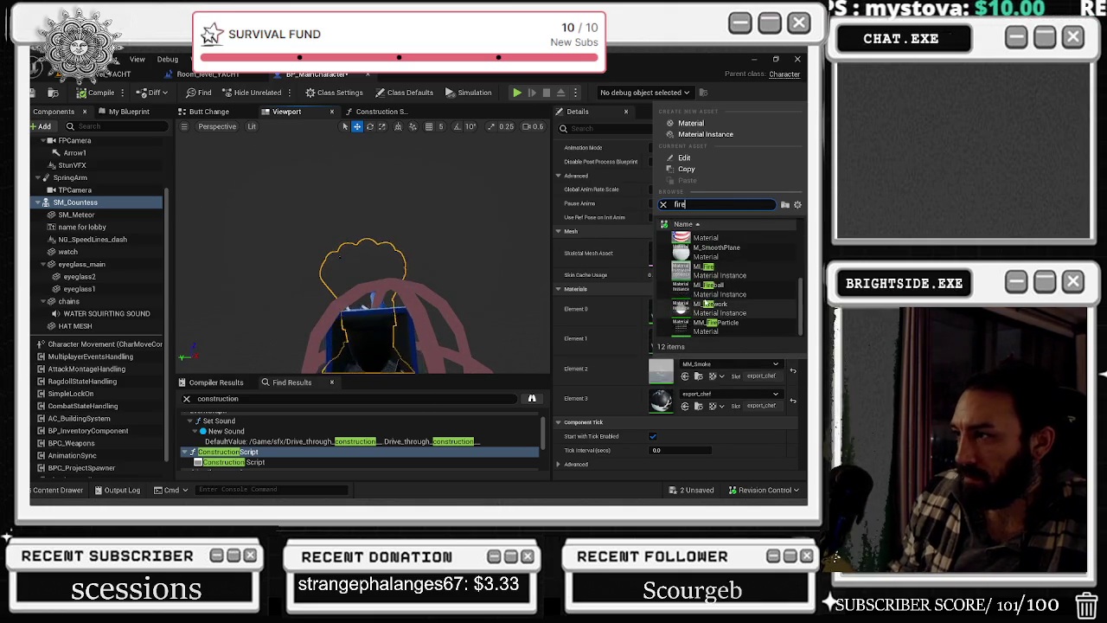
scroll(723, 300, "up", 3)
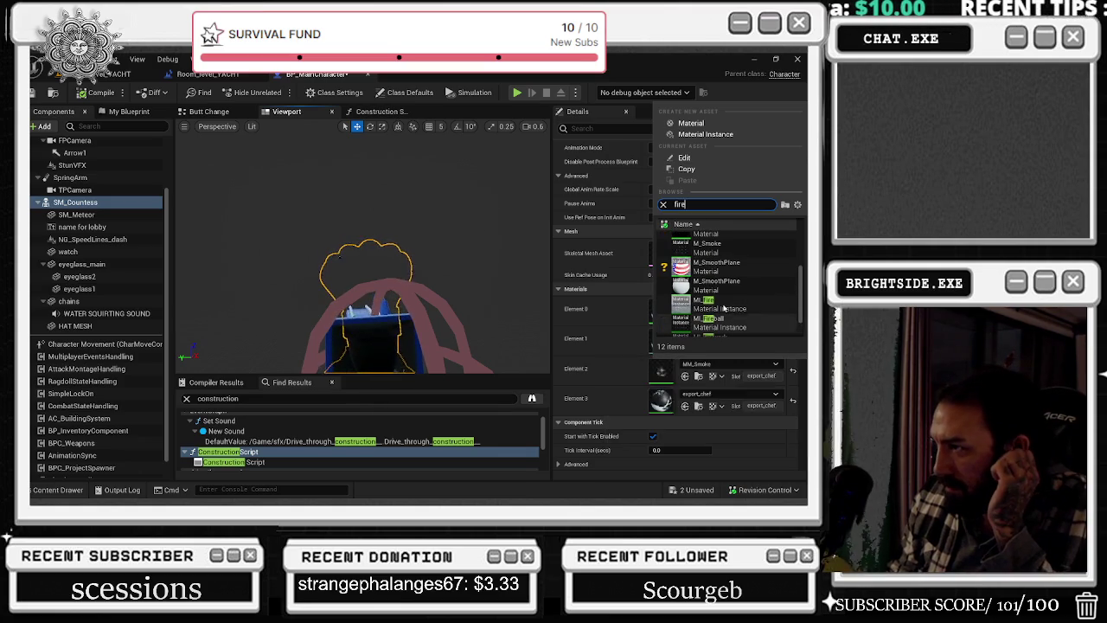
scroll(723, 294, "up", 2)
left_click(725, 259)
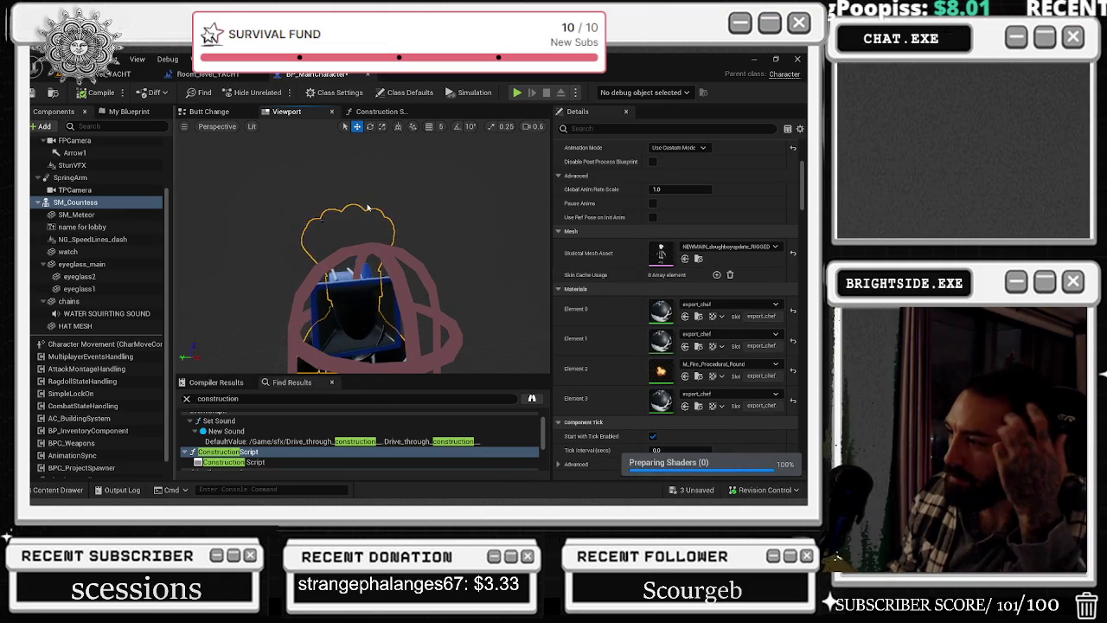
- Change Element 2 to MI_Fire and save the character blueprint
mouse_move(408, 208)
left_mouse_down()
mouse_move(385, 157)
mouse_move(383, 270)
mouse_move(398, 231)
left_mouse_up()
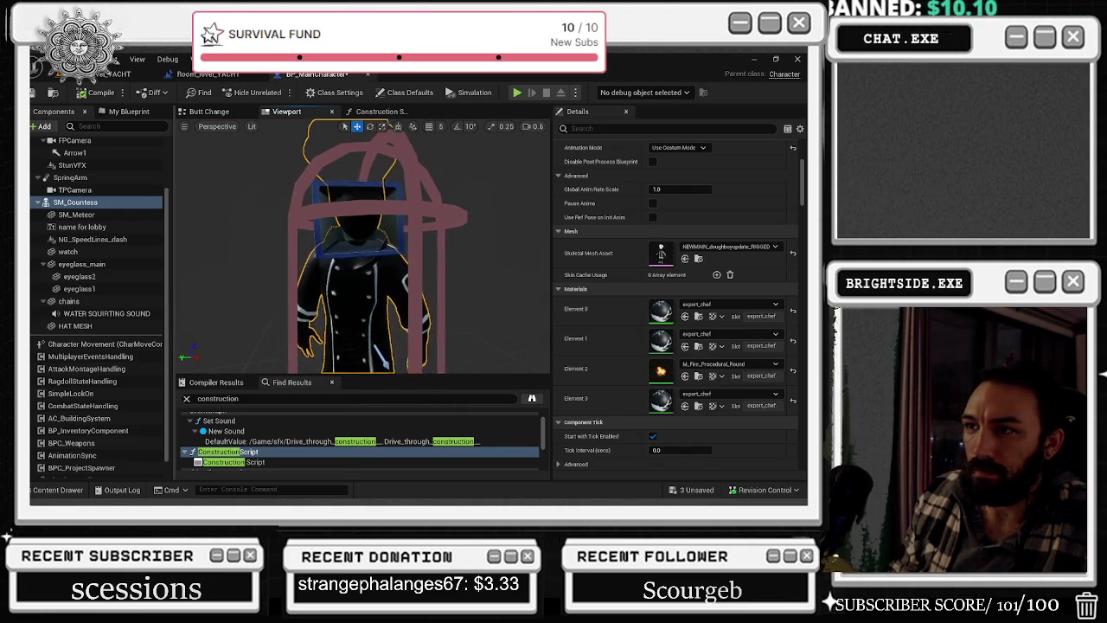
left_click(720, 332)
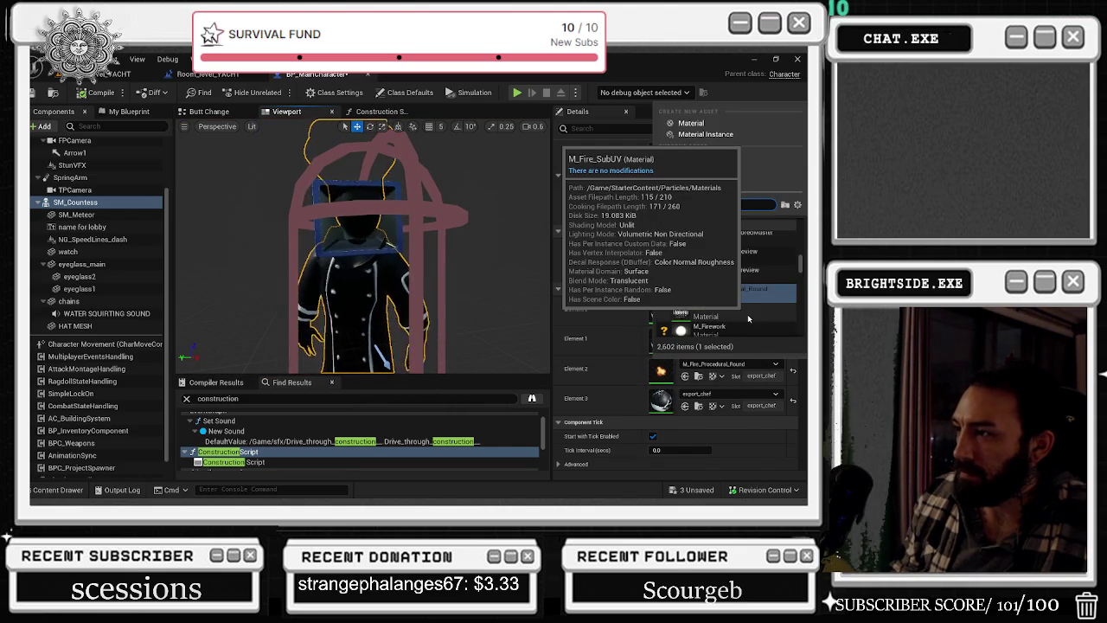
type("fire")
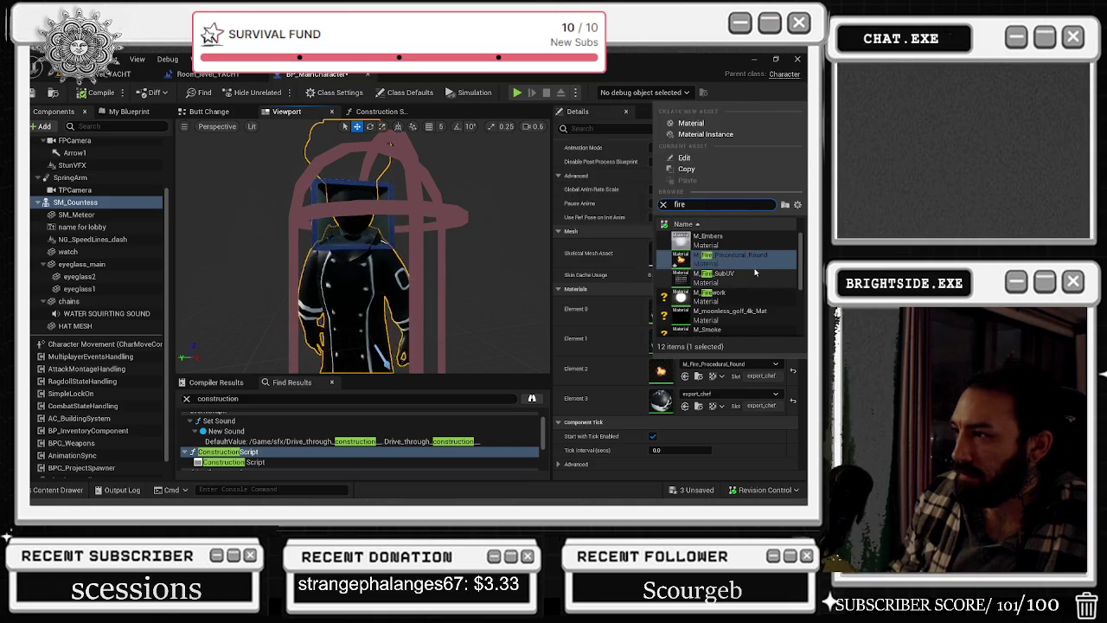
scroll(752, 270, "down", 2)
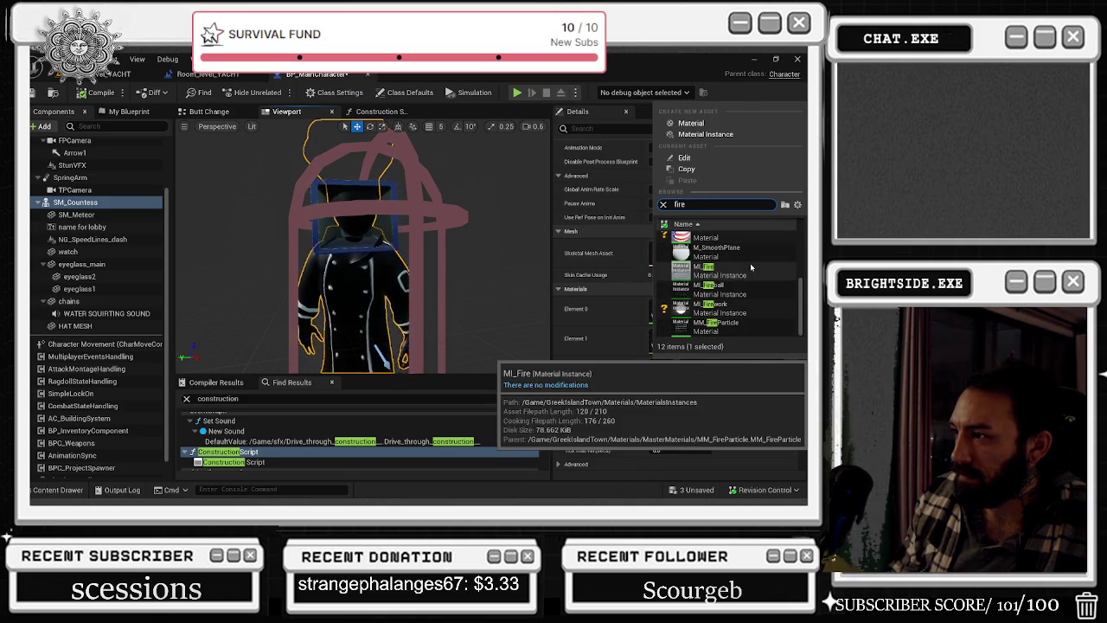
left_click(740, 270)
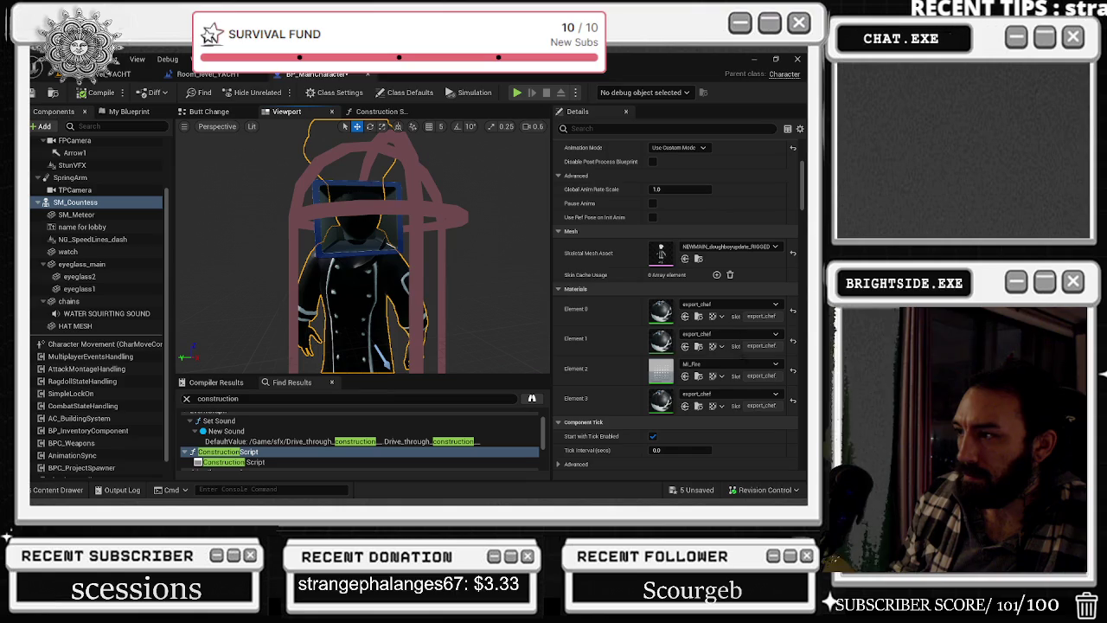
left_click(732, 368)
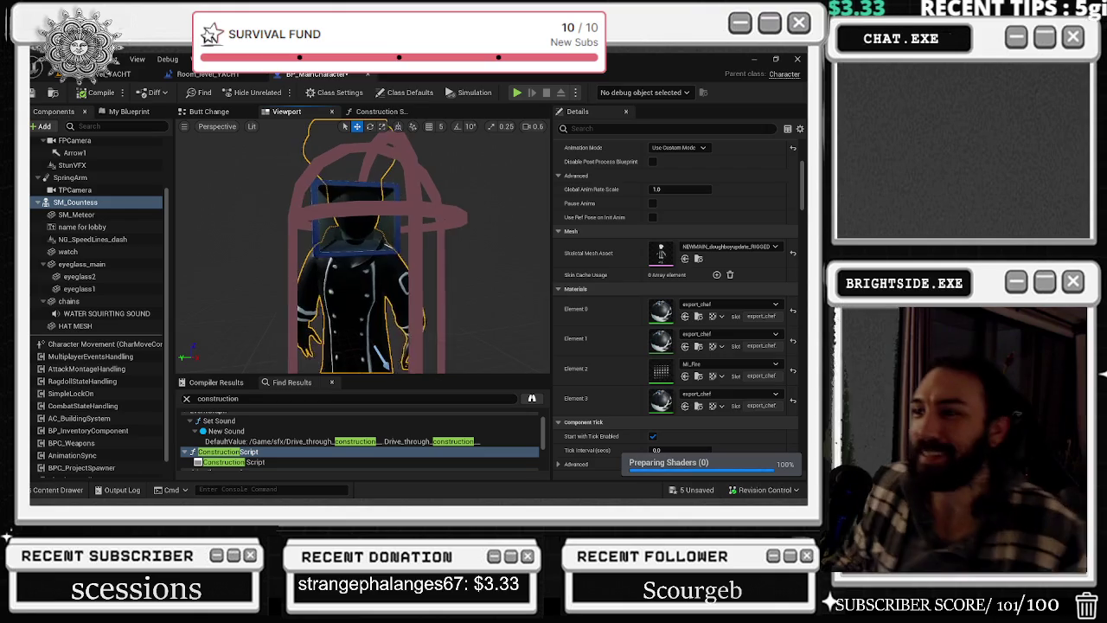
left_click_drag(357, 198, 357, 238)
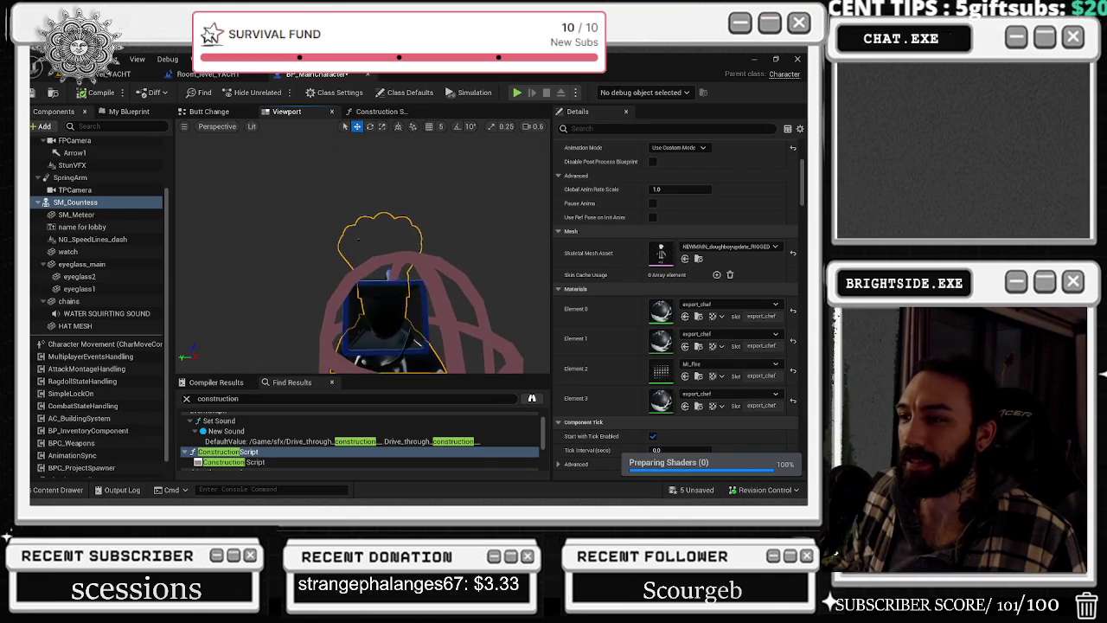
left_click(34, 93)
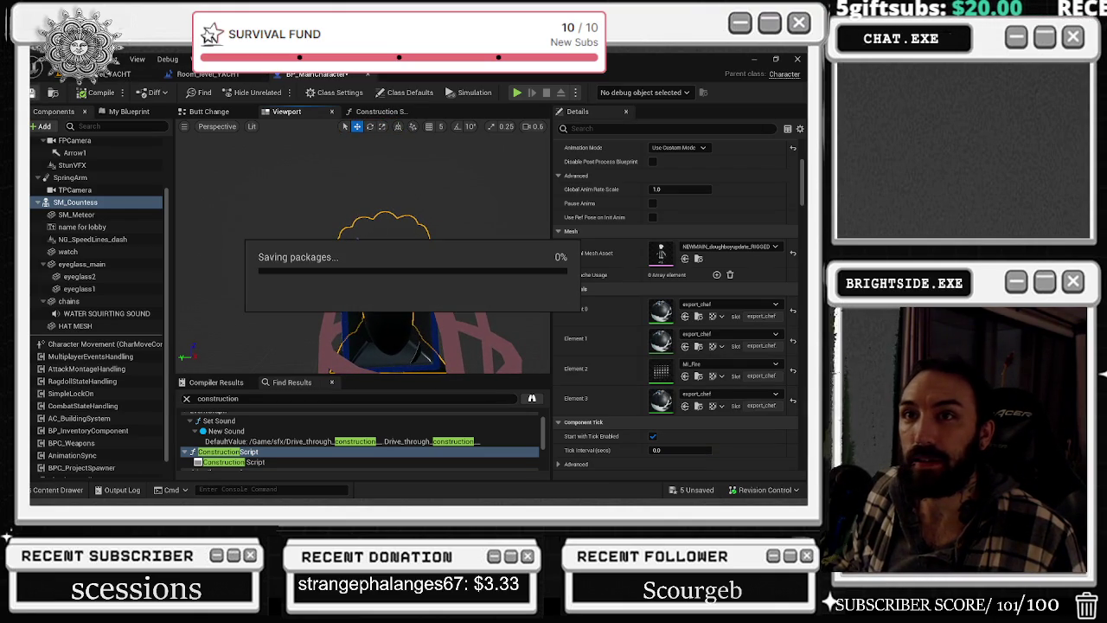
- Play-test the yacht level, check viewport settings while paused, then detach from the player
left_click(99, 75)
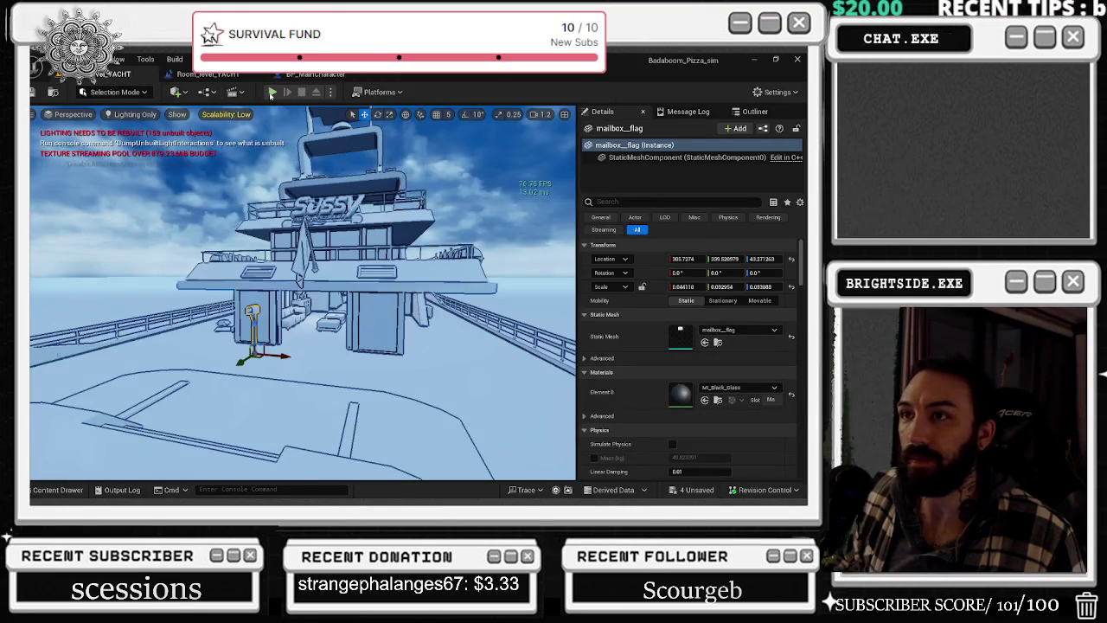
left_click(271, 92)
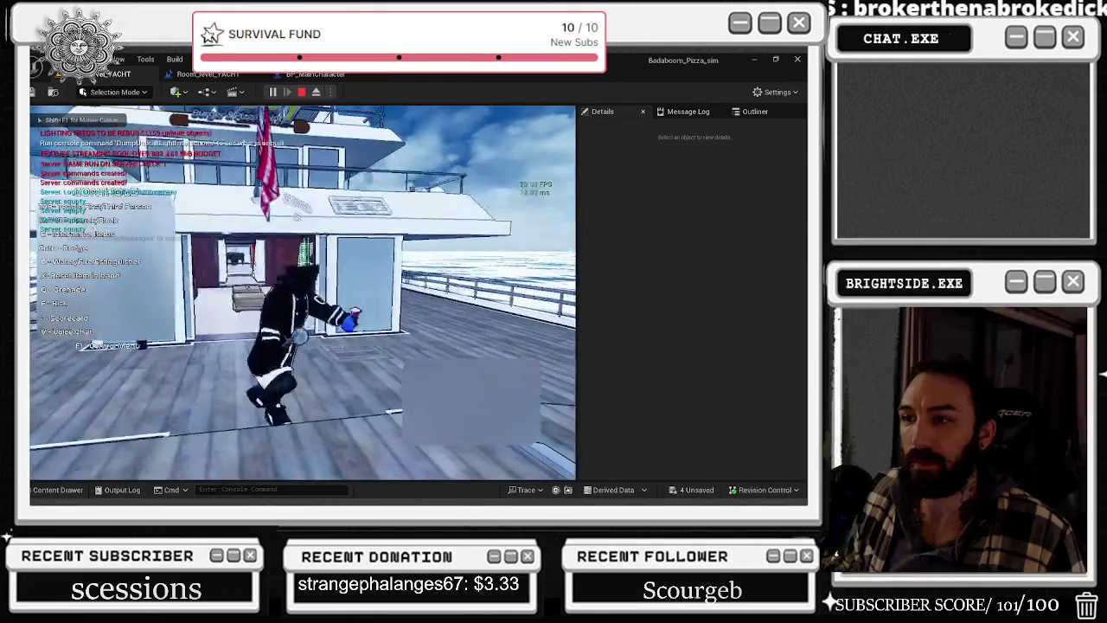
key("Escape")
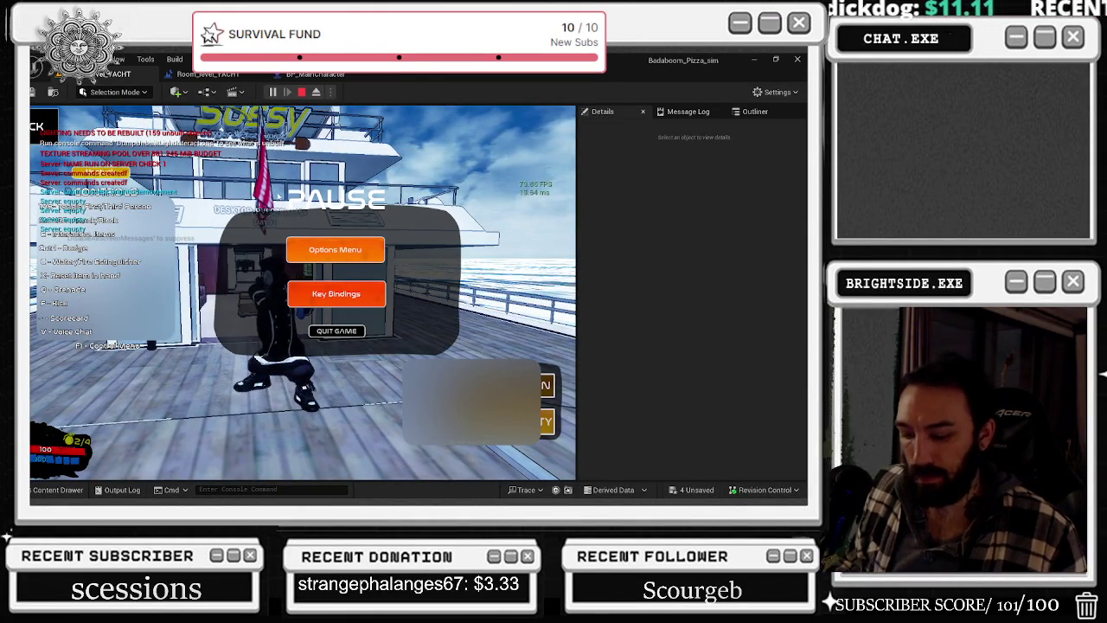
left_click(776, 92)
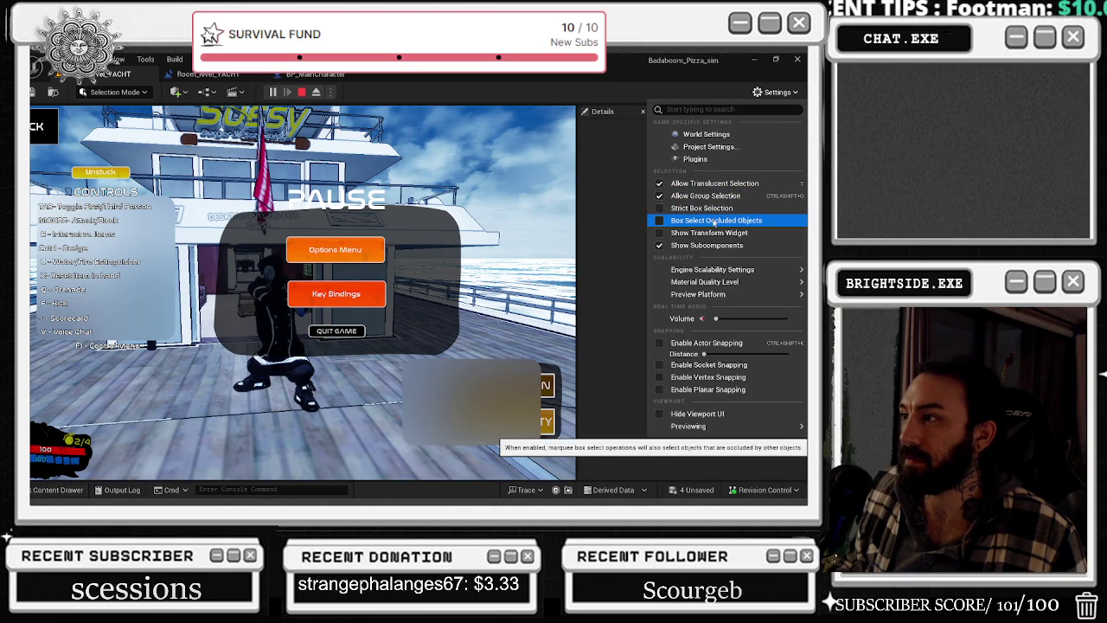
mouse_move(703, 272)
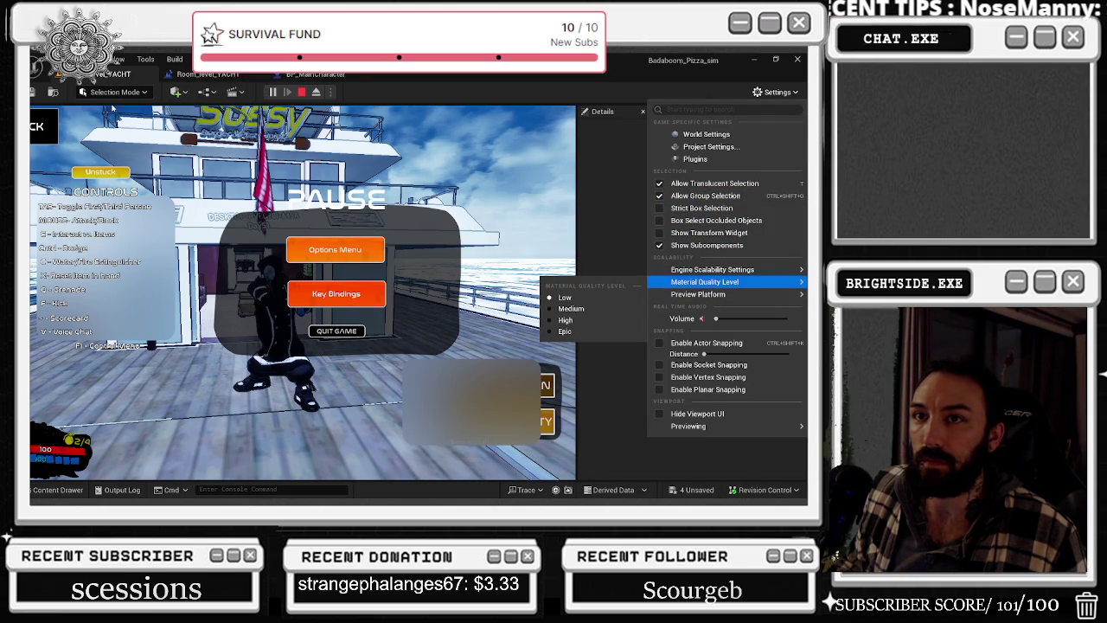
left_click(114, 109)
key("Escape")
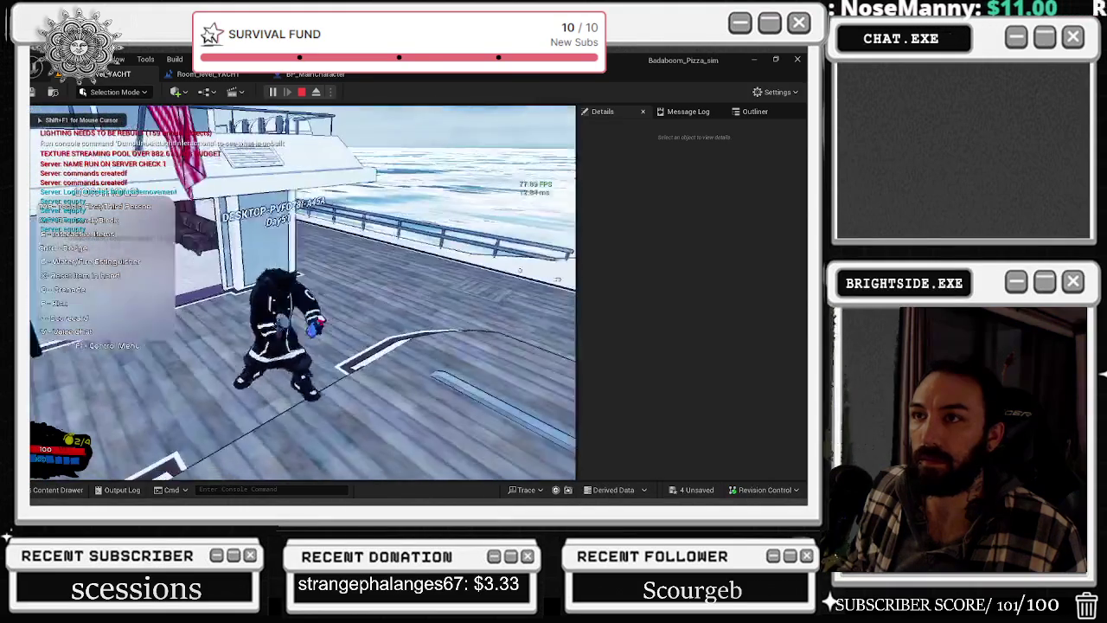
key("alt+Tab")
key("alt+6")
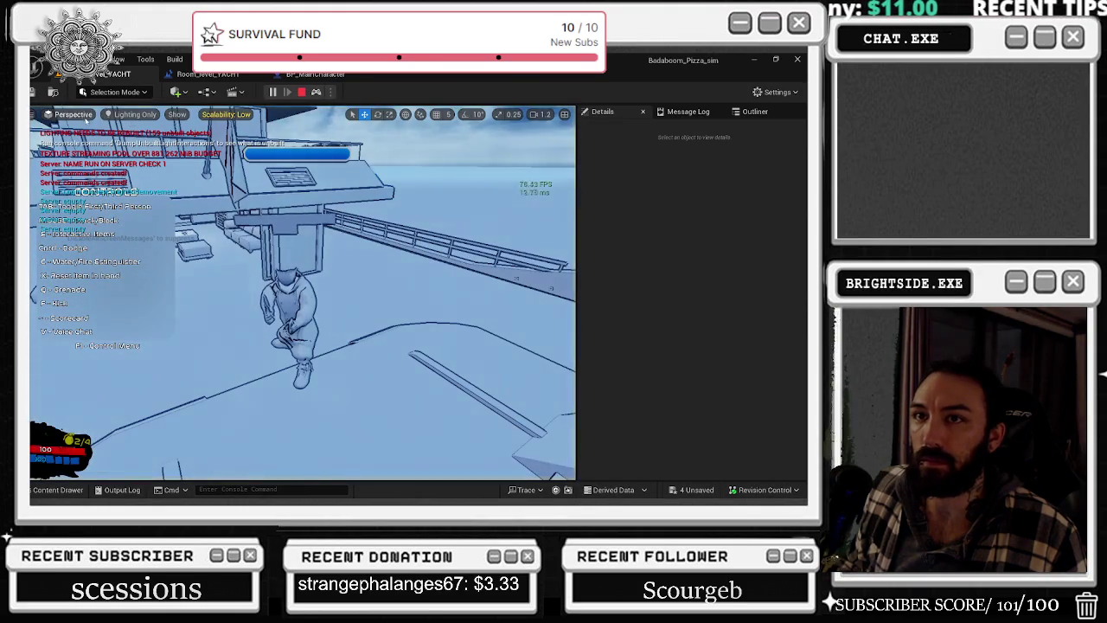
- Preview the running yacht level in Light Complexity, then Lightmap Density view modes
left_click(127, 115)
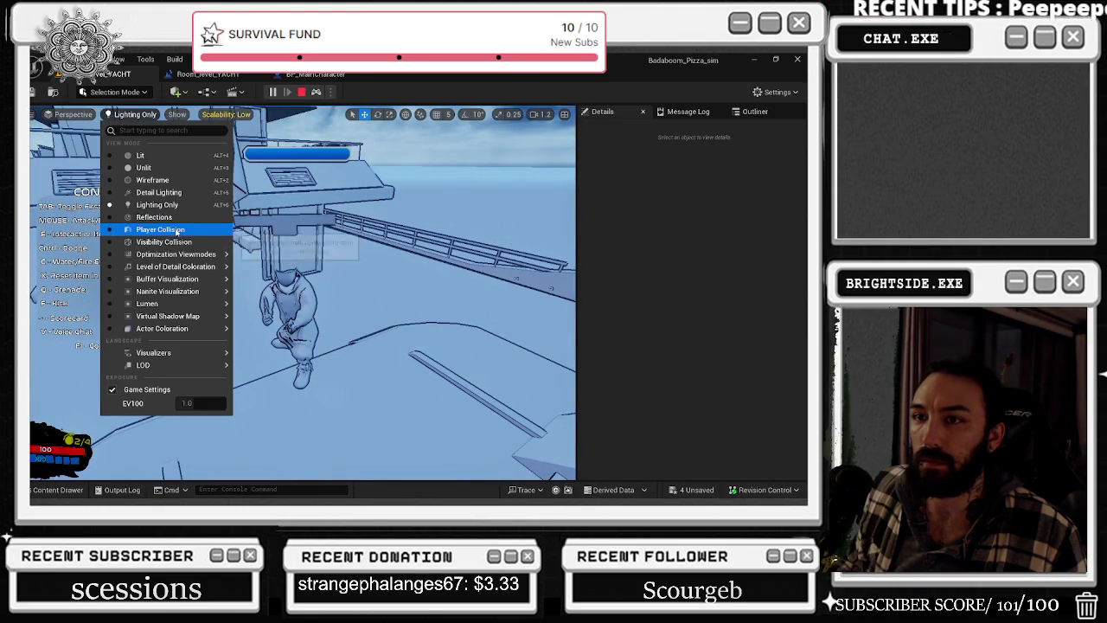
mouse_move(184, 254)
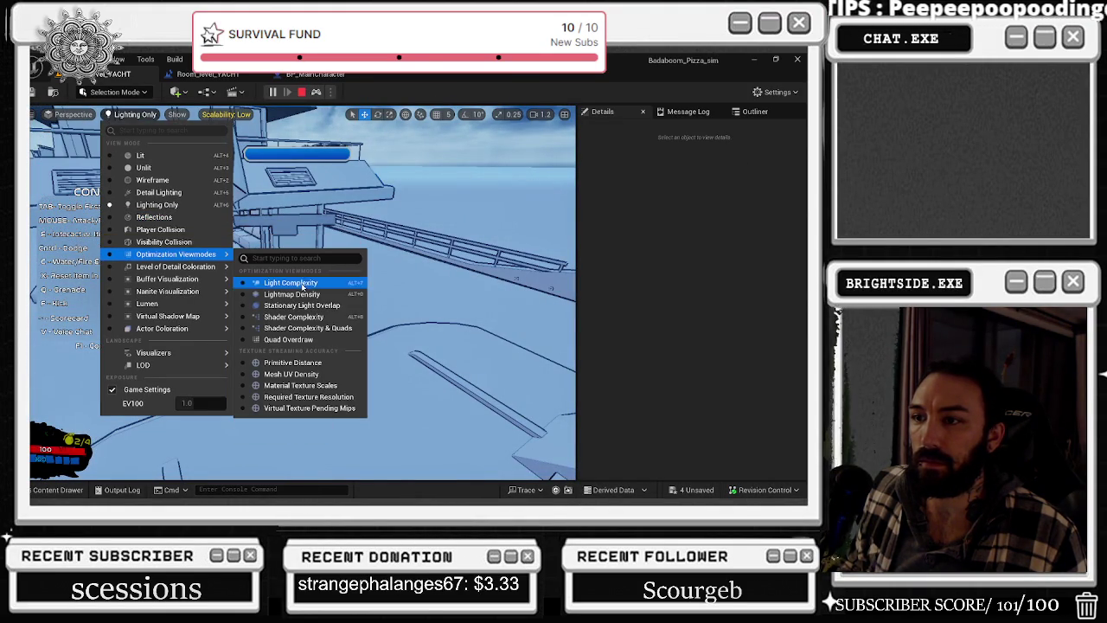
left_click(294, 283)
left_click(145, 115)
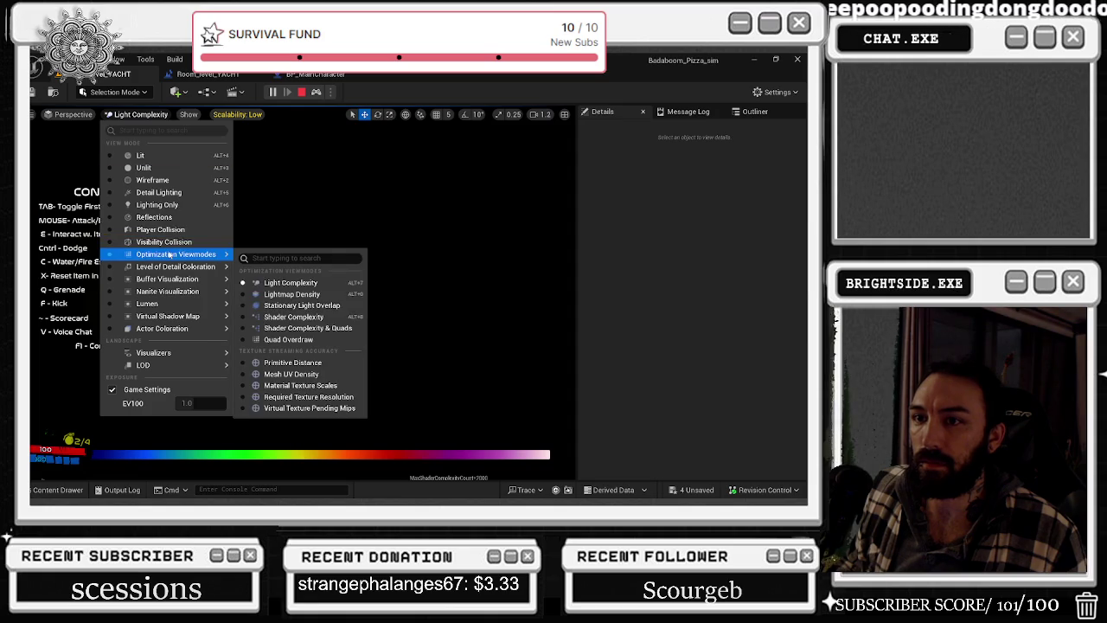
left_click(273, 294)
left_click(143, 114)
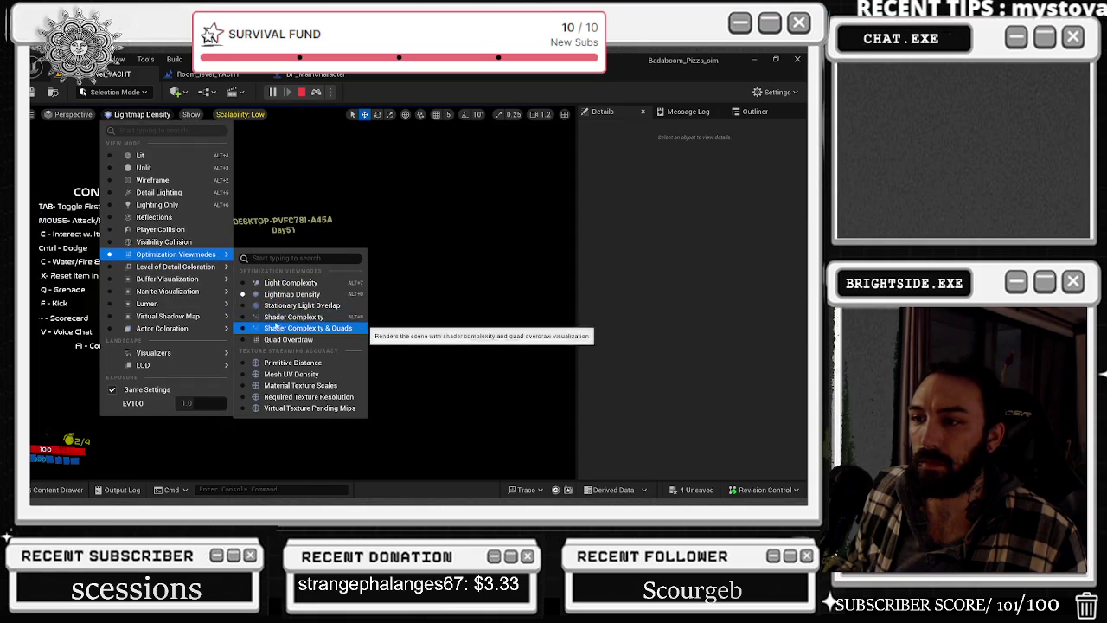
- Switch the viewport to Shader Complexity with Alt+8, hide the controls overlay, and stop play
key("Escape")
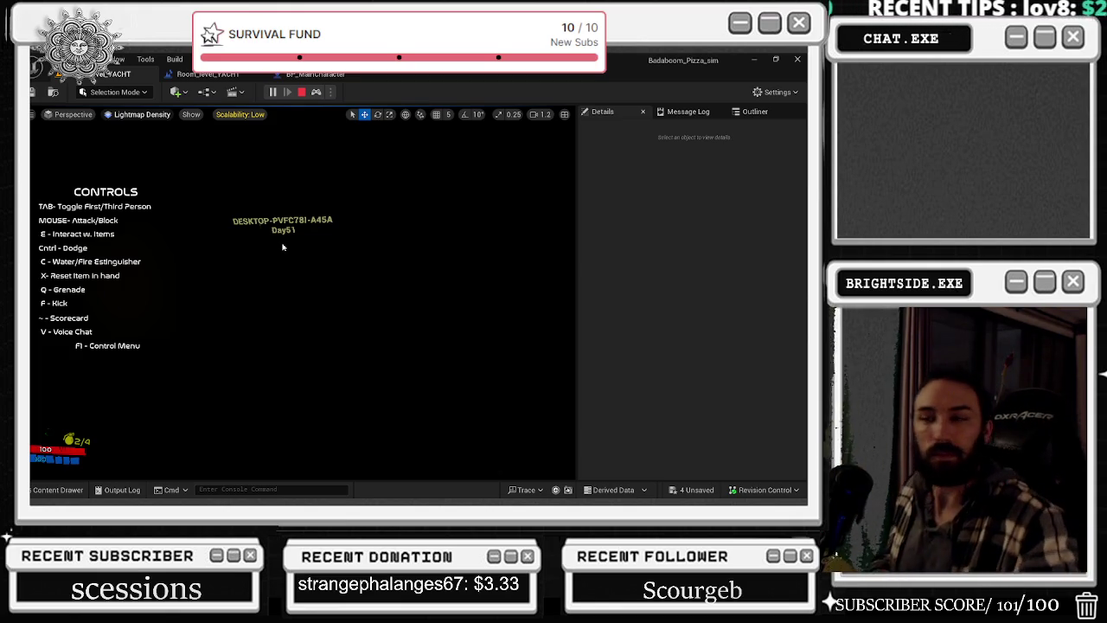
key("alt+8")
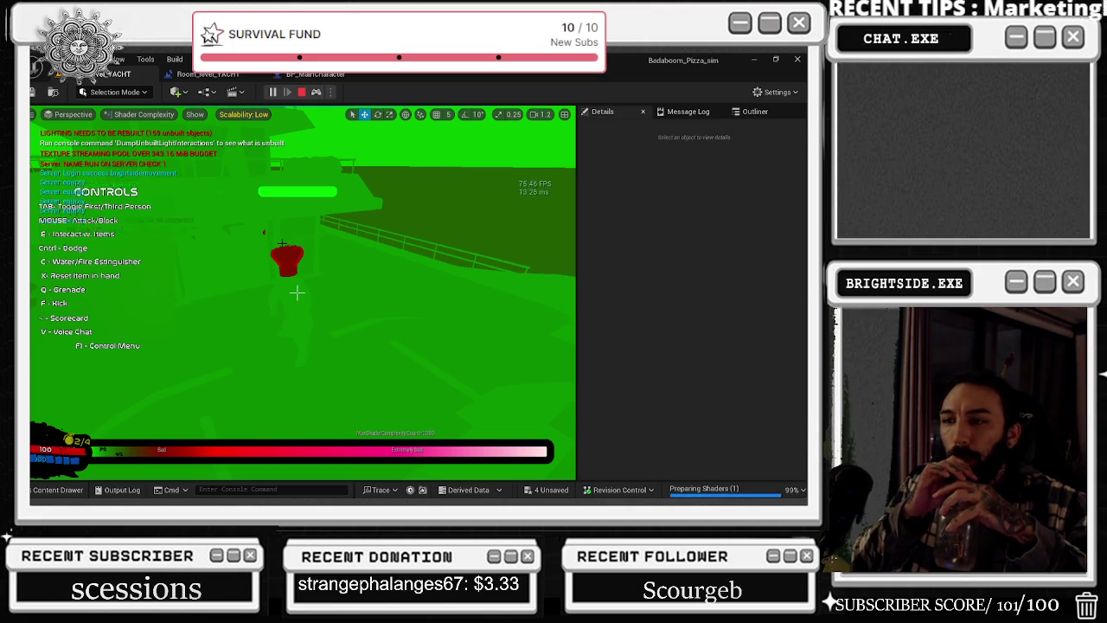
key("F1")
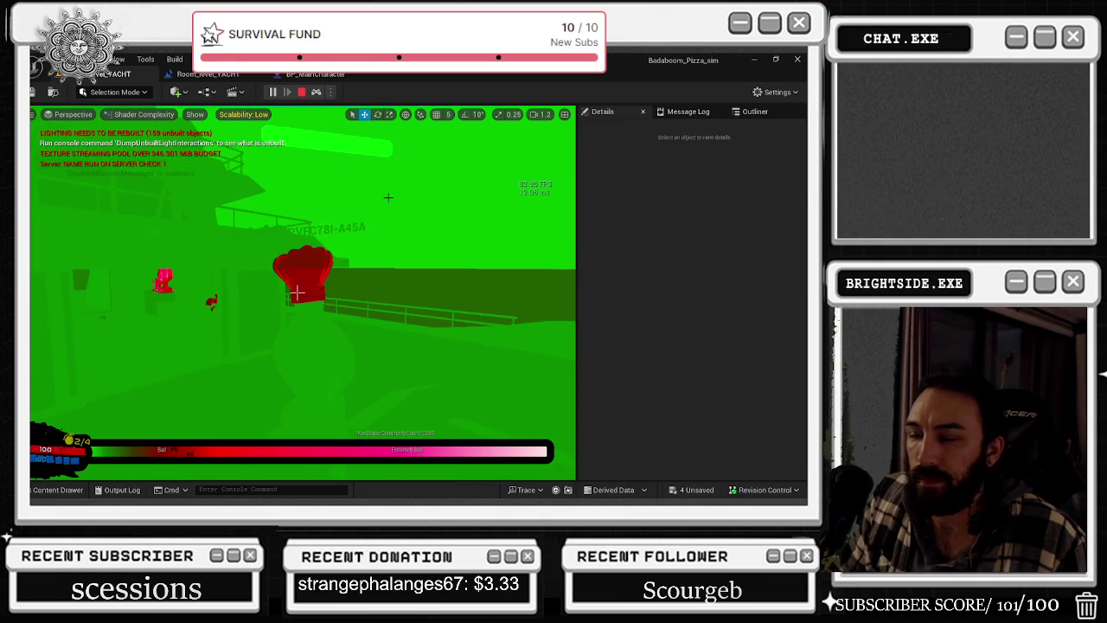
key("Escape")
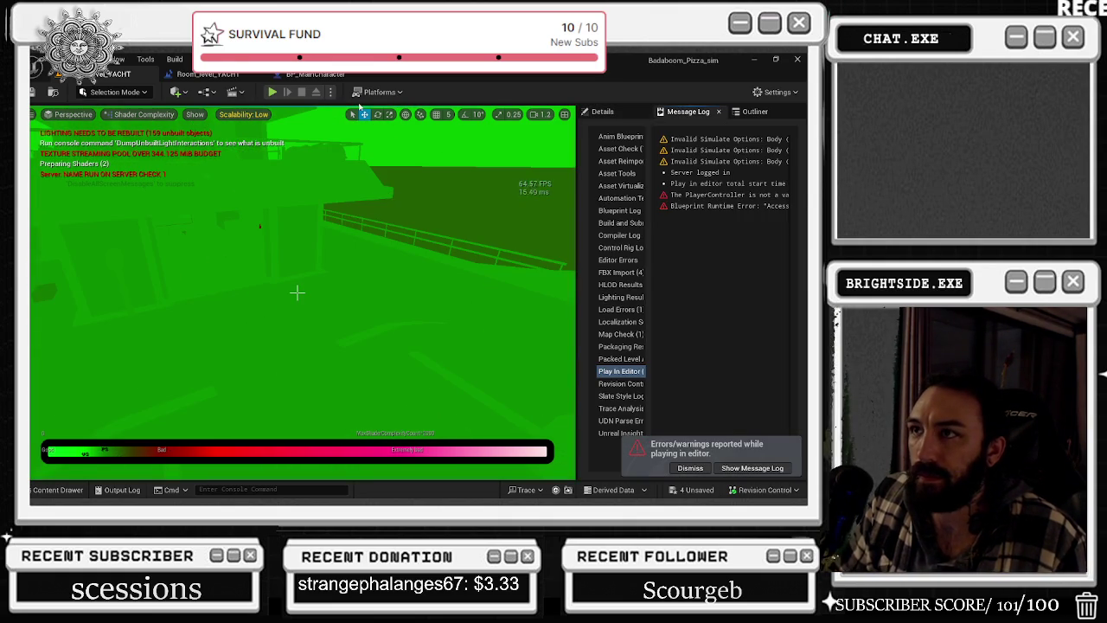
- In BP_MainCharacter, reset Element 2's material, undo the component change, and save the Blueprint
left_click(322, 74)
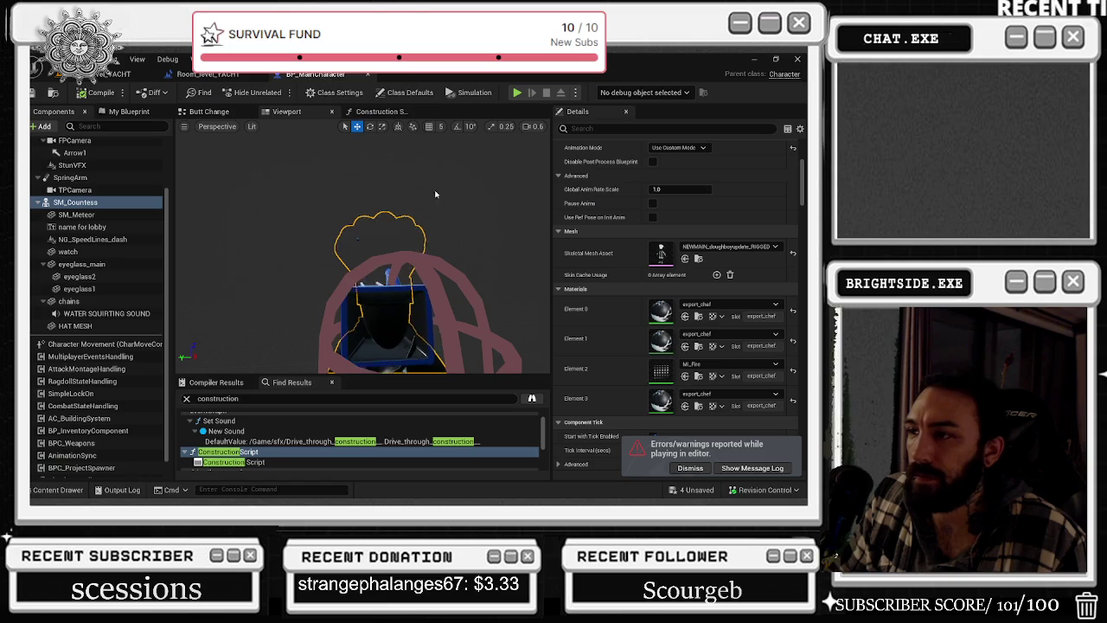
left_click(793, 370)
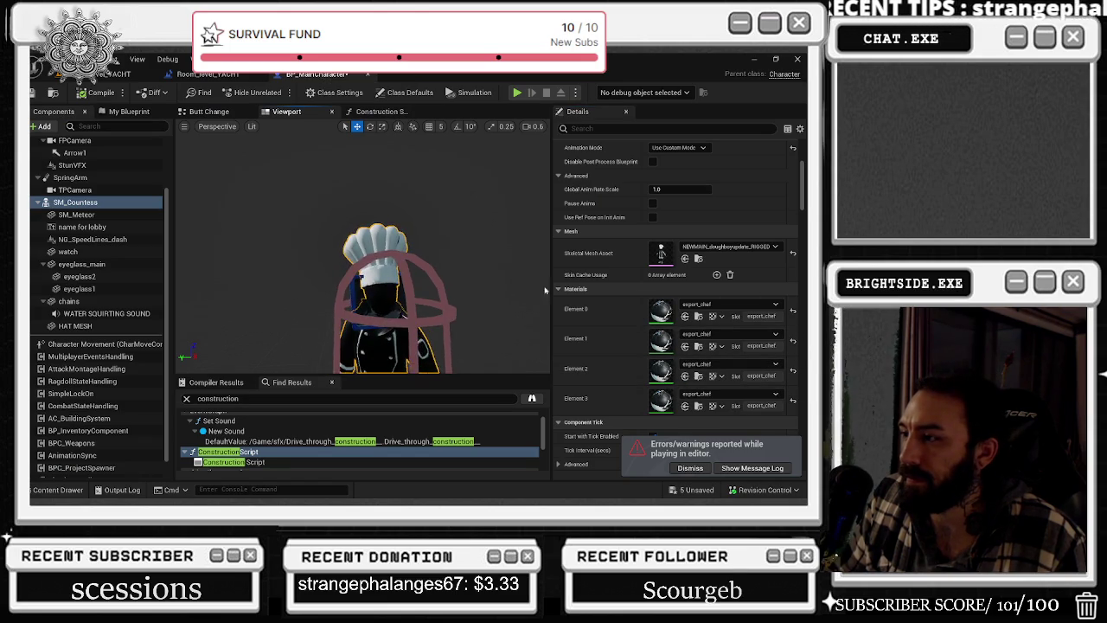
key("ctrl+z")
key("ctrl+z")
key("ctrl+z")
key("ctrl+z")
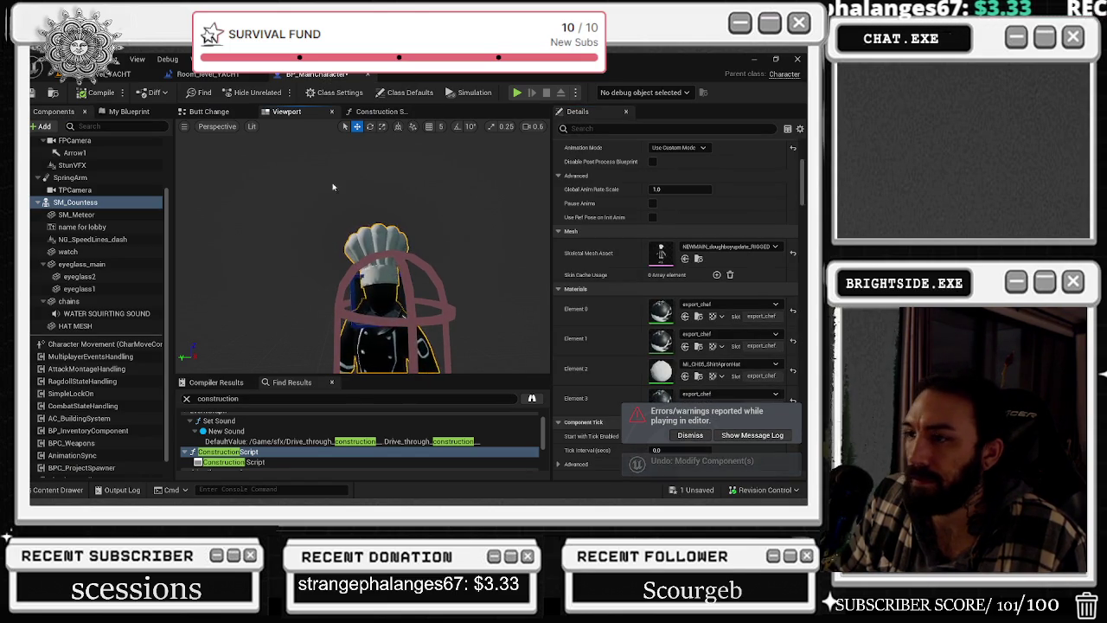
left_click(69, 58)
left_click(87, 85)
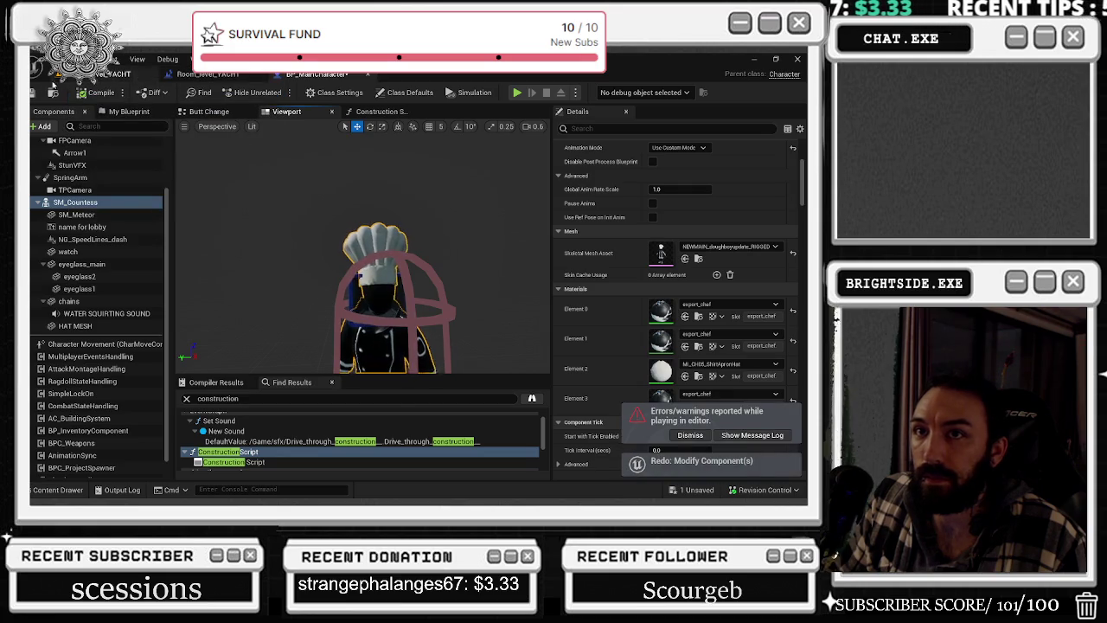
left_click(53, 90)
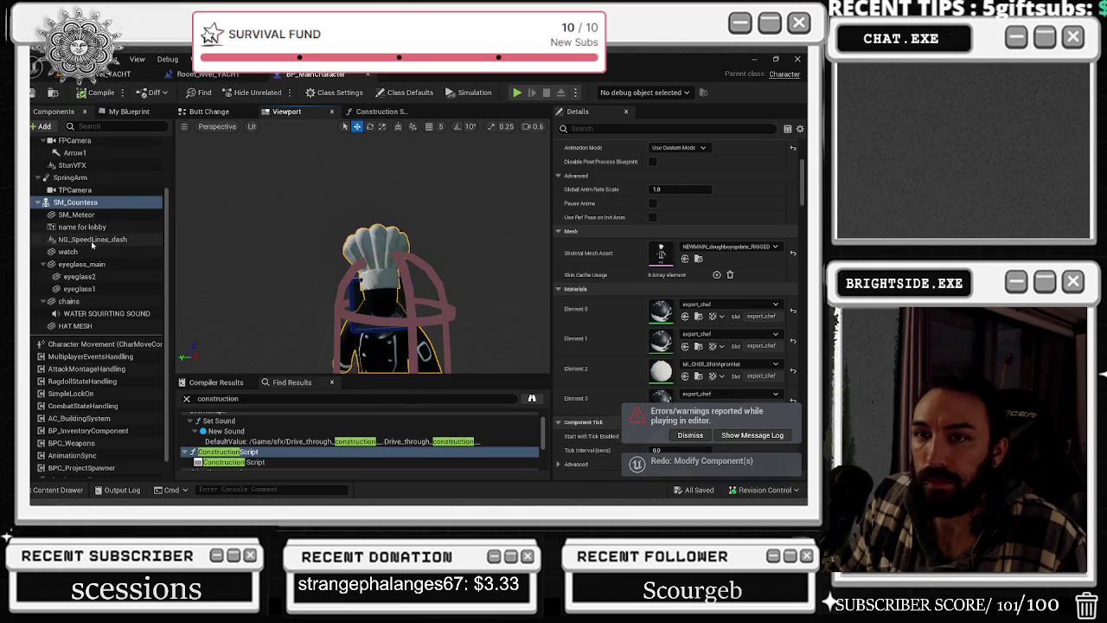
- Set the name for lobby text component to 'fwefwefwefwefwef'
left_click(82, 227)
left_click(705, 191)
type("fwefwefwefwefwef")
key("Return")
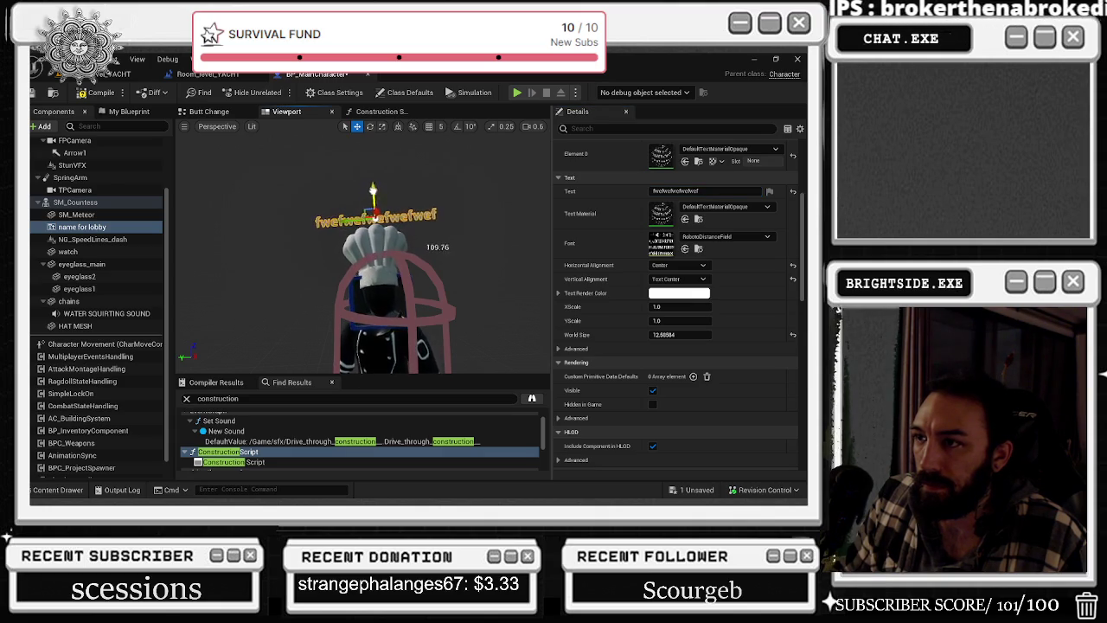
- Check the preview around the character and compile the Blueprint
scroll(348, 186, "up", 2)
mouse_move(348, 186)
left_mouse_down()
mouse_move(400, 203)
mouse_move(280, 234)
left_mouse_up()
left_click_drag(498, 274, 324, 207)
left_click(90, 93)
left_click(516, 92)
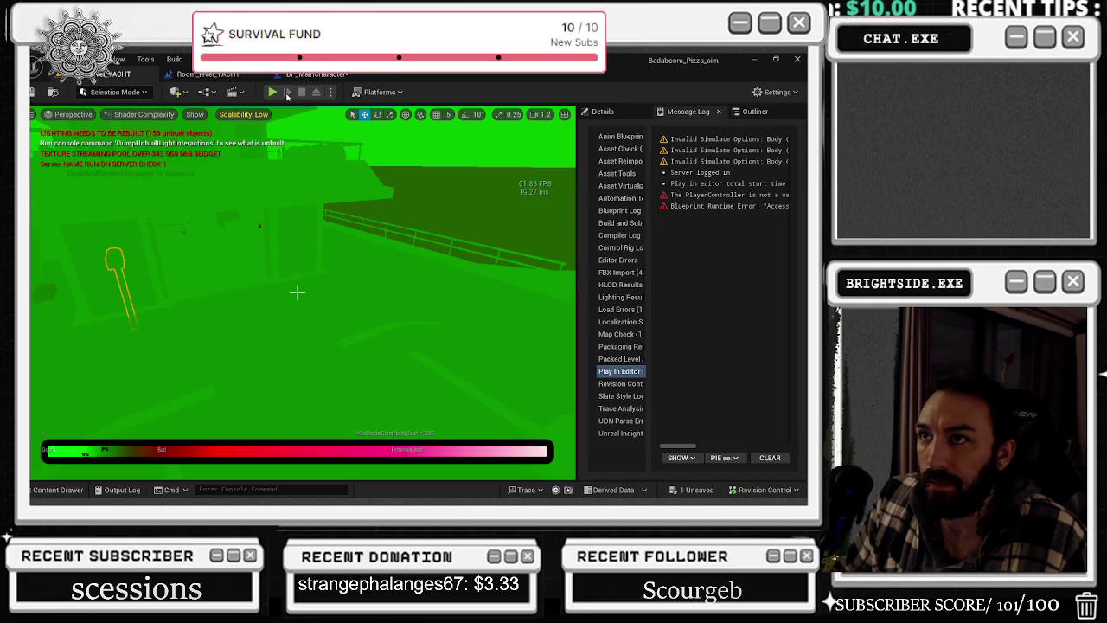
- In the yacht play-test, throw the held item with Q, then stop the session
left_click(296, 292)
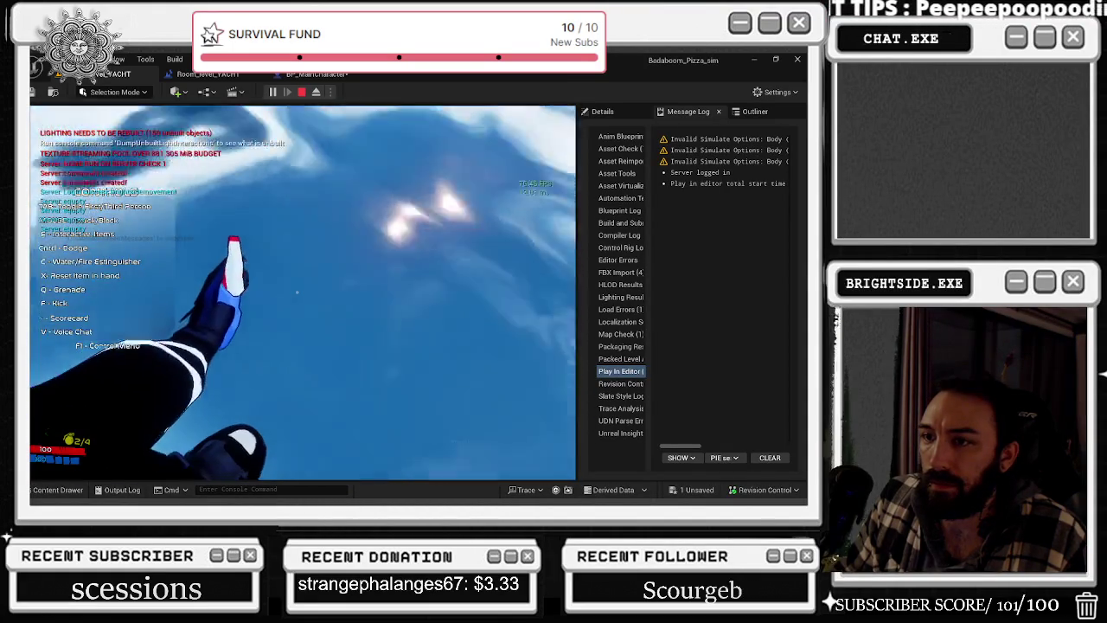
key("q")
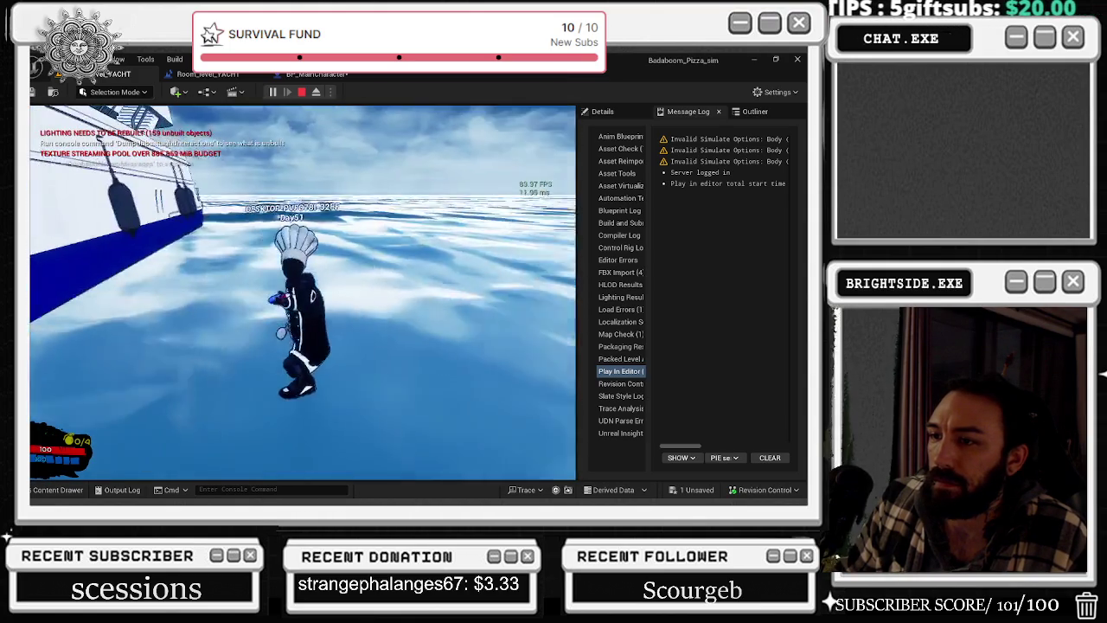
key("Escape")
- Select SM_Countess and try EmissiveTexturedMaterial on Element 0, then undo it
left_click(326, 76)
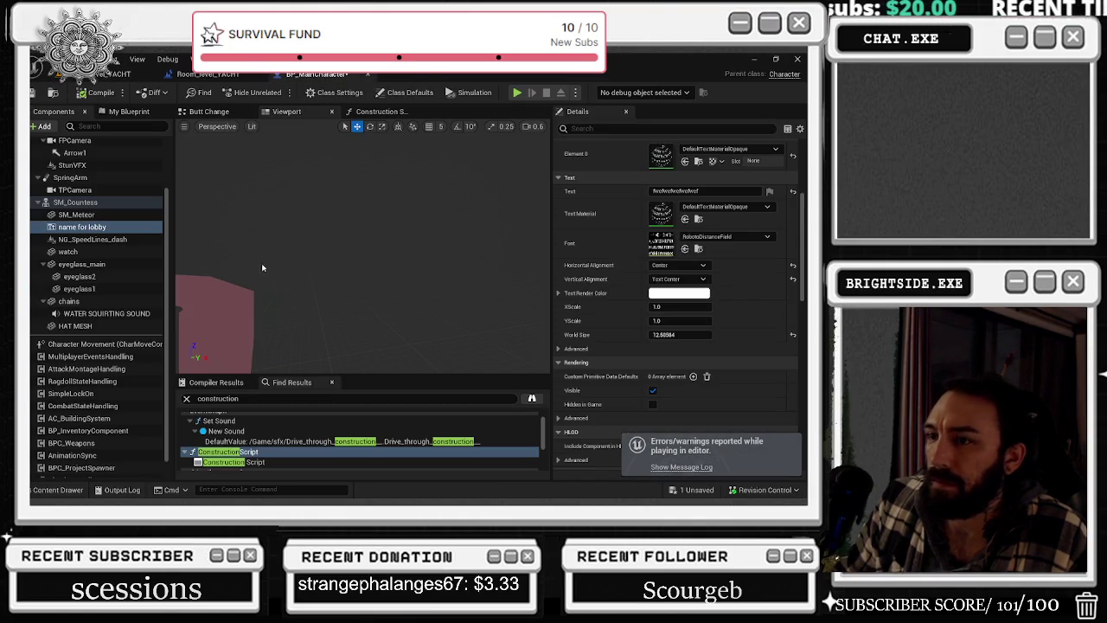
left_click_drag(260, 159, 425, 302)
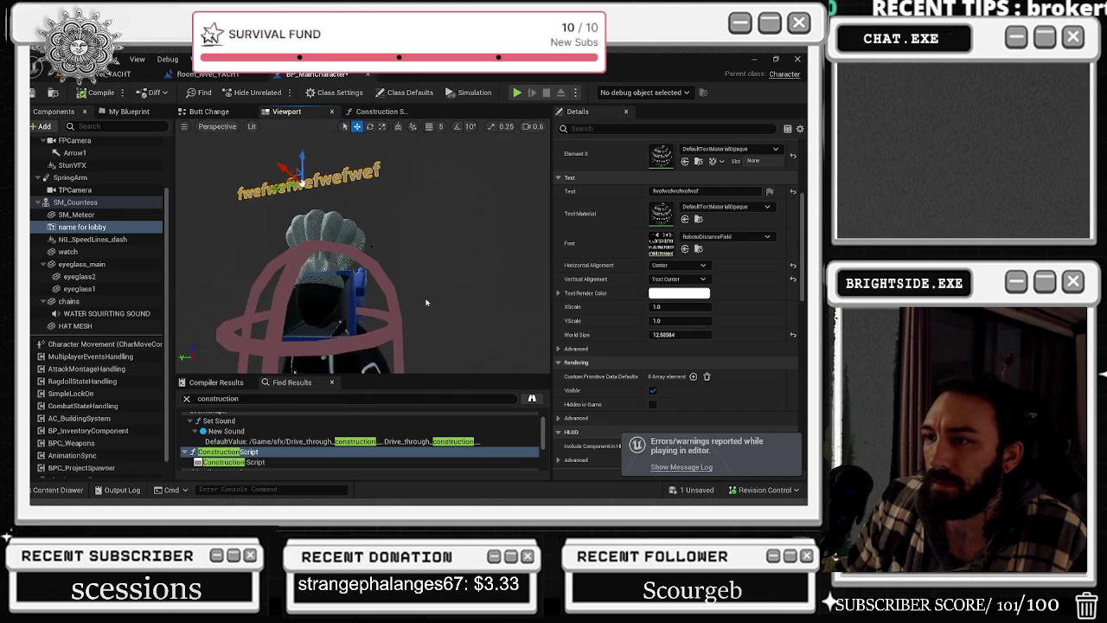
key("Up")
key("Up")
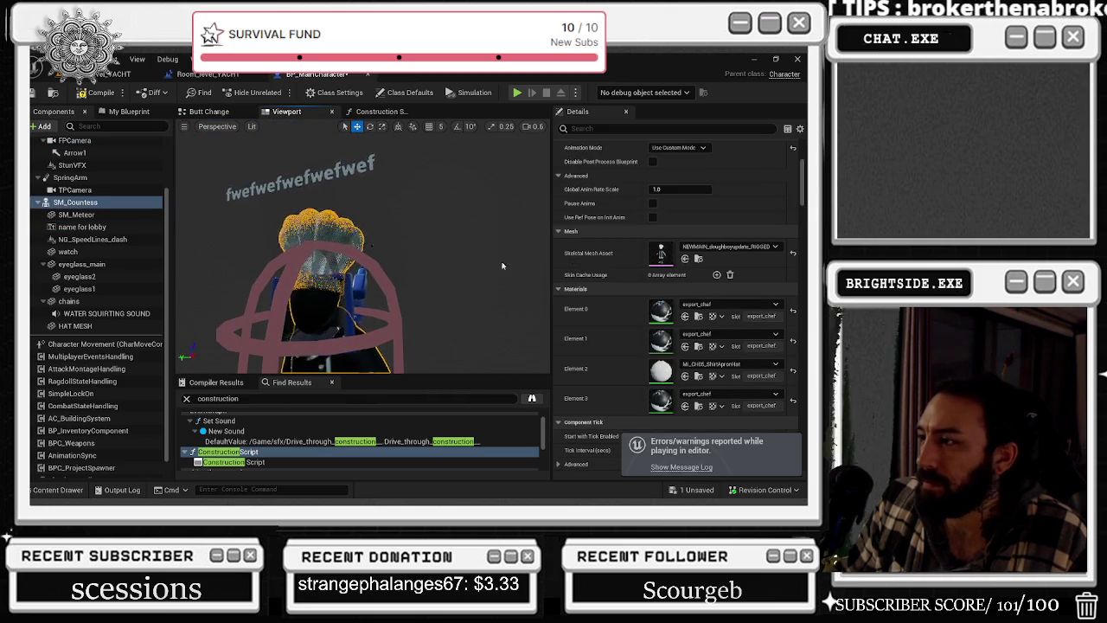
left_click(726, 305)
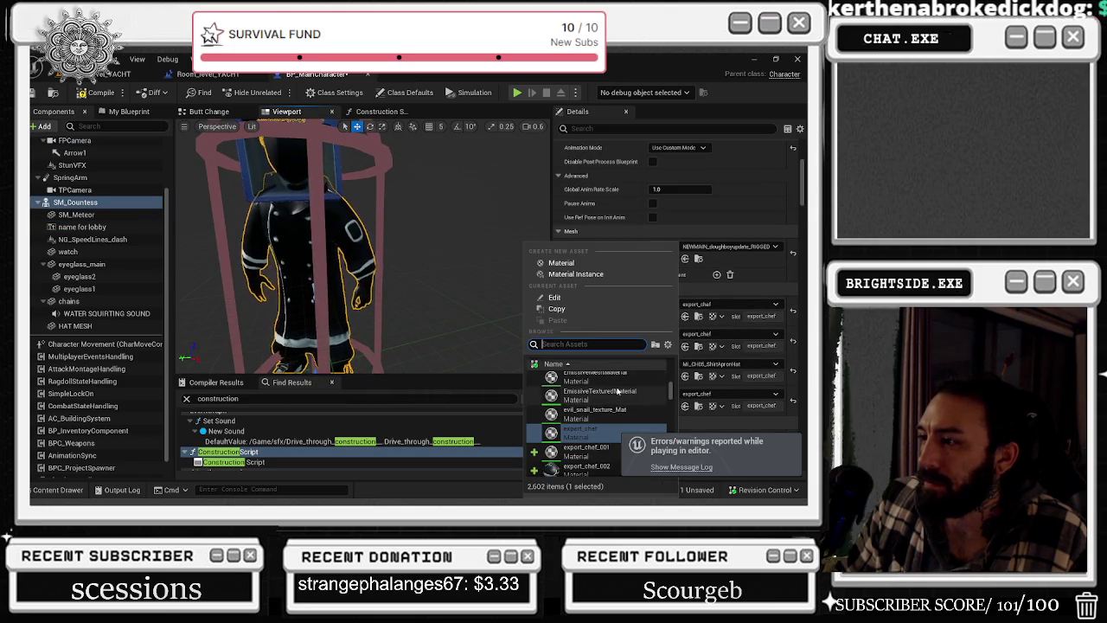
left_click(618, 392)
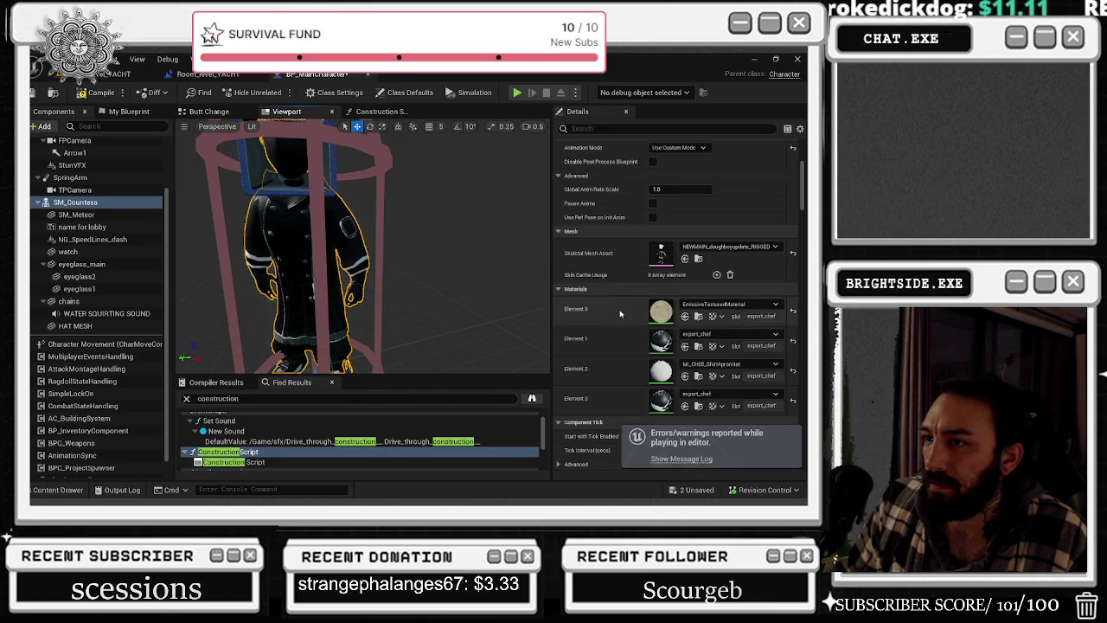
key("ctrl+z")
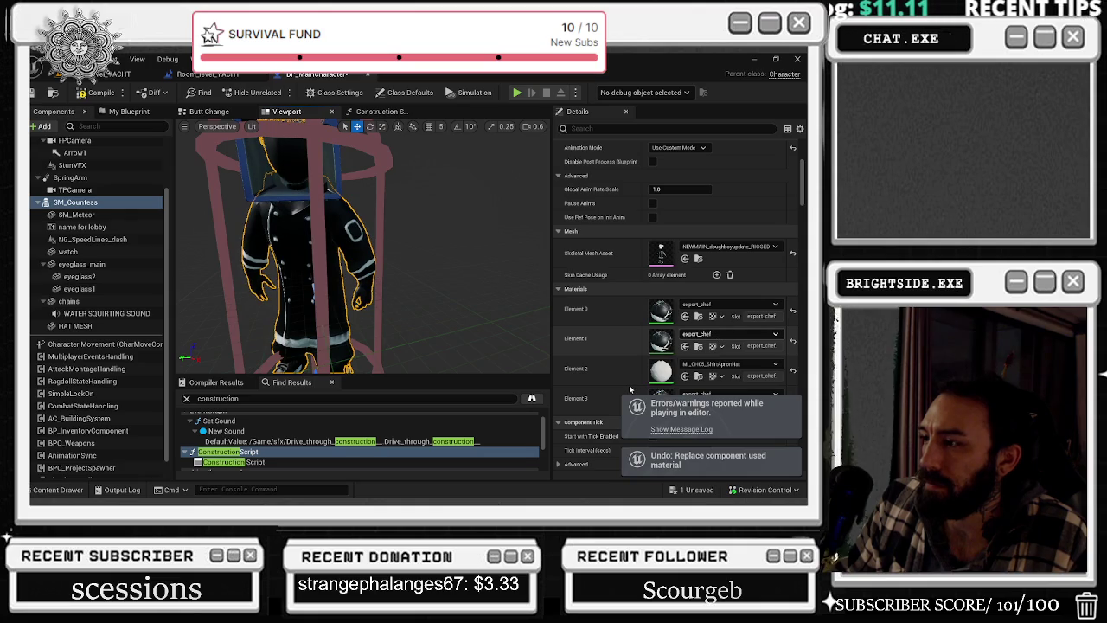
- Give Element 1 evil_snail_texture_Mat, then replace it with M_Rock_Marble_Polished
left_click(726, 304)
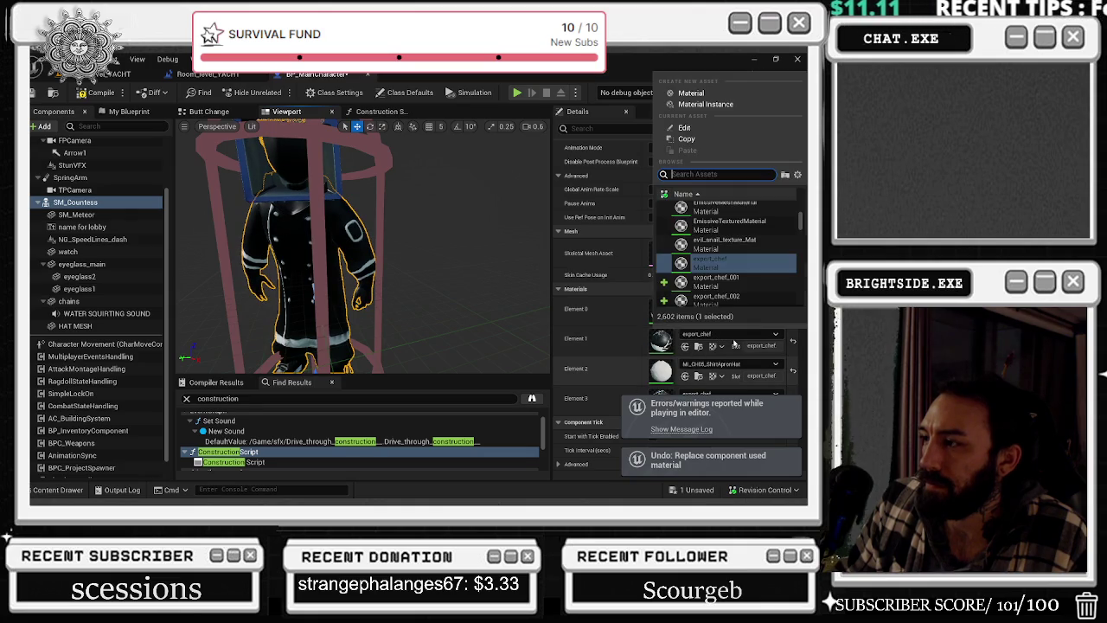
left_click(718, 245)
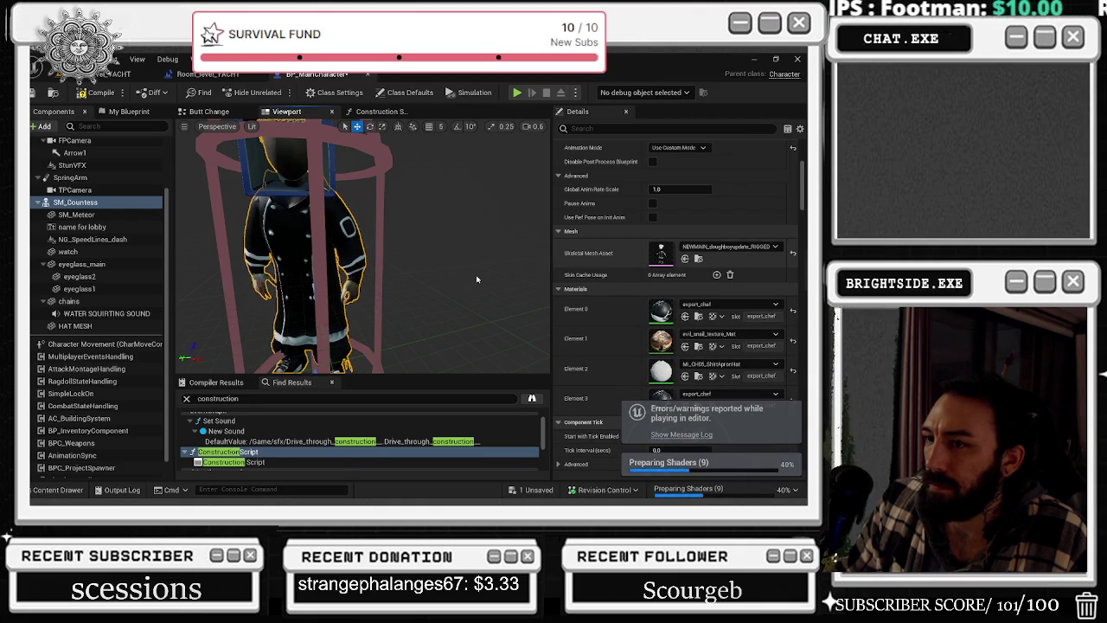
left_click_drag(459, 274, 357, 202)
scroll(357, 201, "up", 3)
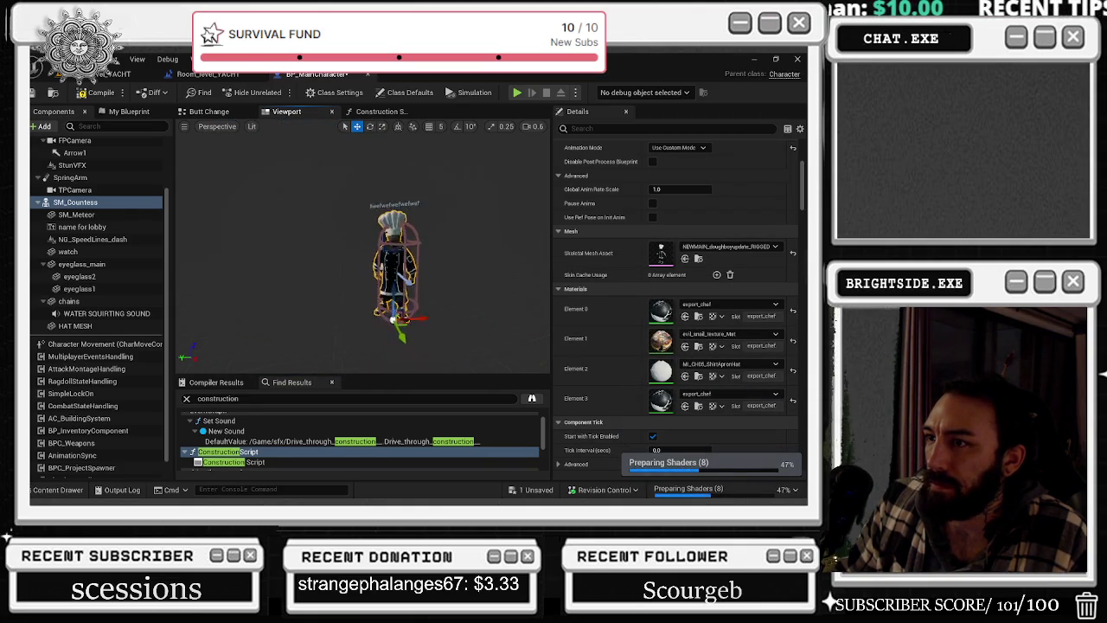
left_click(704, 334)
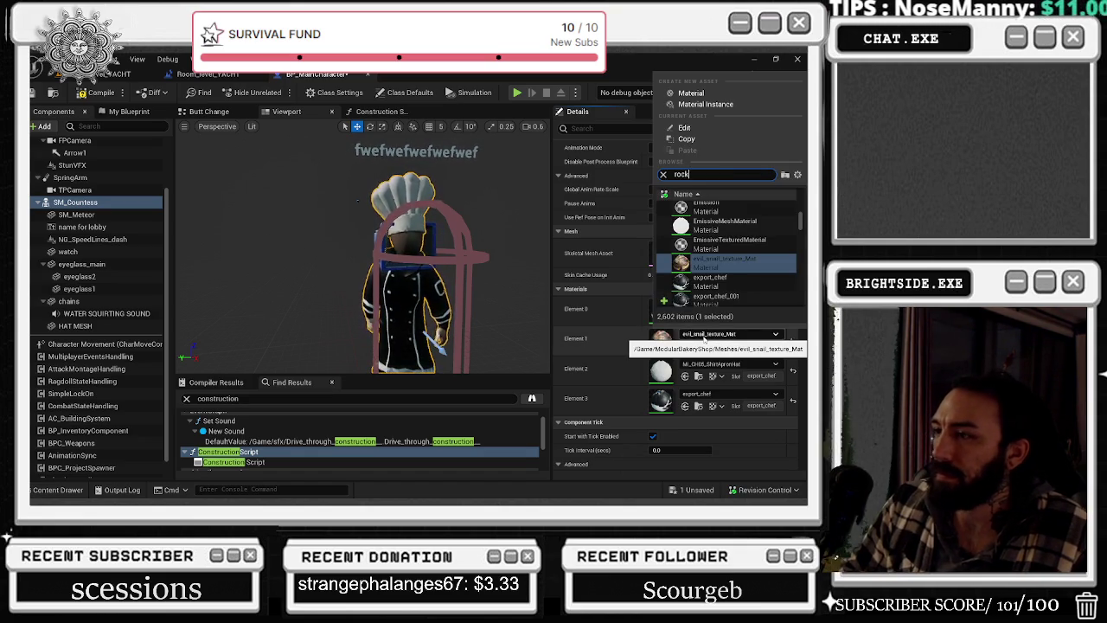
scroll(740, 239, "up", 3)
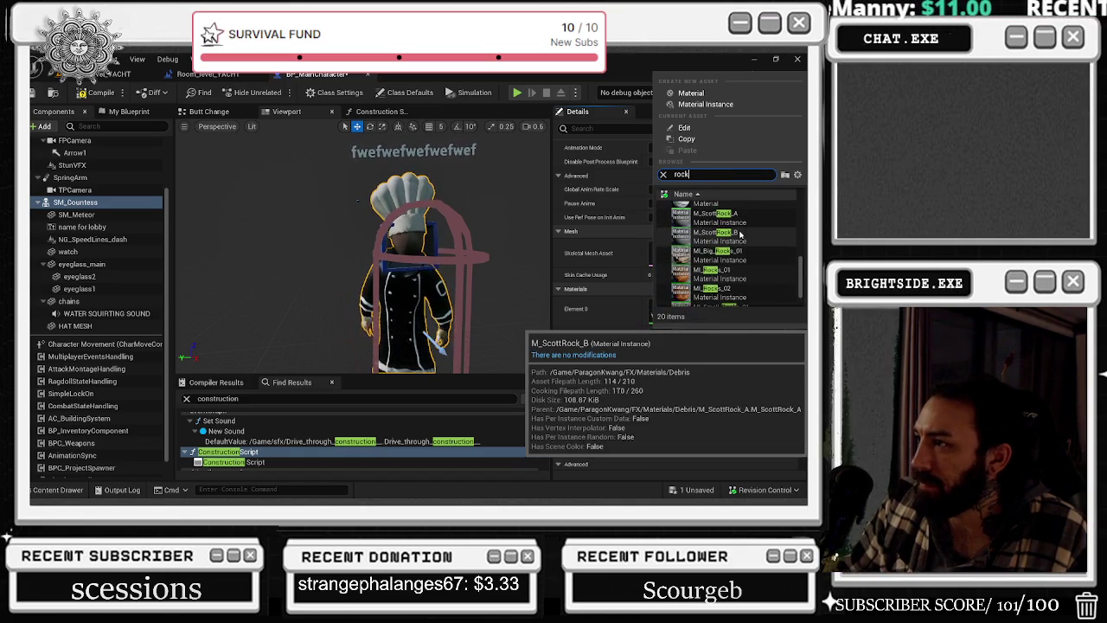
scroll(741, 238, "down", 3)
left_click(722, 235)
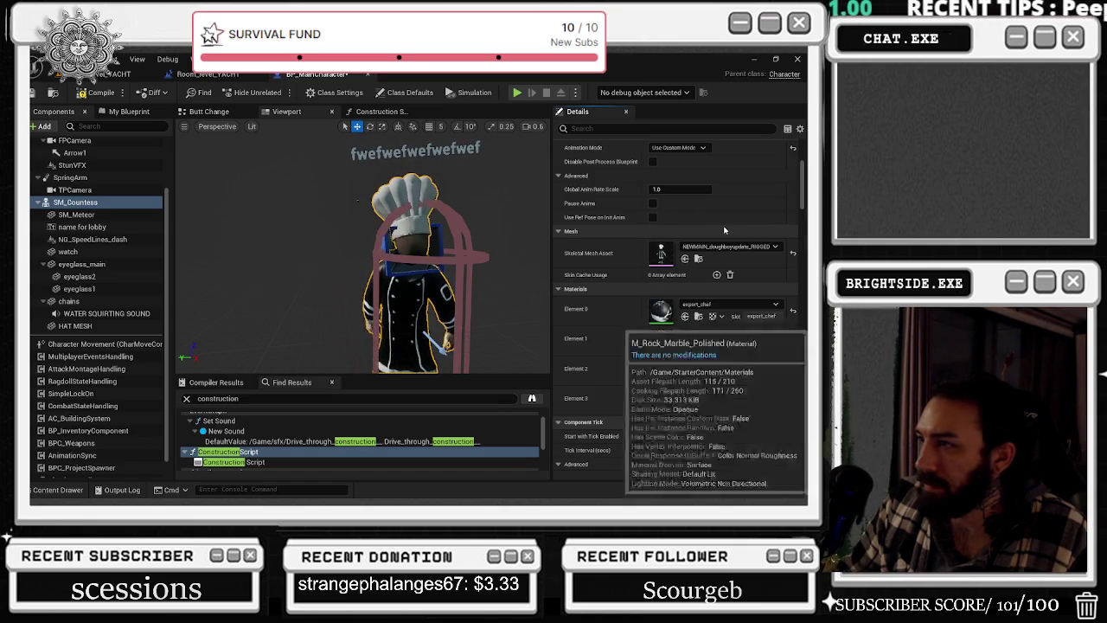
- Assign FogVolumeMaterial to Element 3 and inspect the chef from the side
mouse_move(484, 230)
left_mouse_down()
mouse_move(438, 237)
mouse_move(430, 252)
mouse_move(367, 230)
left_mouse_up()
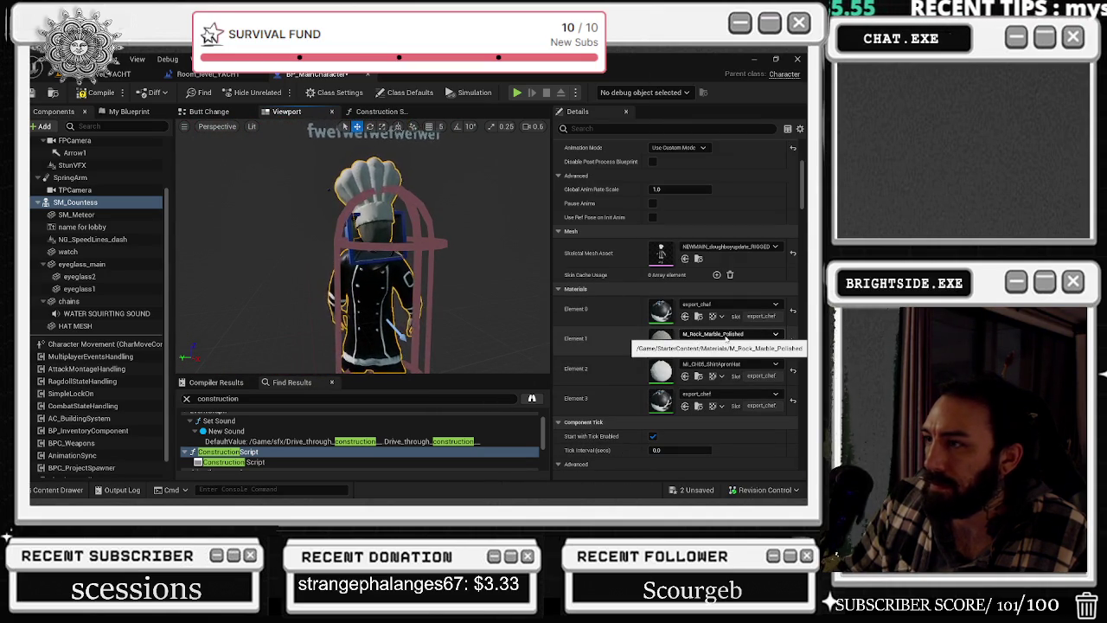
mouse_move(380, 260)
left_mouse_down()
mouse_move(370, 249)
mouse_move(360, 270)
left_mouse_up()
left_click(707, 393)
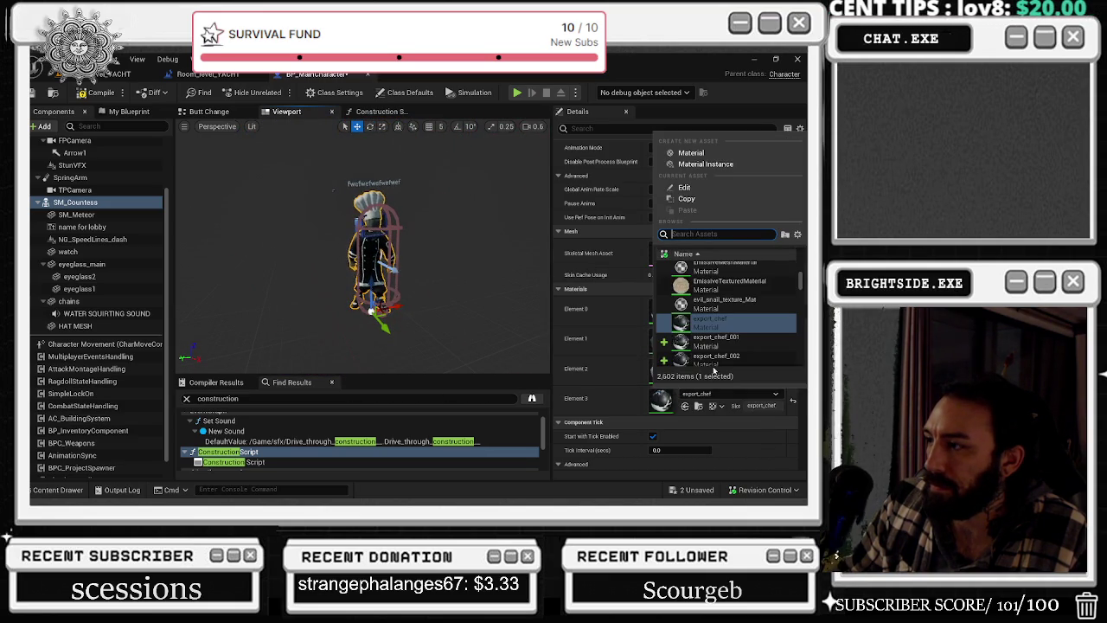
scroll(718, 346, "down", 5)
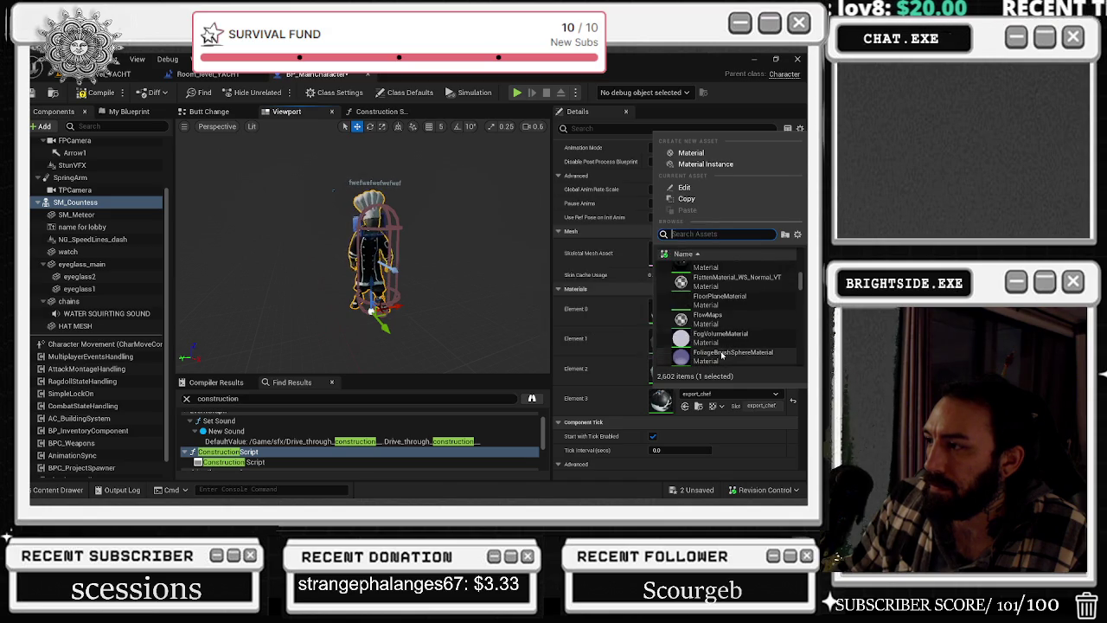
left_click(718, 350)
scroll(495, 279, "up", 6)
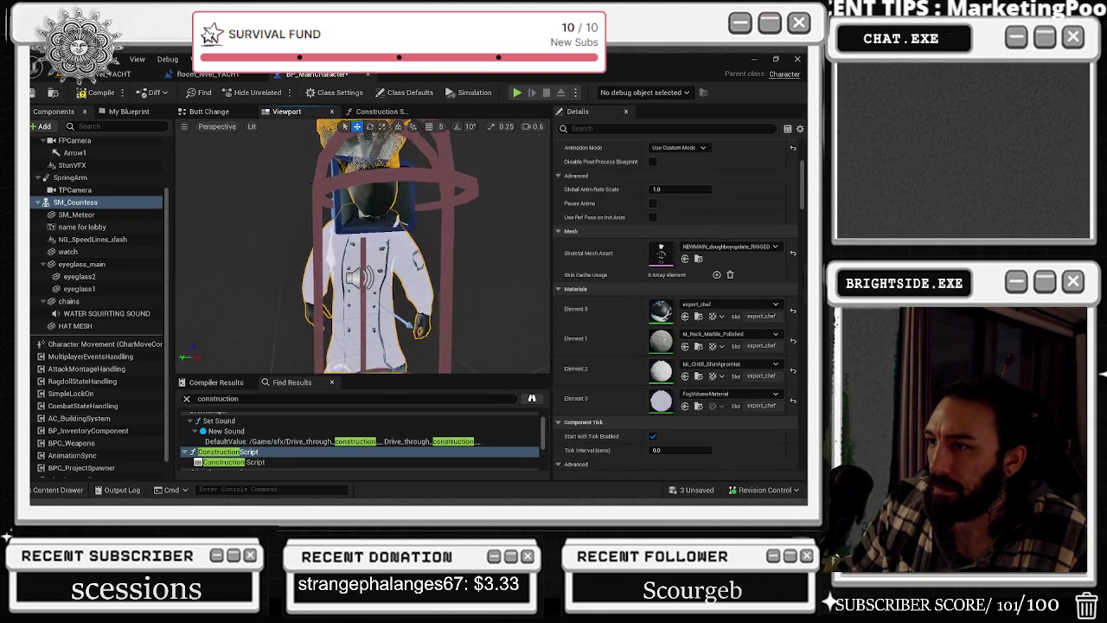
scroll(363, 246, "up", 8)
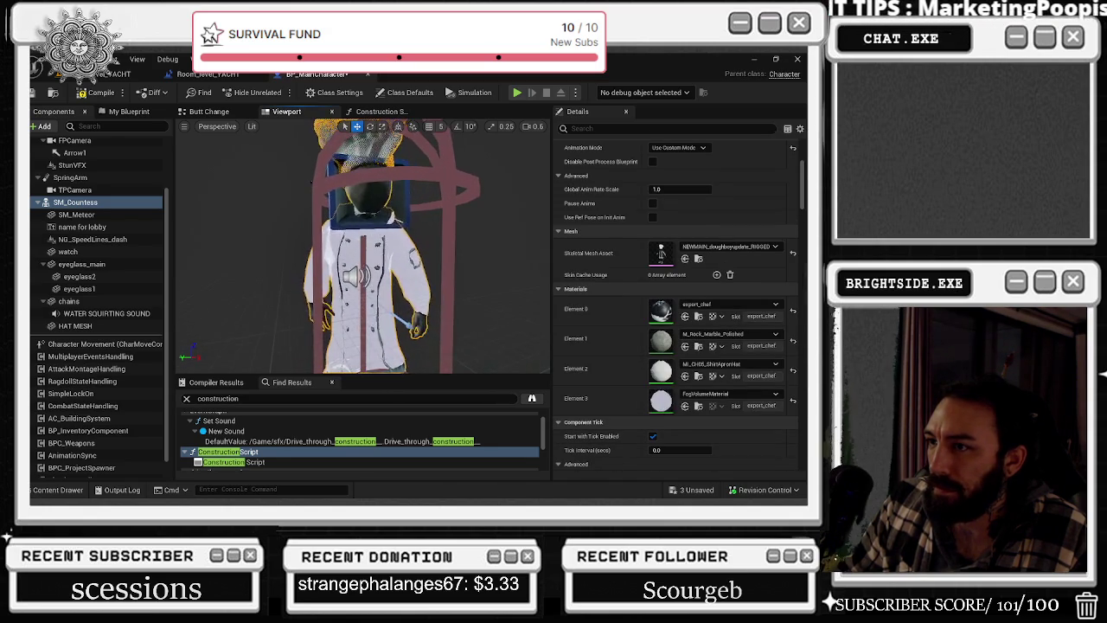
scroll(362, 247, "down", 8)
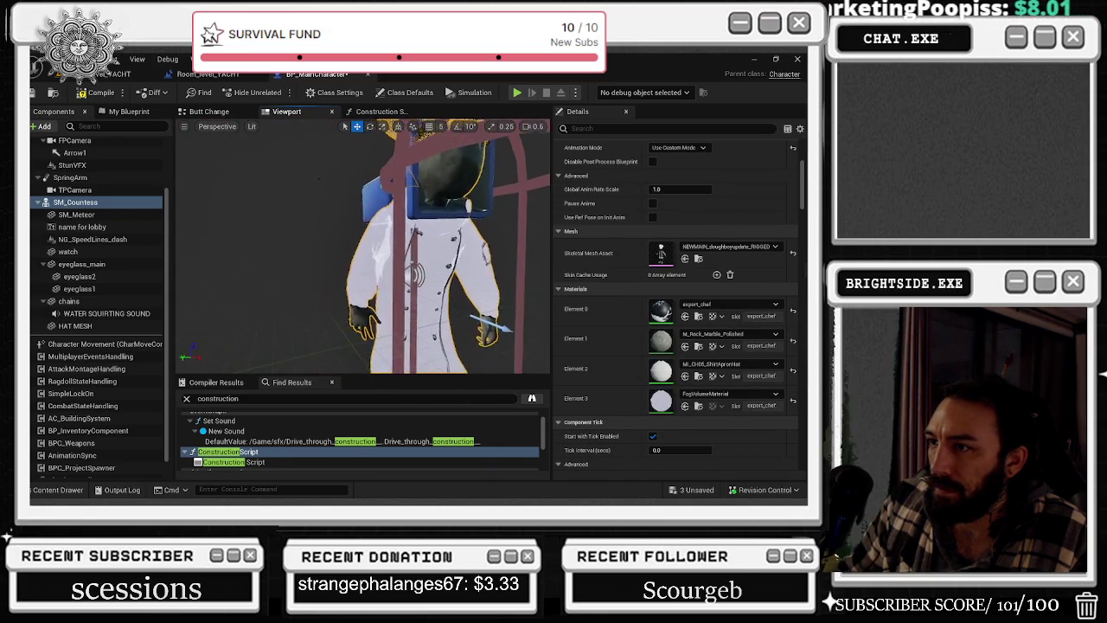
left_click_drag(363, 246, 324, 247)
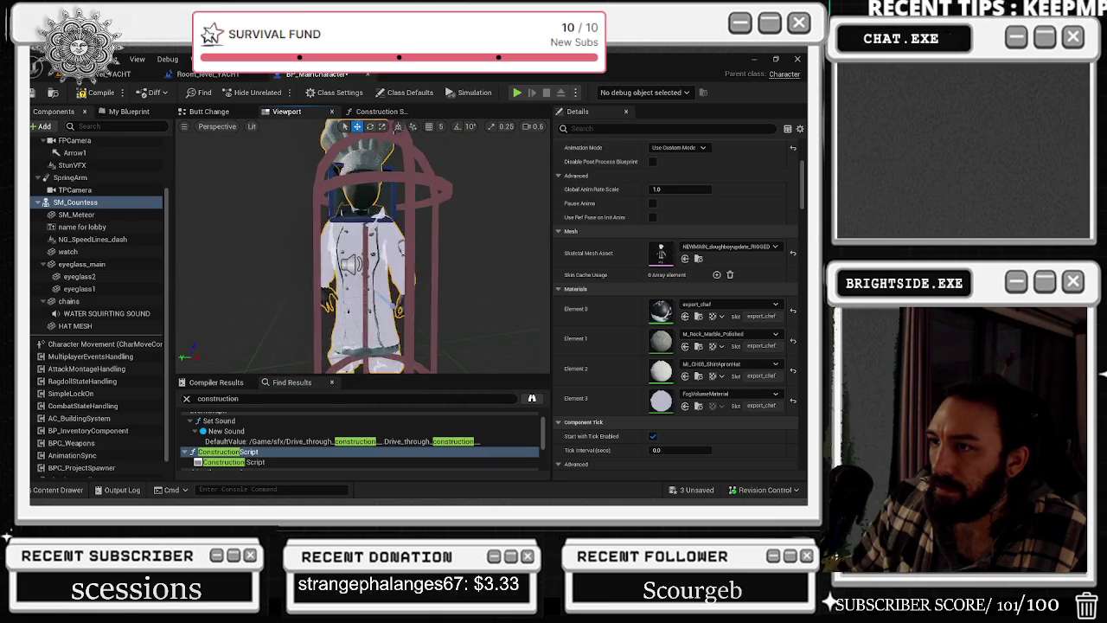
- Undo the fog material, trial EmissiveMeshMaterial on Element 0, undo it, and browse StarterContent materials
key("ctrl+z")
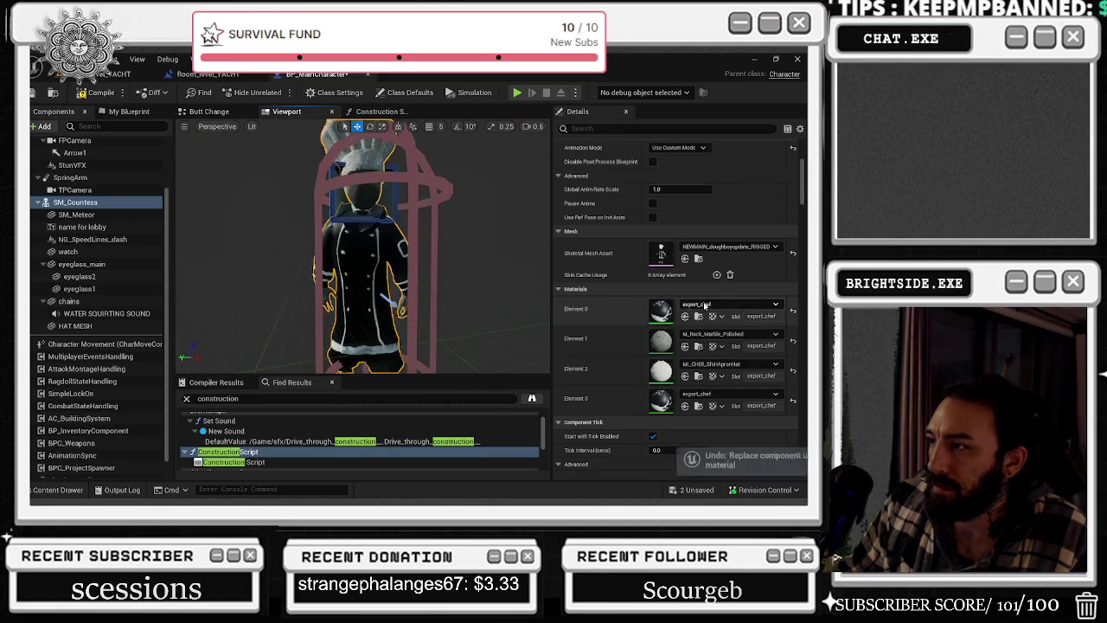
left_click(679, 306)
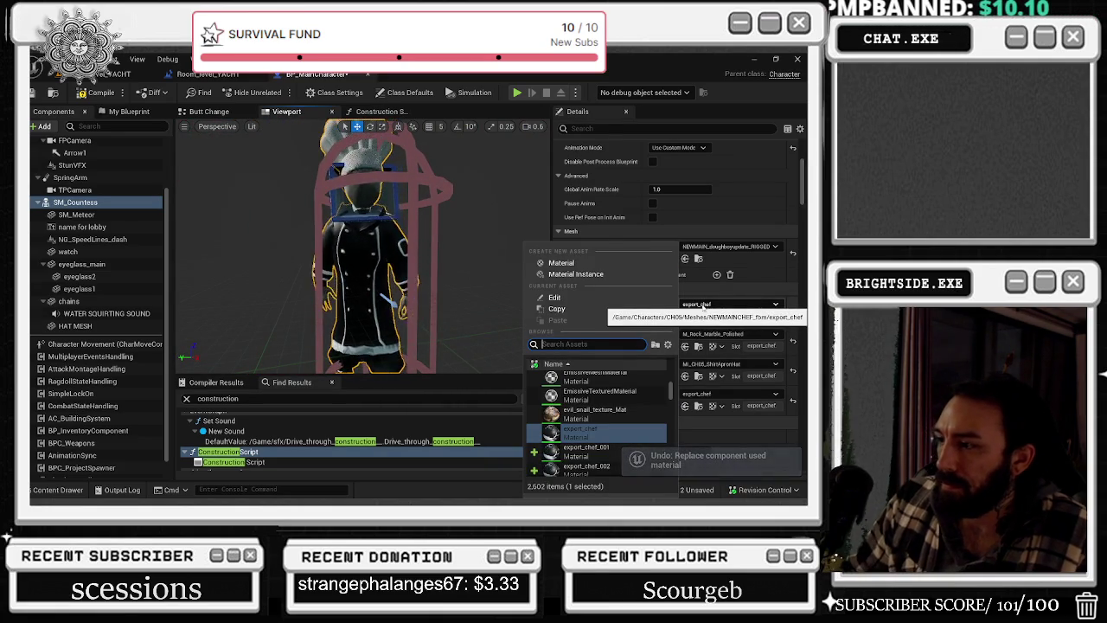
left_click(617, 377)
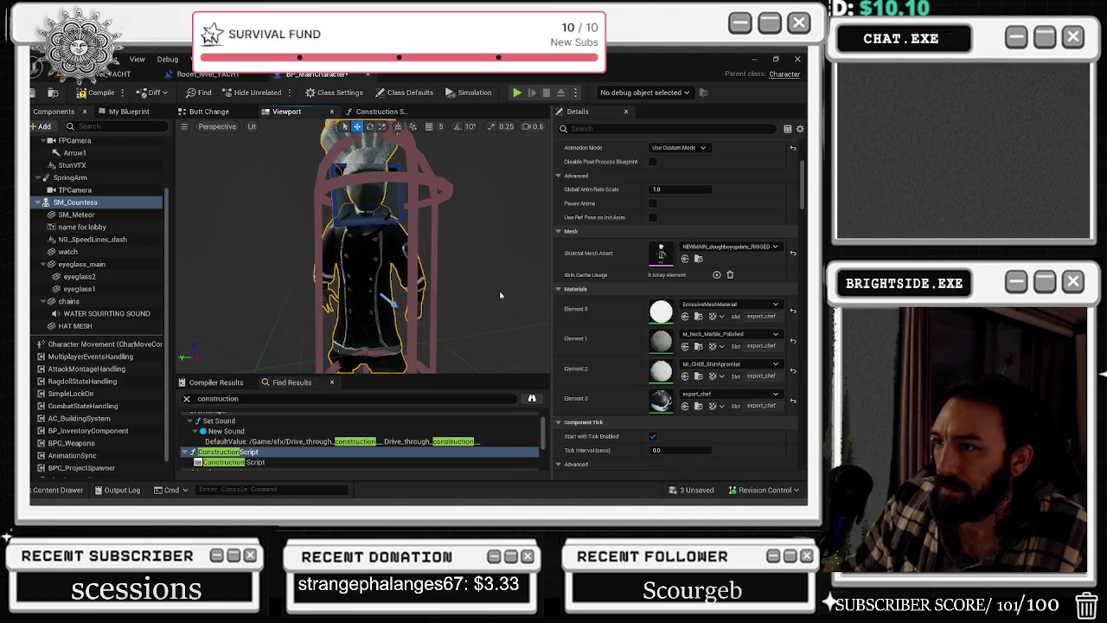
mouse_move(496, 264)
left_mouse_down()
mouse_move(505, 216)
mouse_move(506, 268)
mouse_move(493, 270)
left_mouse_up()
key("ctrl+z")
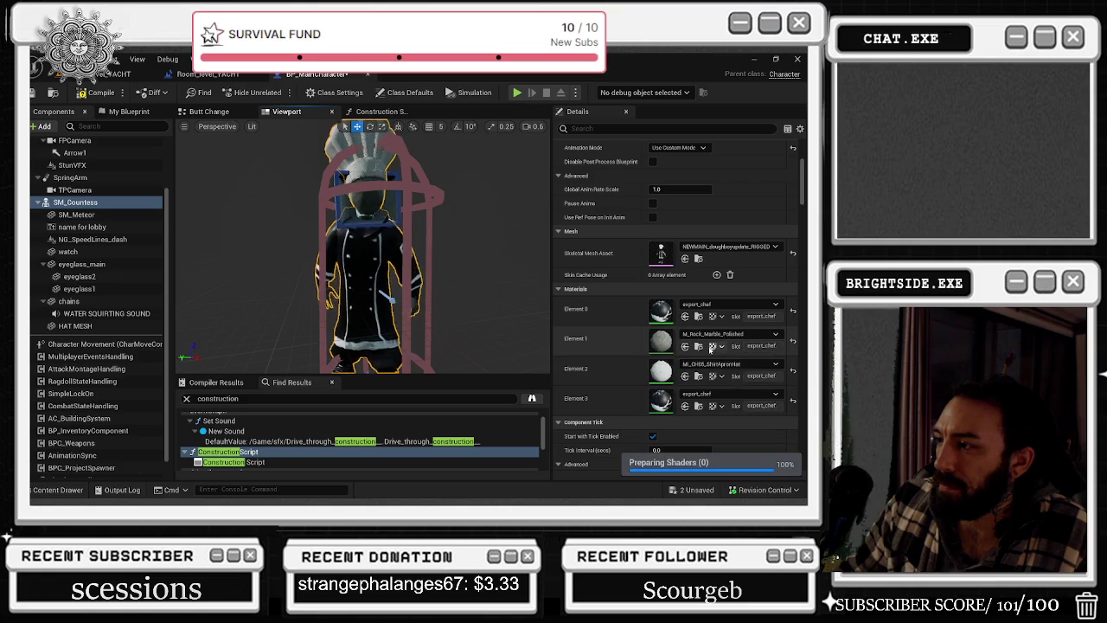
left_click(57, 490)
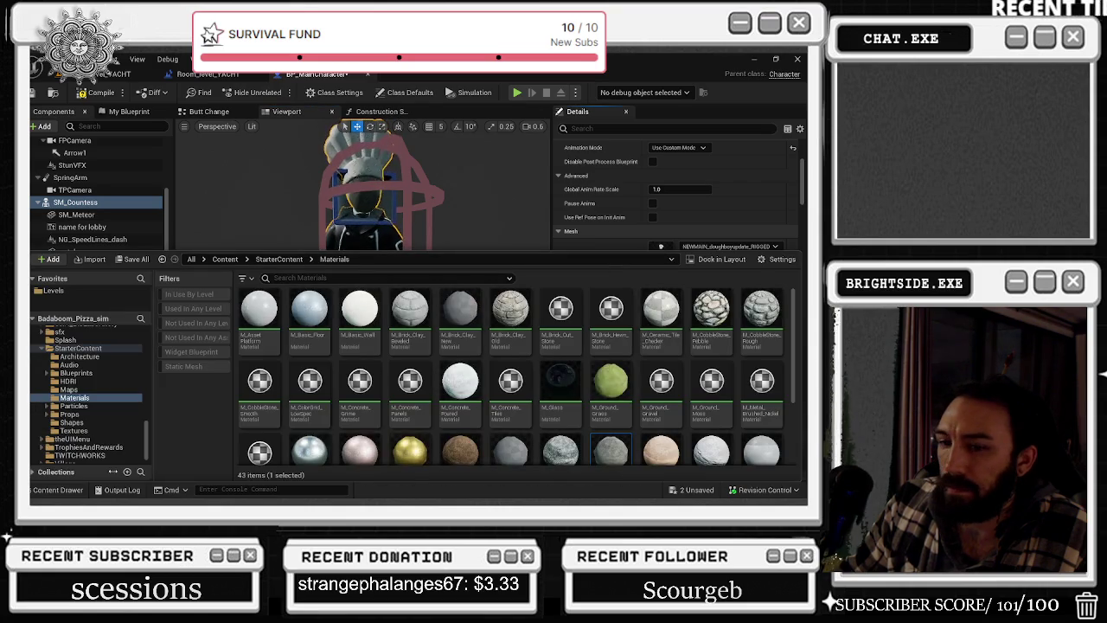
- Try polished marble on Element 0, undo it, then apply stove_metal2
left_click(57, 489)
left_click(684, 316)
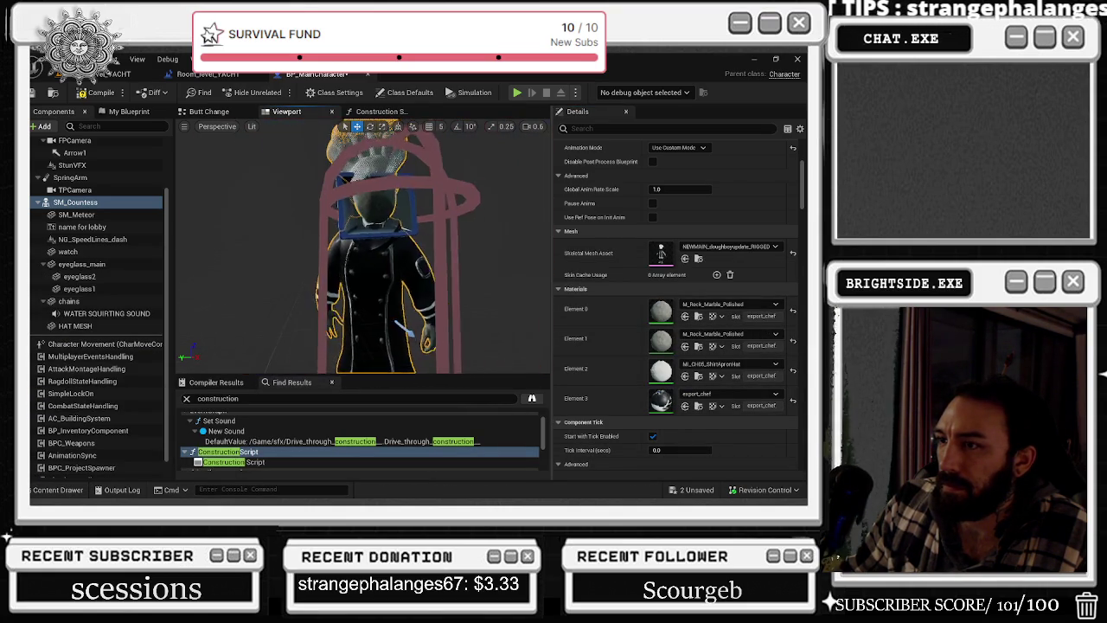
key("ctrl+z")
left_click(720, 305)
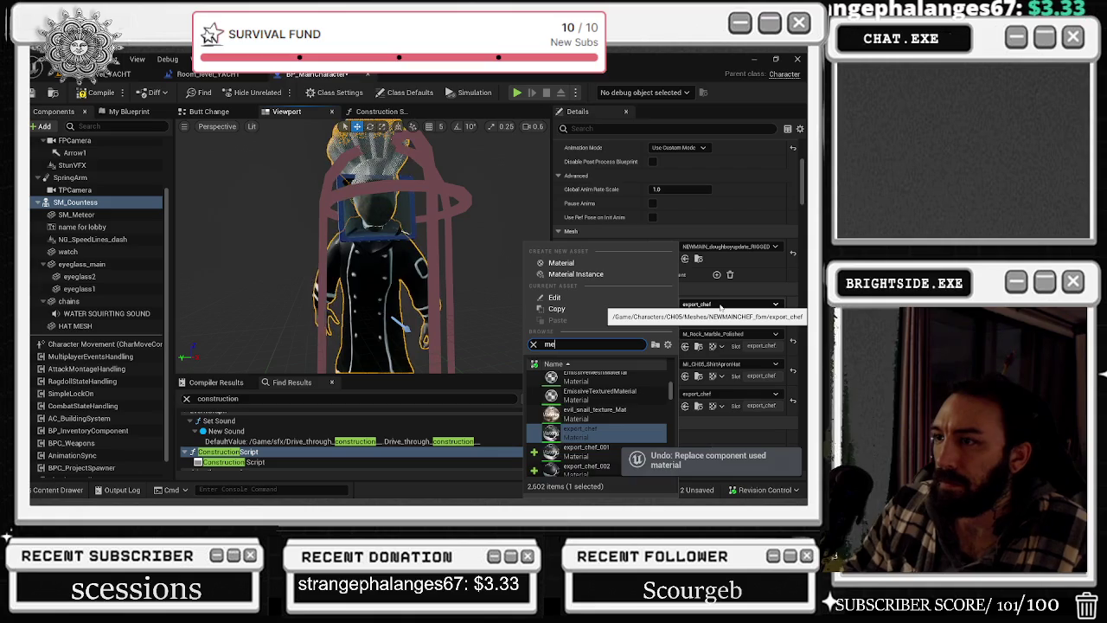
type("tal")
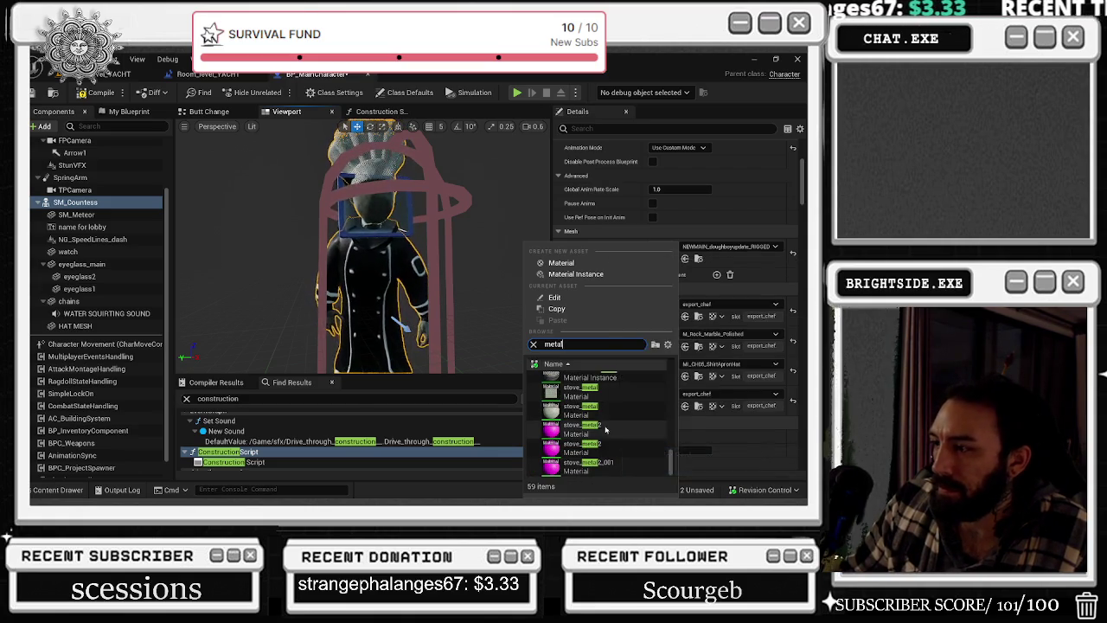
left_click(606, 429)
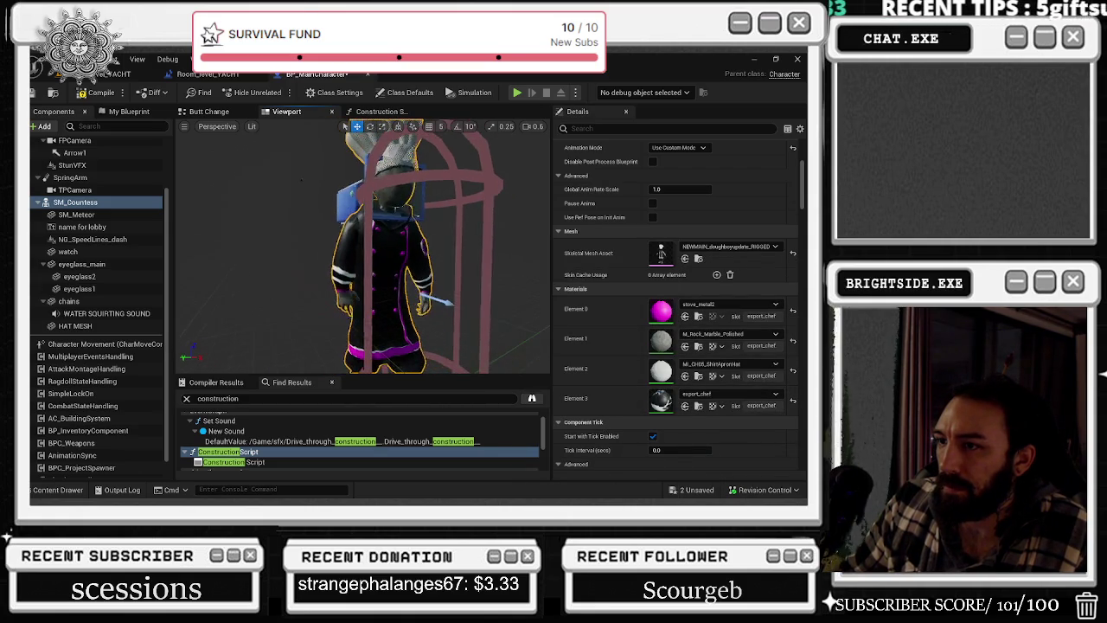
- Apply M_TacticiaAirglow to Element 0, then switch it to M_Tech_Checker_Dot
left_click(711, 305)
type("s")
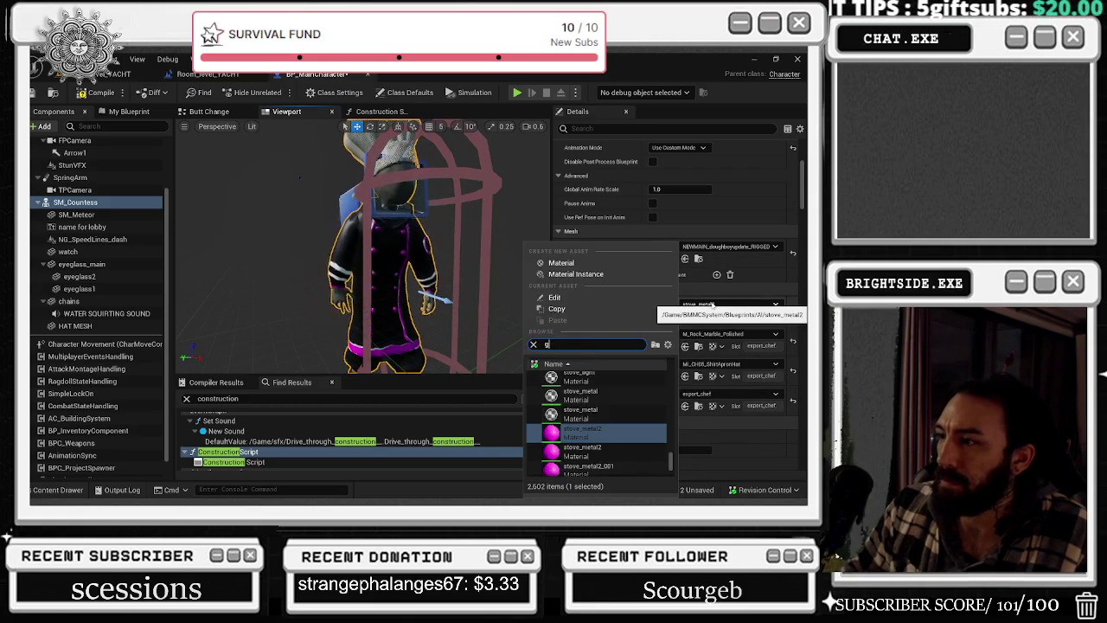
type("low")
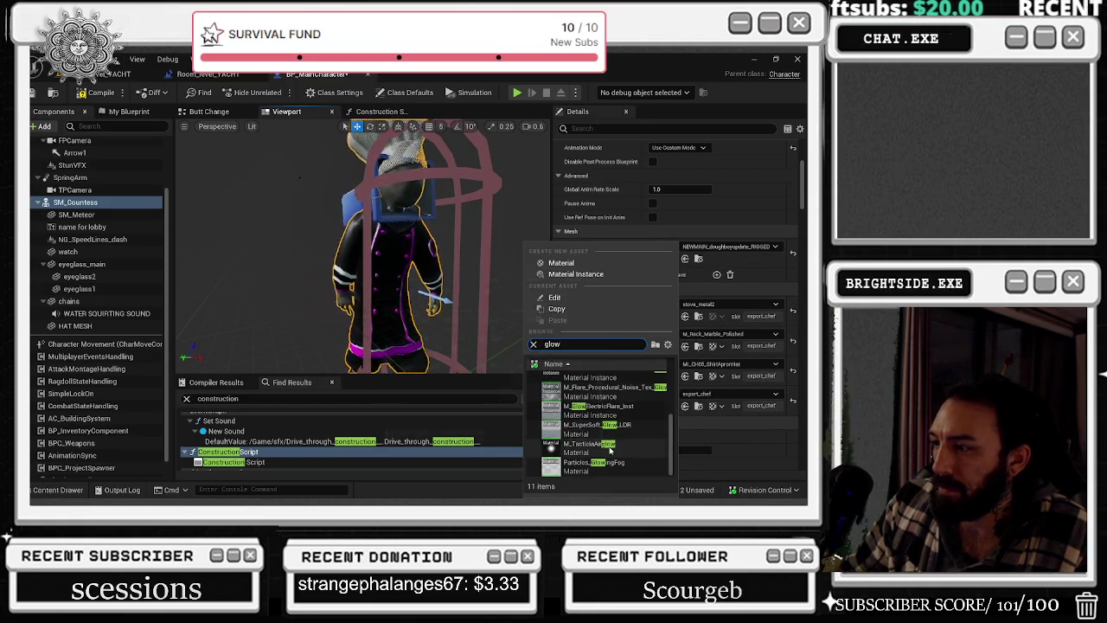
left_click(596, 445)
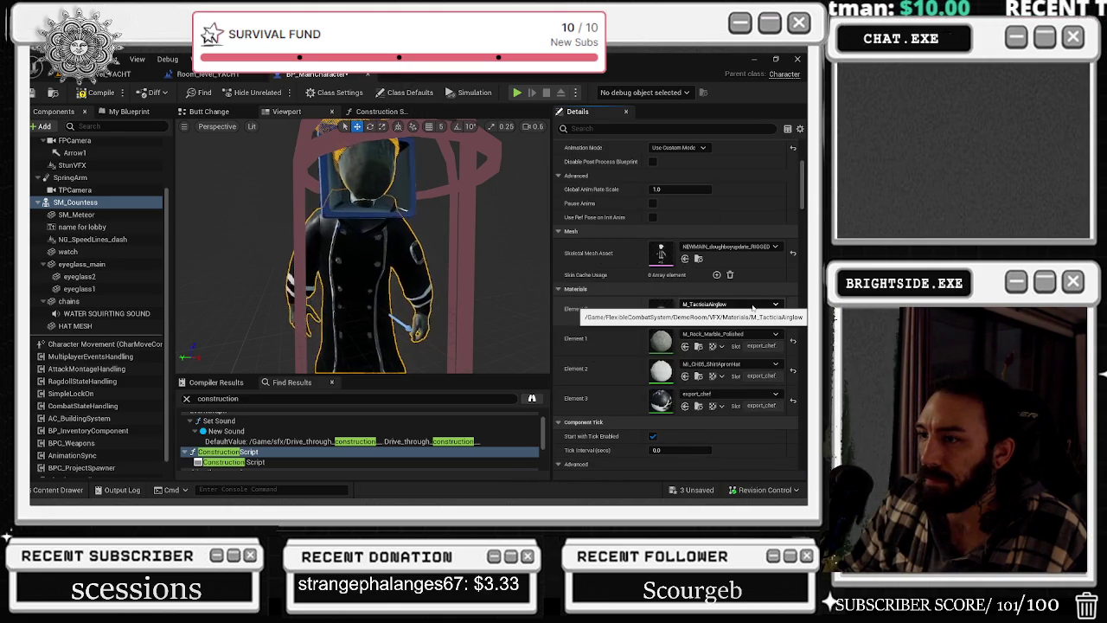
left_click(757, 306)
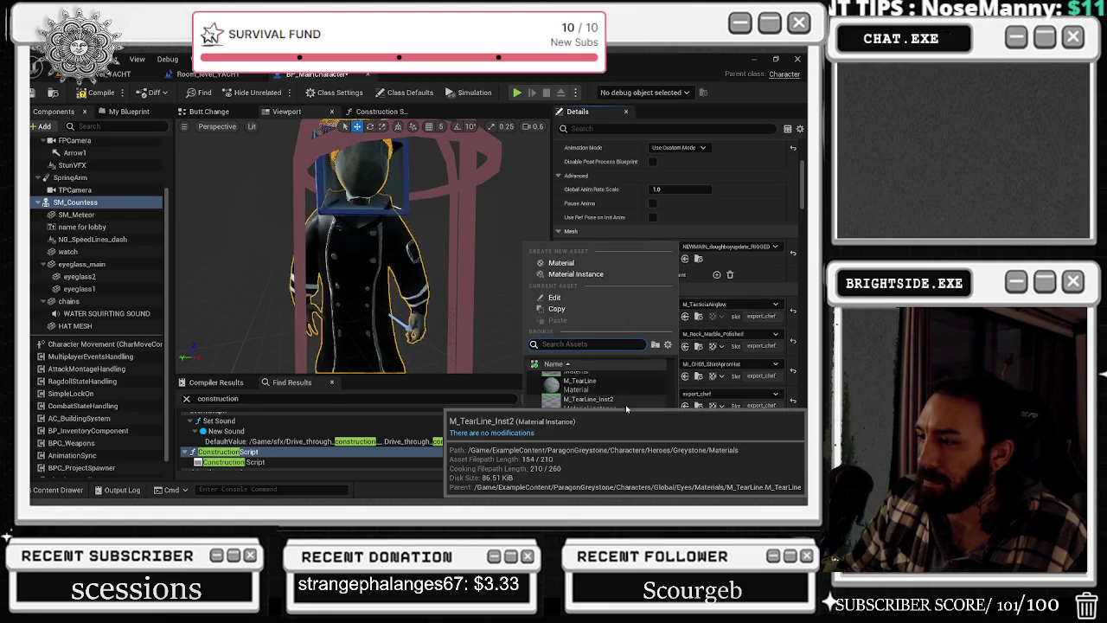
scroll(628, 398, "down", 1)
scroll(623, 396, "down", 3)
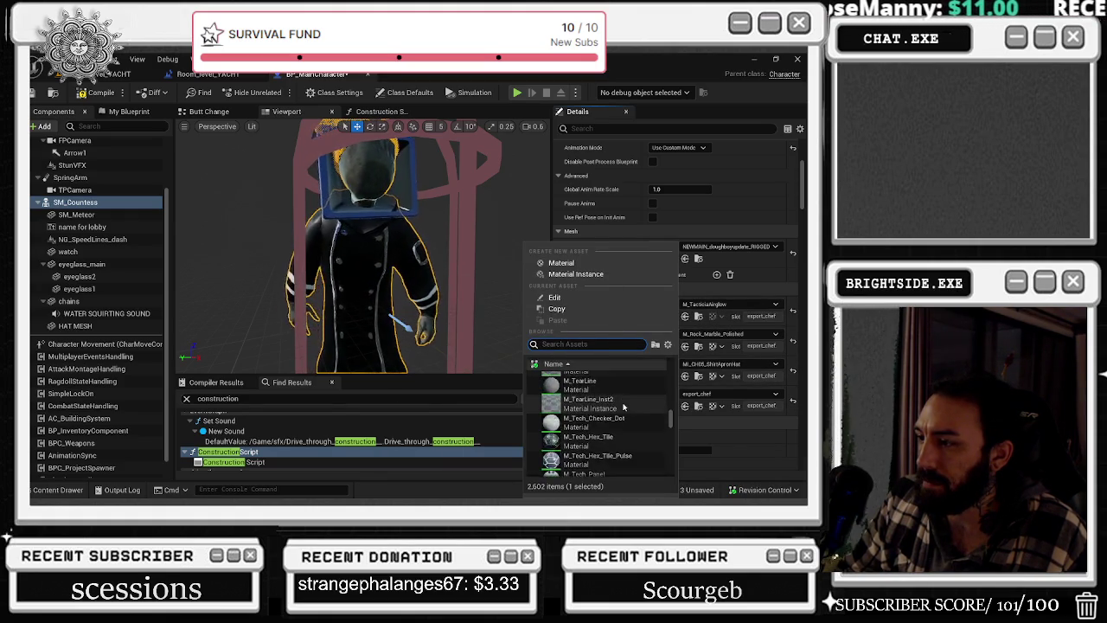
left_click(595, 385)
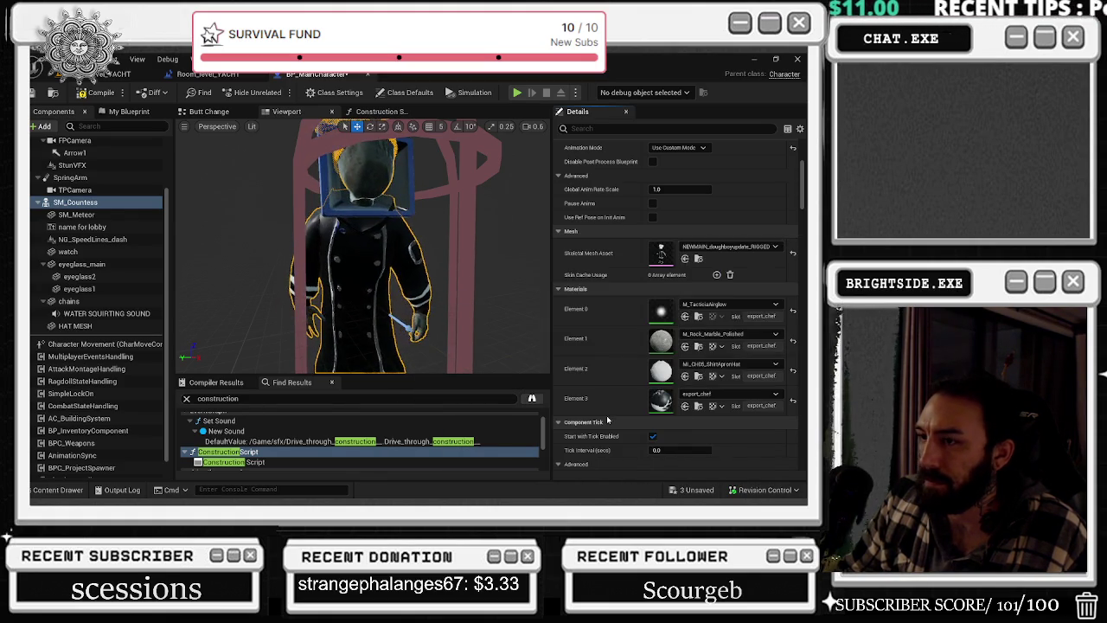
- Search 'holo' and apply MI_Burger_Hologram_02 to Element 0, viewing the chef from all sides
scroll(482, 282, "up", 5)
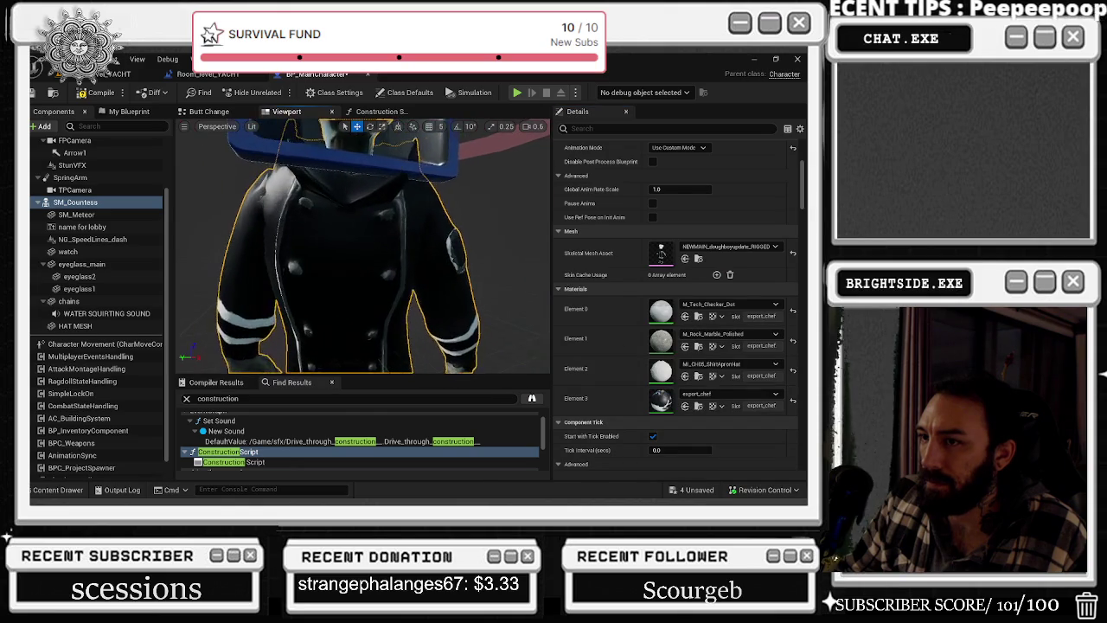
left_click(739, 305)
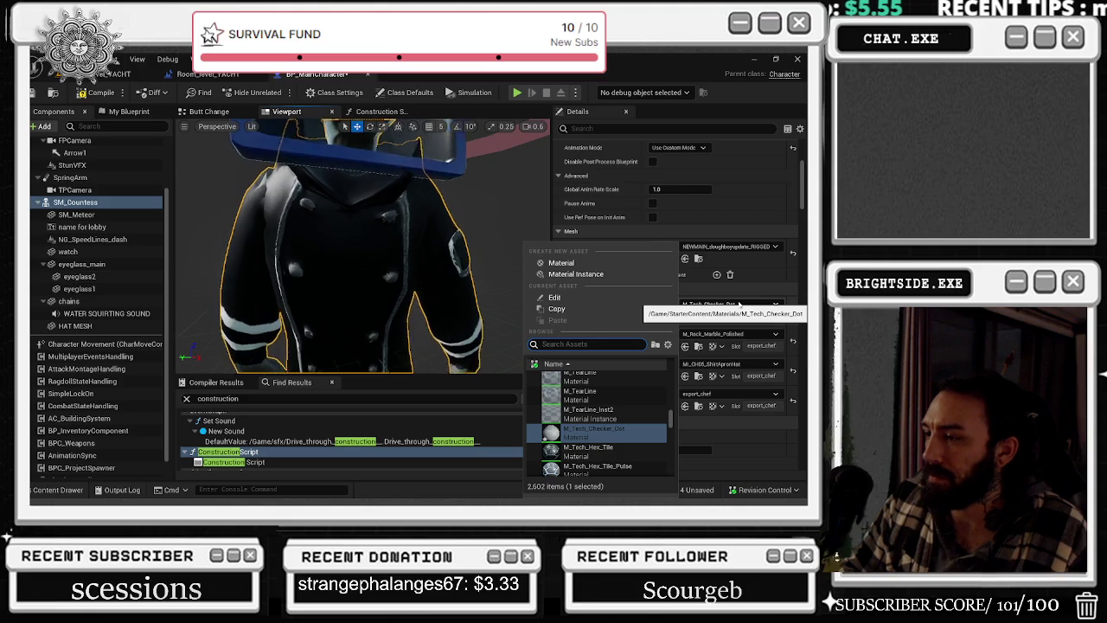
type("g")
key("BackSpace")
type("holo")
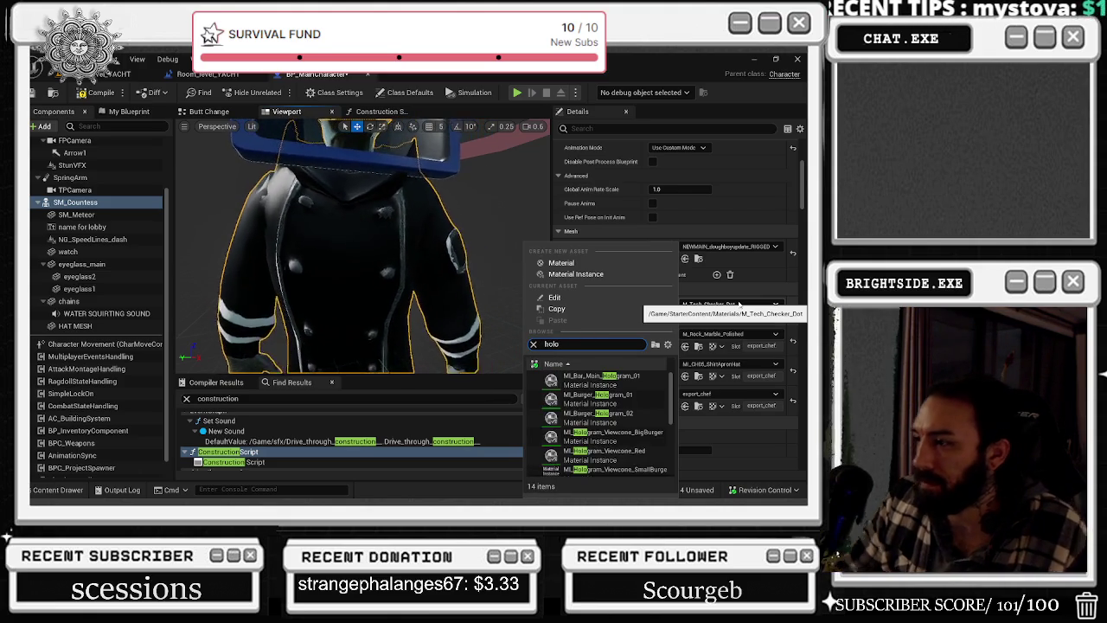
left_click(606, 413)
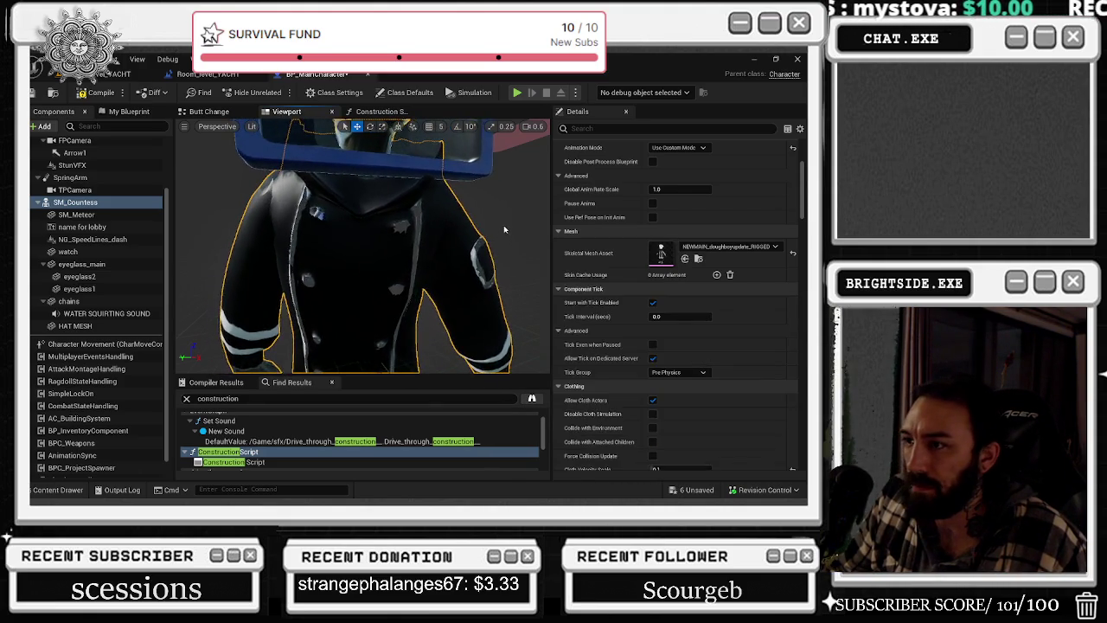
mouse_move(363, 259)
left_mouse_down()
mouse_move(345, 286)
mouse_move(294, 294)
left_mouse_up()
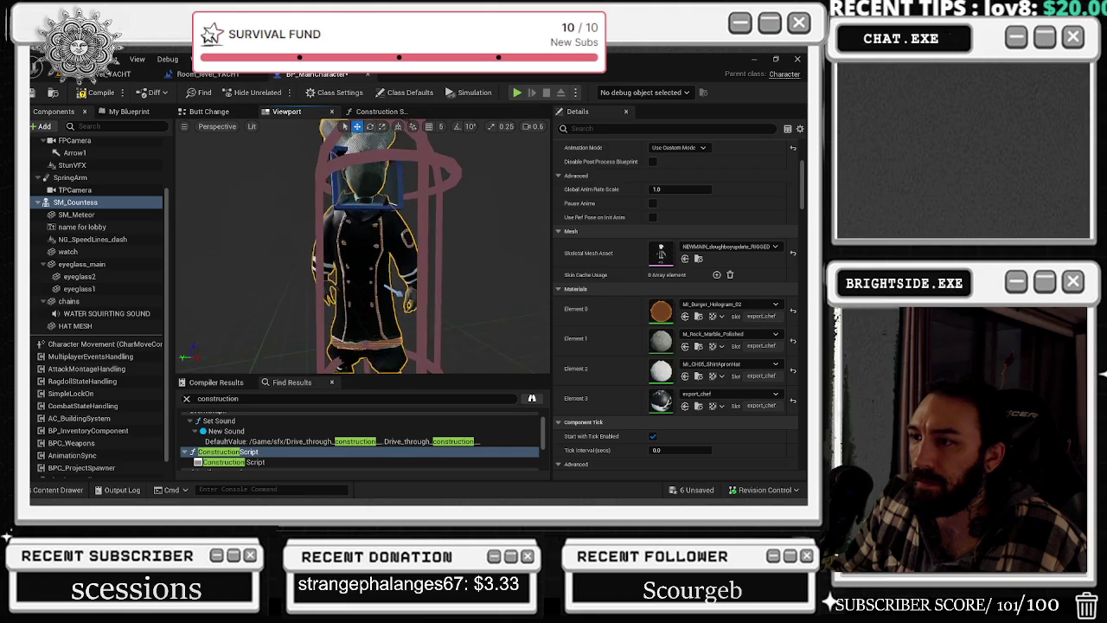
left_click_drag(294, 294, 173, 285)
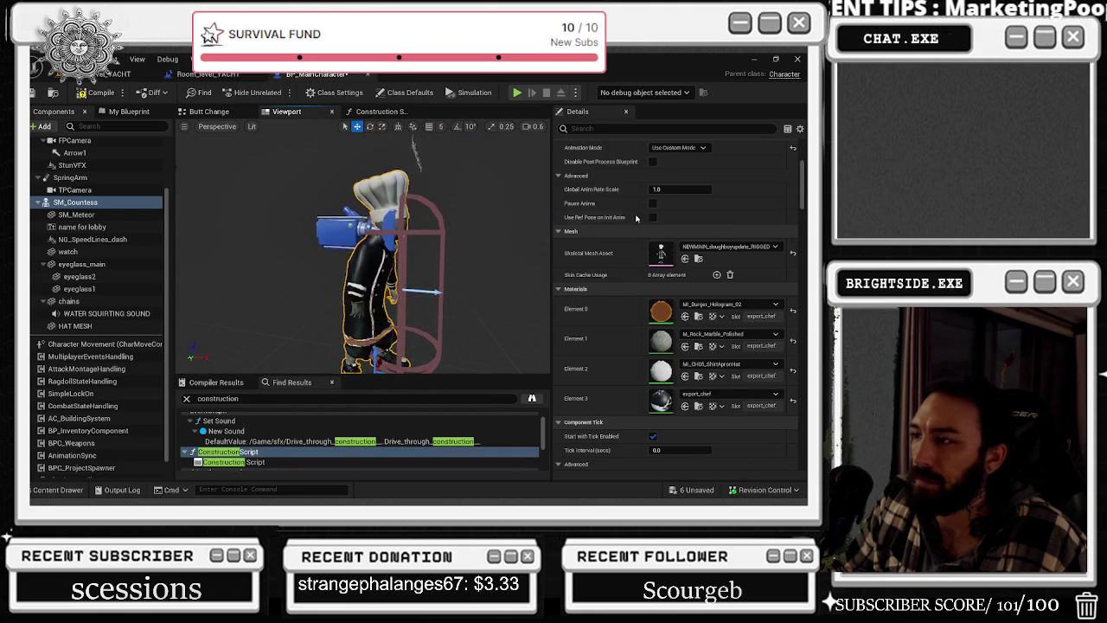
left_click(726, 304)
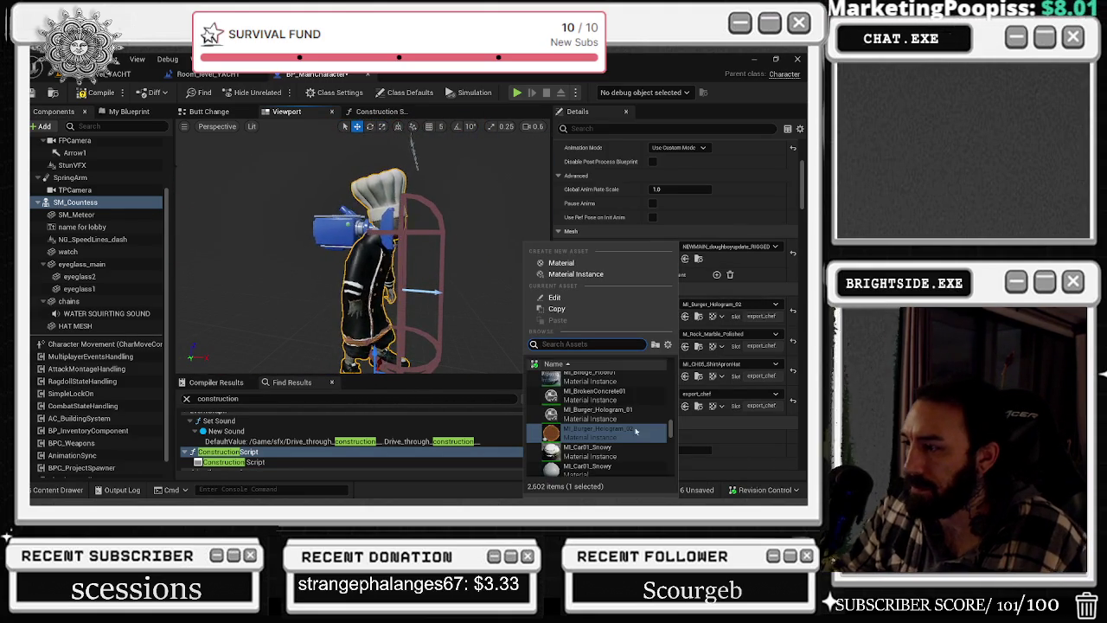
left_click(636, 430)
left_click_drag(192, 159, 500, 291)
- Try MI_Trash_Hologram_01 on Element 0, then revert to MI_Burger_Hologram_02
key("ctrl+z")
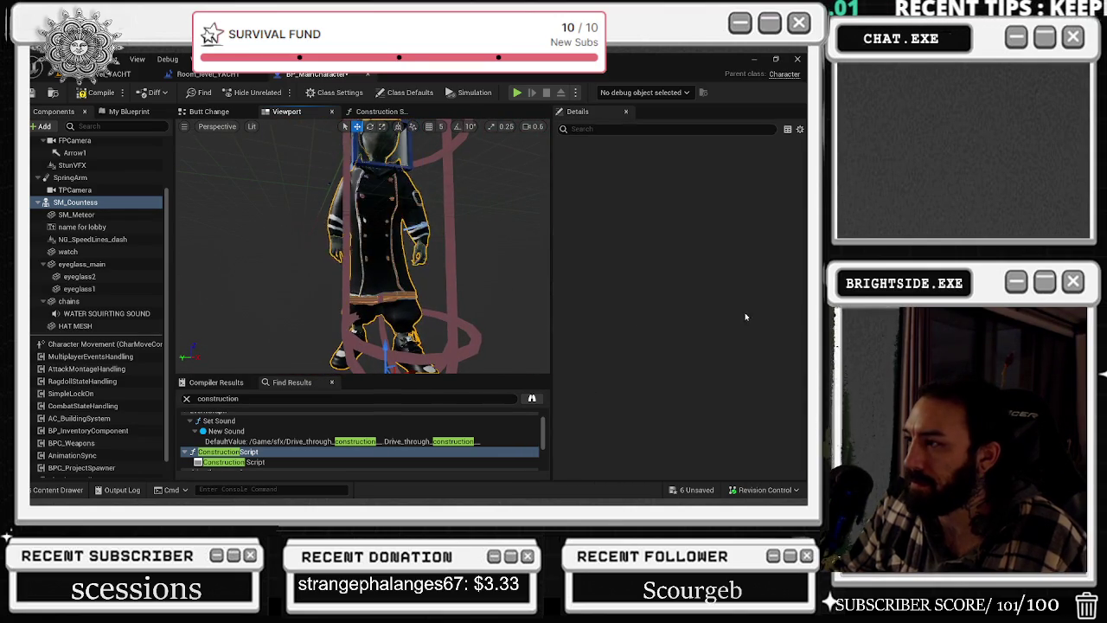
left_click(730, 304)
scroll(631, 403, "up", 3)
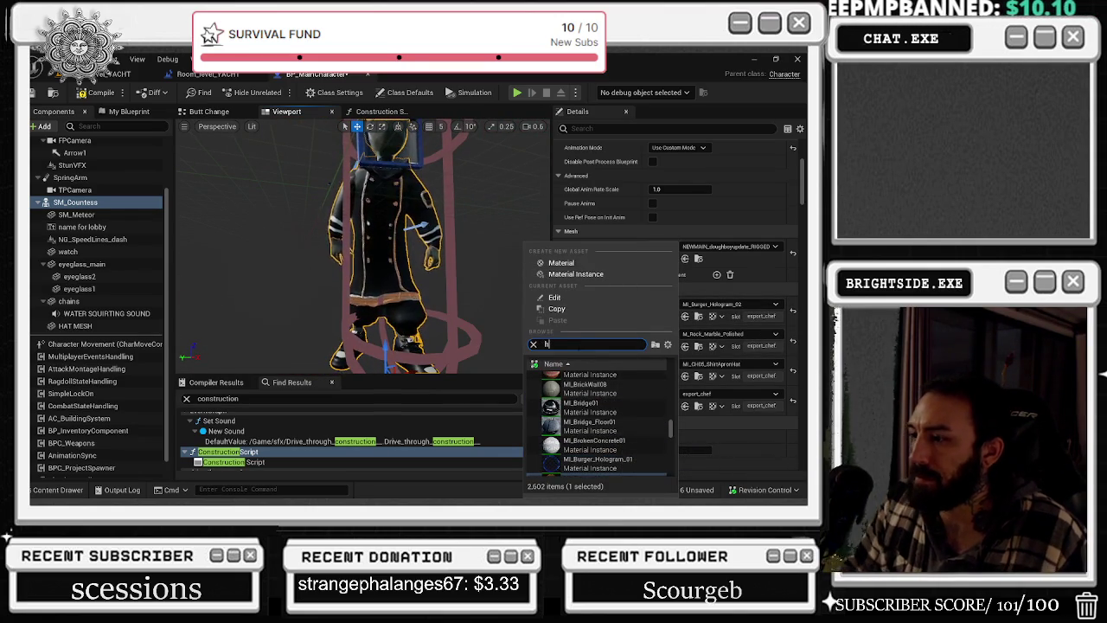
type("ho")
key("BackSpace")
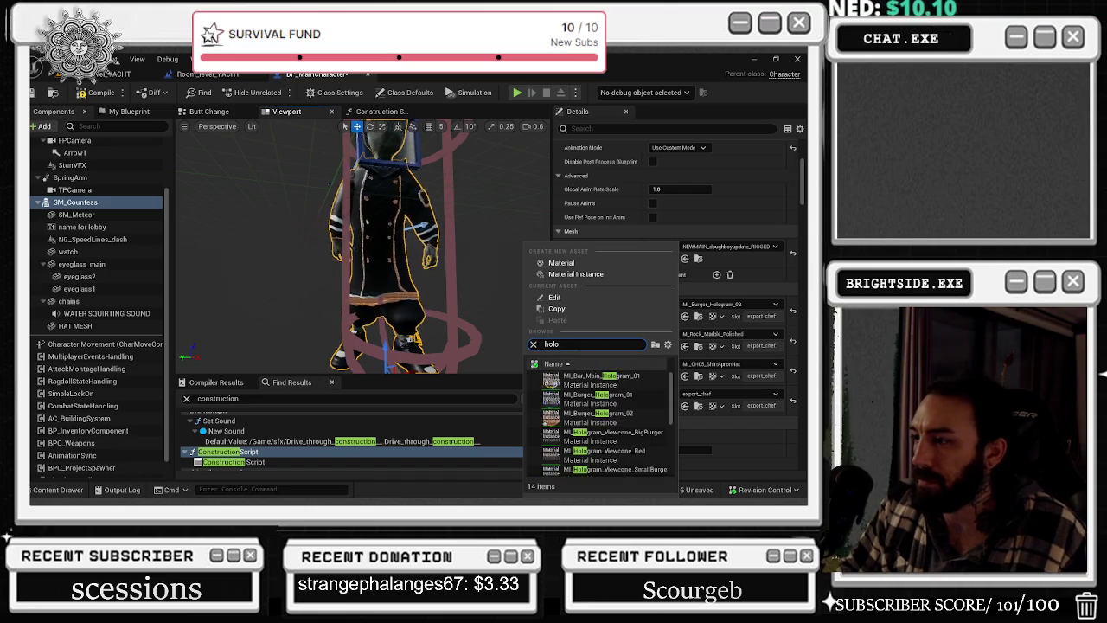
scroll(591, 383, "down", 3)
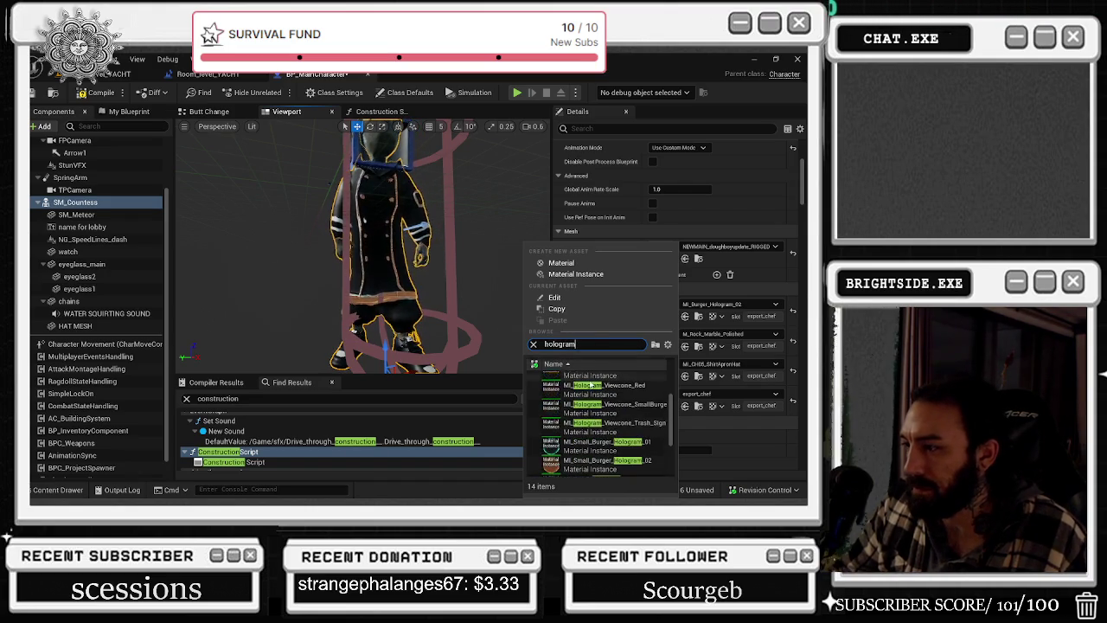
left_click(596, 434)
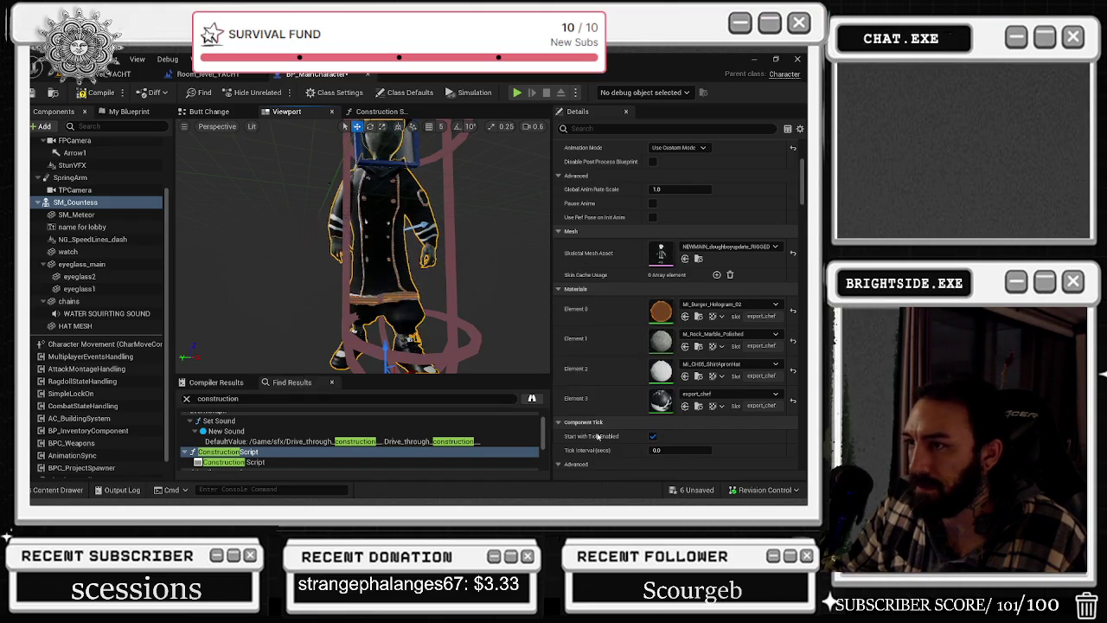
scroll(363, 251, "up", 3)
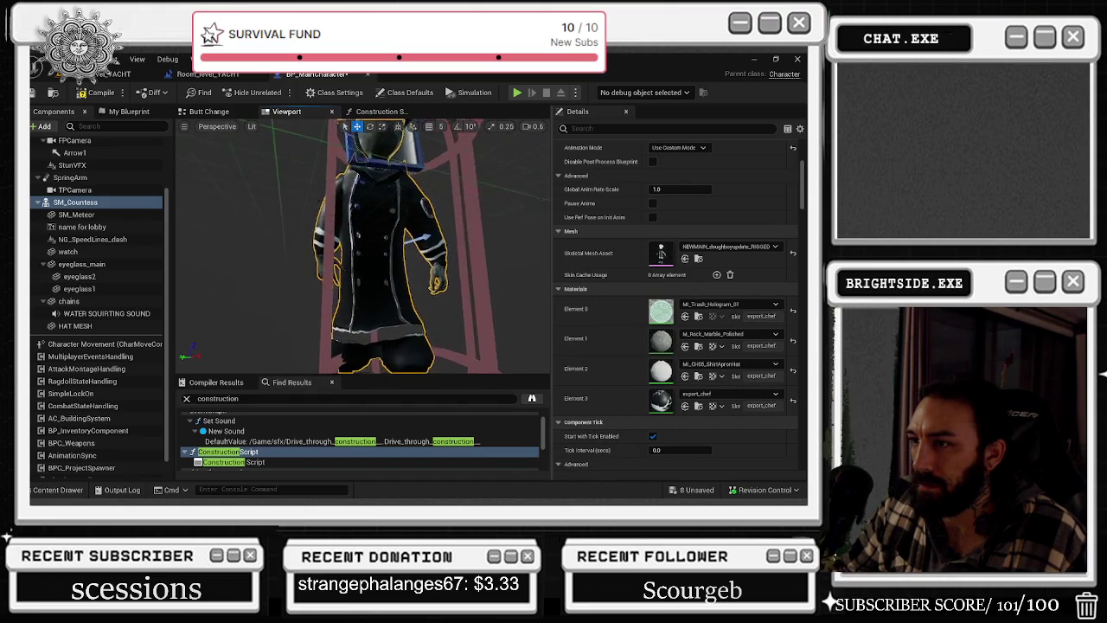
left_click_drag(363, 260, 411, 235)
left_click_drag(506, 322, 523, 321)
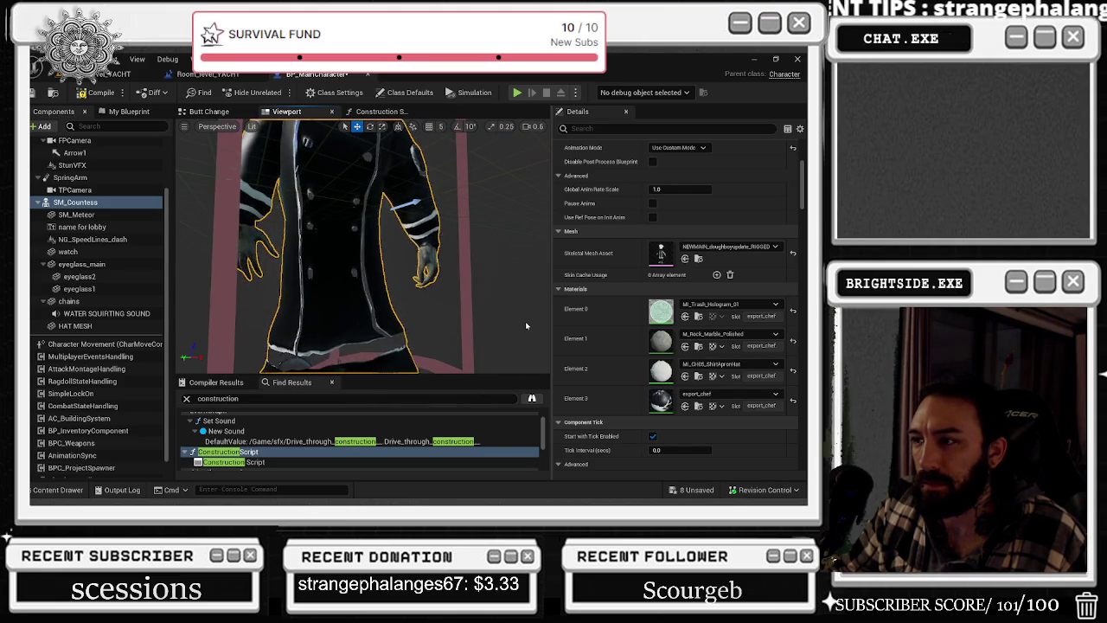
key("ctrl+z")
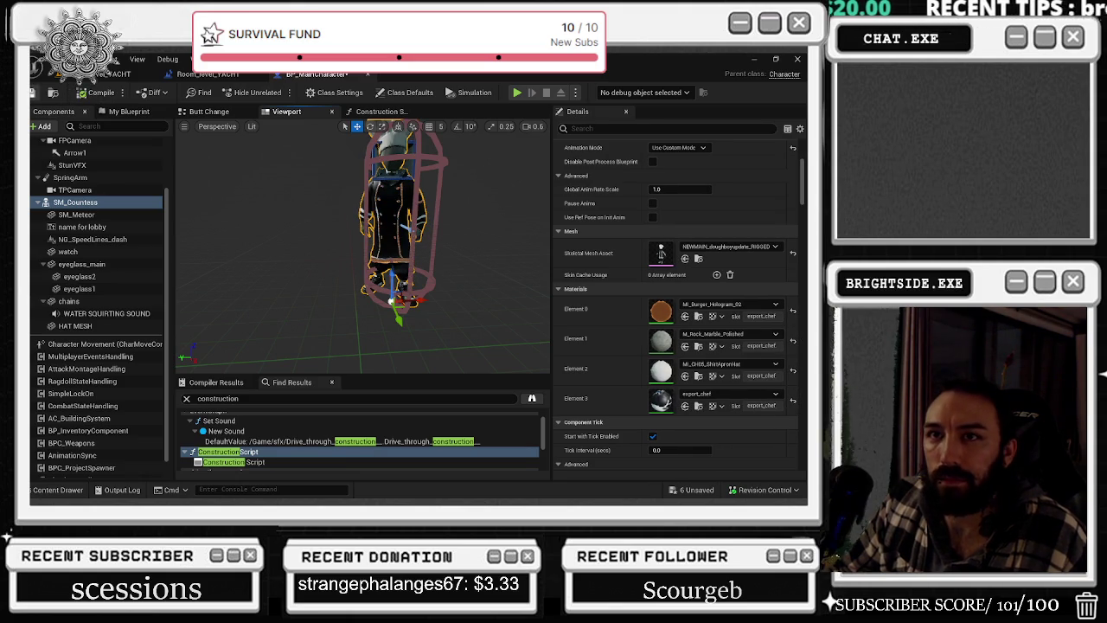
- Save all changes and start playing the yacht level in the editor
key("ctrl+s")
left_click(125, 74)
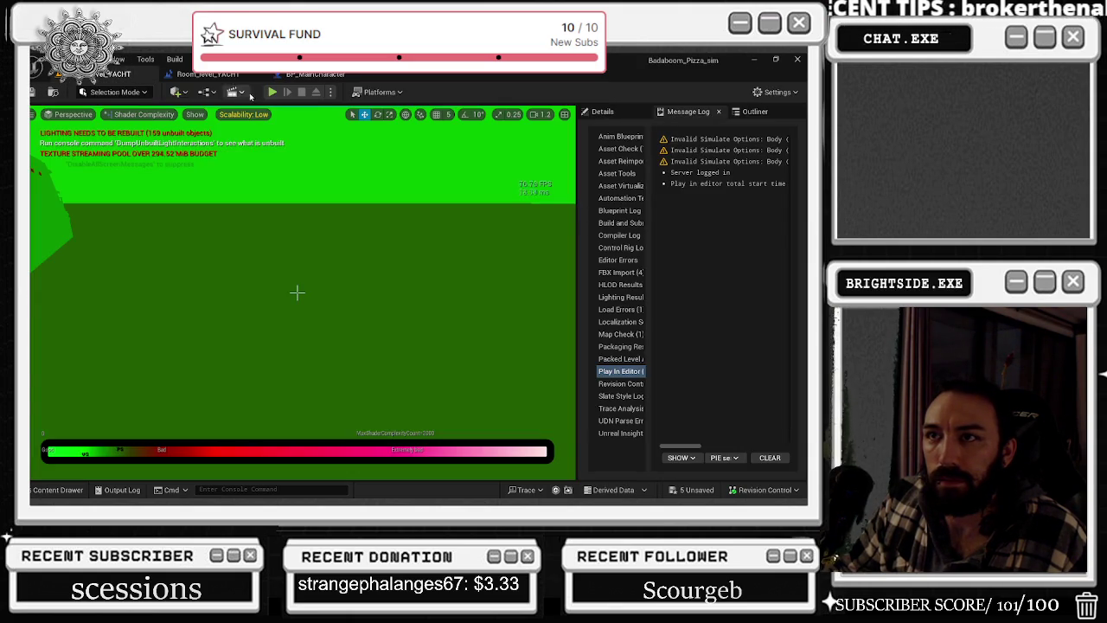
left_click(271, 94)
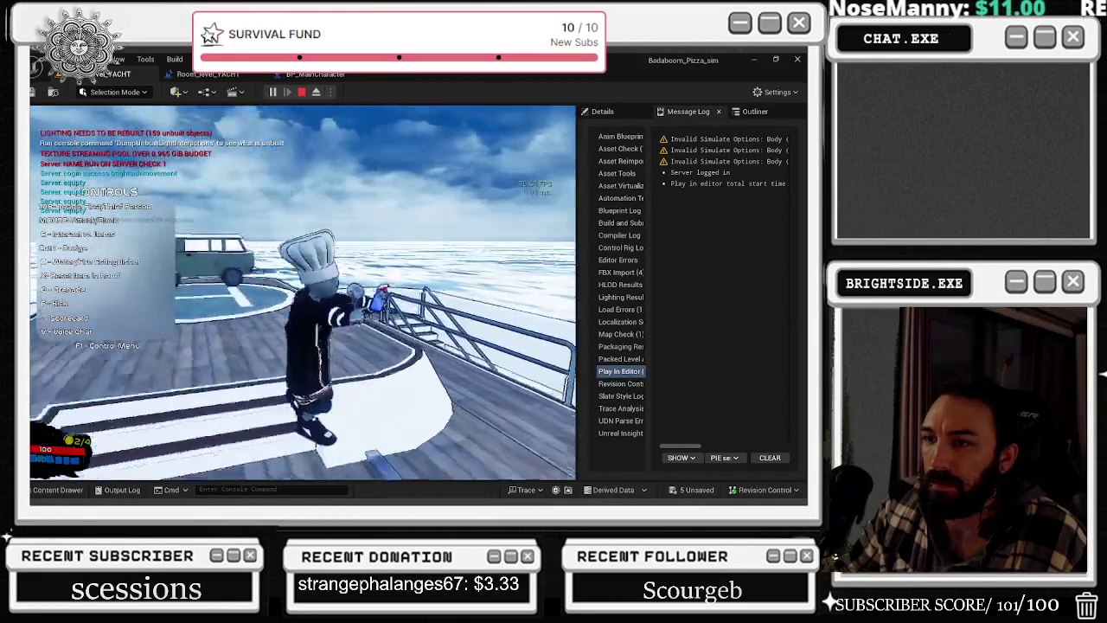
- Run the chef across the yacht deck toward the cabin and railing, then stop play
key("w")
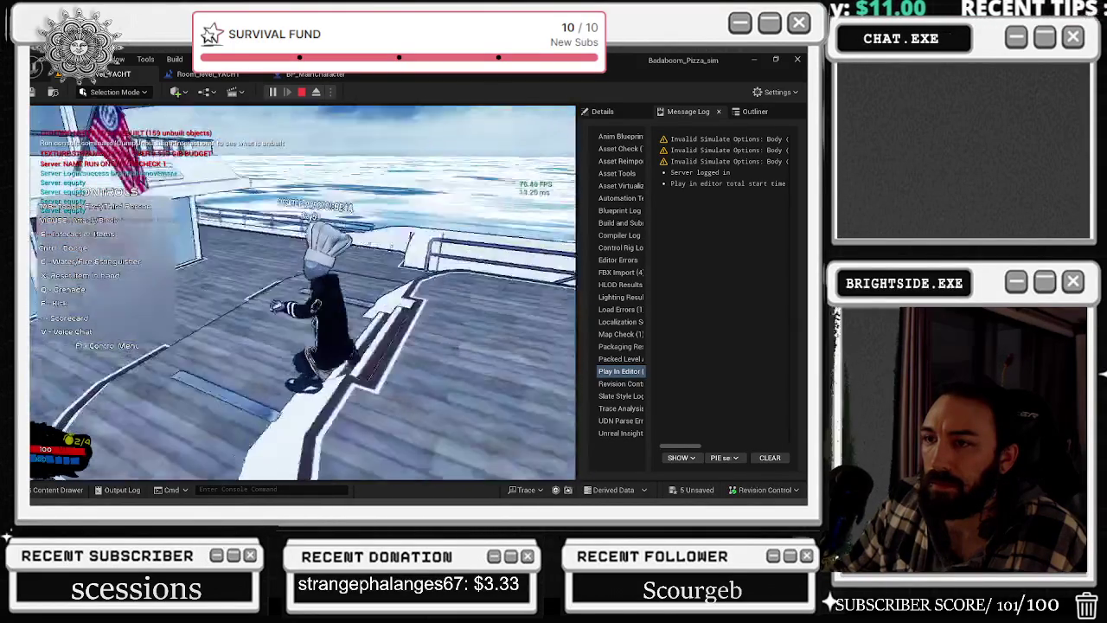
key("w")
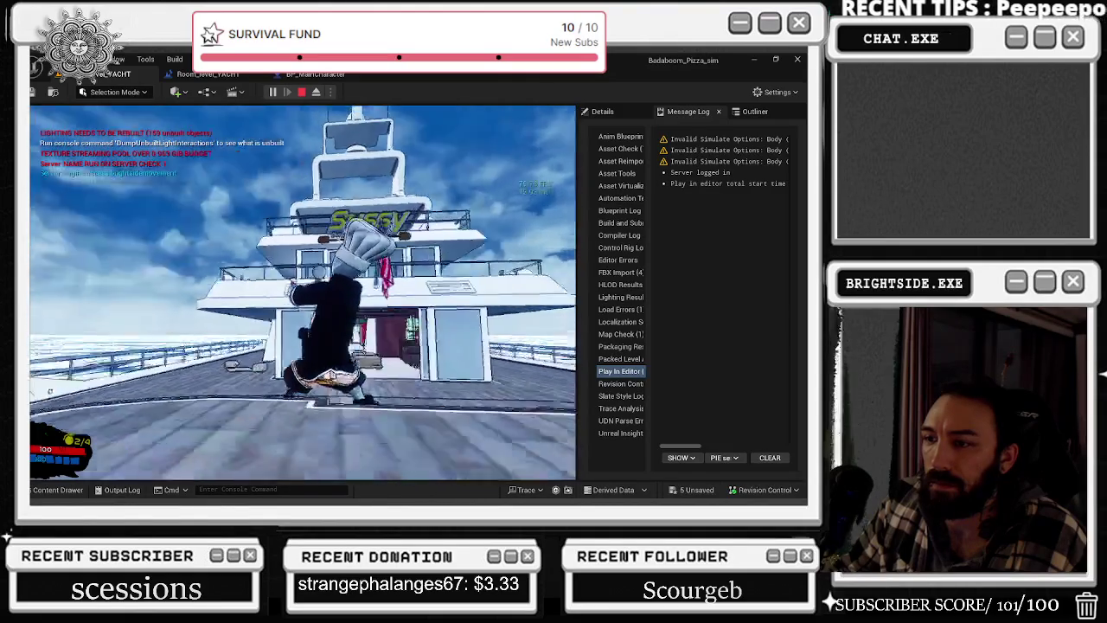
key("w")
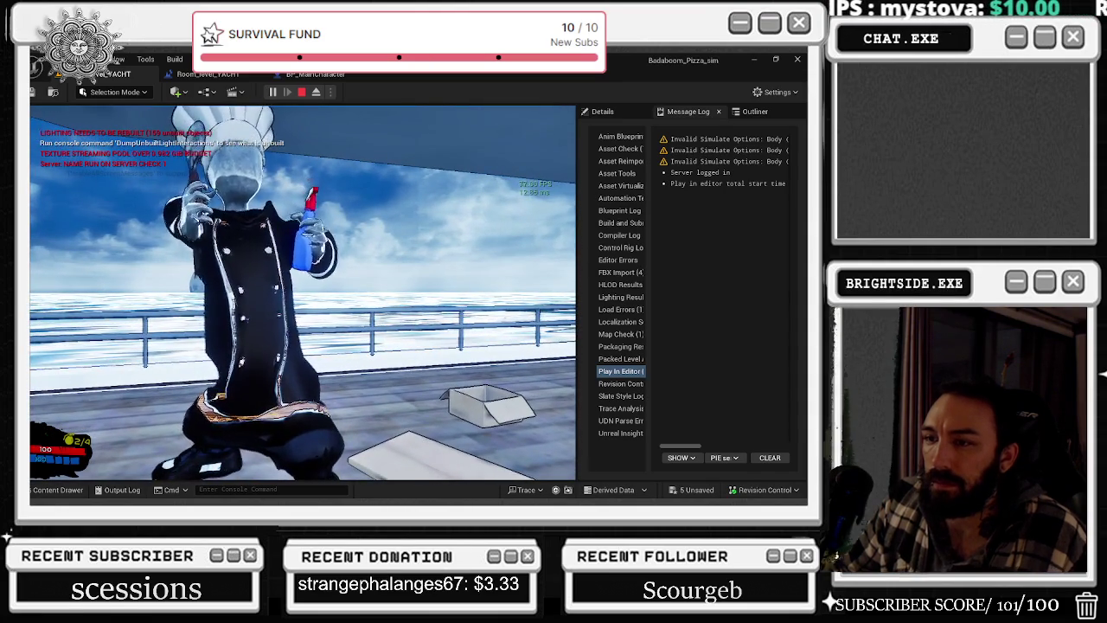
key("Escape")
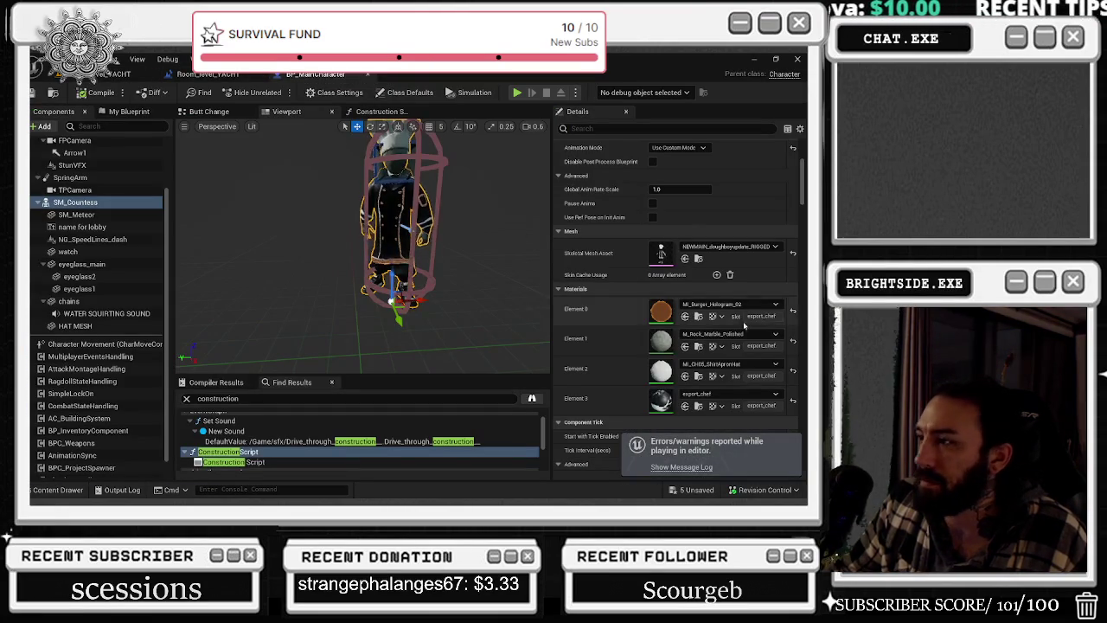
- Reset Element 0 to export_chef, start play on the yacht, and save all six unsaved assets
left_click(794, 312)
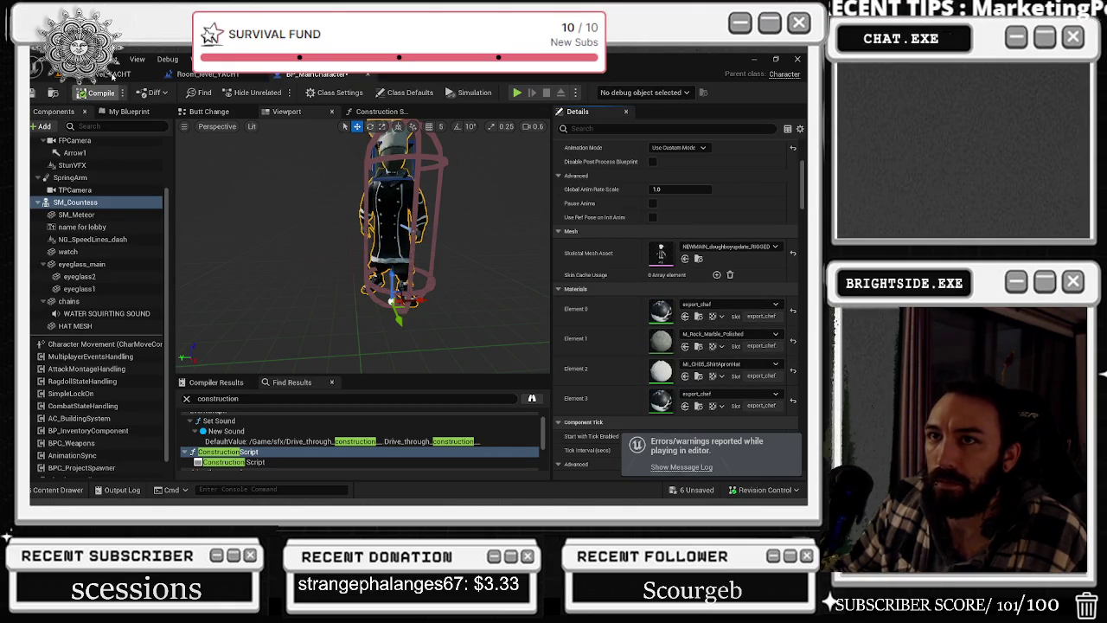
left_click(112, 76)
left_click(272, 92)
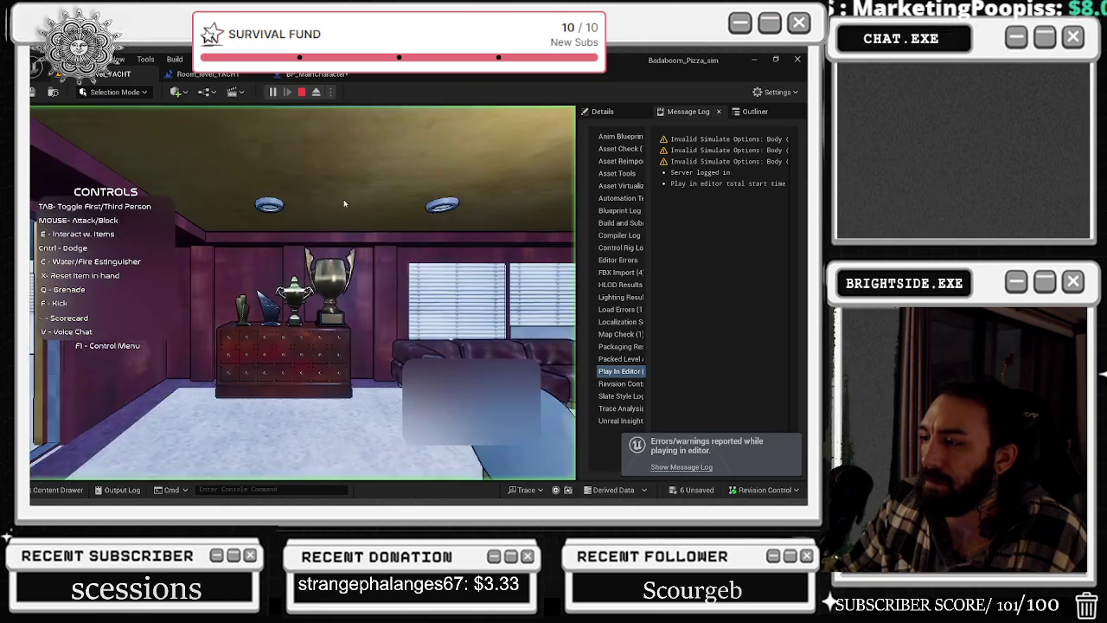
left_click(694, 490)
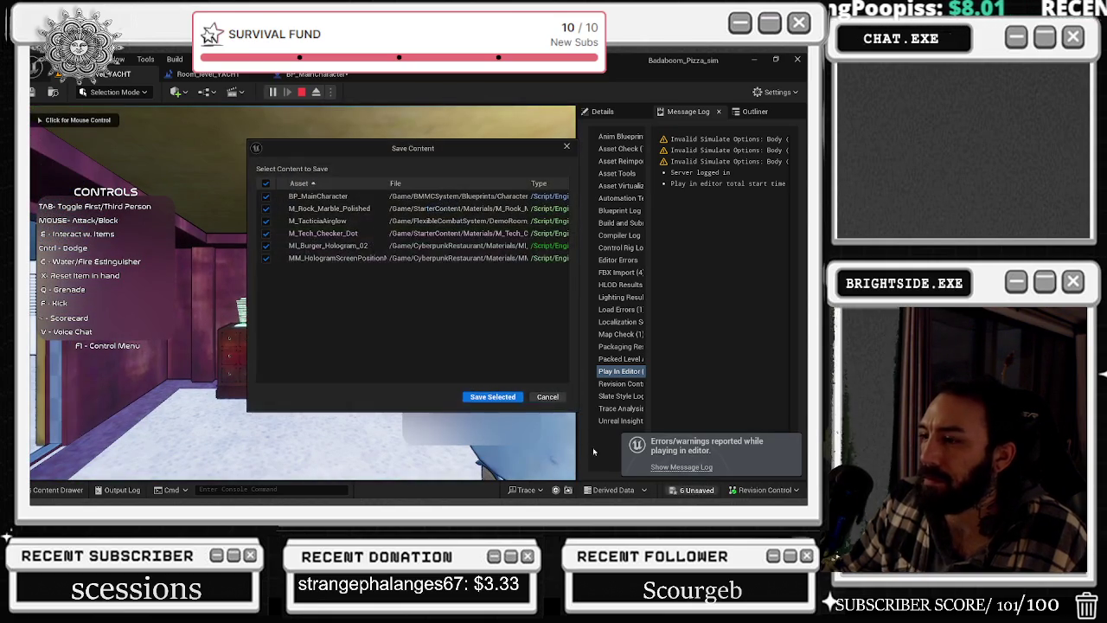
left_click(502, 398)
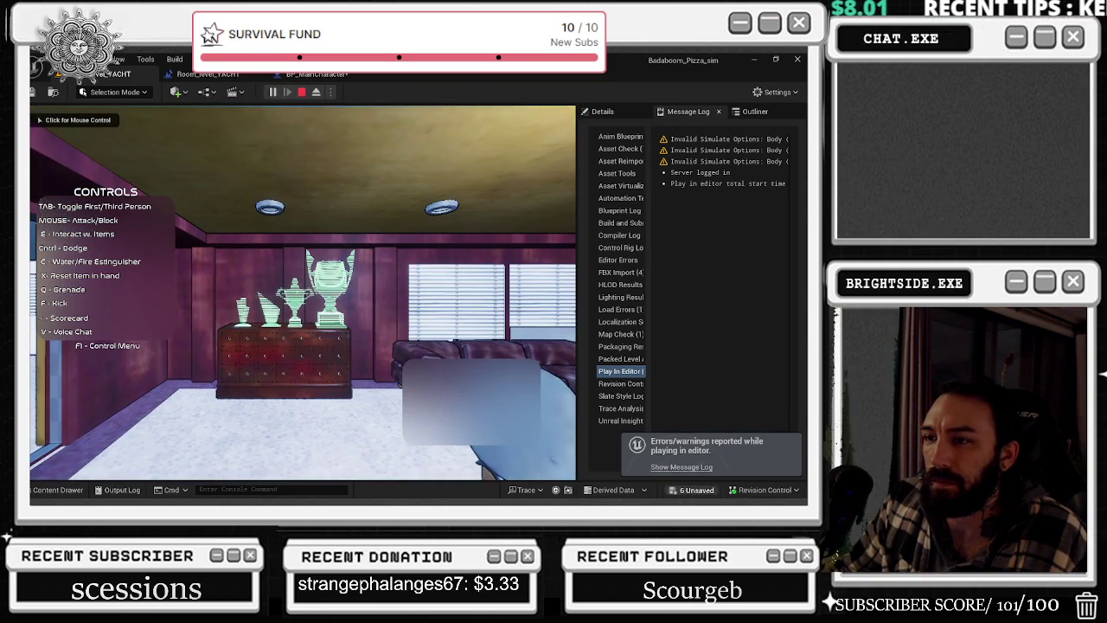
left_click(501, 397)
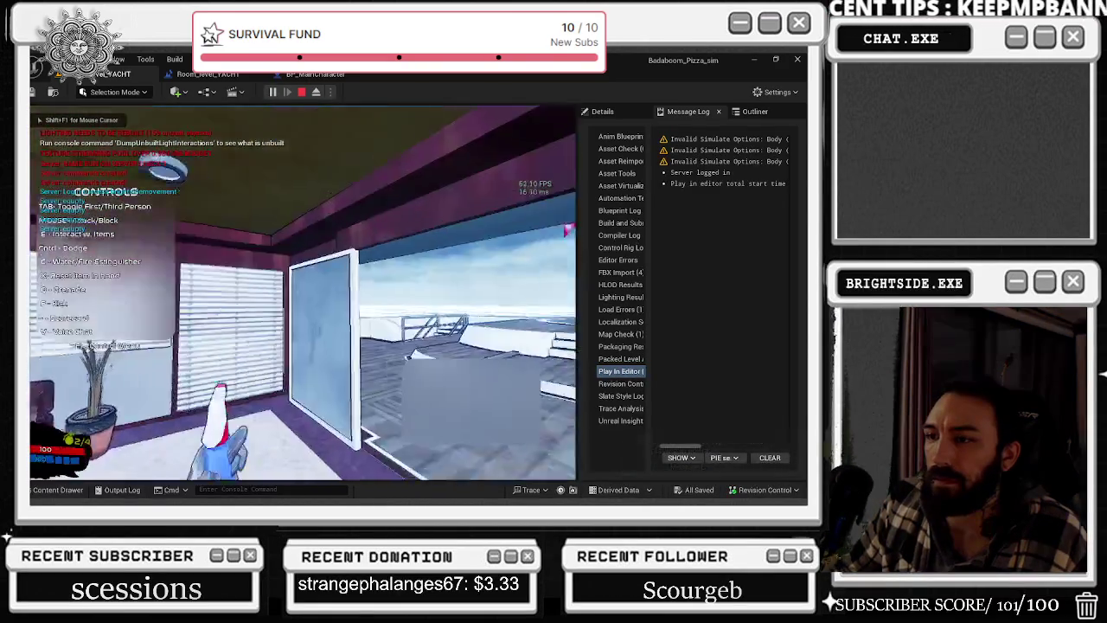
- Run the chef from the cabin to the stern and drop off the hull onto the ice
key("w")
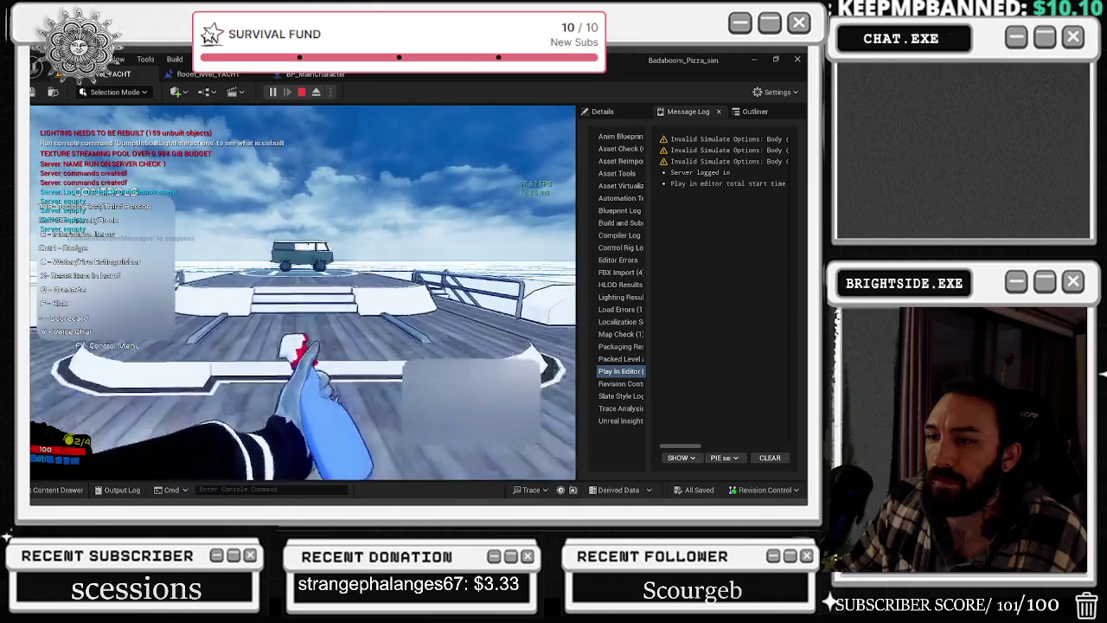
key("w")
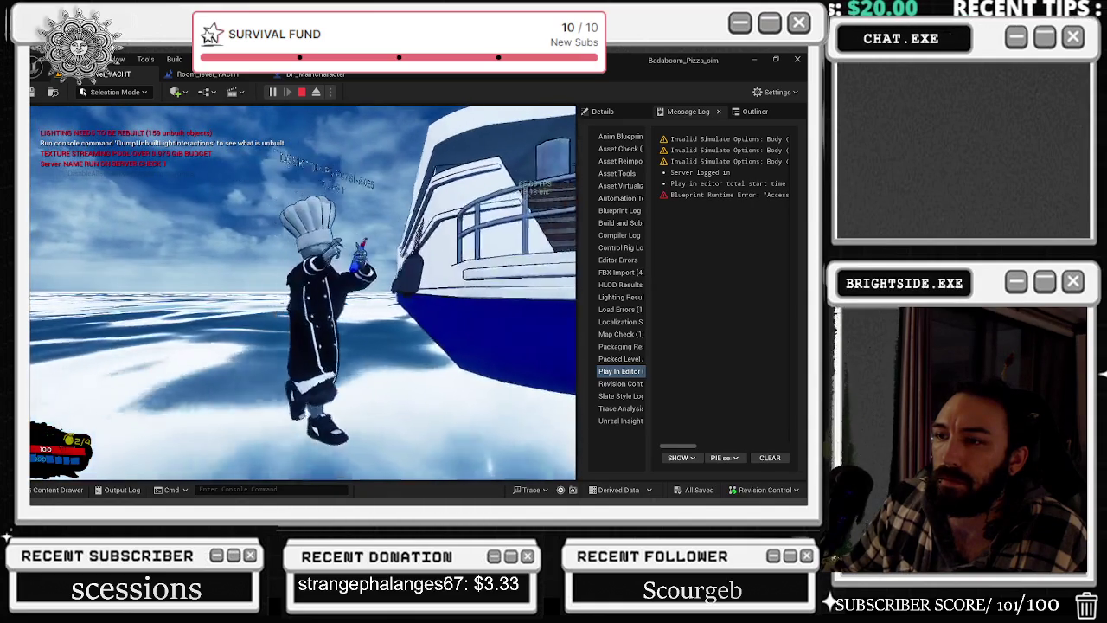
key("w")
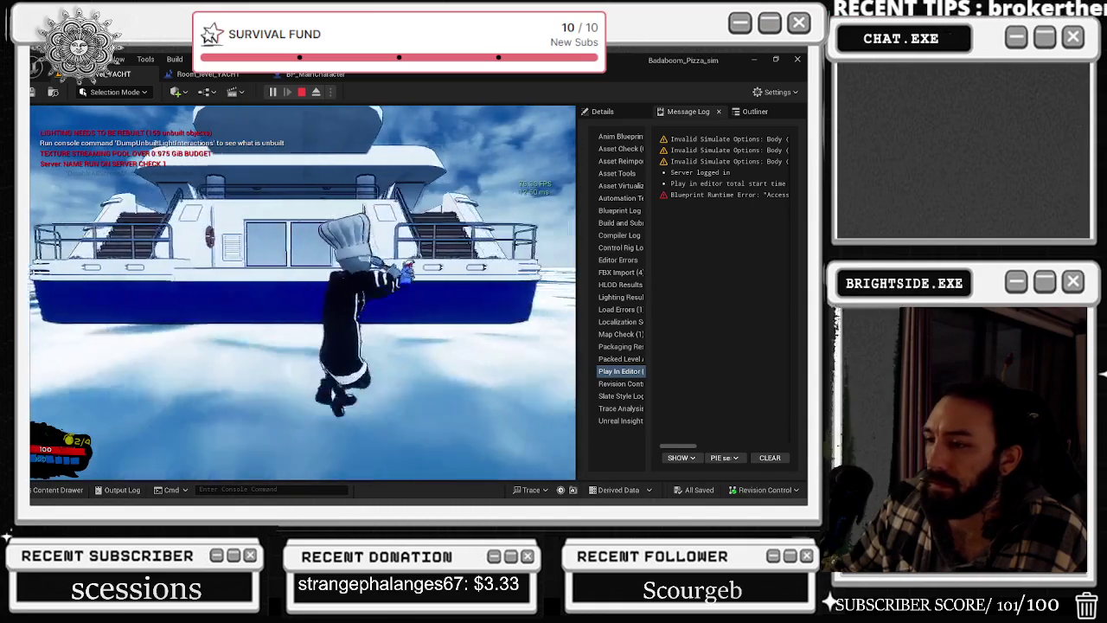
key("w")
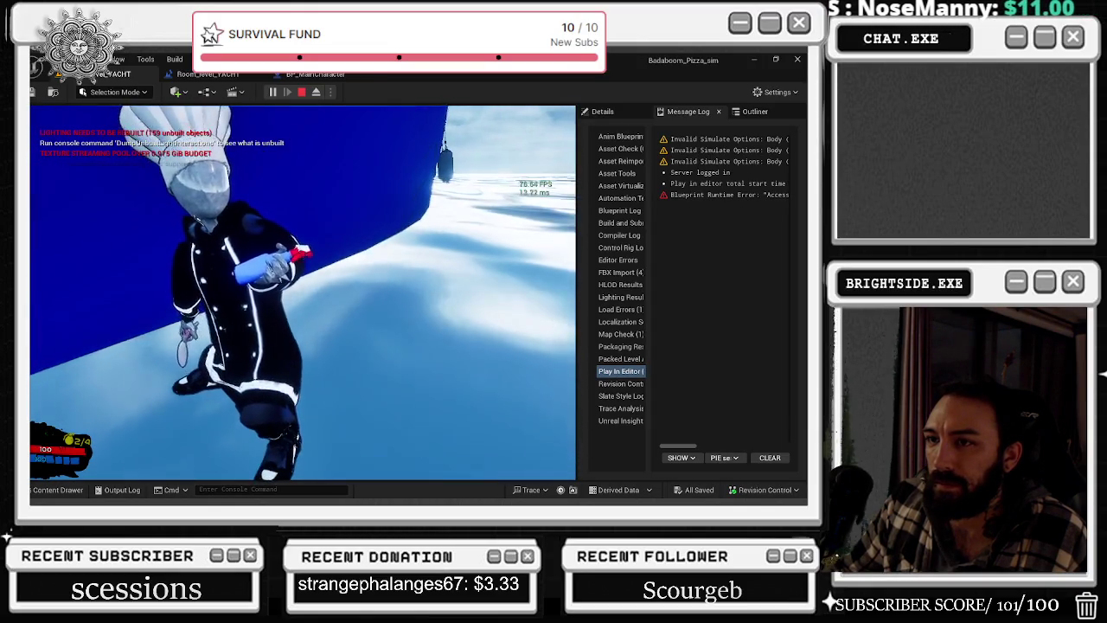
key("s")
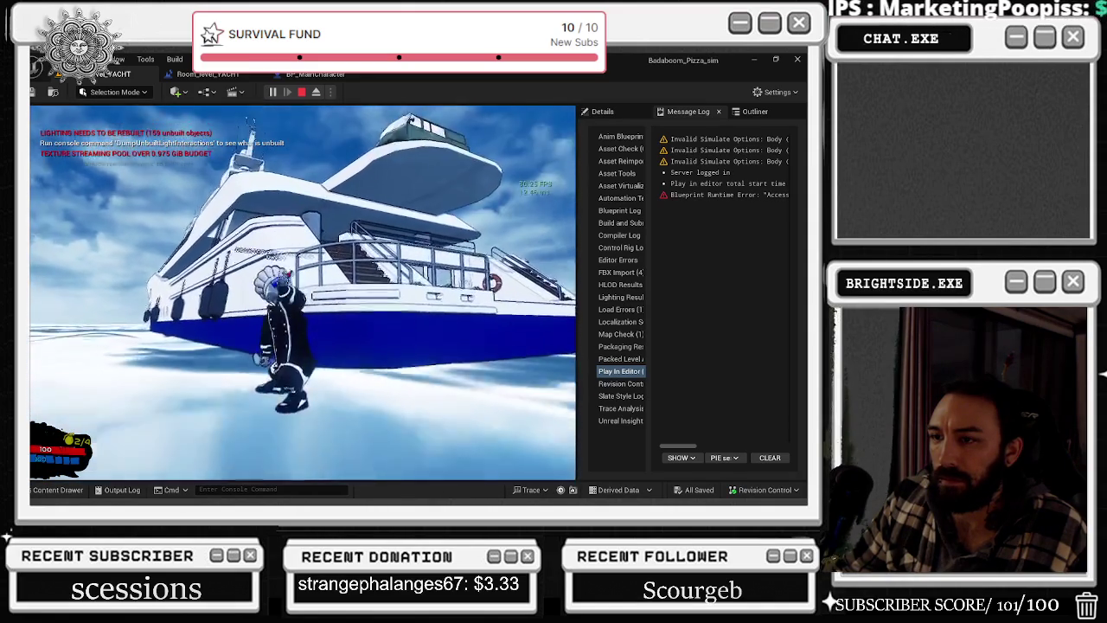
key("Escape")
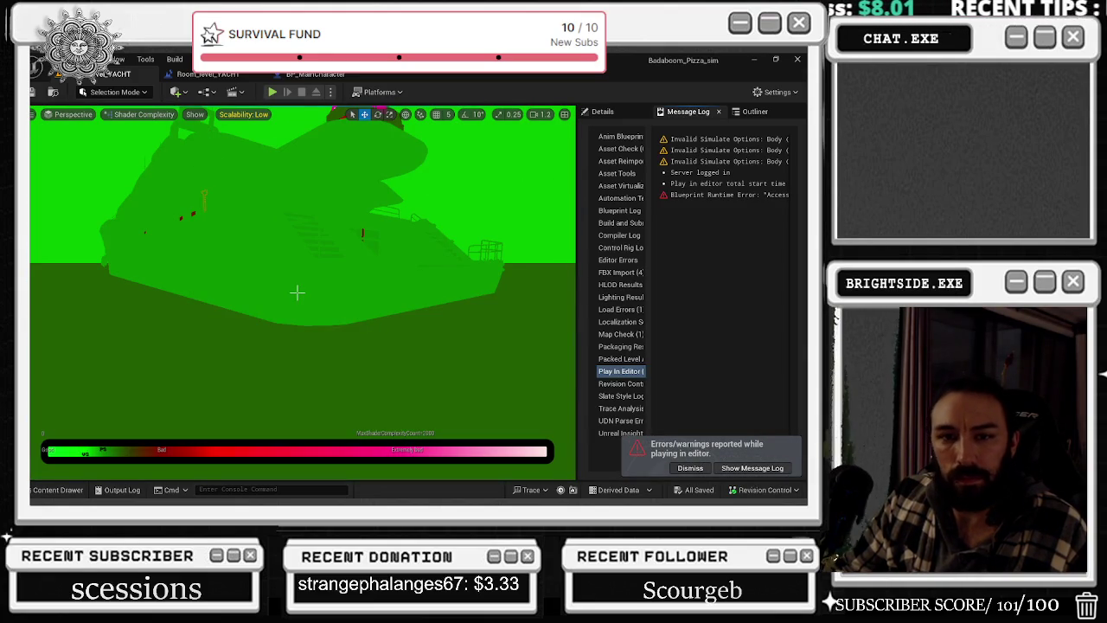
- Dismiss the errors notification and return to the BP_MainCharacter preview, viewing the character's back
left_click(683, 468)
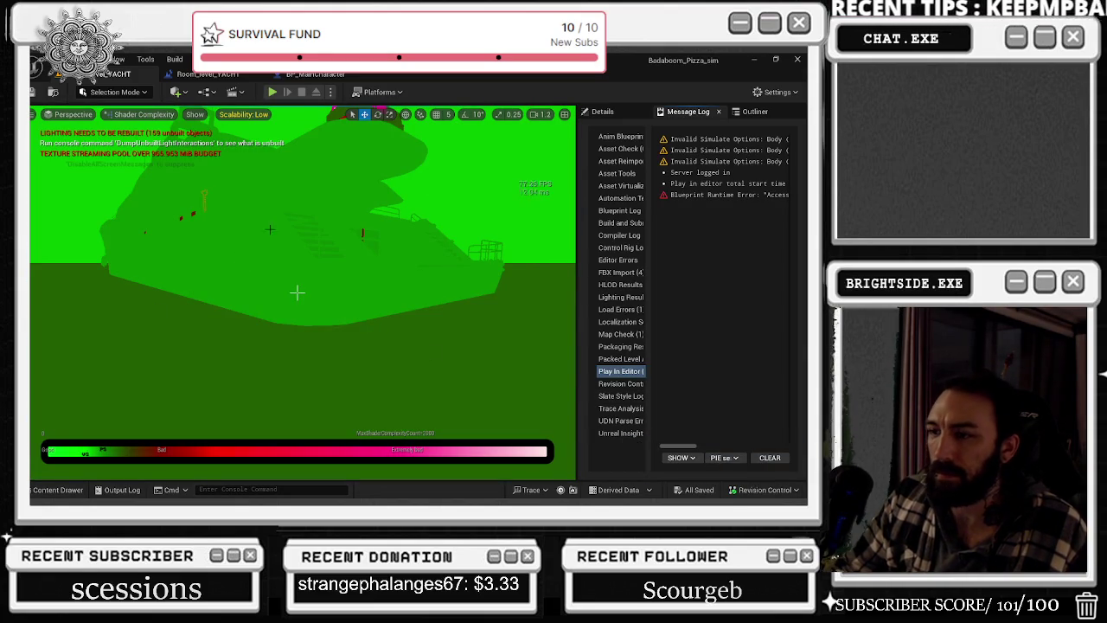
left_click_drag(296, 293, 297, 293)
key("Escape")
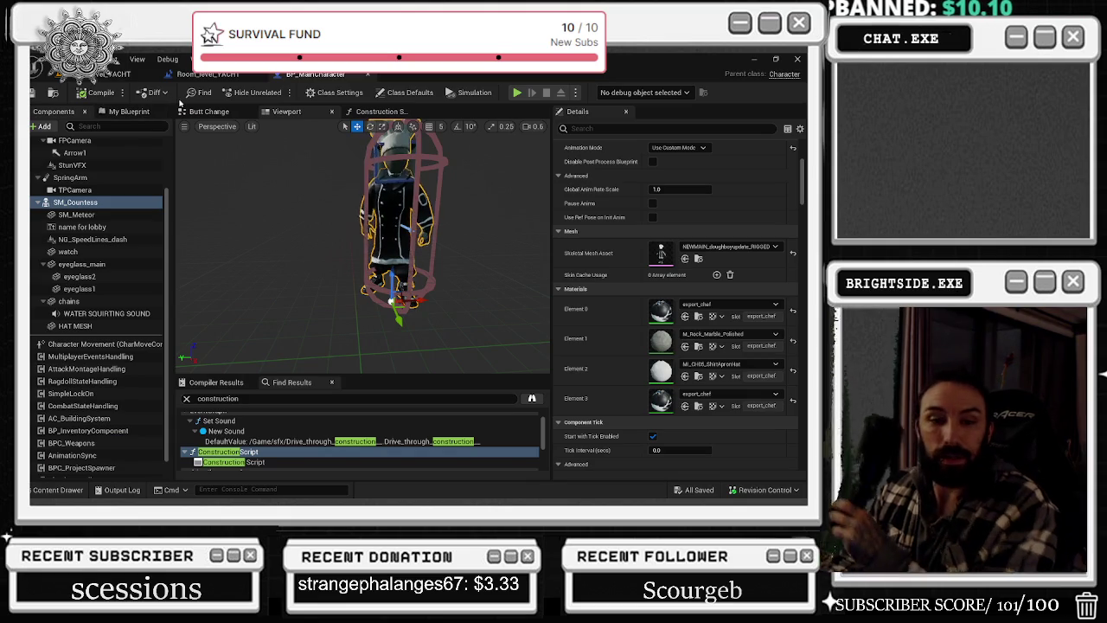
scroll(363, 251, "up", 5)
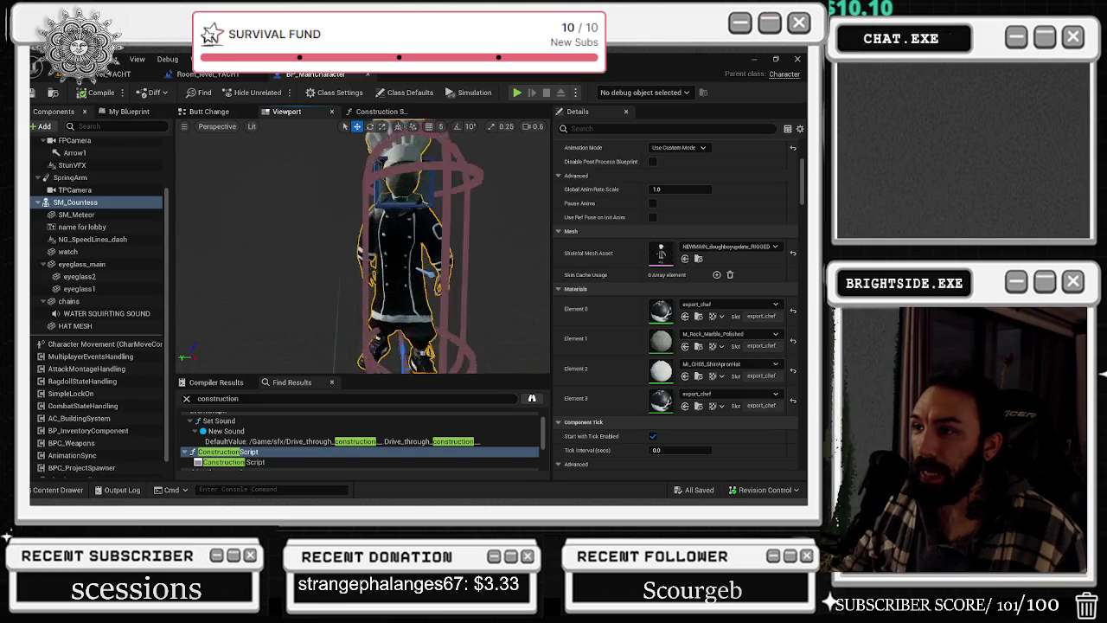
left_click_drag(363, 251, 332, 179)
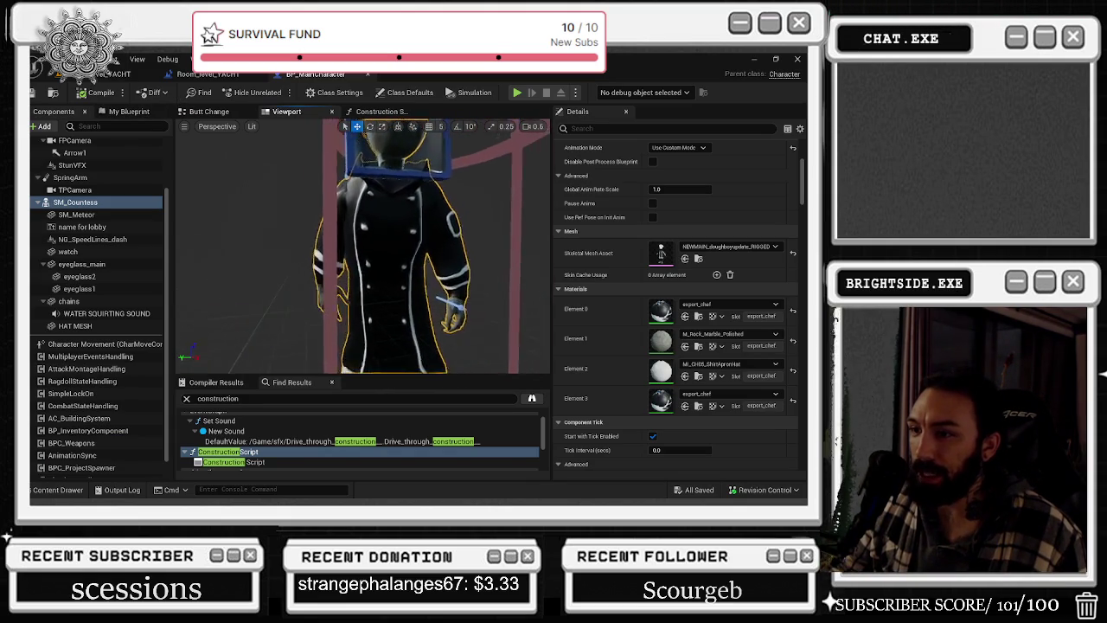
mouse_move(269, 135)
left_mouse_down()
mouse_move(271, 102)
mouse_move(285, 143)
left_mouse_up()
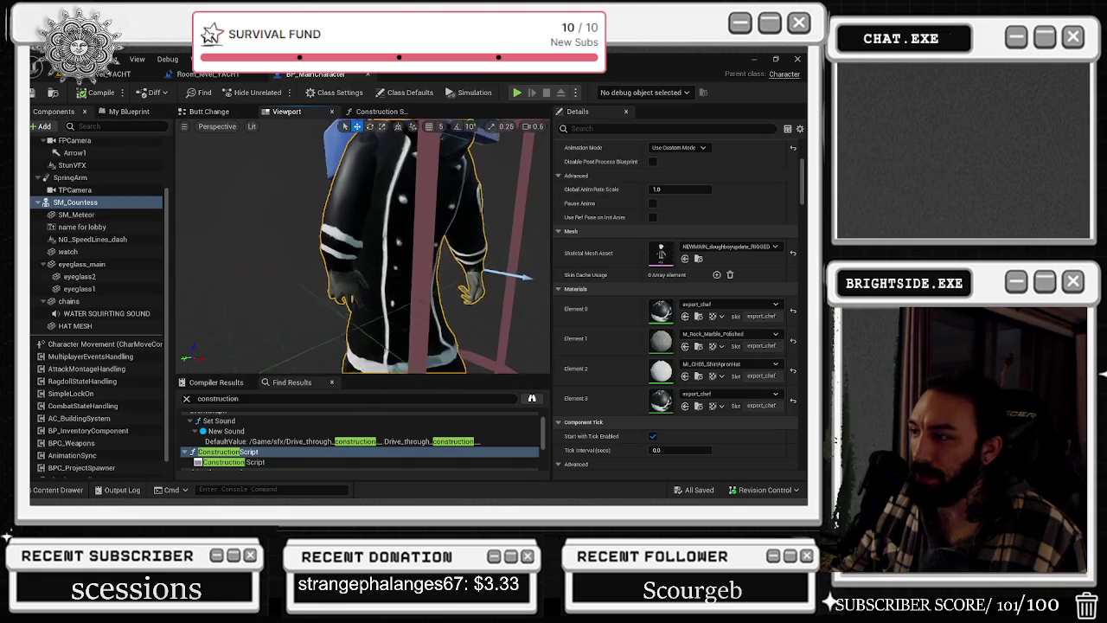
- Try M_Wood_Floor_Walnut_Polished on Element 1, then settle on M_Wood_Oak
left_click(735, 333)
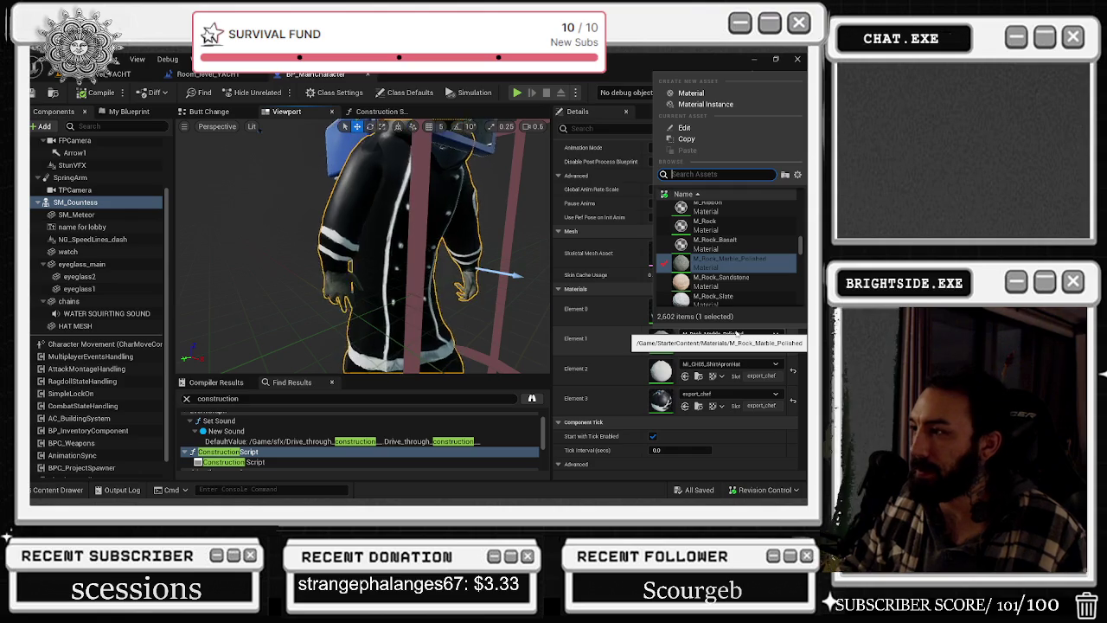
type("marble")
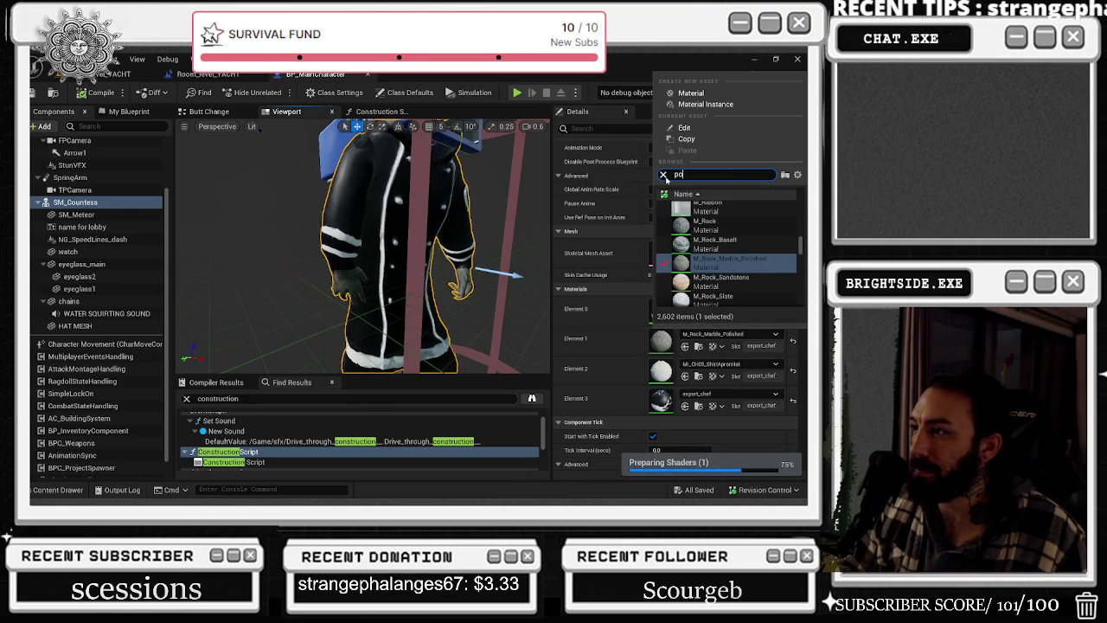
type("i")
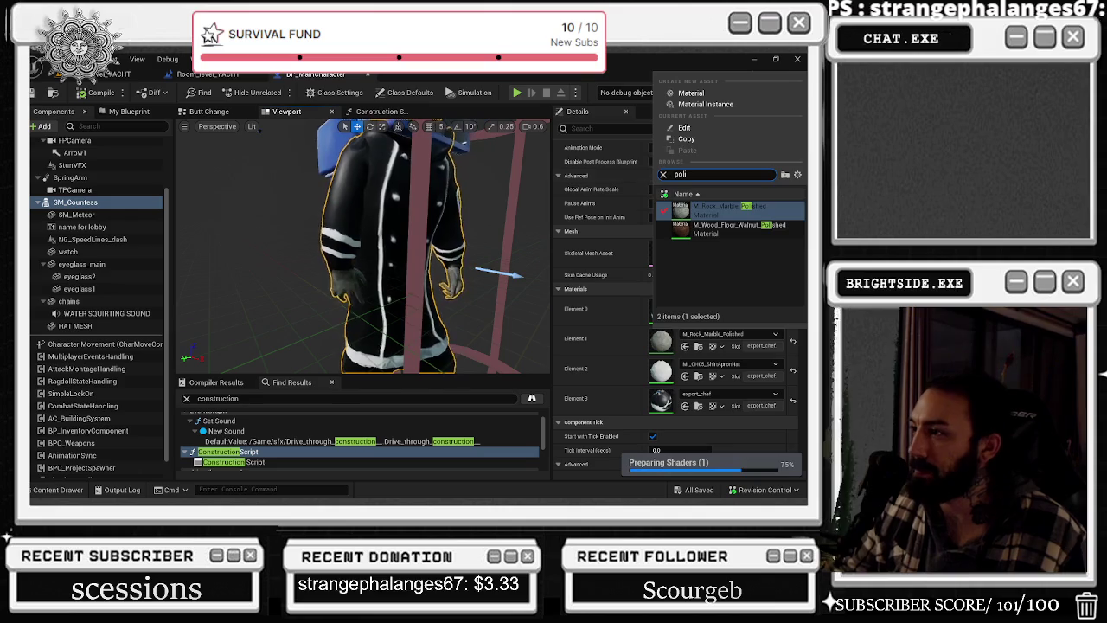
left_click(734, 226)
mouse_move(363, 259)
left_mouse_down()
mouse_move(374, 190)
mouse_move(374, 277)
left_mouse_up()
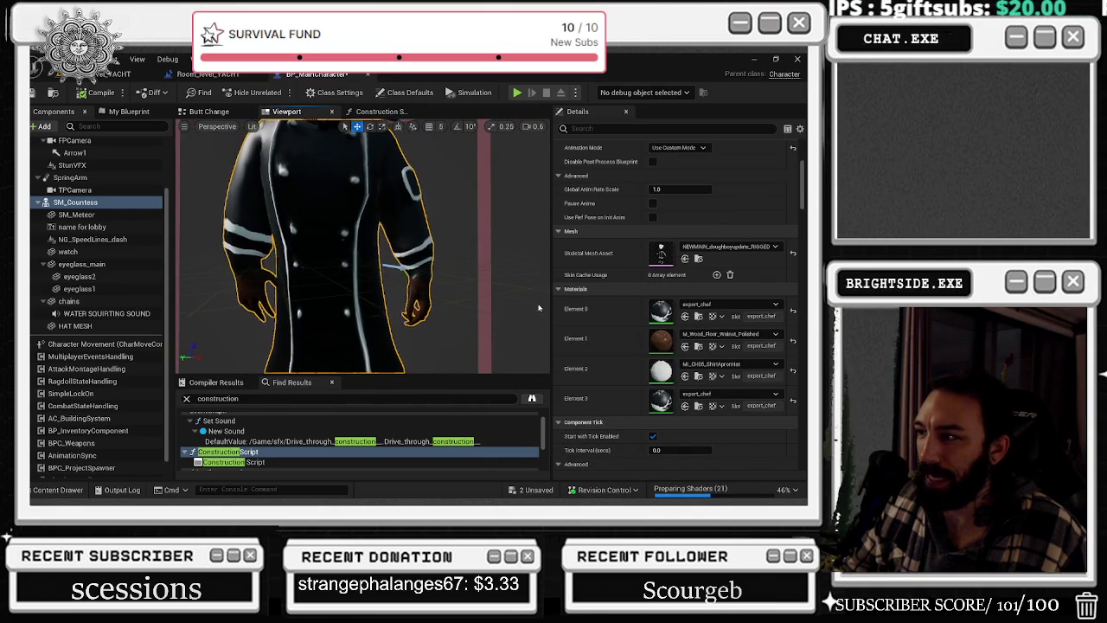
left_click(720, 334)
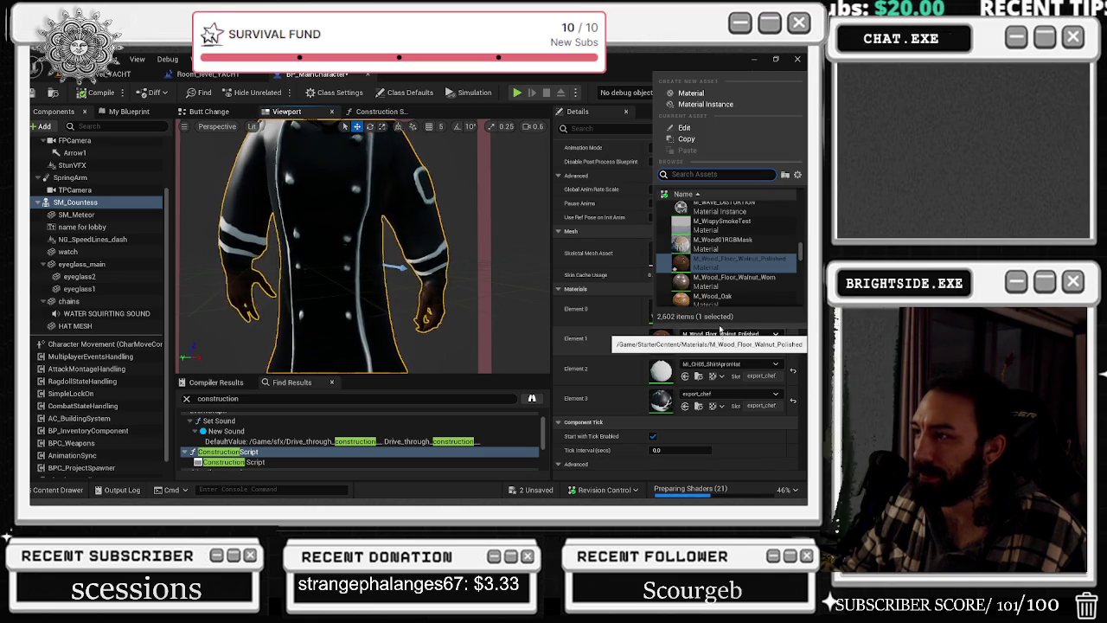
left_click(714, 297)
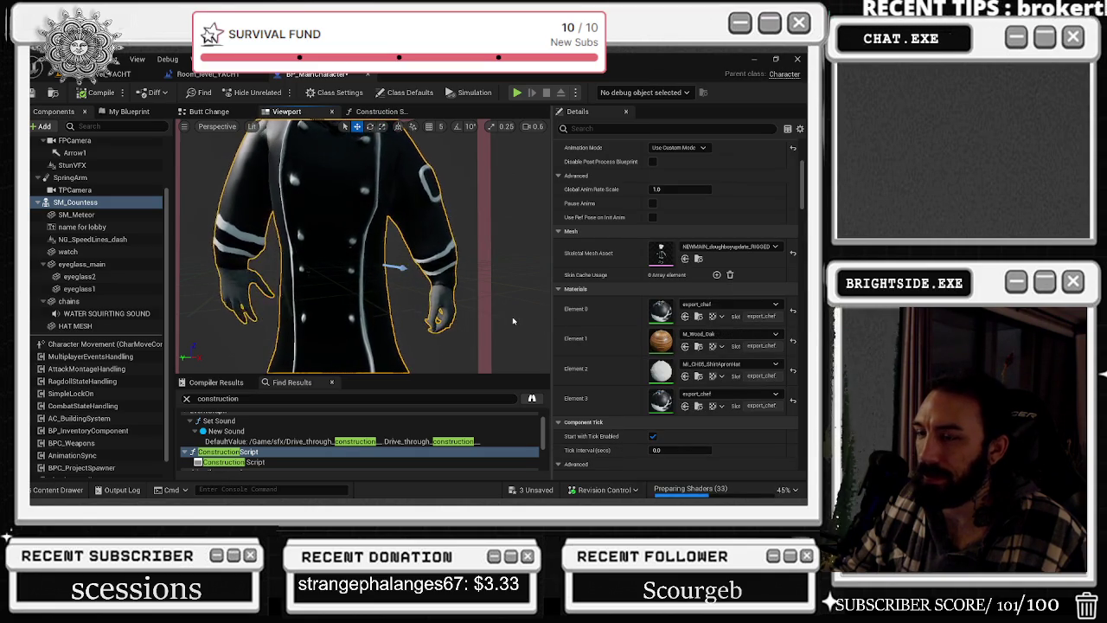
left_click_drag(513, 321, 512, 294)
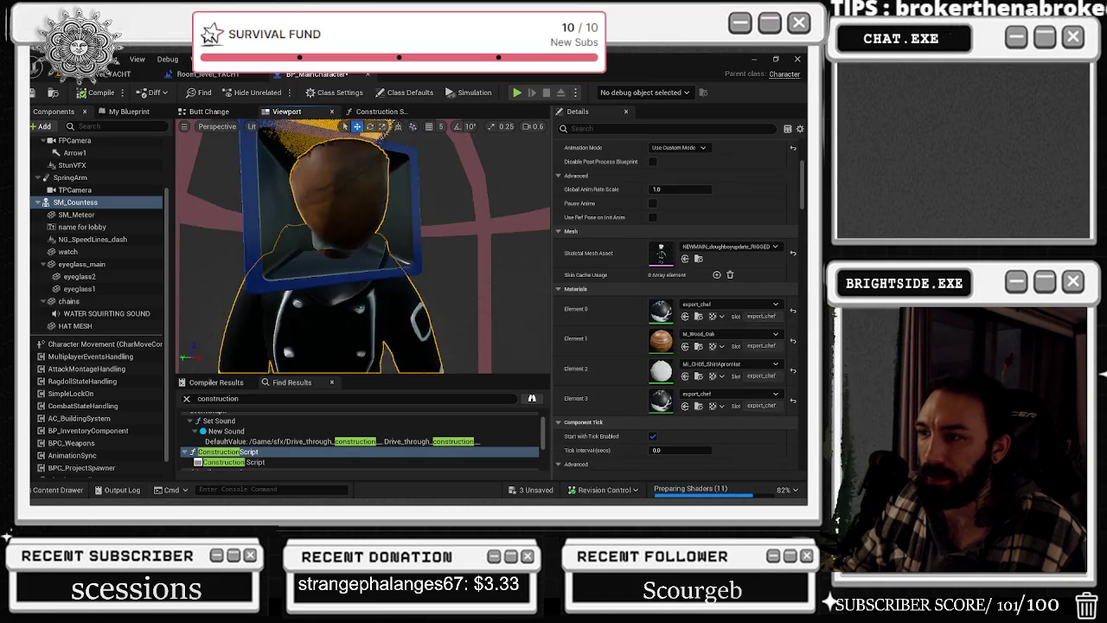
scroll(363, 251, "down", 5)
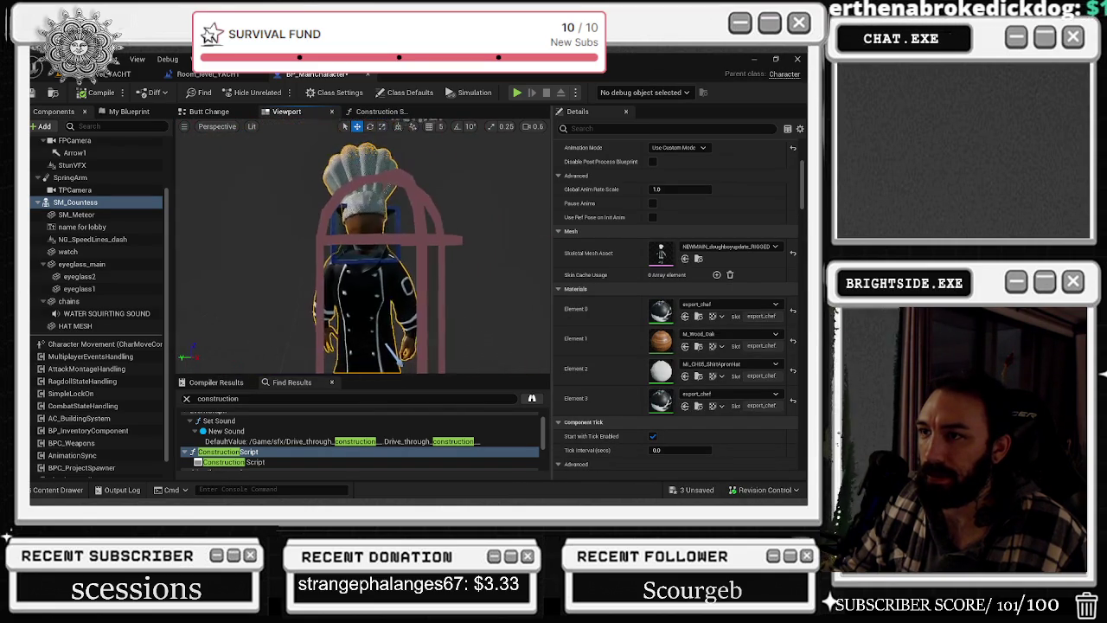
scroll(363, 251, "up", 8)
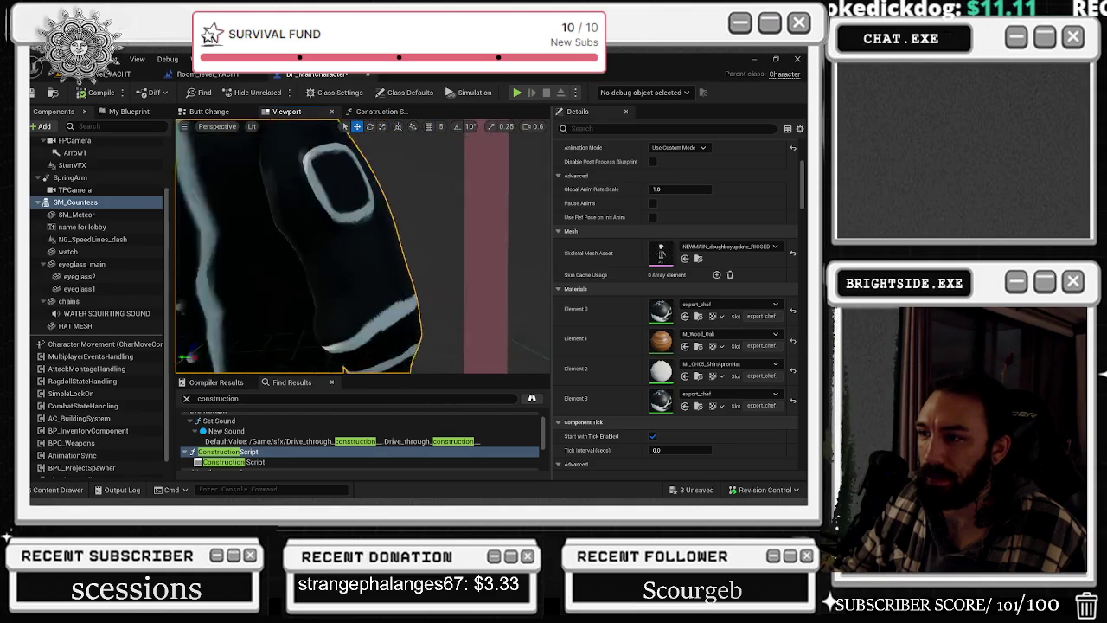
mouse_move(363, 251)
left_mouse_down()
mouse_move(225, 247)
mouse_move(363, 285)
mouse_move(346, 259)
mouse_move(363, 242)
left_mouse_up()
left_click(731, 333)
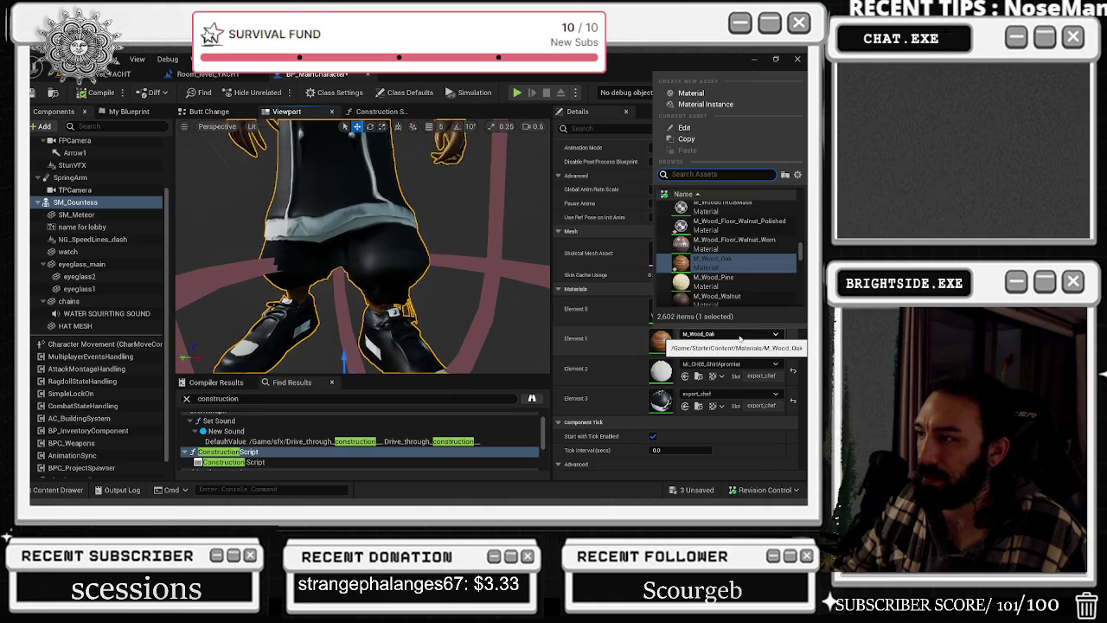
- Try M_Wood_Walnut on the chef's second material slot and preview it in different viewport shading modes
left_click(716, 263)
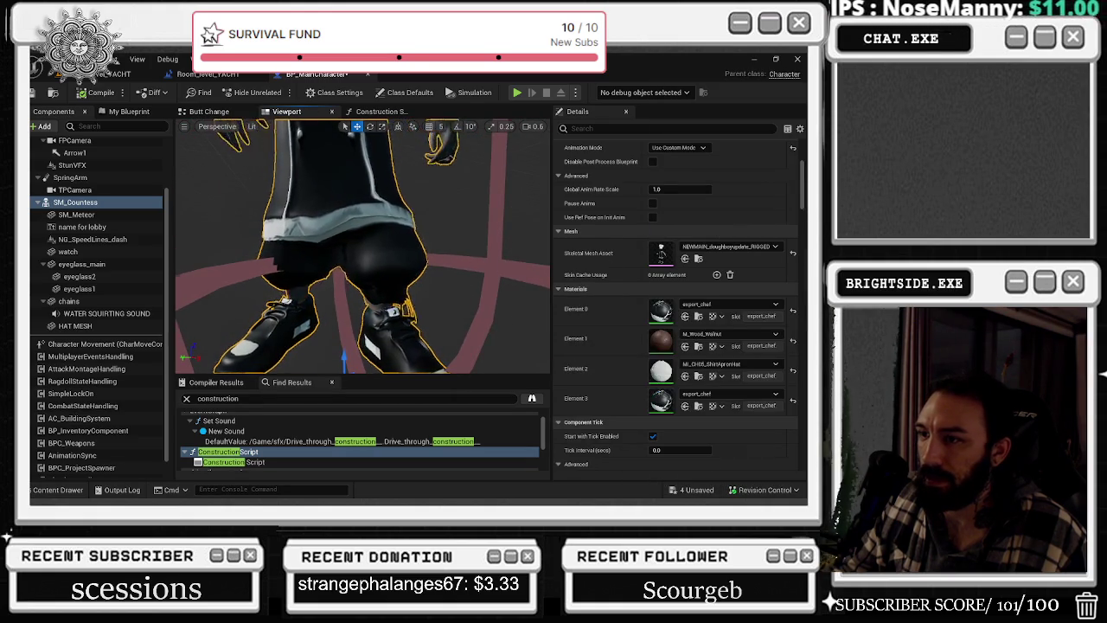
left_click_drag(363, 242, 350, 199)
key("alt+2")
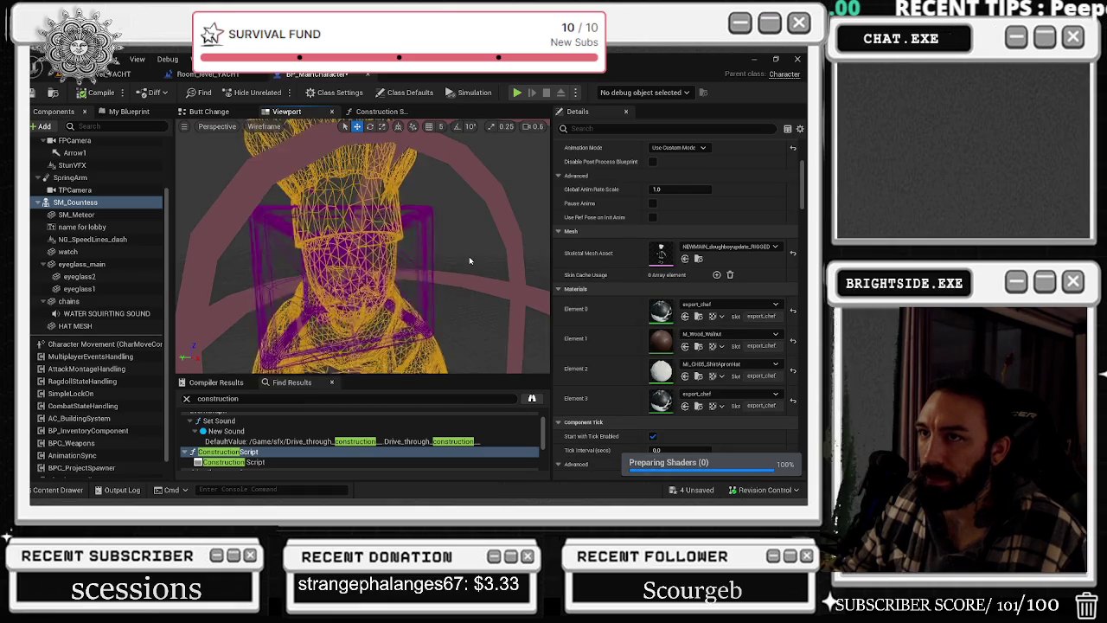
key("alt+3")
key("alt+4")
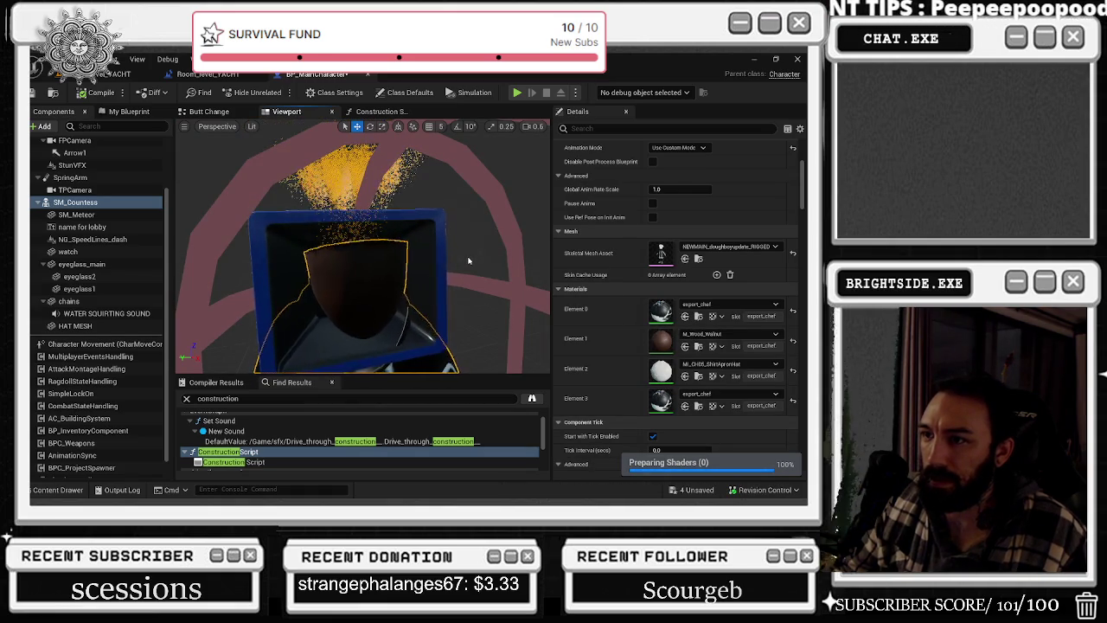
- Assign the green Main material to Element 1 and save the changed assets
left_click(731, 333)
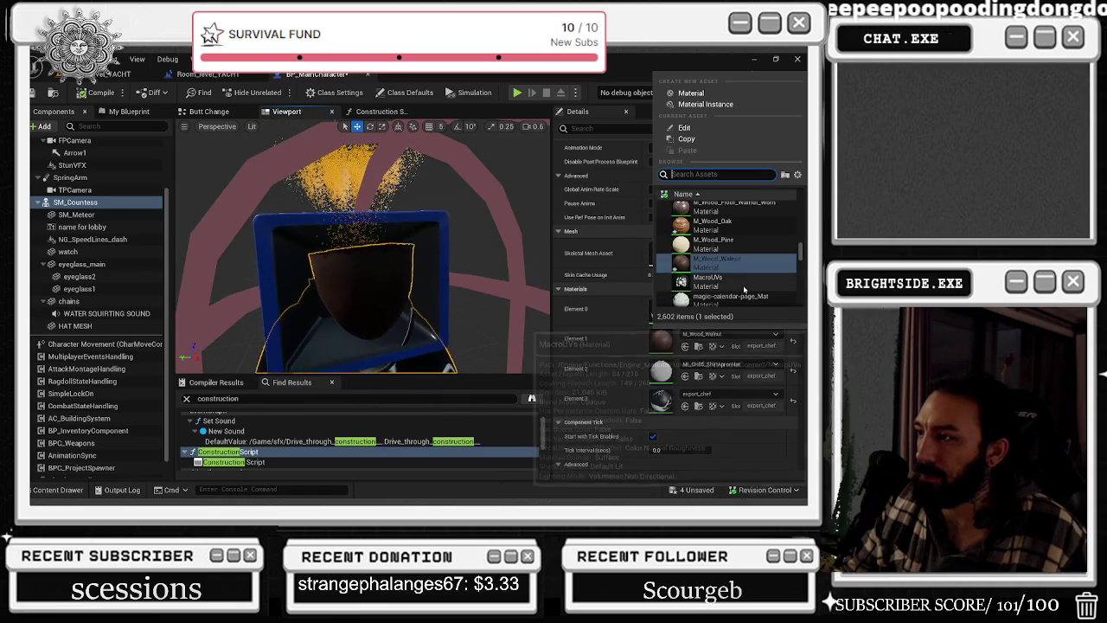
scroll(741, 281, "down", 5)
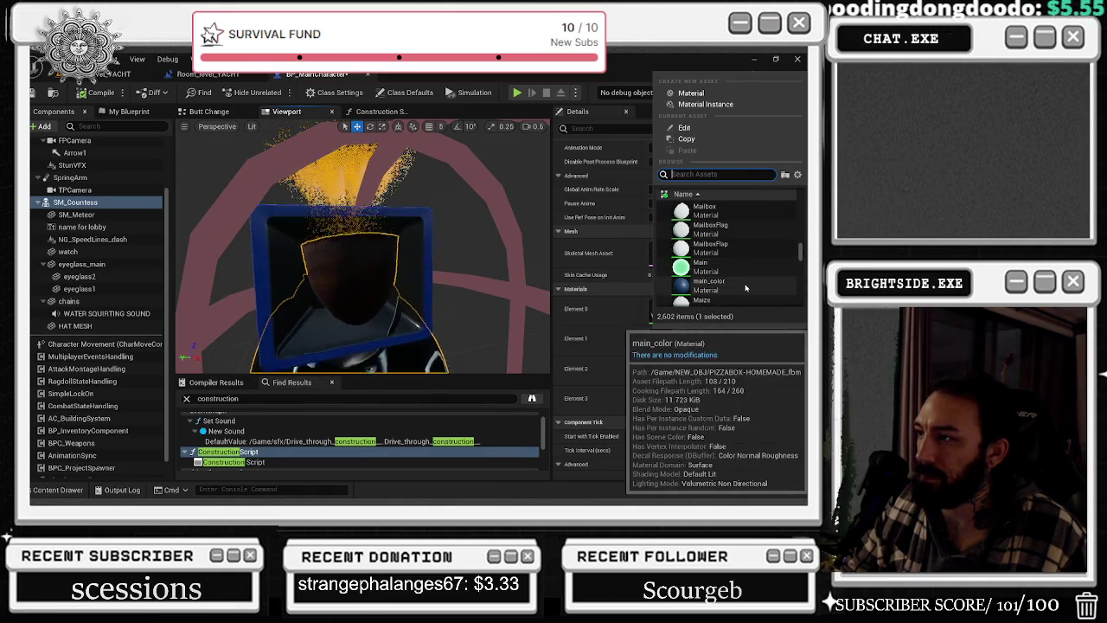
left_click(737, 271)
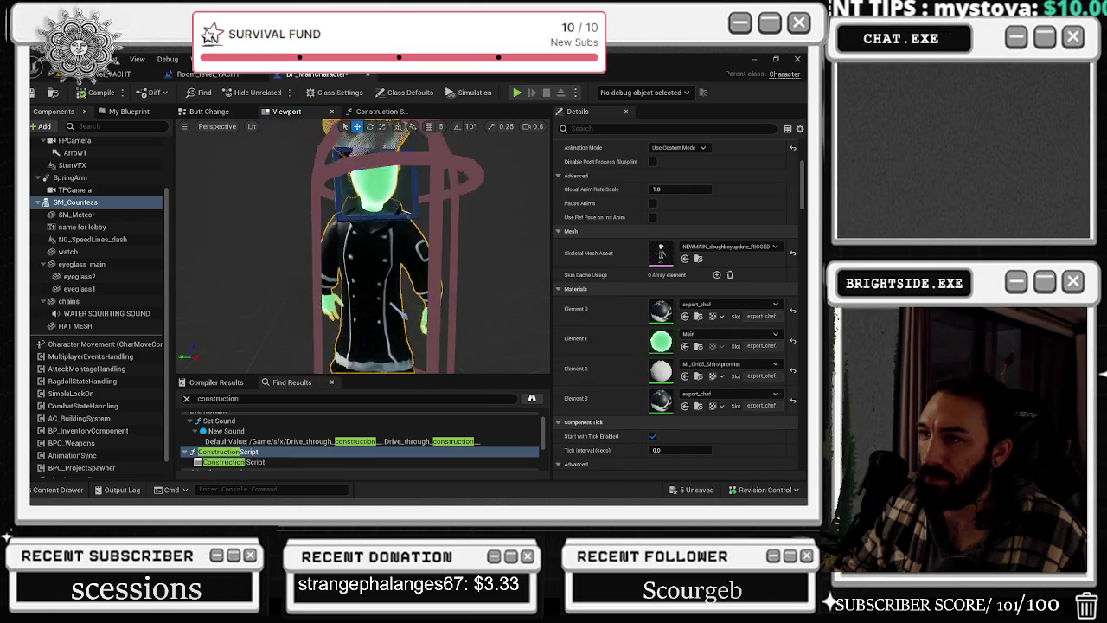
left_click(696, 489)
left_click(500, 396)
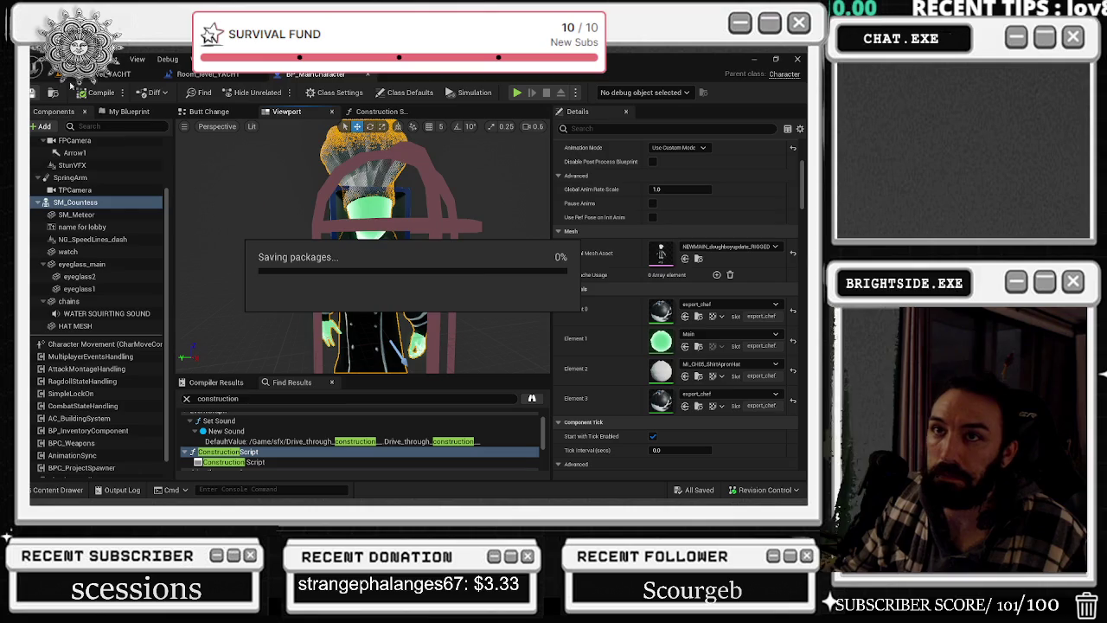
- Start a play-in-editor session on the yacht, ejecting with F8 and re-possessing the chef
key("alt+p")
left_click(275, 94)
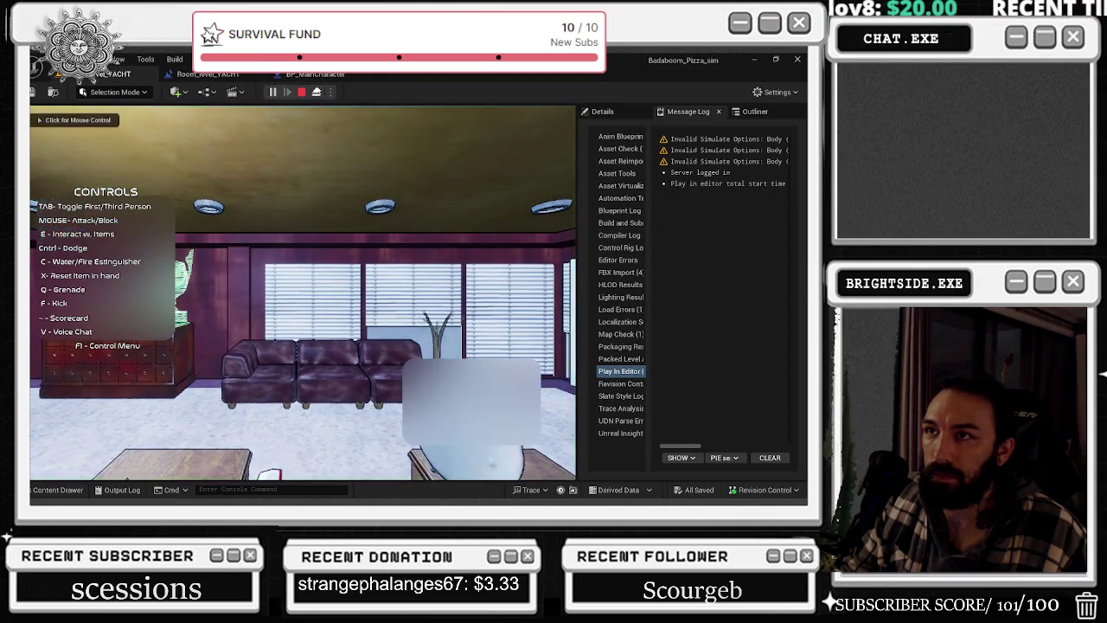
key("F8")
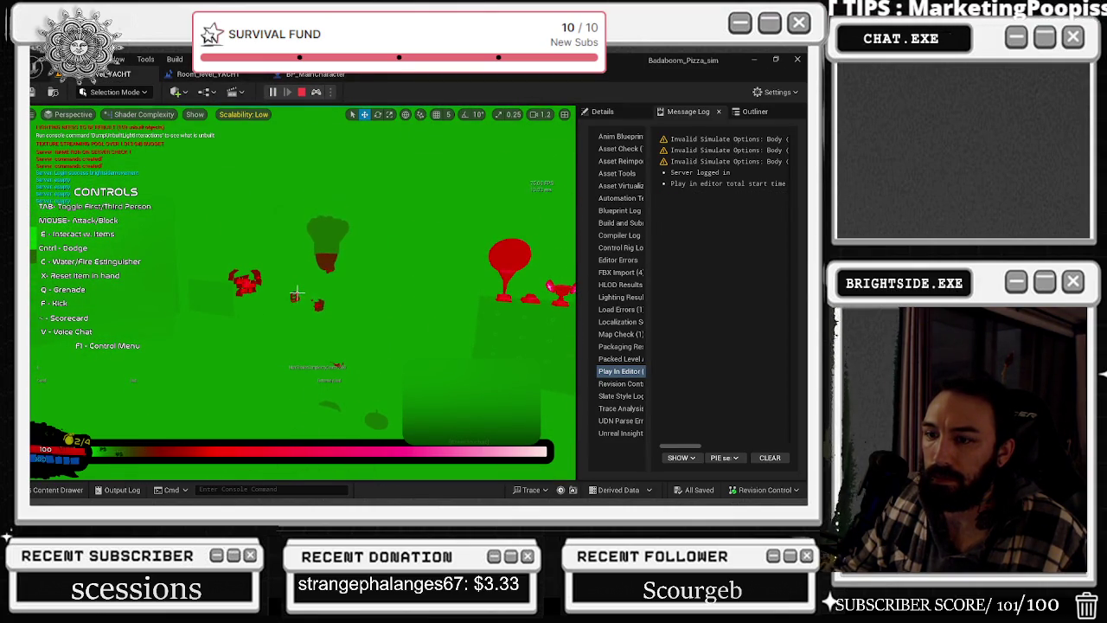
key("F8")
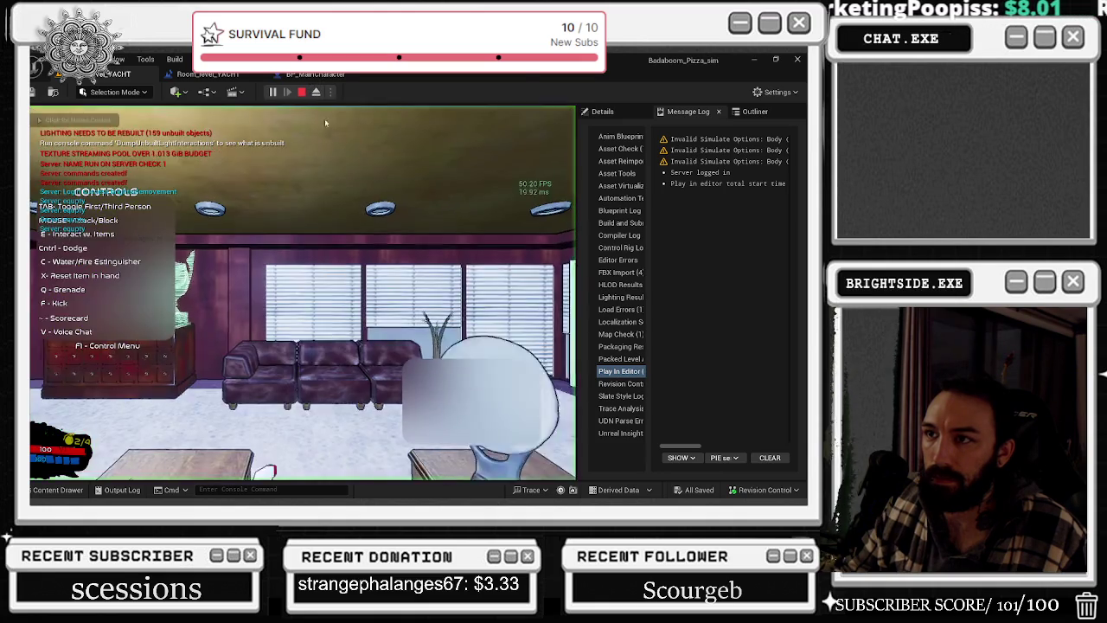
- Run the chef along the yacht deck, toggle first/third-person view, then pause the game
key("w")
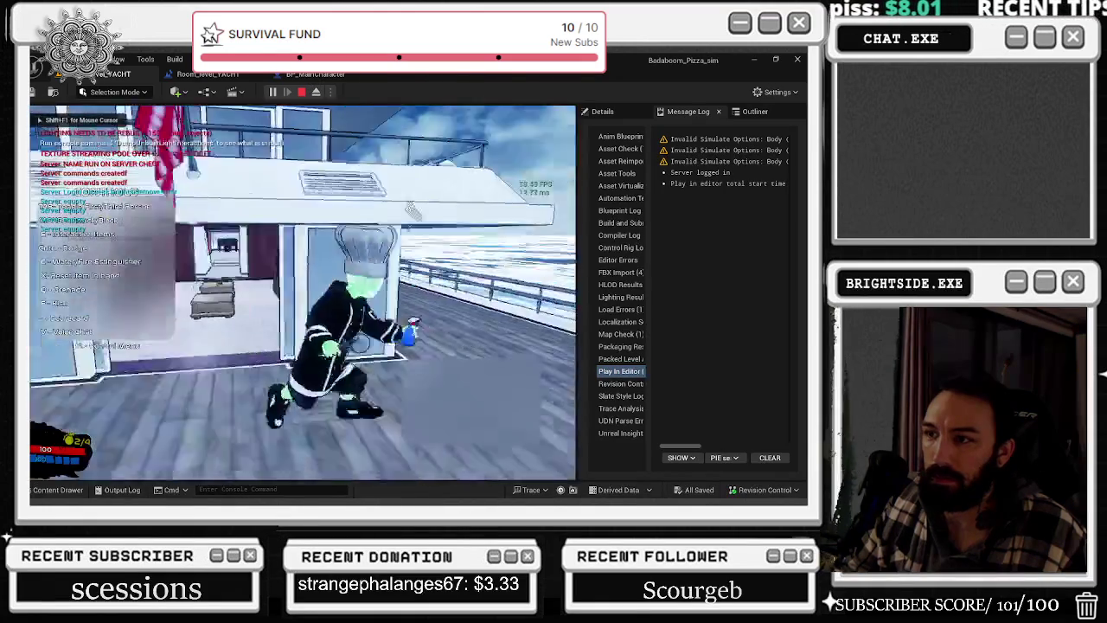
key("w")
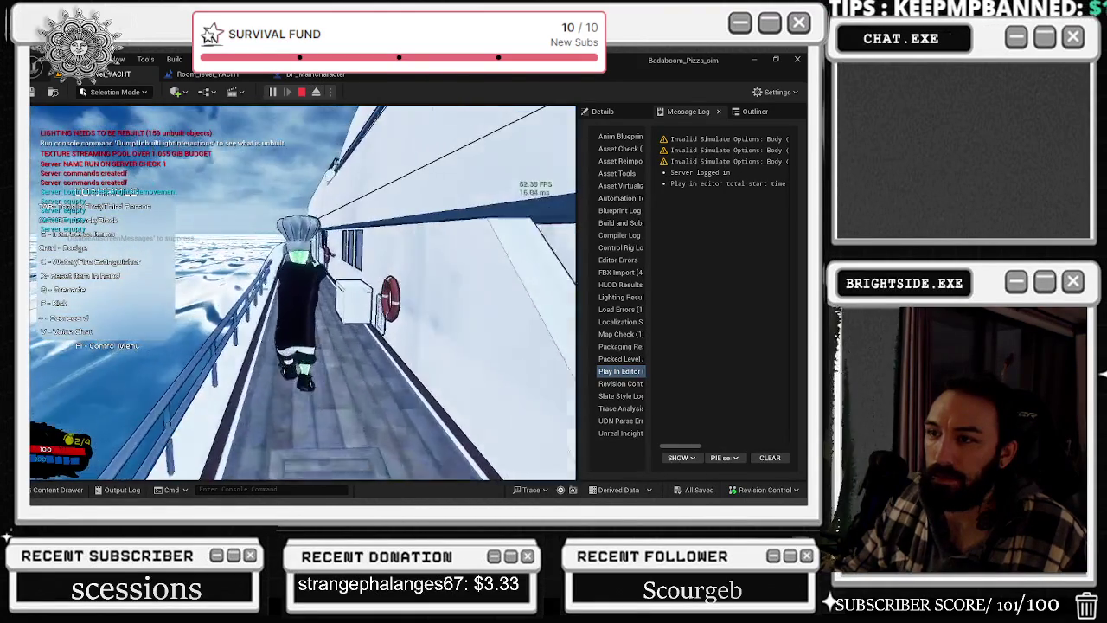
key("Tab")
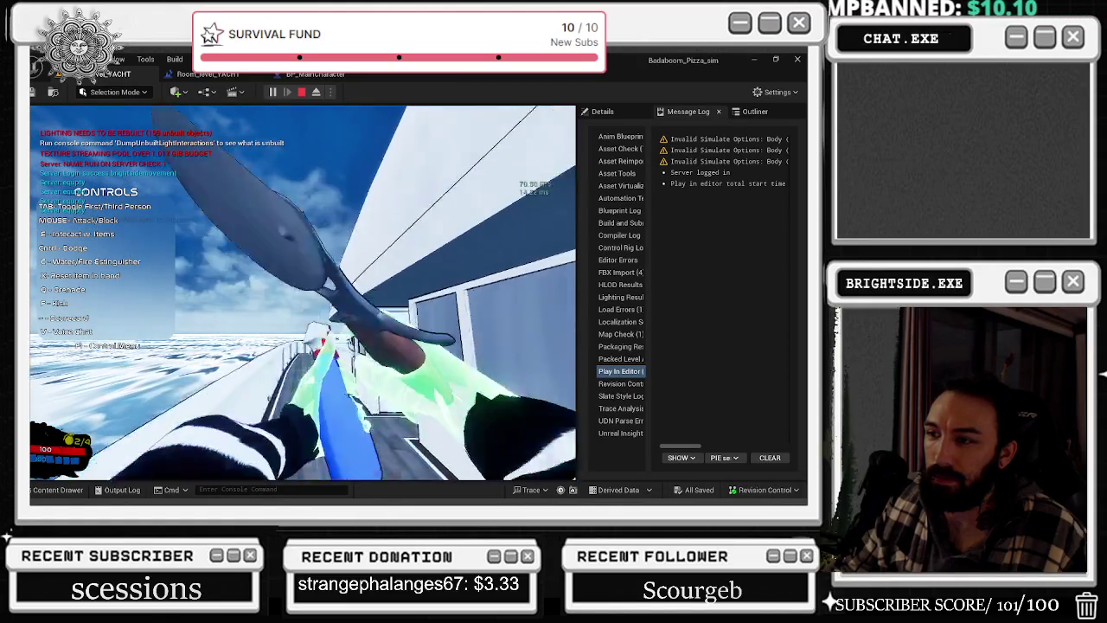
key("Tab")
key("w")
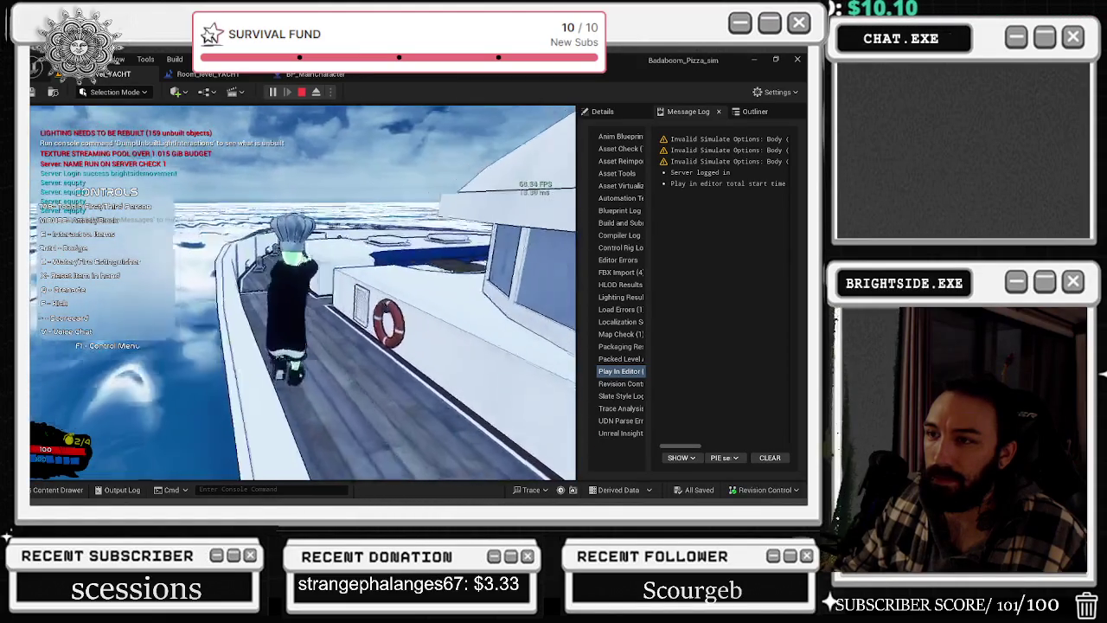
key("s")
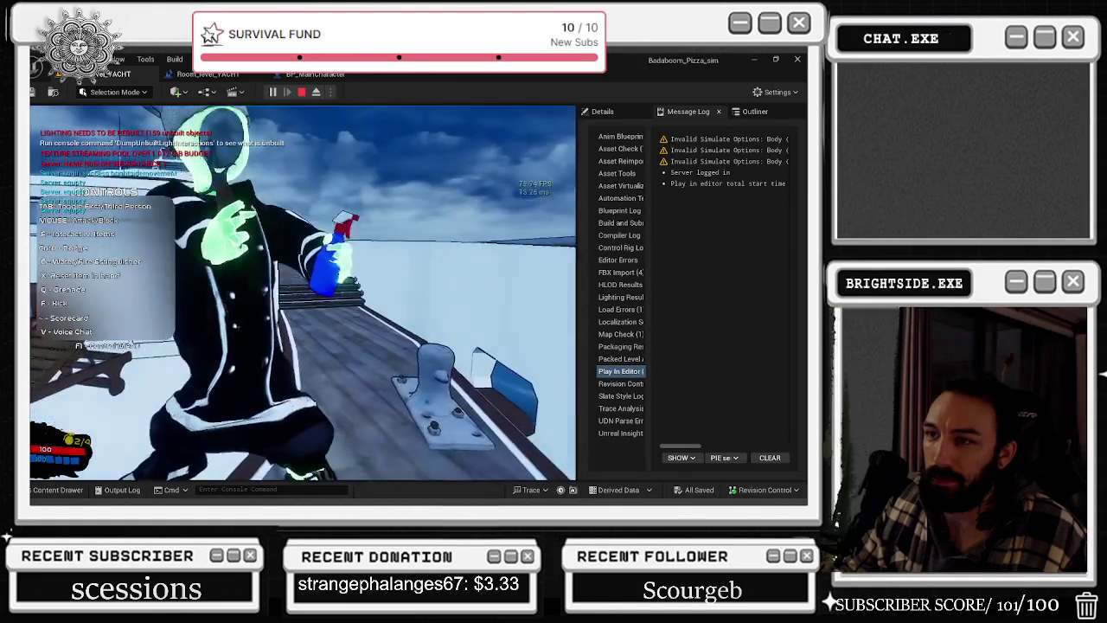
key("w")
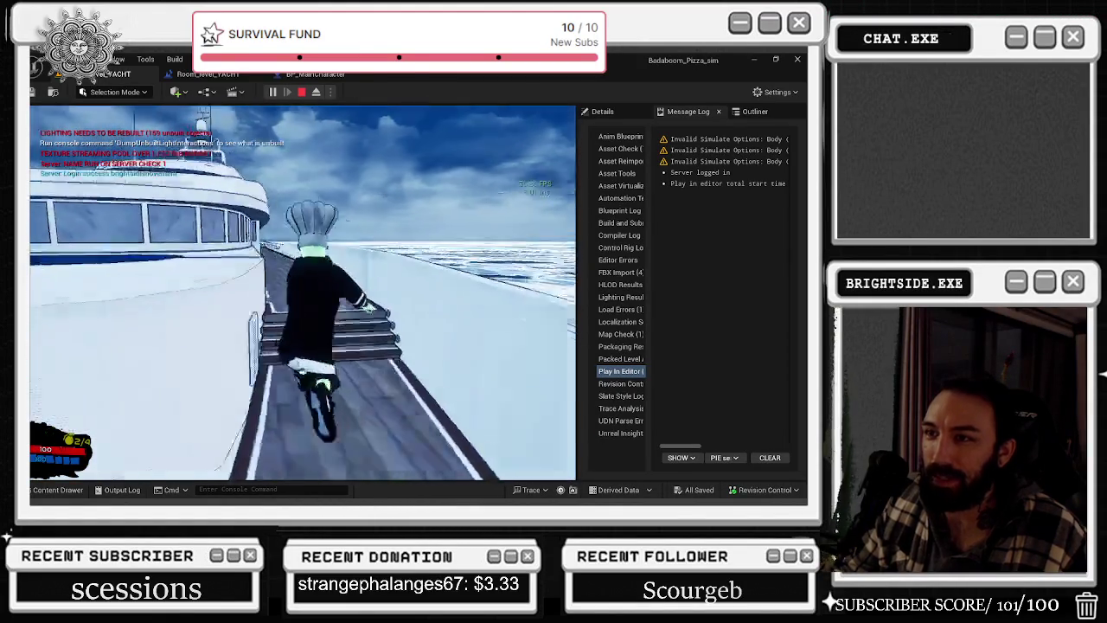
key("Escape")
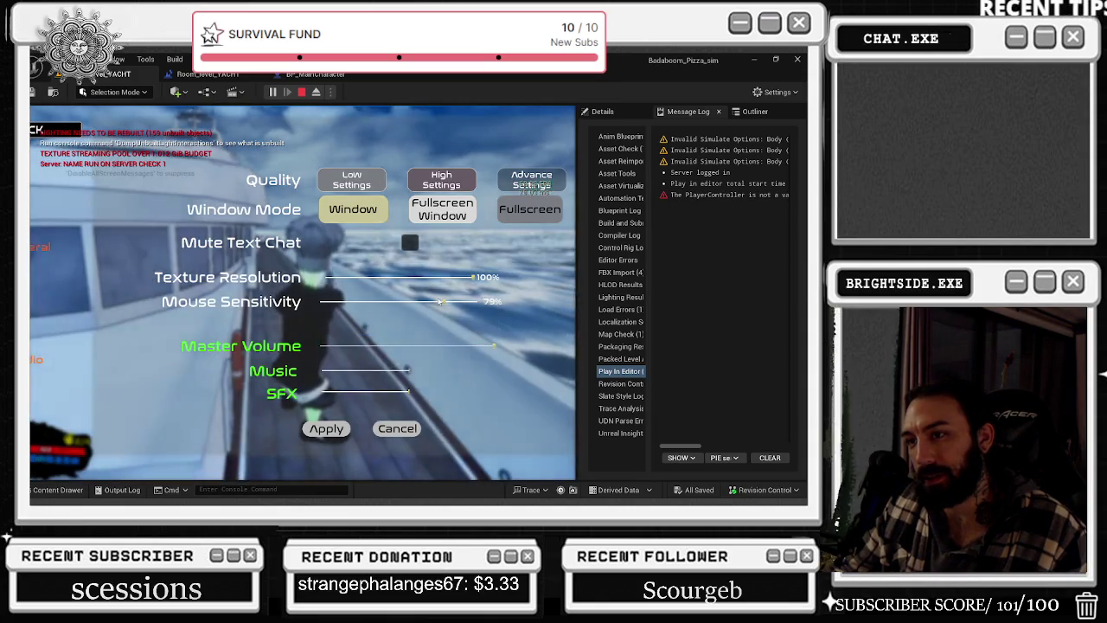
- Resume and run toward the cabin, stop the yacht play session, then open the Content Drawer
key("Escape")
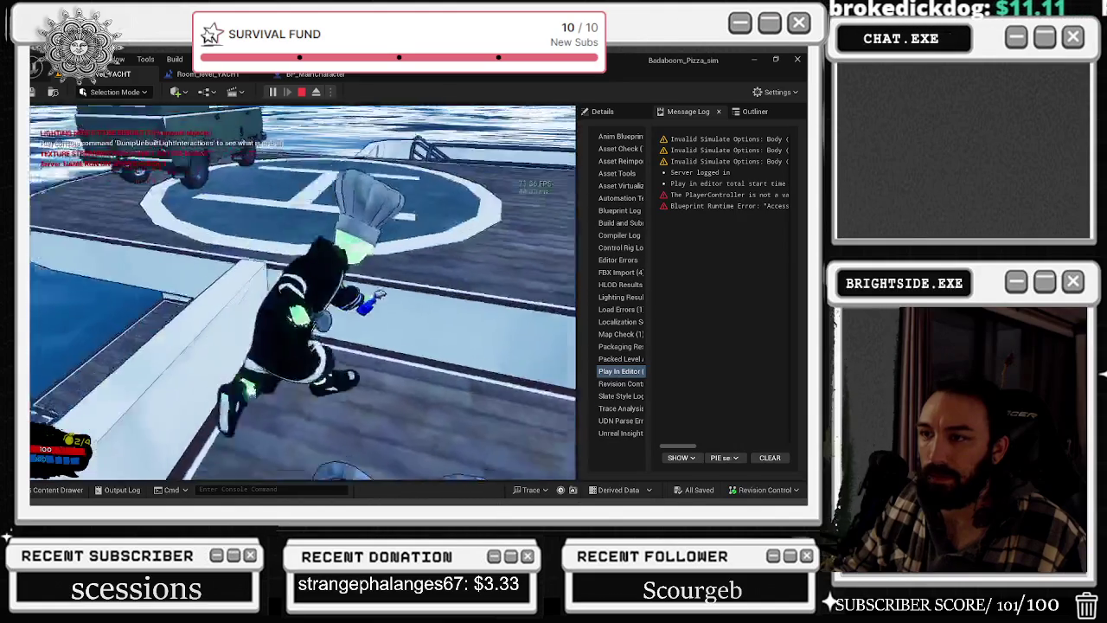
key("w")
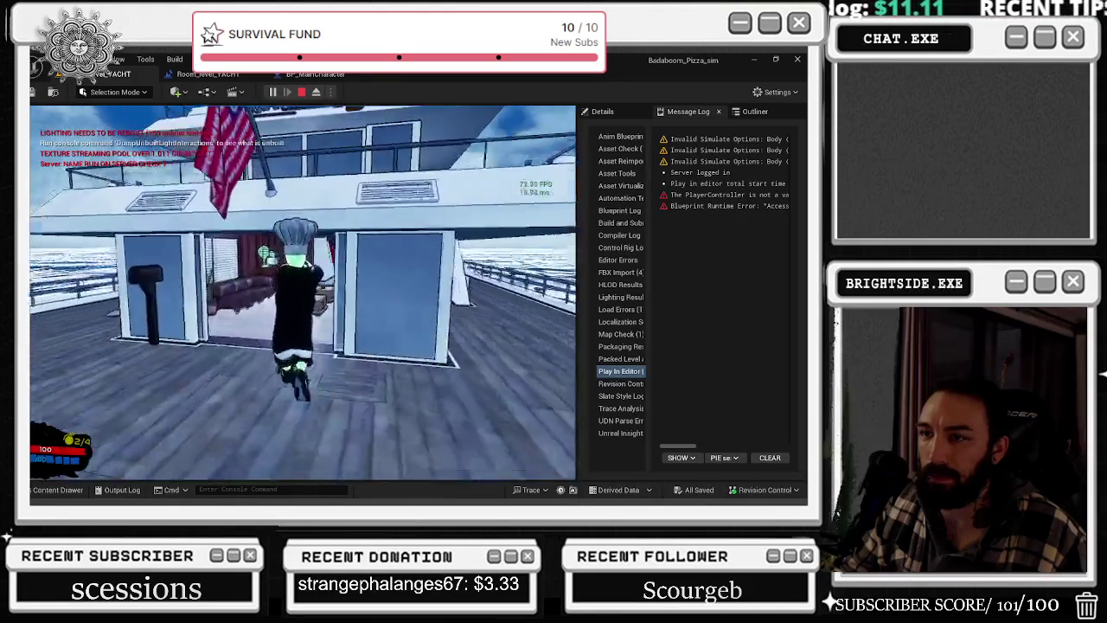
key("Escape")
key("ctrl+space")
left_click_drag(143, 432, 136, 360)
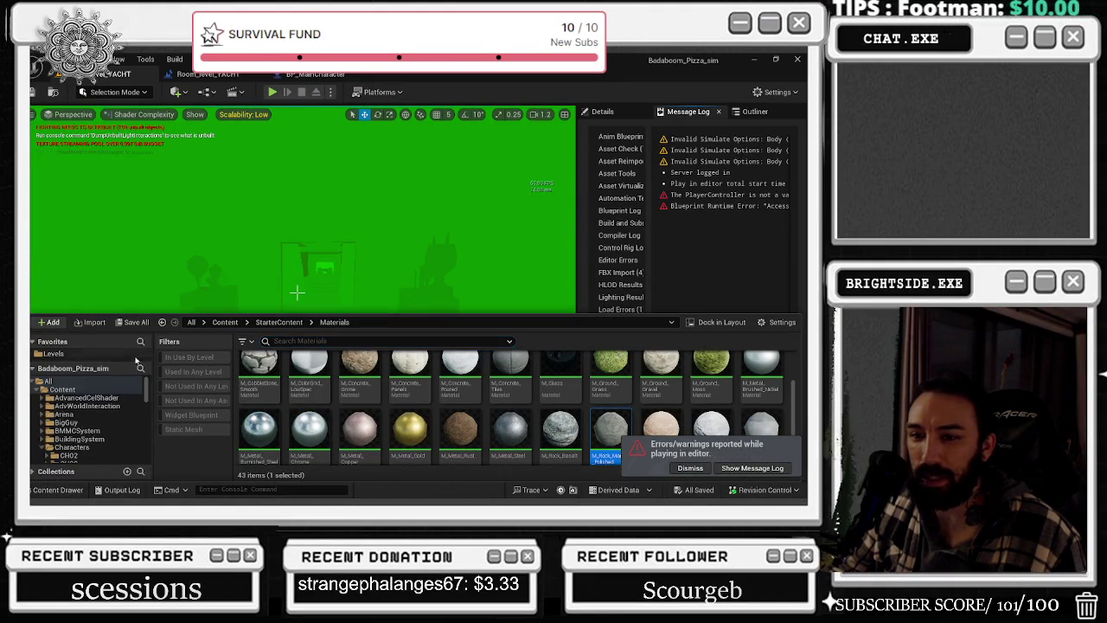
- Open the Demonstration level from Favorites > Levels and start play-testing it
left_click(71, 355)
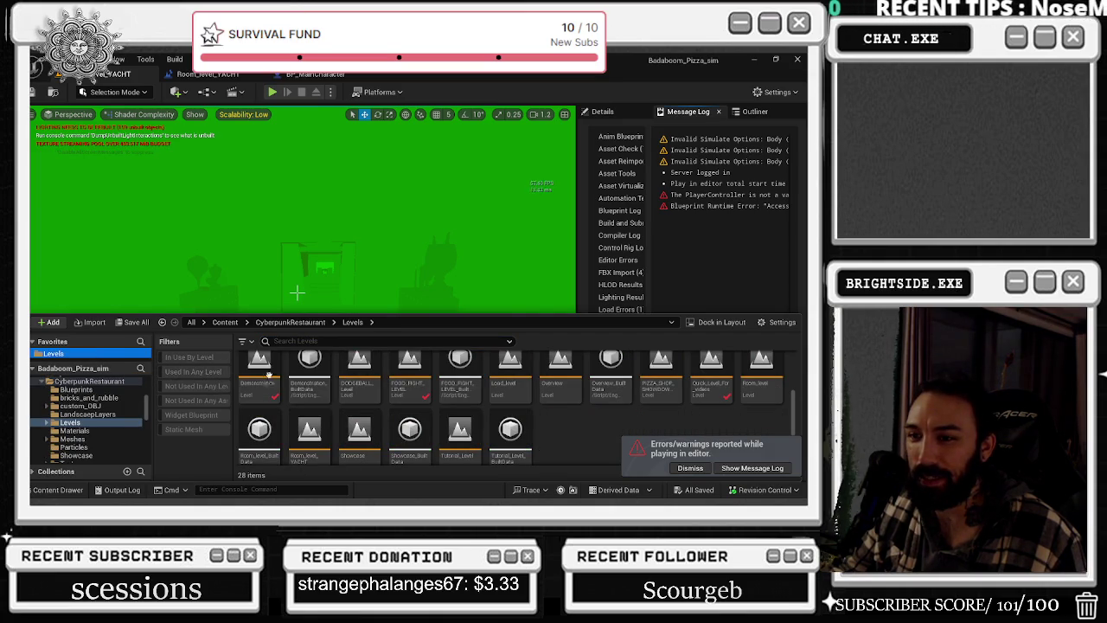
double_click(259, 377)
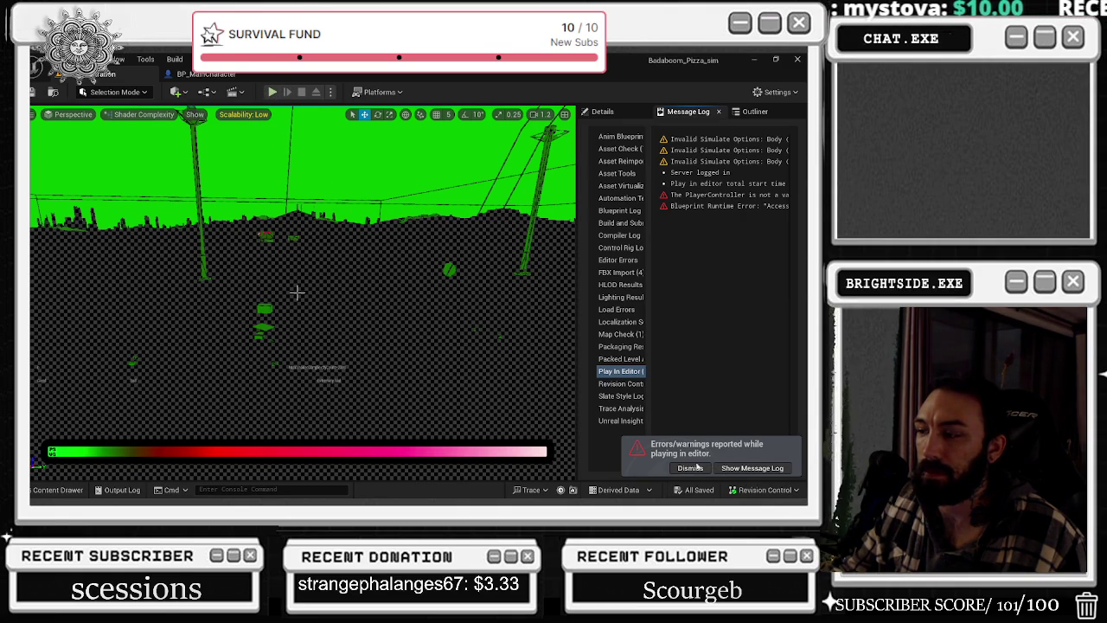
key("alt+Tab")
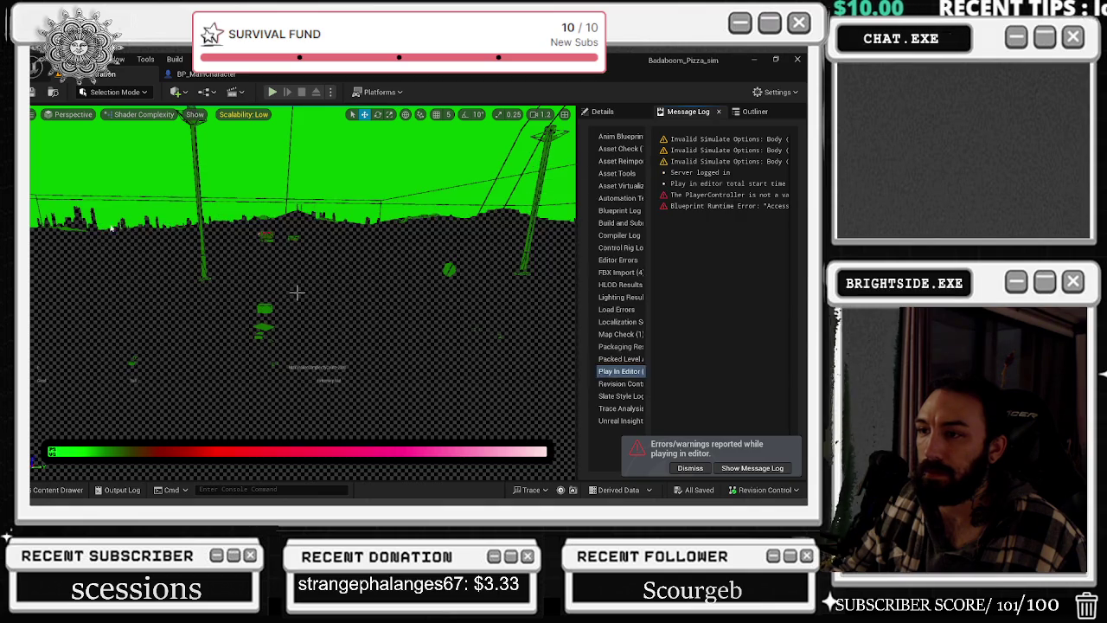
key("alt+p")
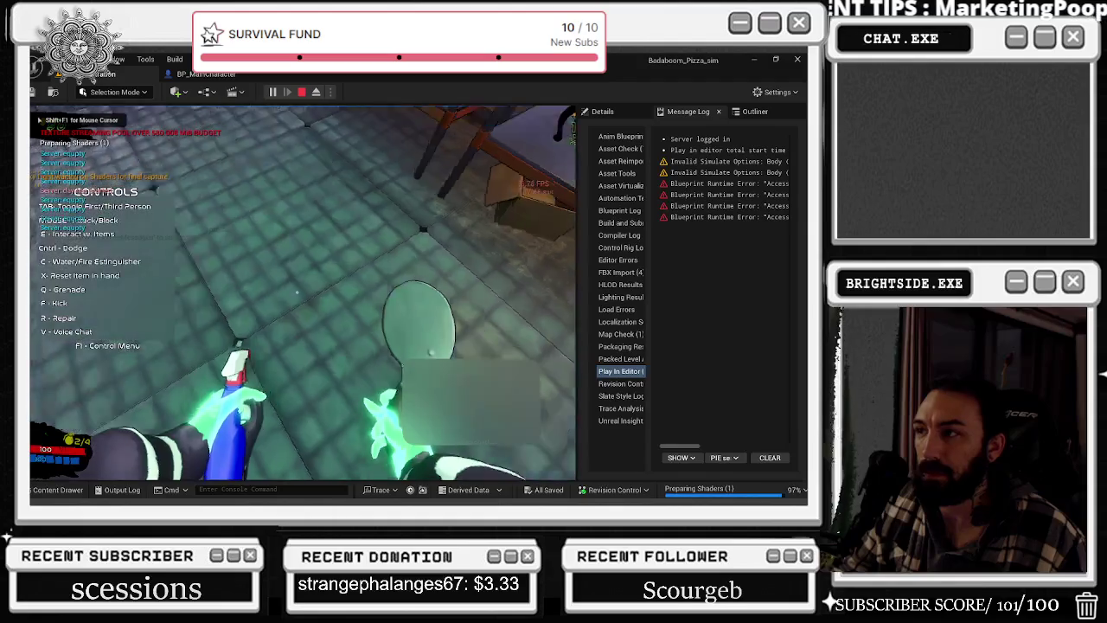
- Return to the Demonstration play-test and put the chef in first-person view
key("alt+Tab")
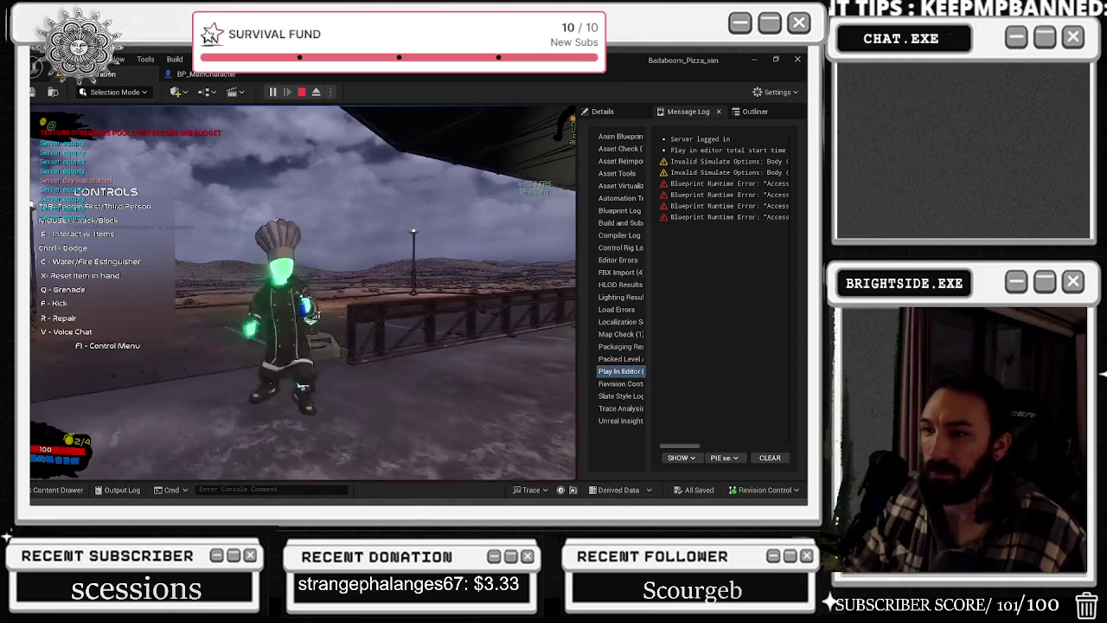
key("v")
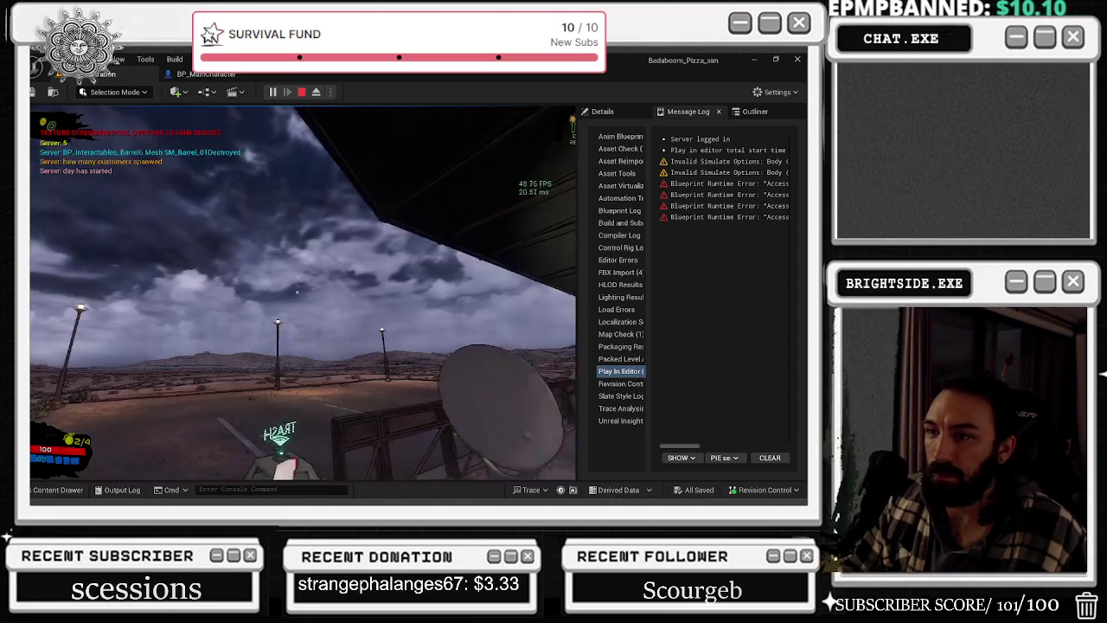
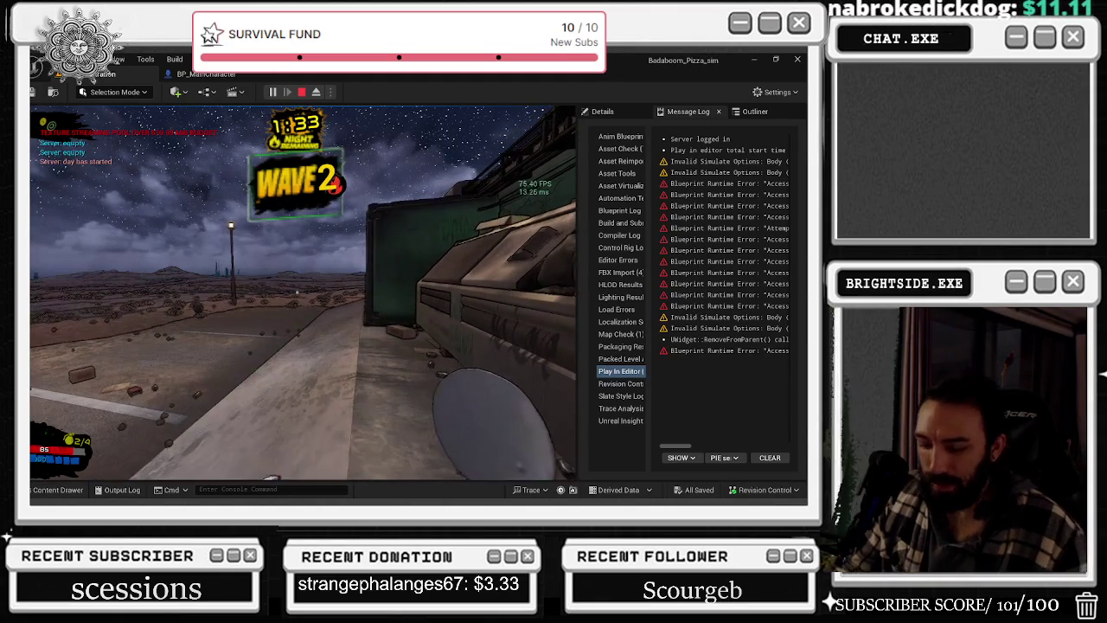
- Open the running game's Settings screen from the pause menu, then return to the glow material graph
key("Escape")
left_click(324, 250)
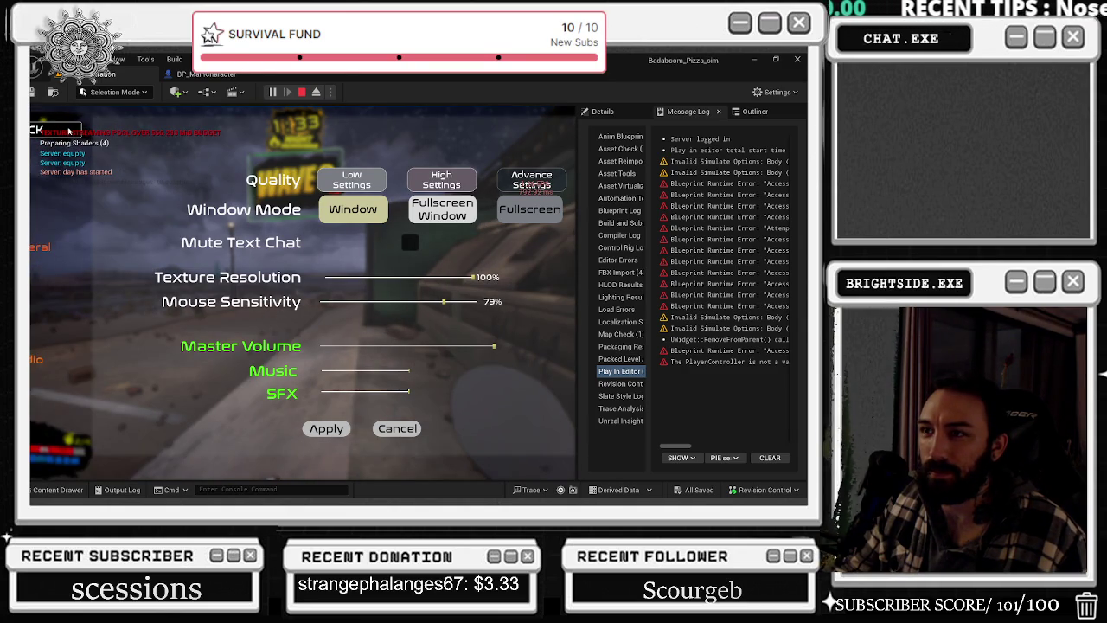
key("Escape")
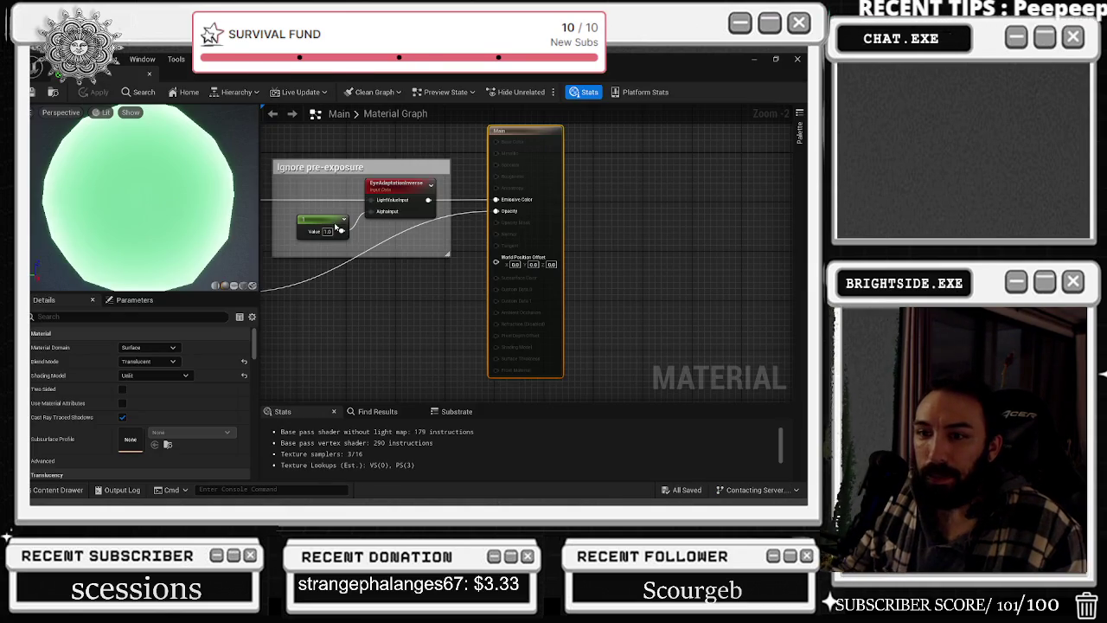
- Set the GlowAmount node's default value to 5.0, apply it to the Main material, and return to the level editor
left_click_drag(309, 189, 587, 244)
left_click(415, 216)
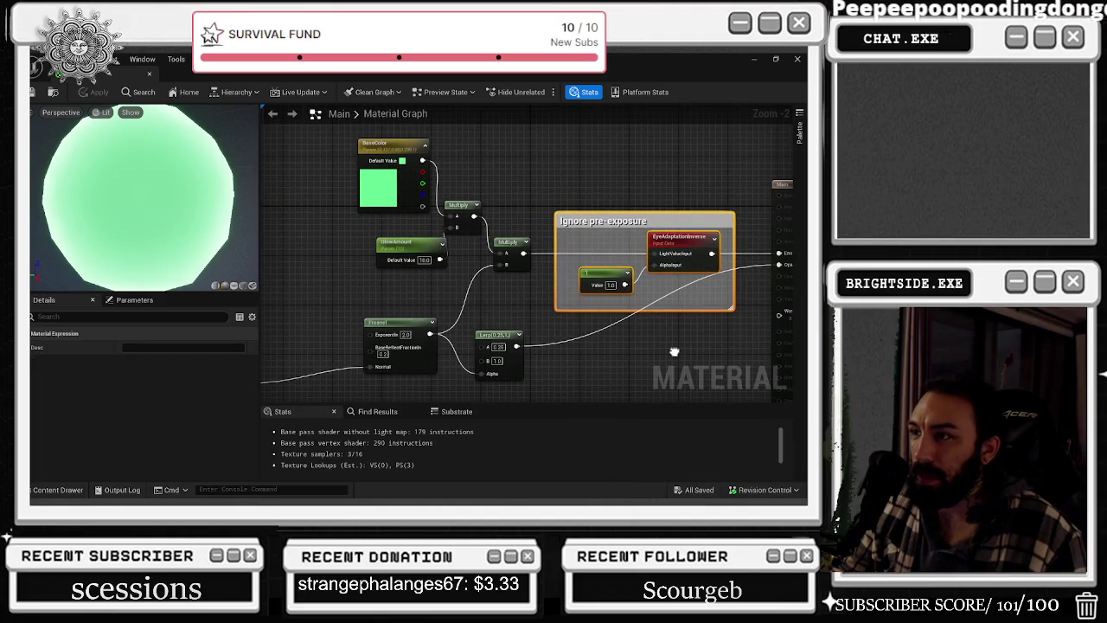
left_click(405, 243)
mouse_move(405, 243)
left_mouse_down()
mouse_move(381, 250)
mouse_move(323, 358)
mouse_move(407, 235)
left_mouse_up()
left_click(394, 281)
type("5")
key("Return")
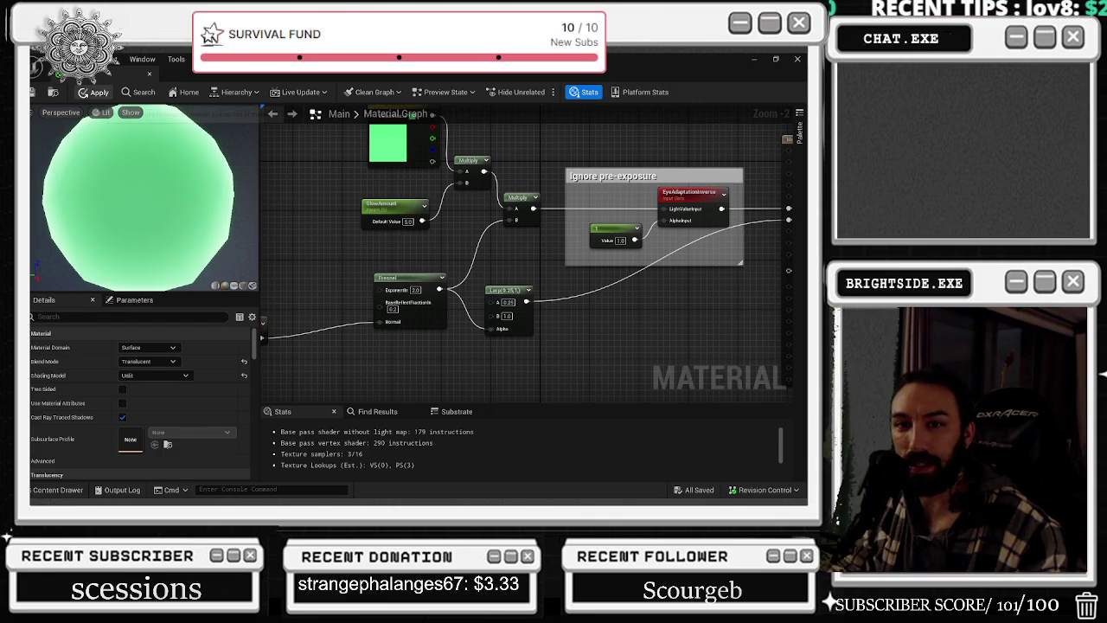
left_click(93, 92)
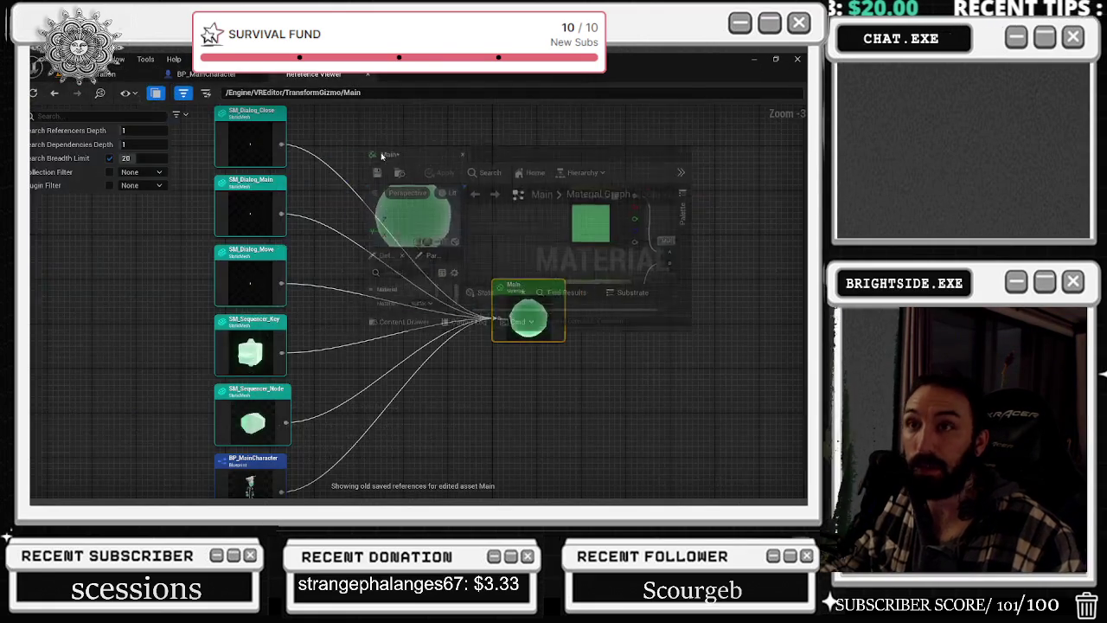
left_click(68, 83)
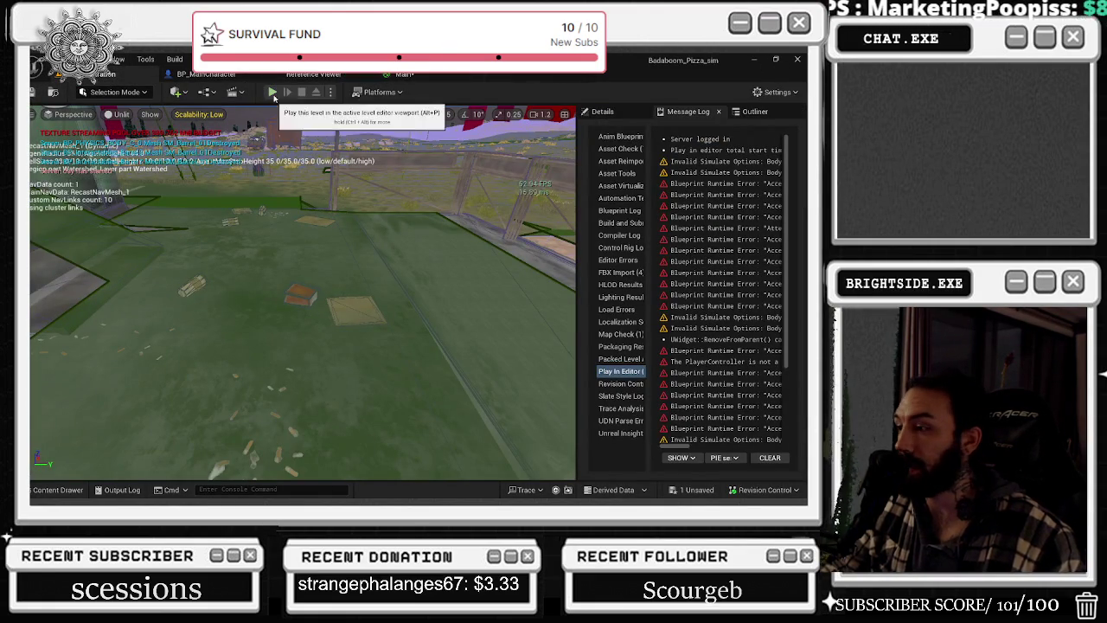
- Save all modified assets and start Play In Editor
left_click(691, 490)
left_click(489, 396)
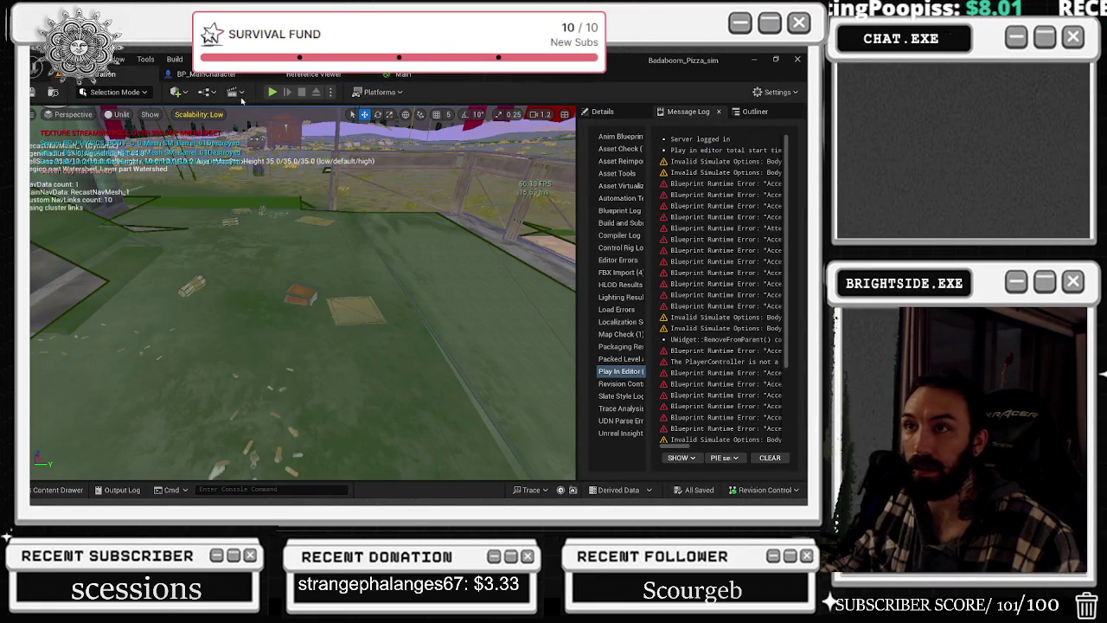
left_click(272, 92)
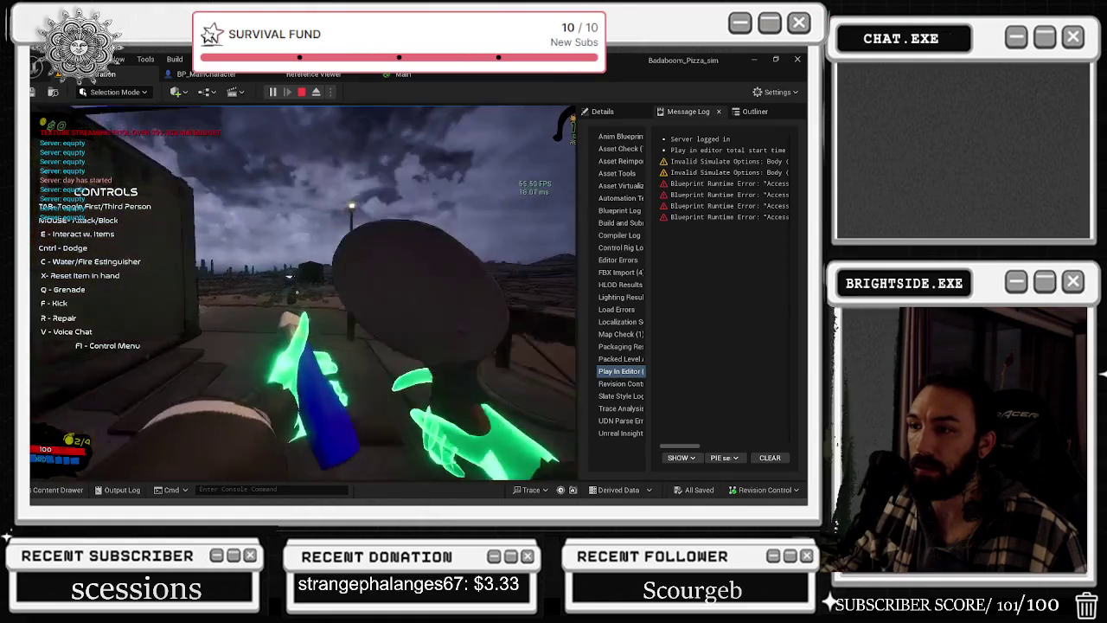
- Pick up the fire extinguisher and toggle first/third-person views to inspect the chef's dimmer green glow
key("alt+Tab")
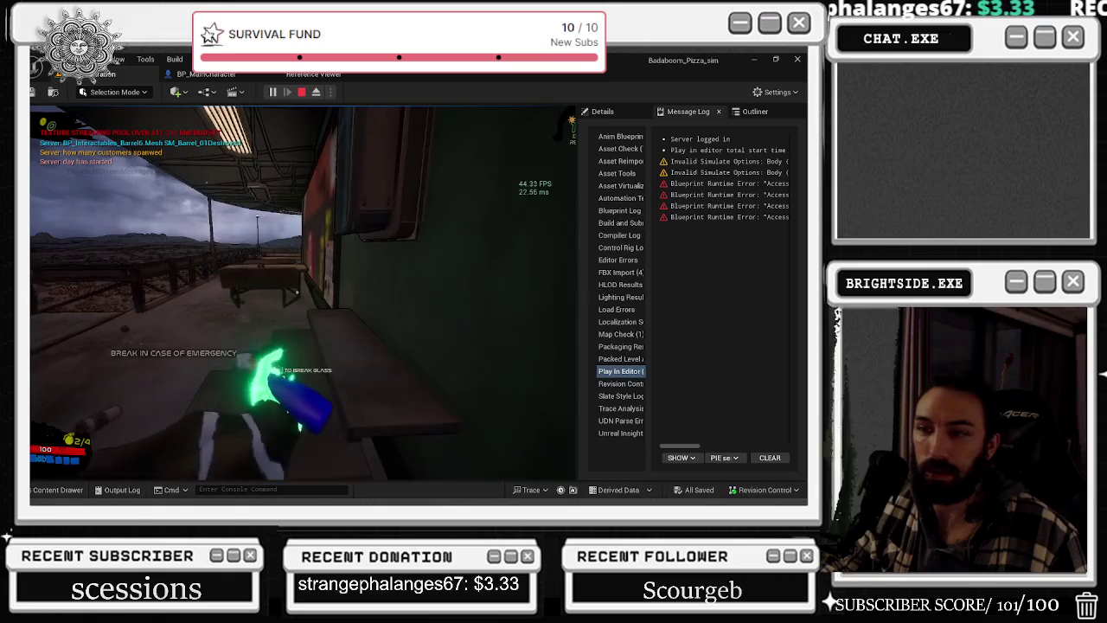
key("e")
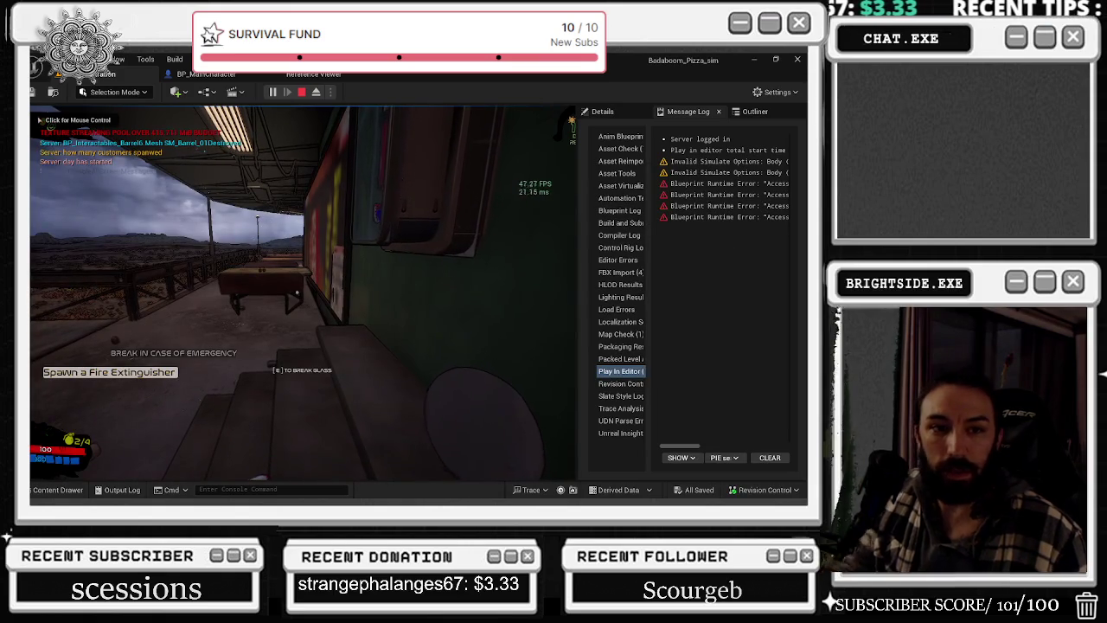
left_click(401, 259)
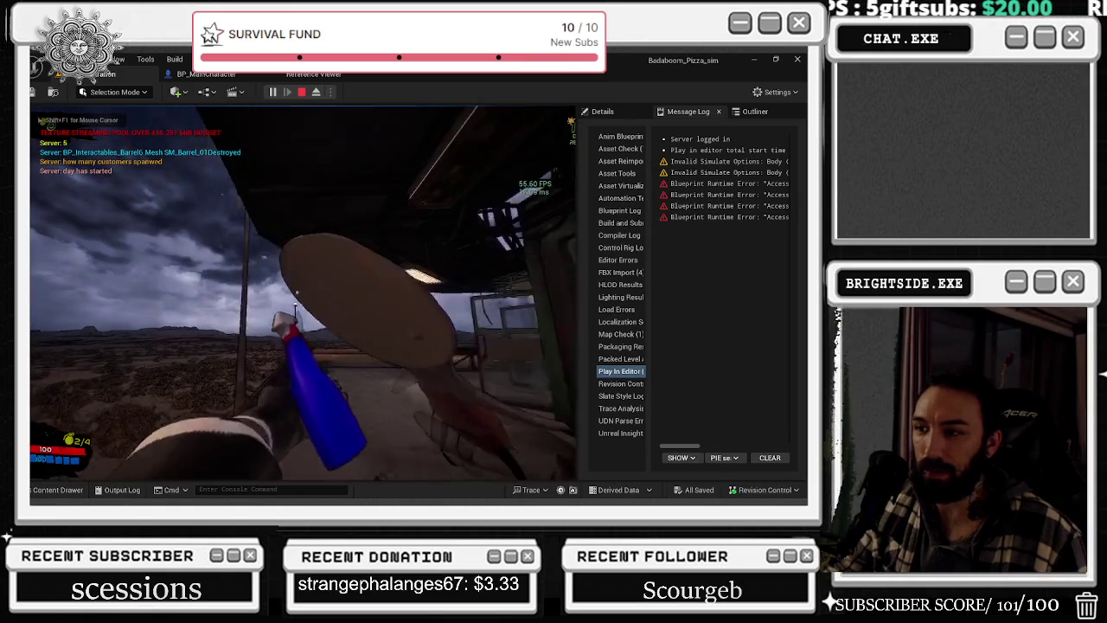
key("v")
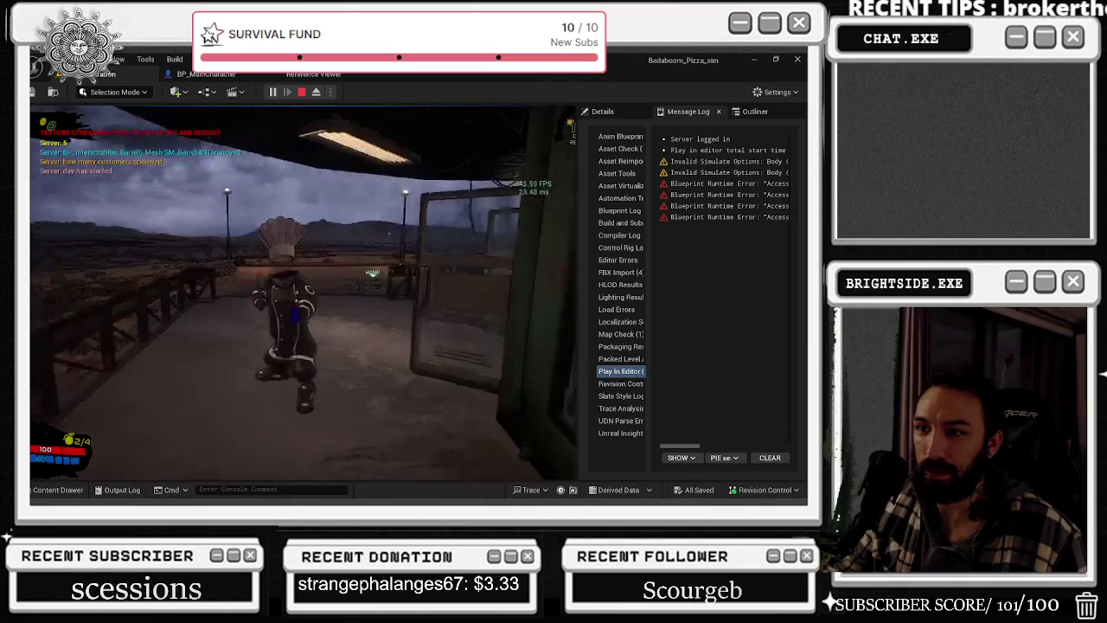
key("w")
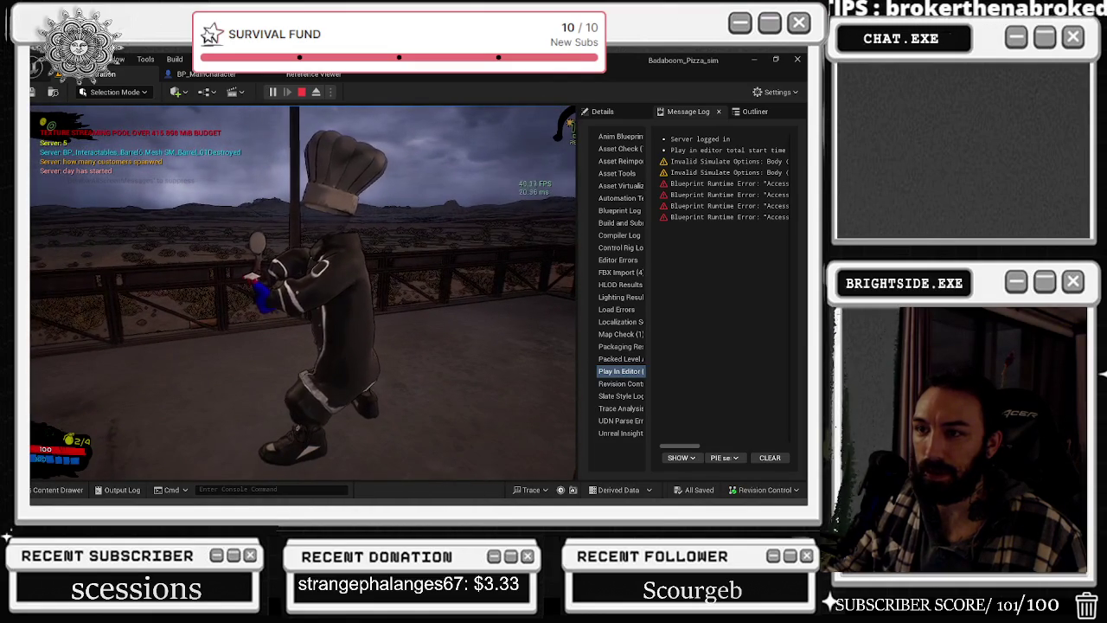
key("v")
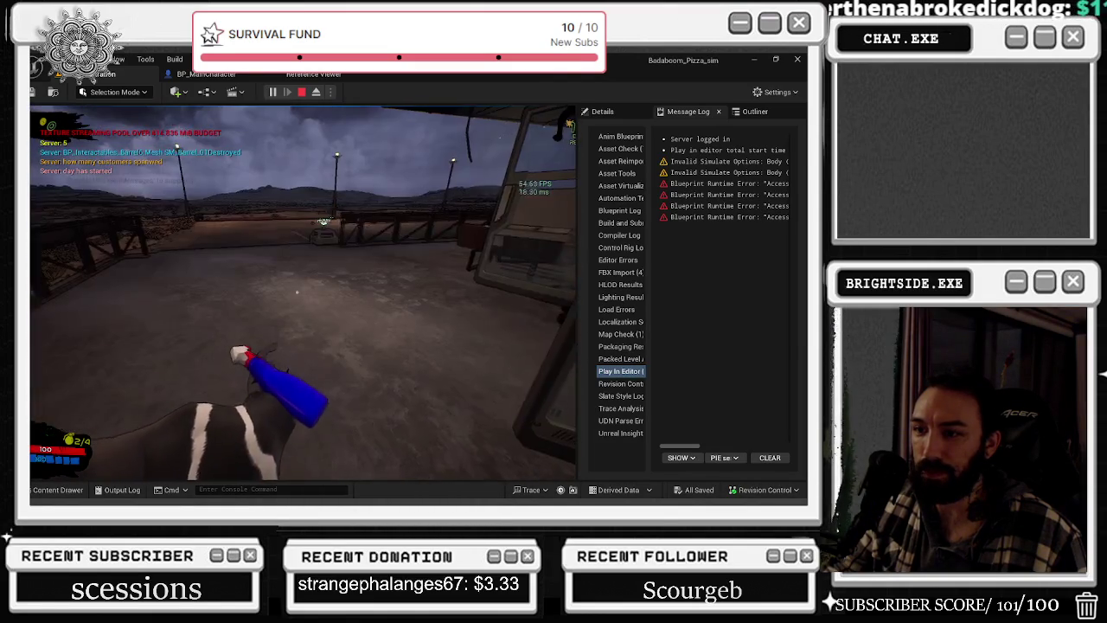
key("v")
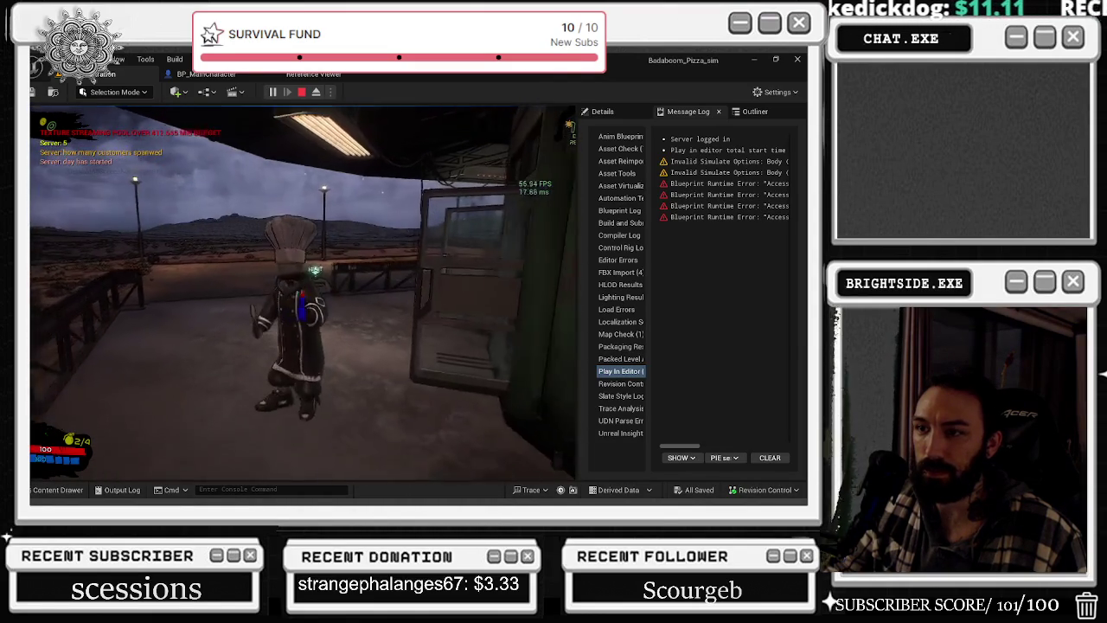
key("alt+Tab")
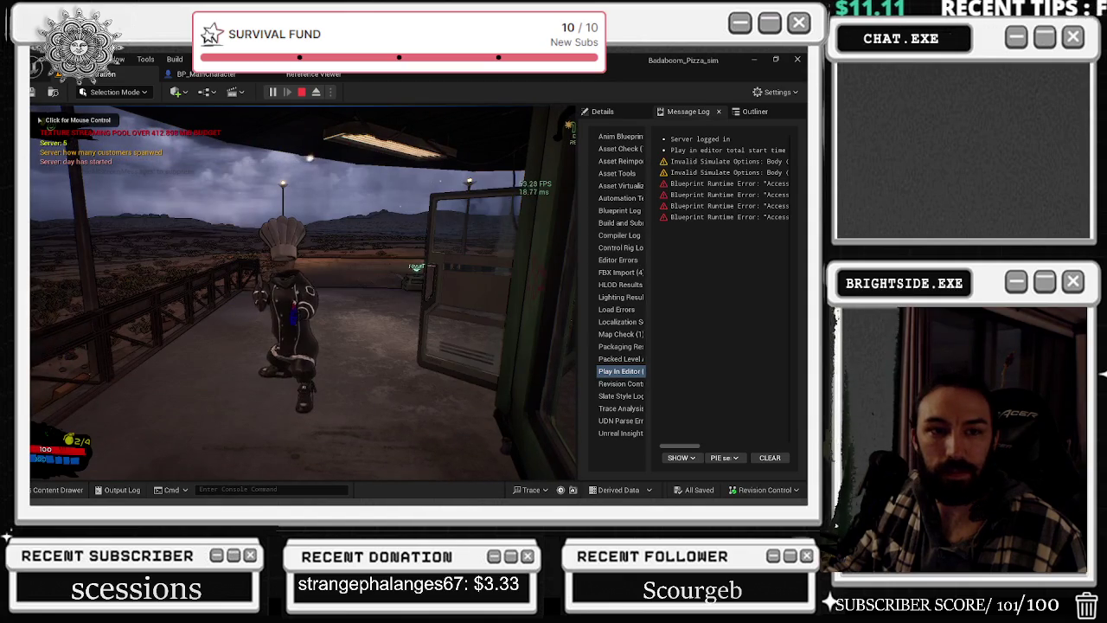
left_click(303, 294)
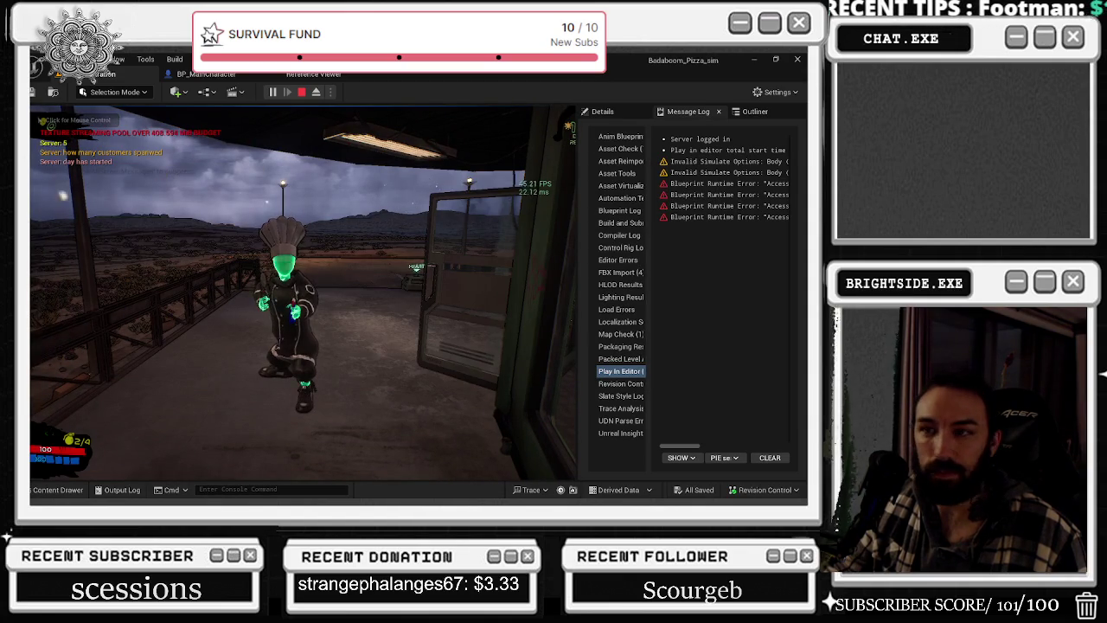
key("v")
scroll(303, 294, "down", 1)
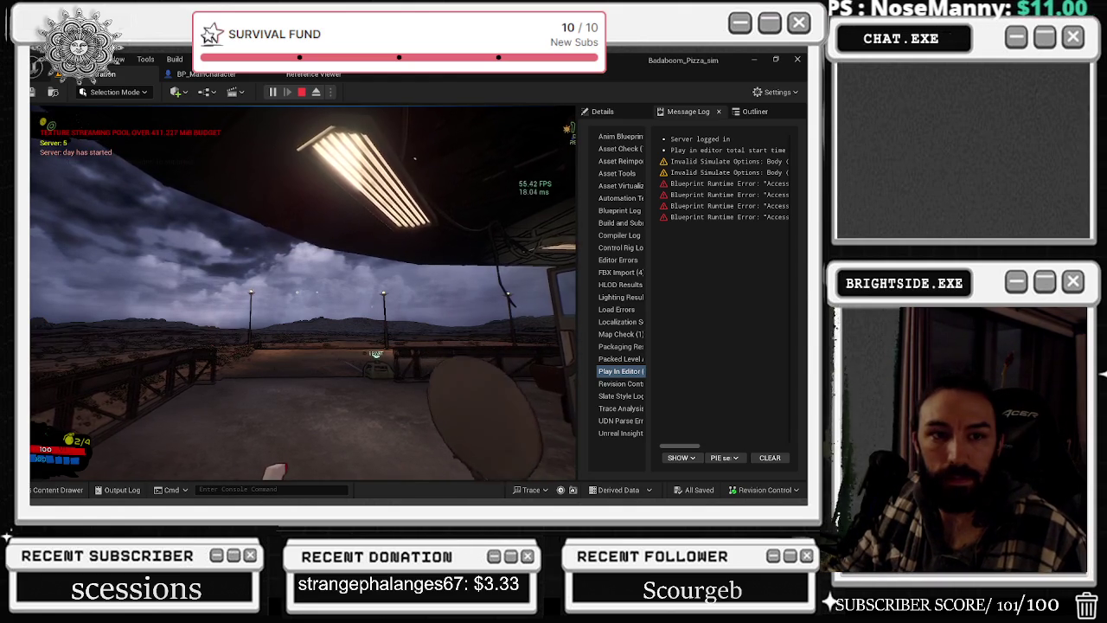
scroll(302, 294, "down", 1)
scroll(303, 294, "down", 2)
key("shift+F1")
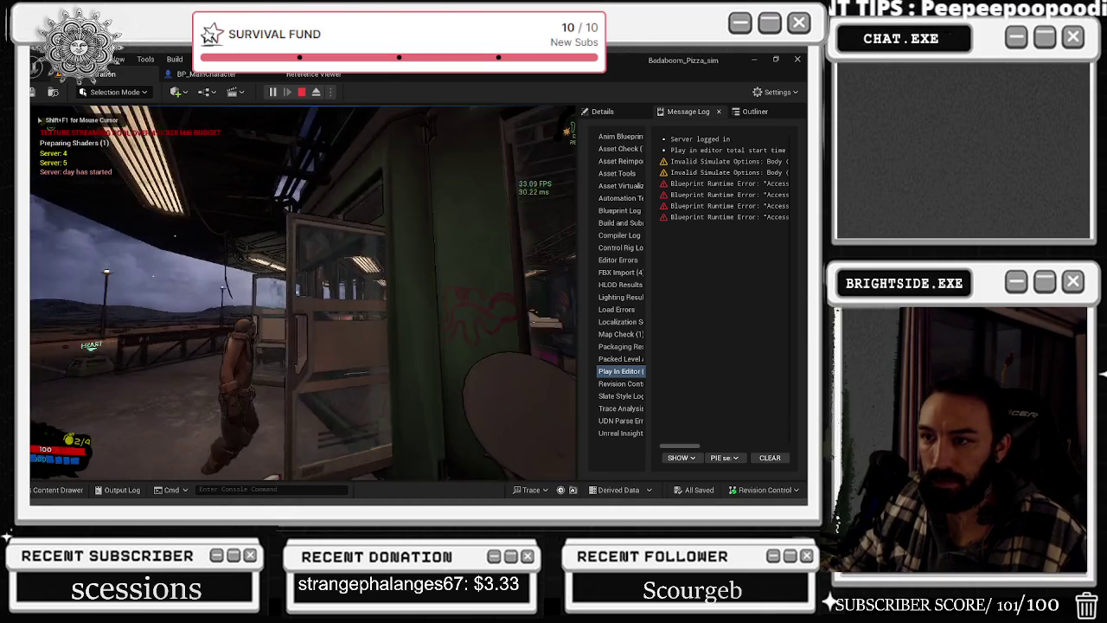
scroll(303, 294, "down", 1)
key("alt+Tab")
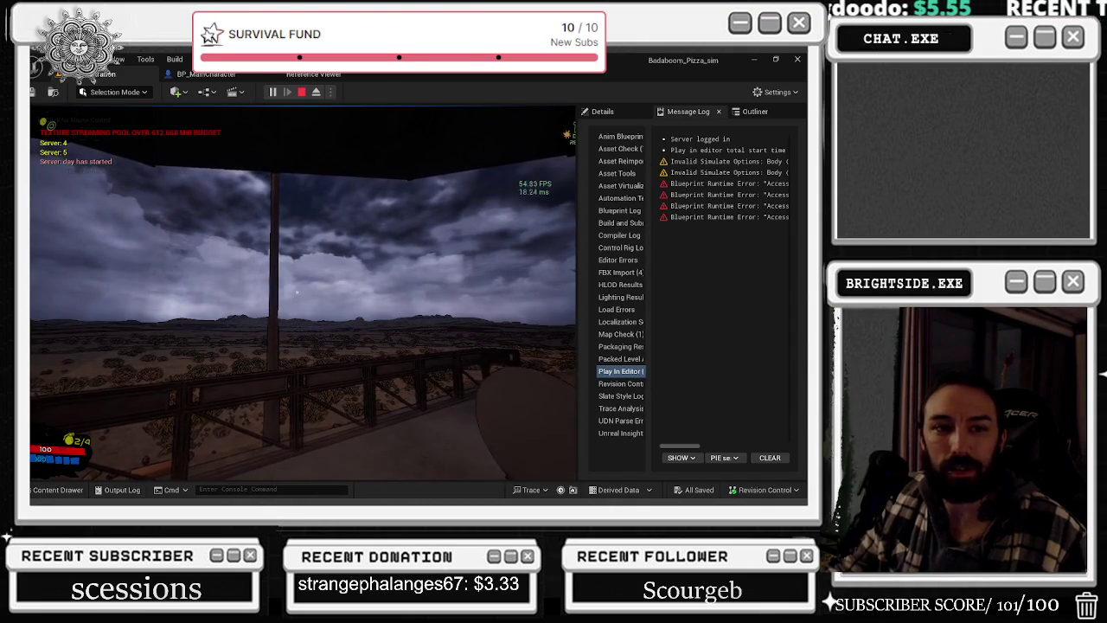
left_click(287, 256)
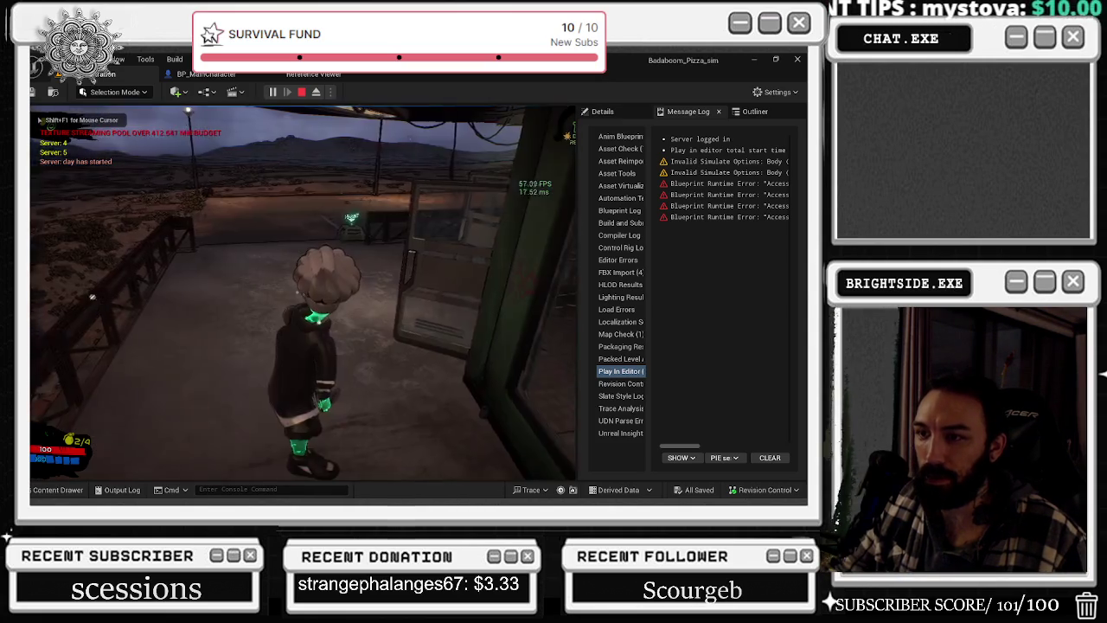
key("a")
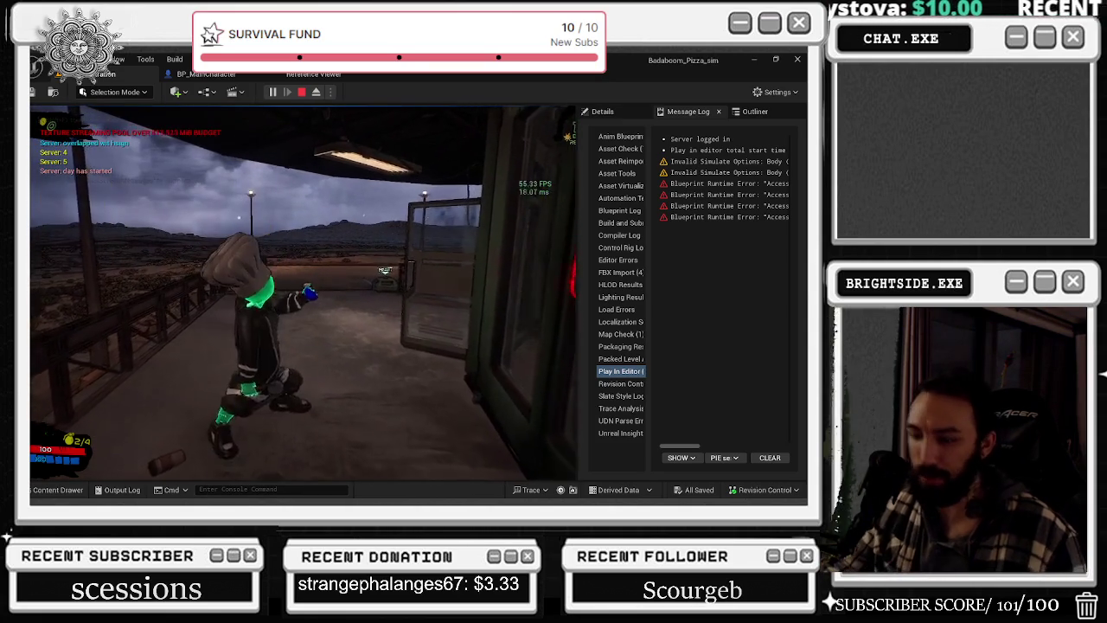
key("w")
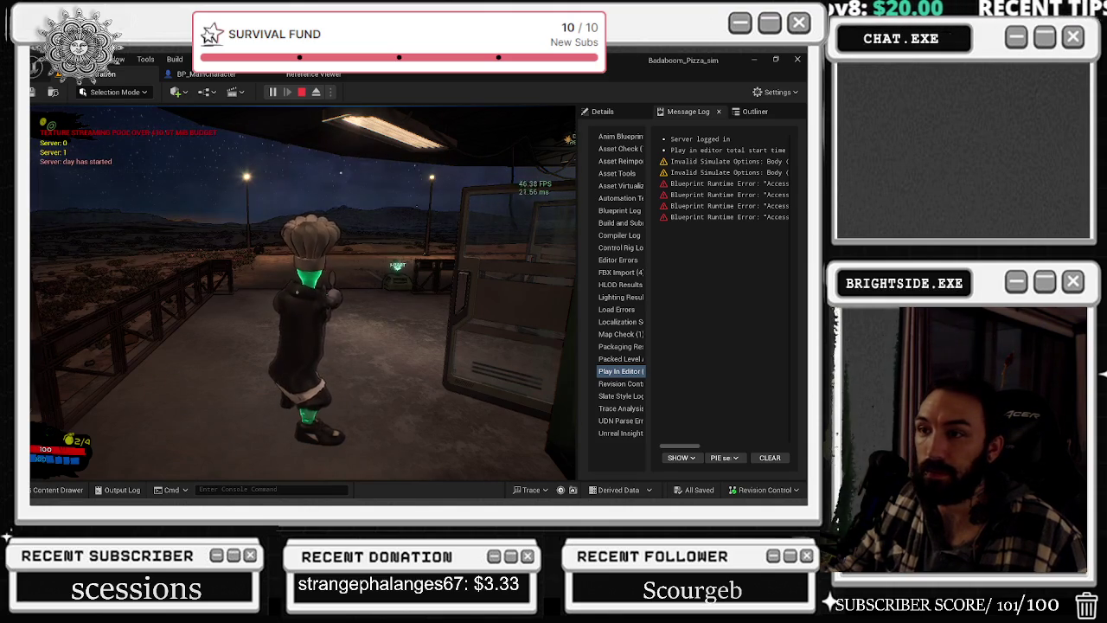
key("v")
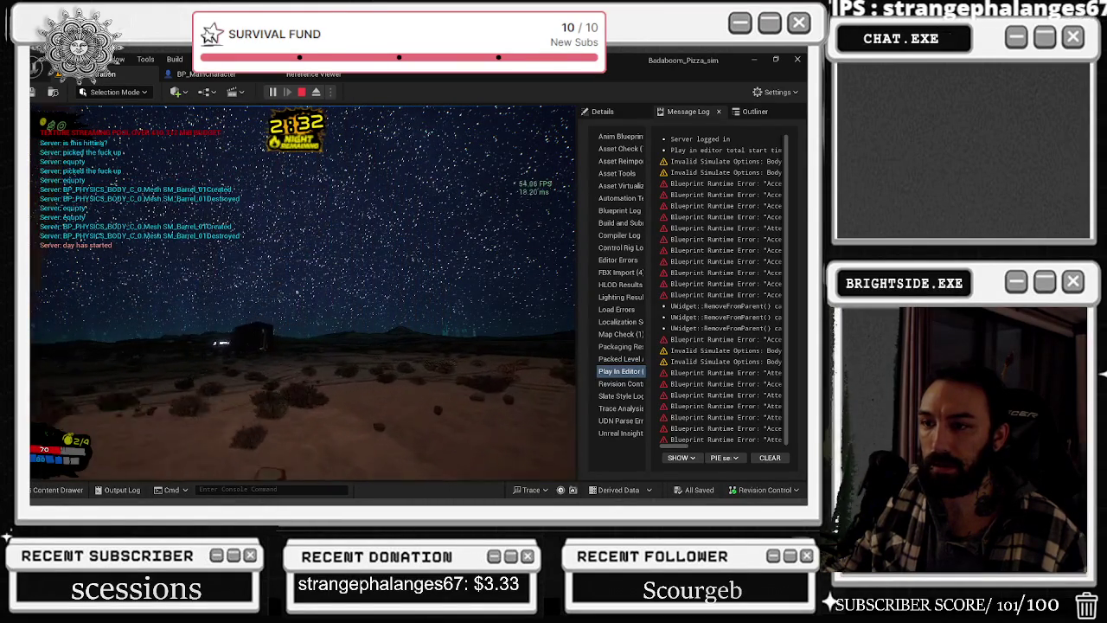
key("1")
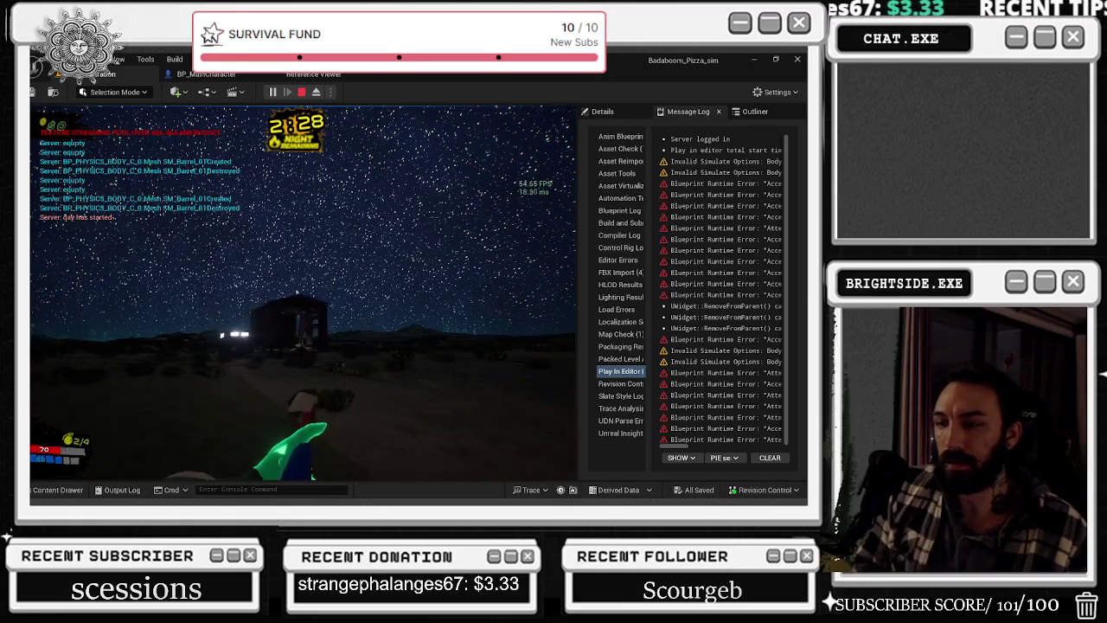
- Walk into the building and back out, then throw a flare into the night sky
key("w")
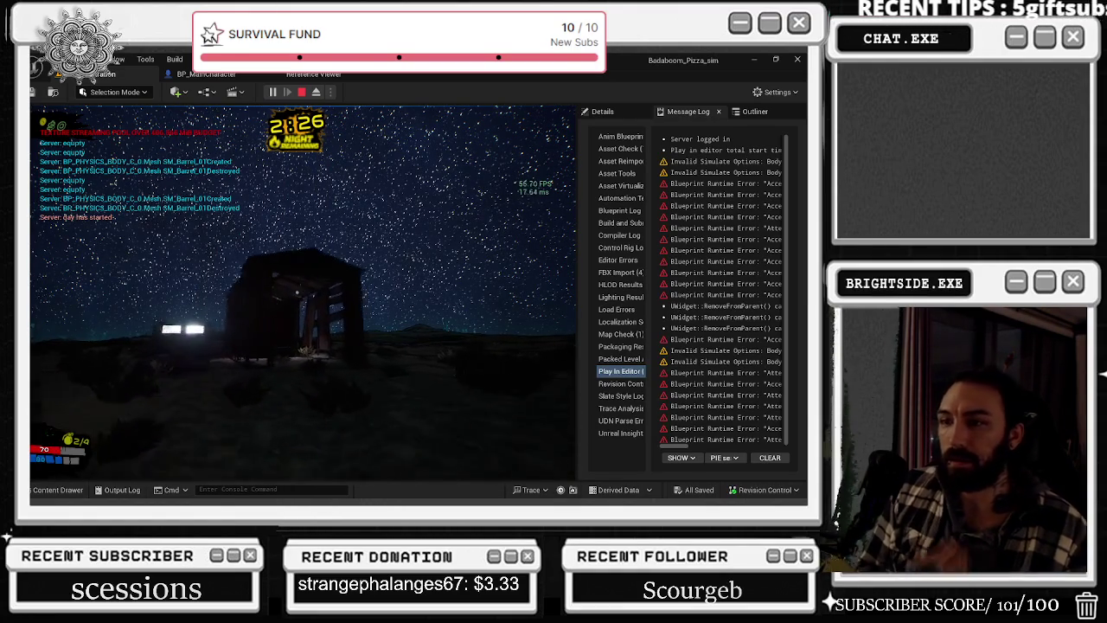
key("w")
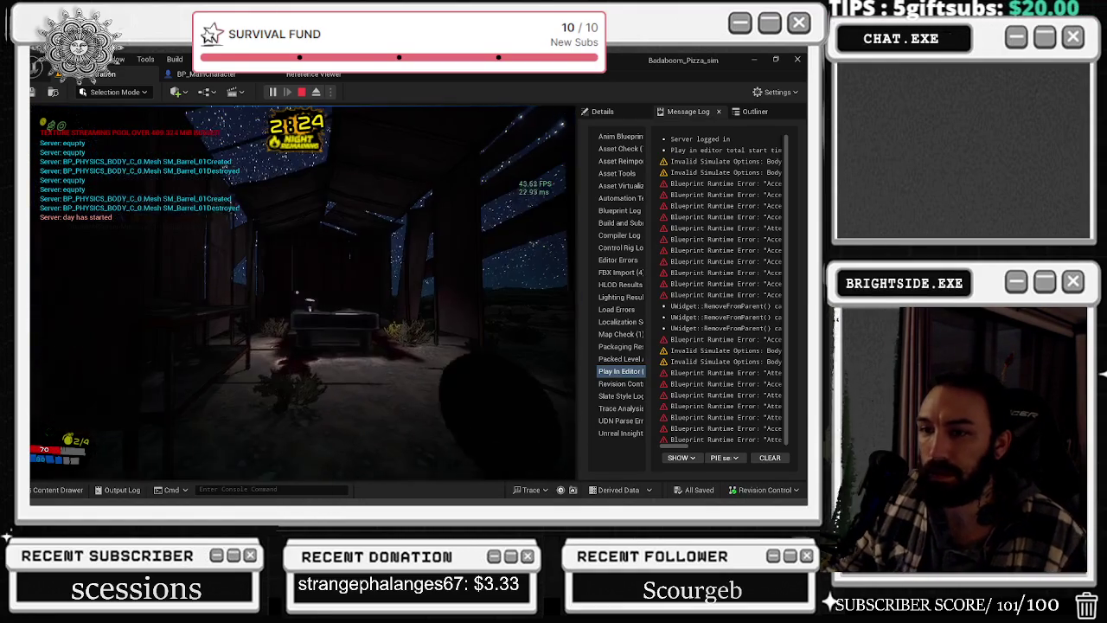
key("w")
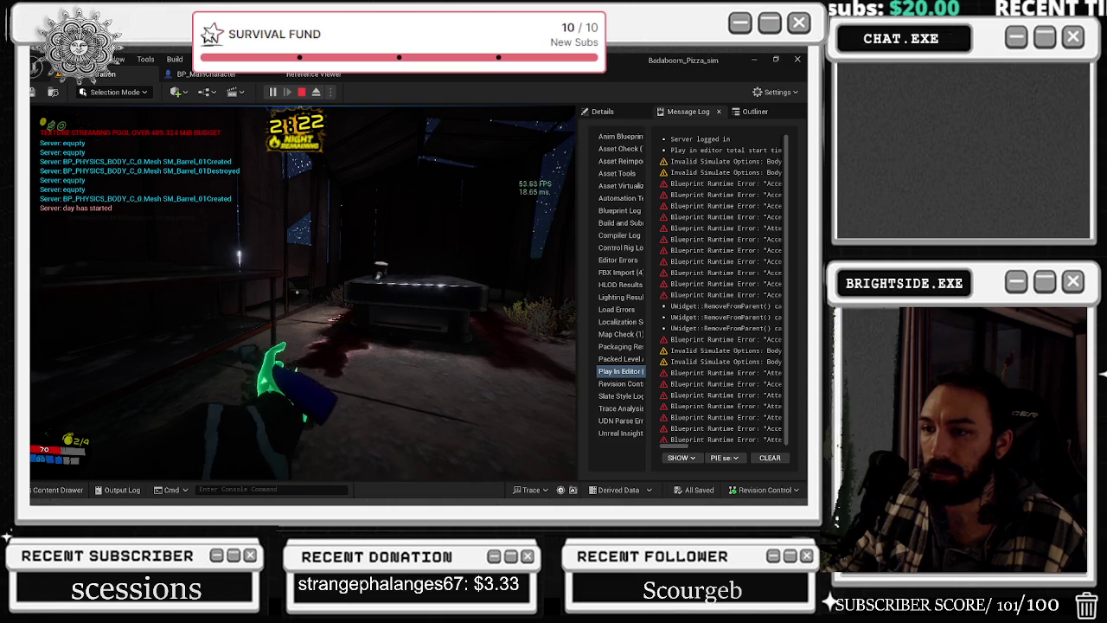
key("w")
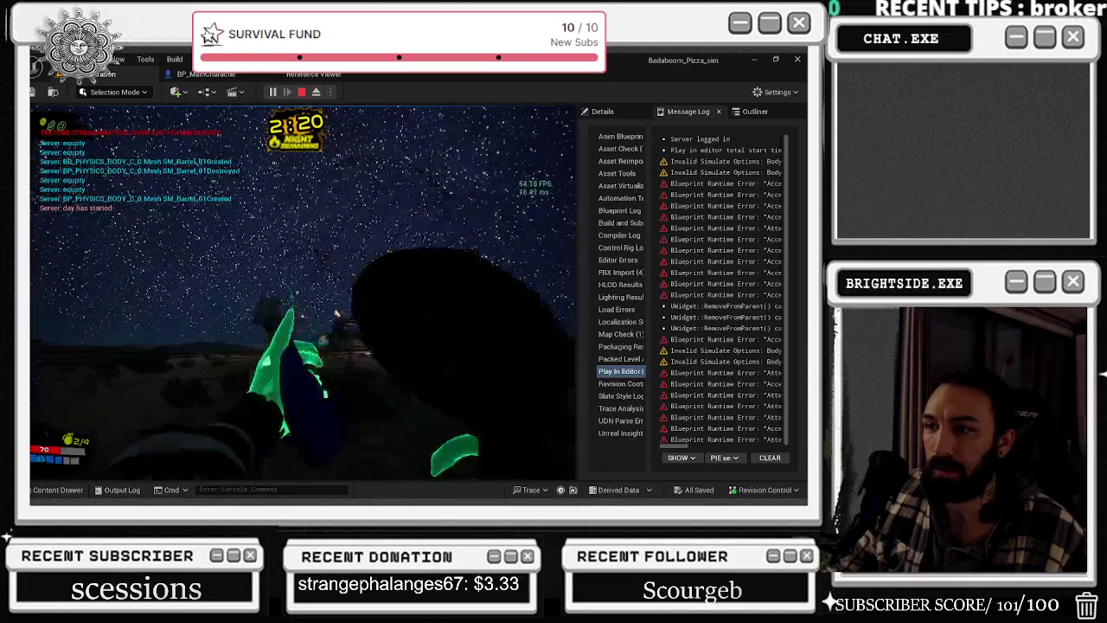
left_click(335, 313)
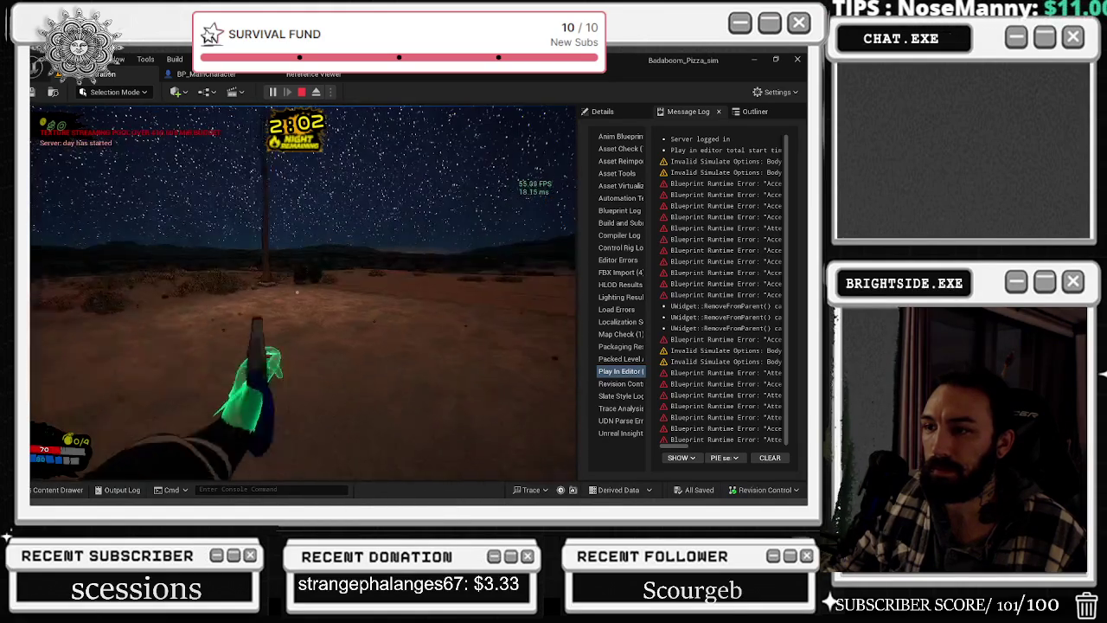
- Equip and place a barrel, then stop the play session
key("e")
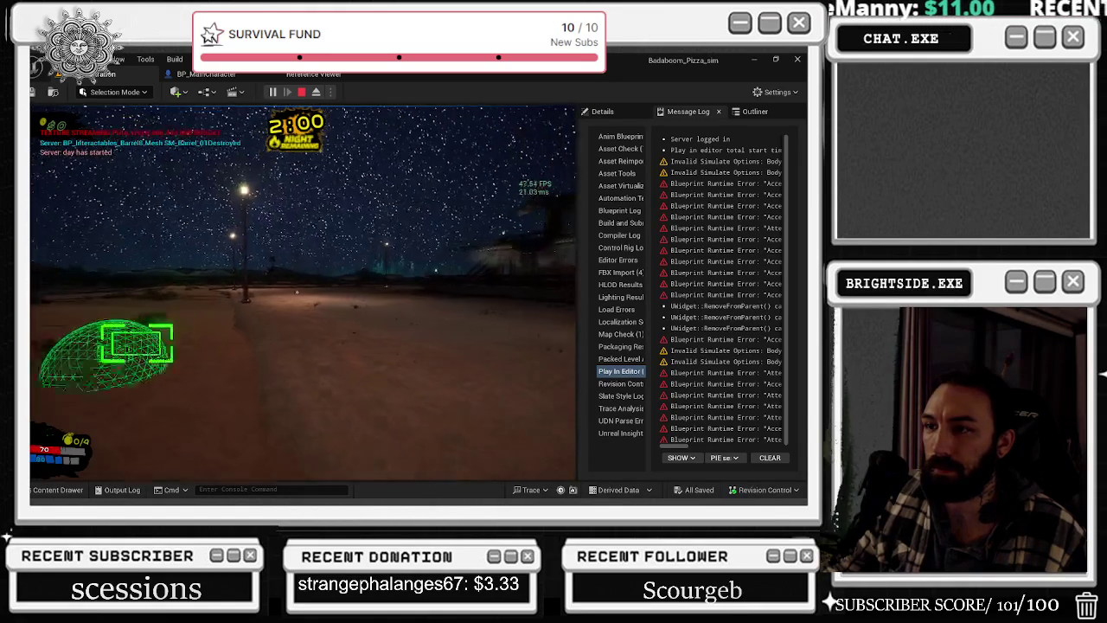
key("e")
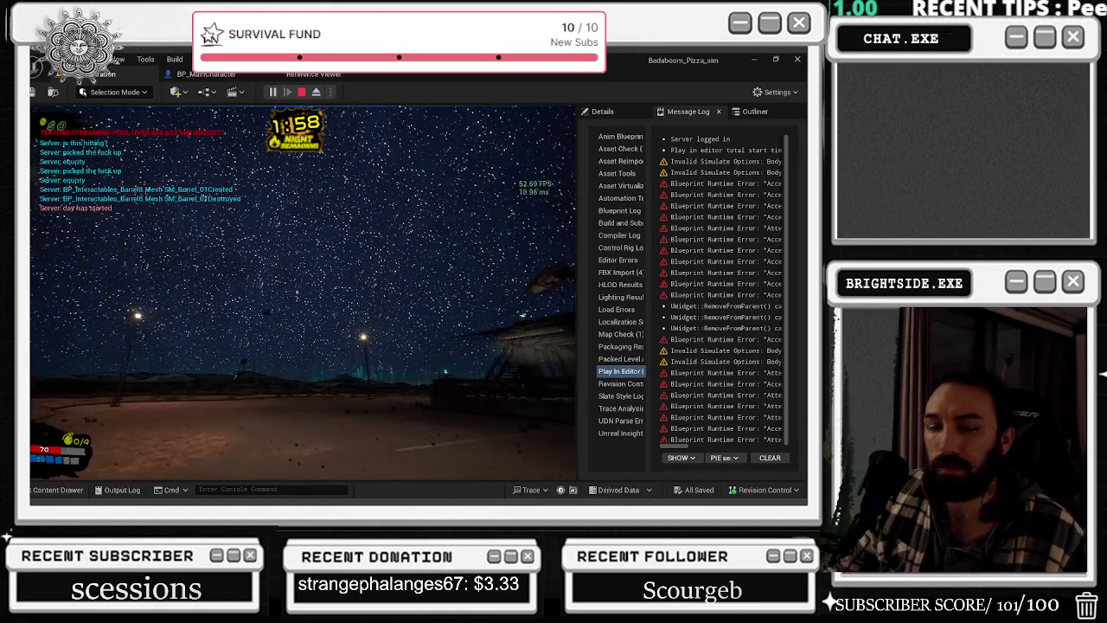
key("Escape")
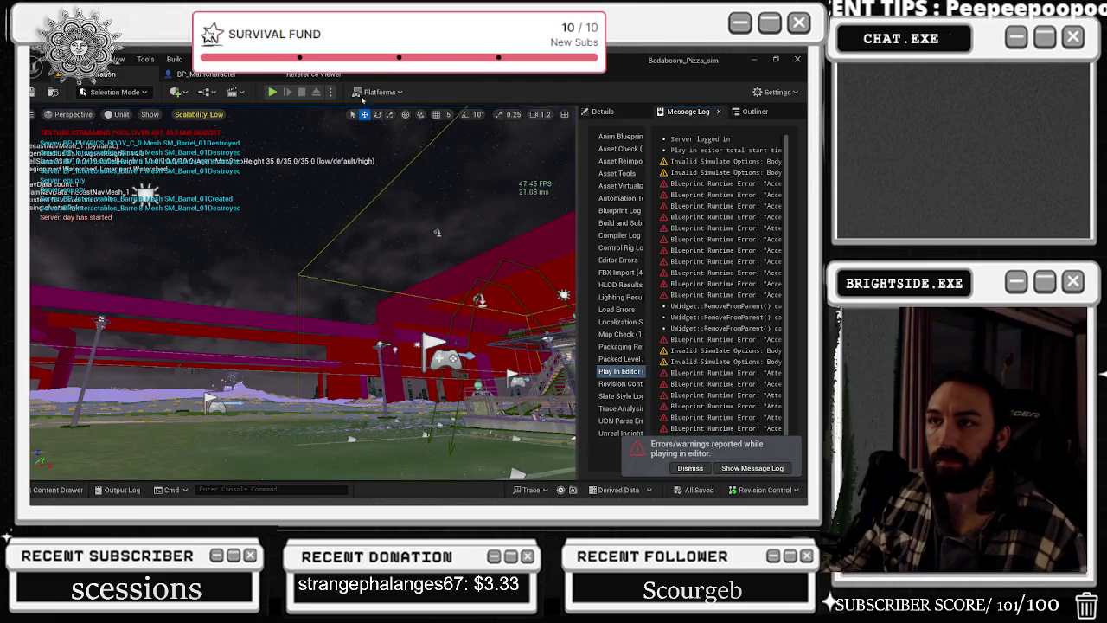
key("alt+Tab")
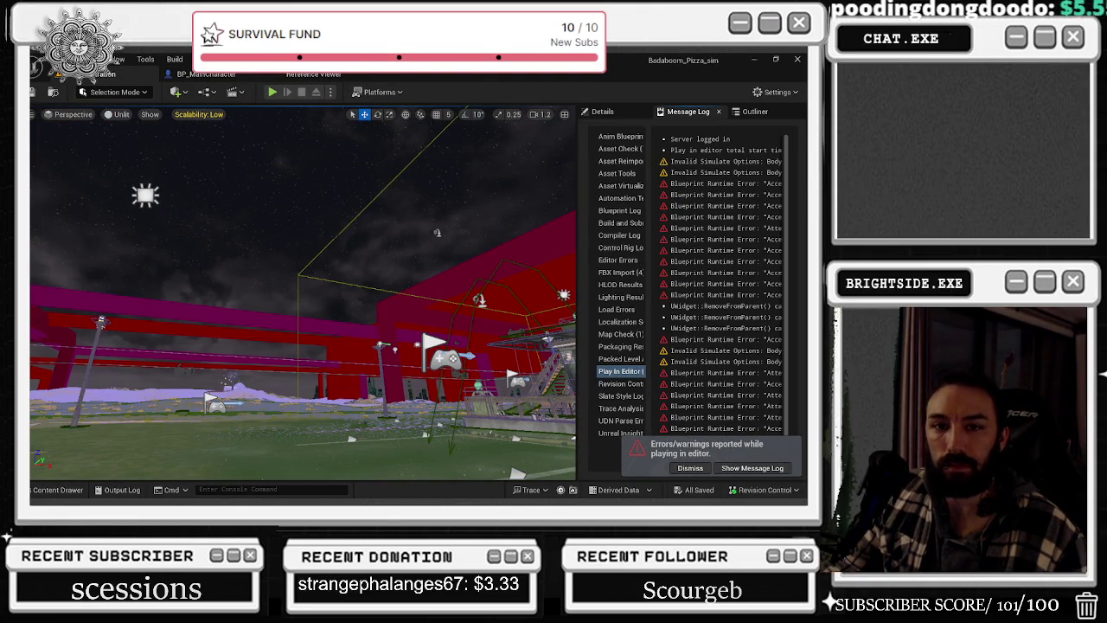
key("alt+Tab")
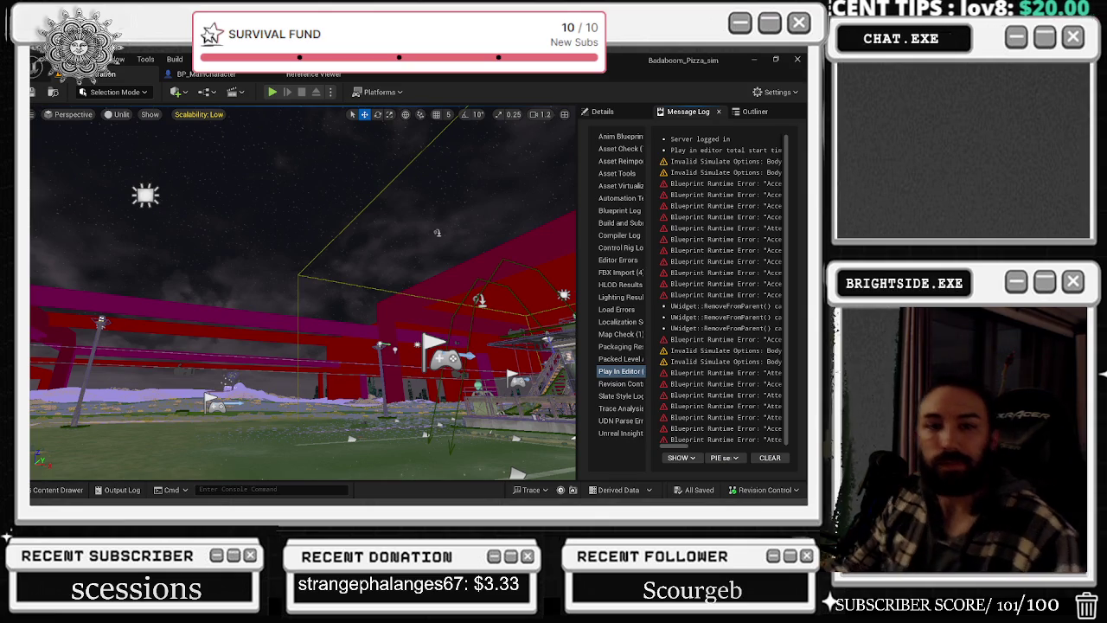
- Inspect the Main material node in the Reference Viewer, then return to the BP_MainCharacter blueprint
left_click(316, 74)
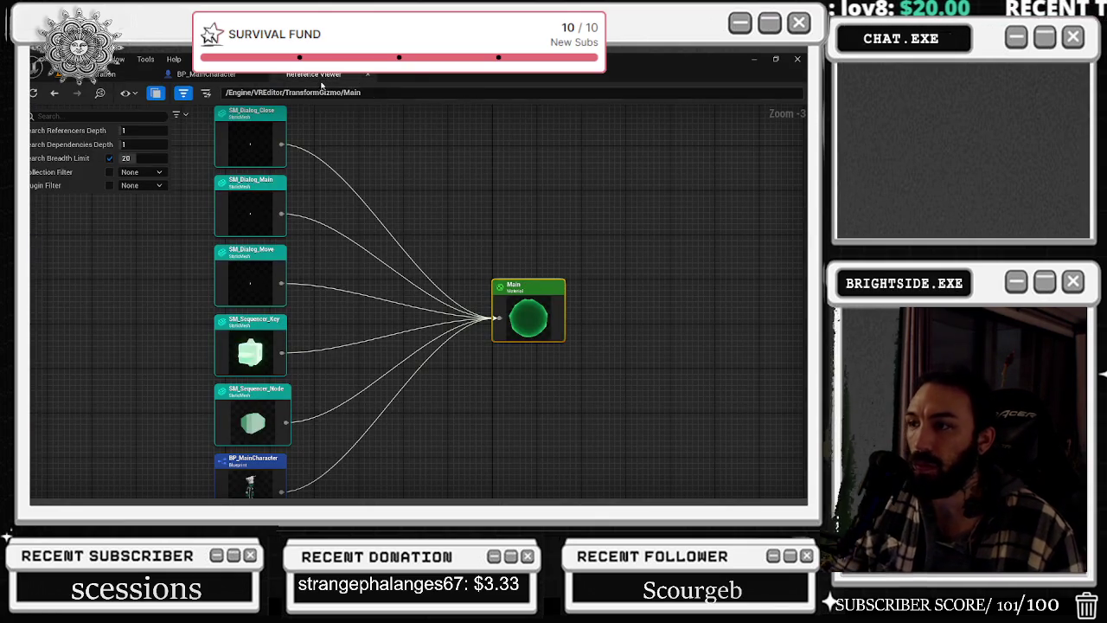
right_click(548, 307)
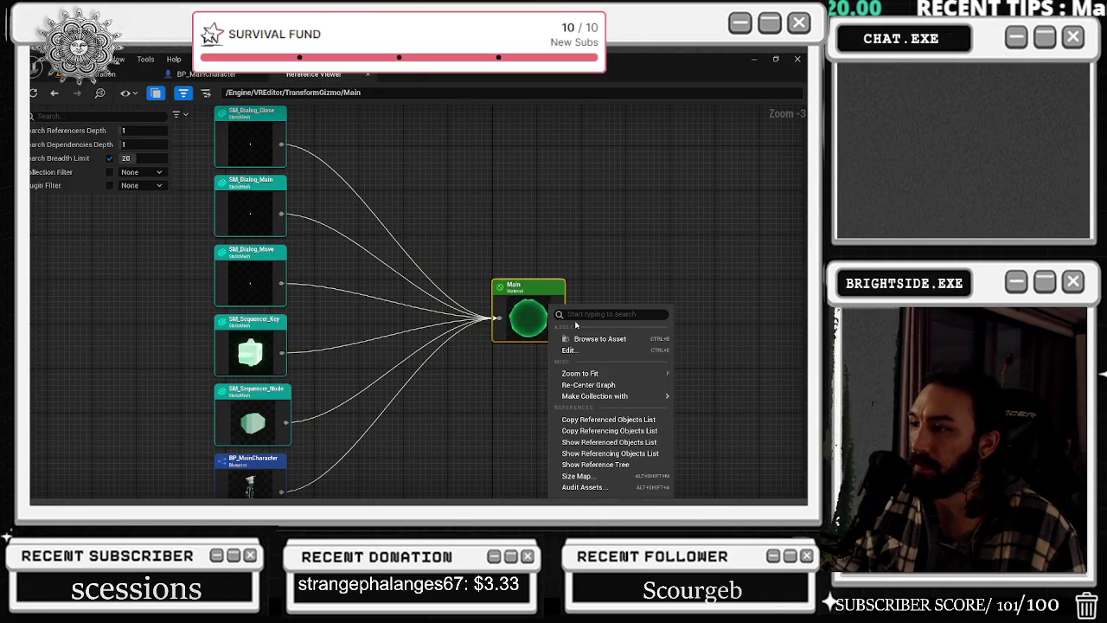
left_click(573, 352)
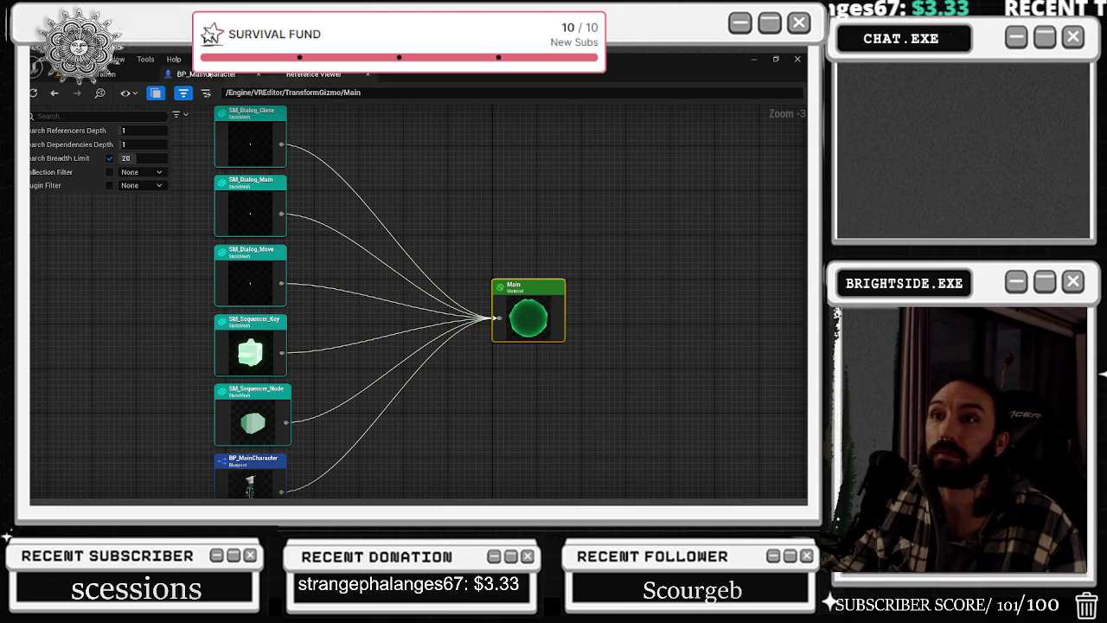
left_click(207, 74)
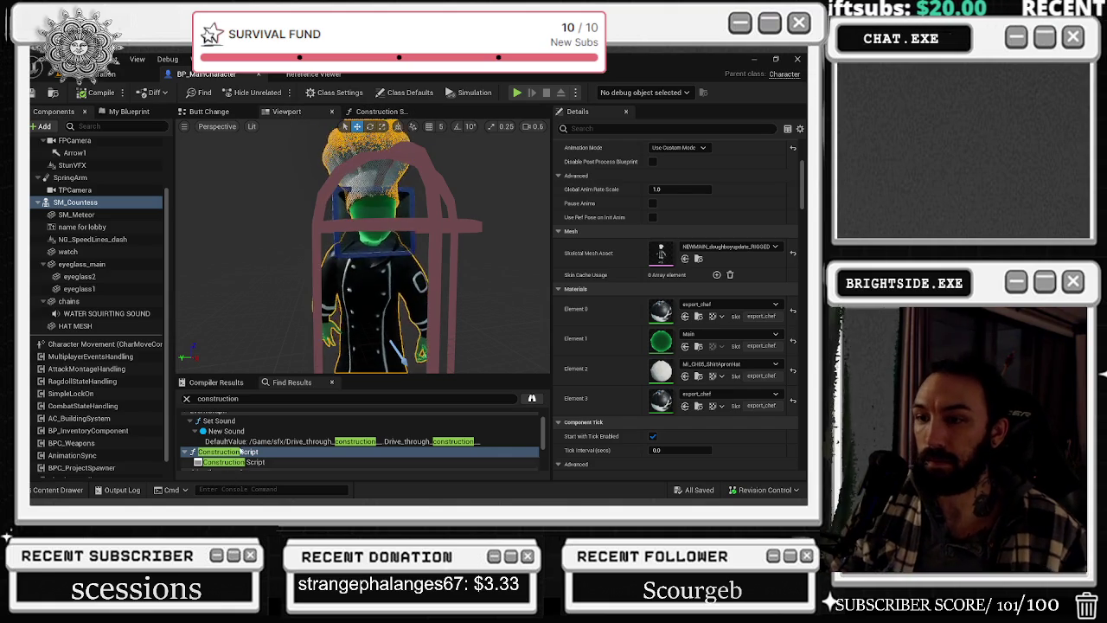
- Replace the previous Find Results search with 'team' and run it
left_click(187, 398)
type("team")
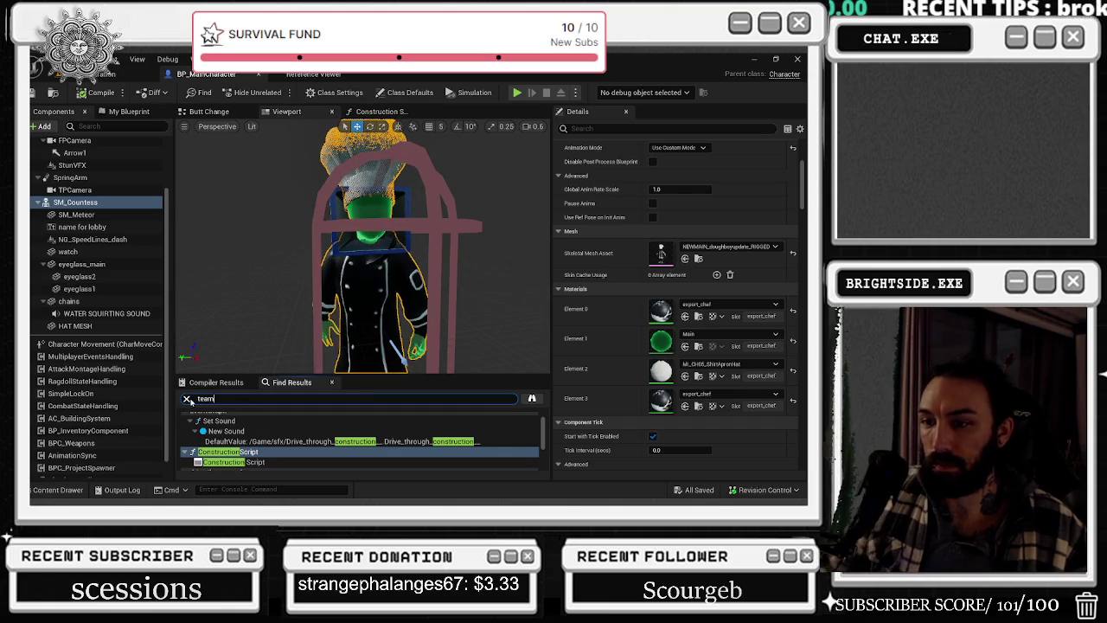
key("Return")
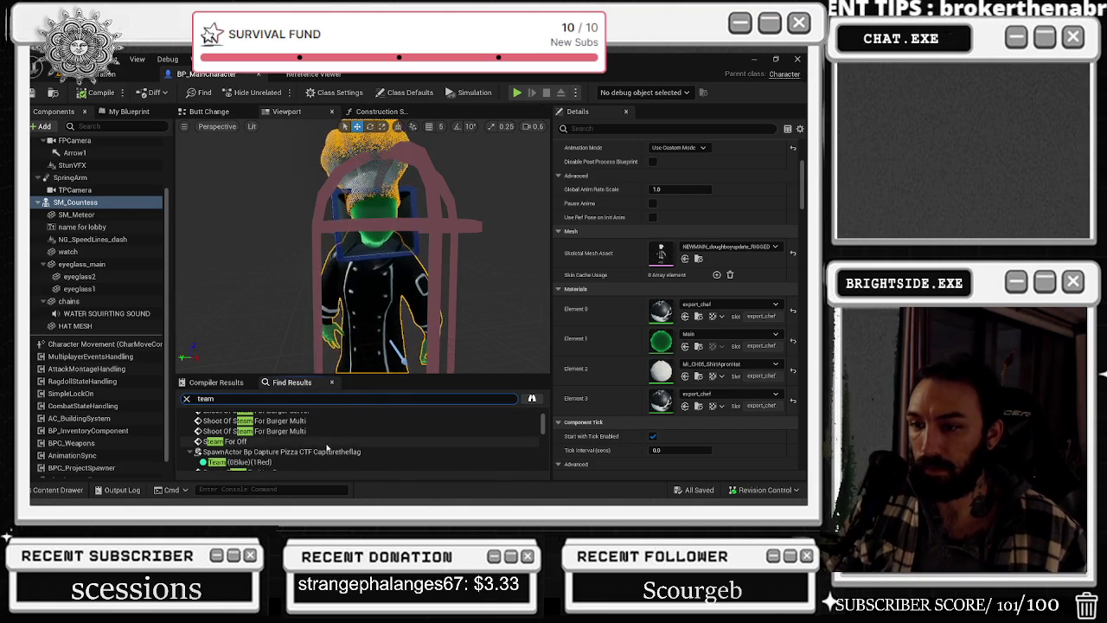
- Scroll through the 'team' matches, including Set Team Tag nodes and TeamA apron materials
scroll(327, 447, "down", 3)
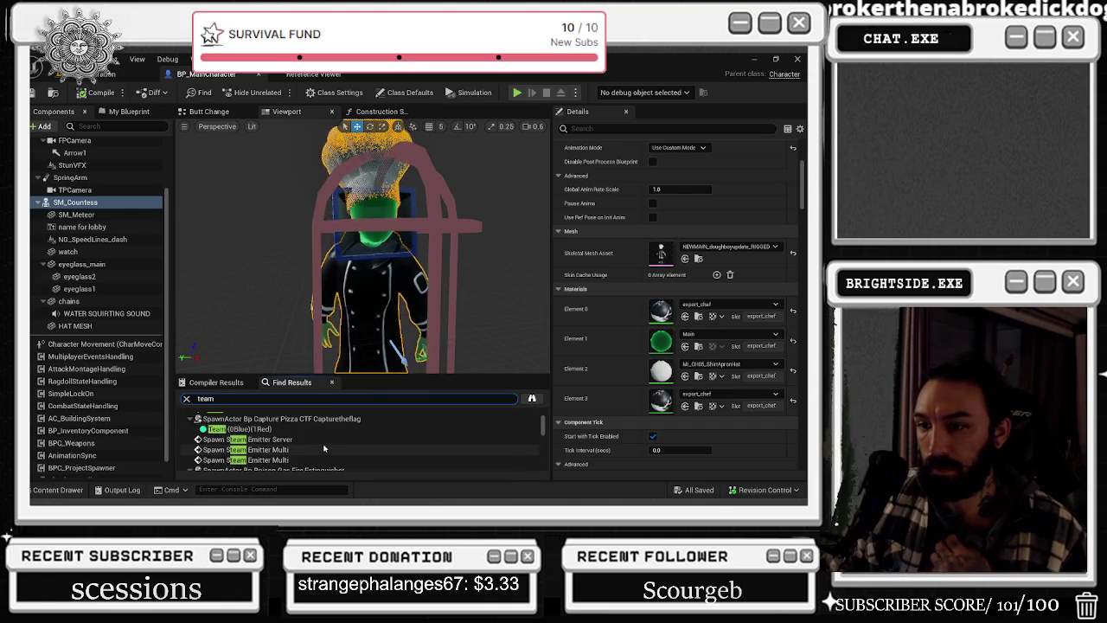
scroll(315, 444, "down", 1)
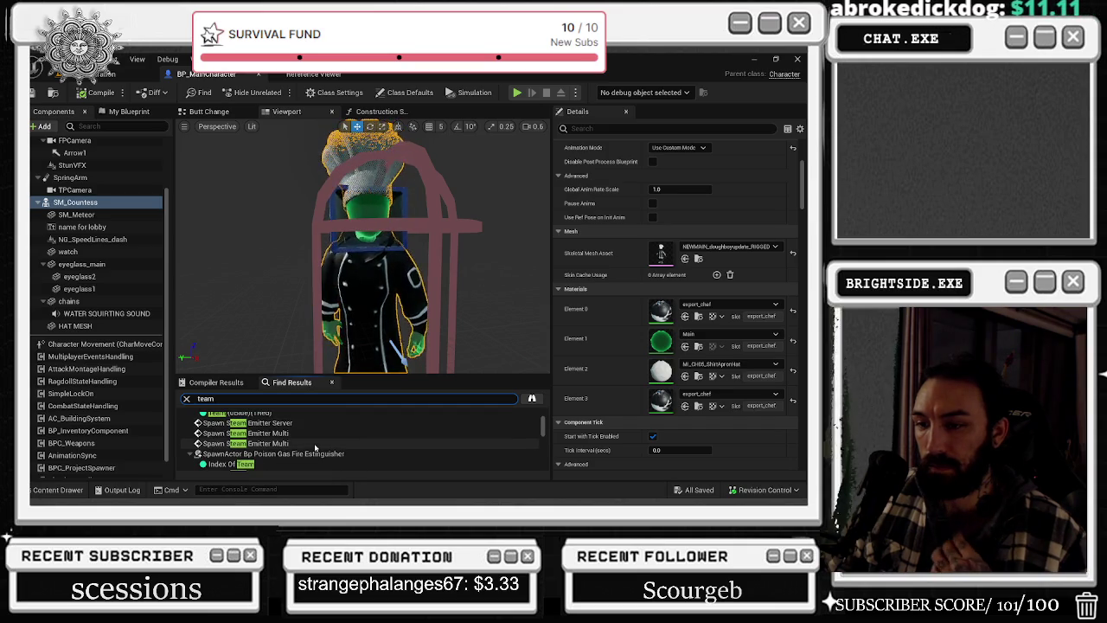
scroll(313, 453, "down", 2)
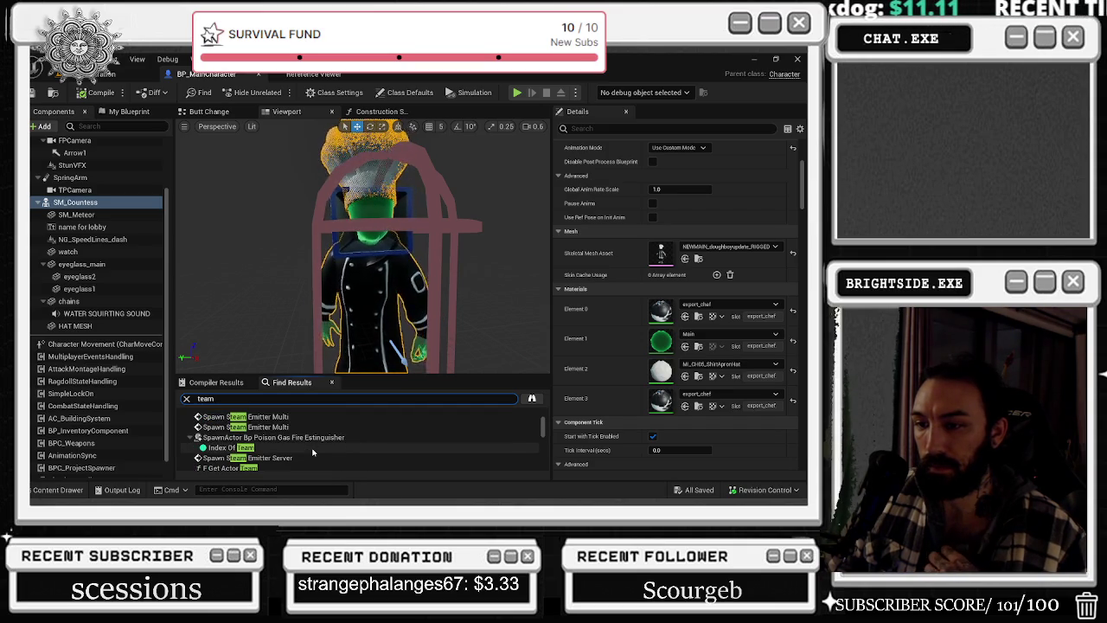
scroll(313, 452, "down", 3)
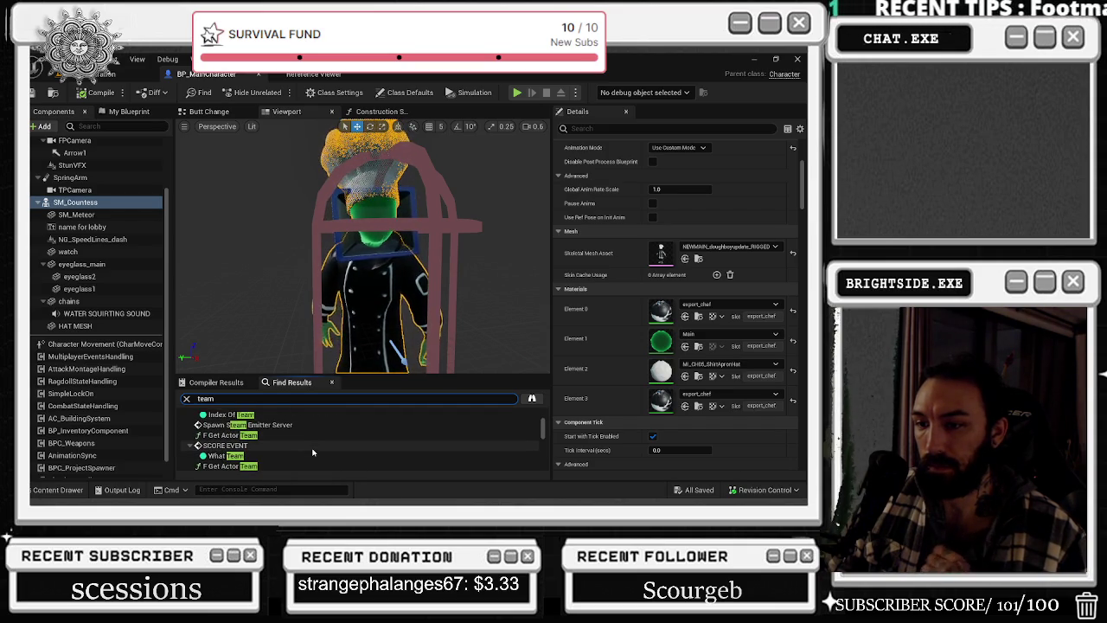
scroll(313, 452, "down", 1)
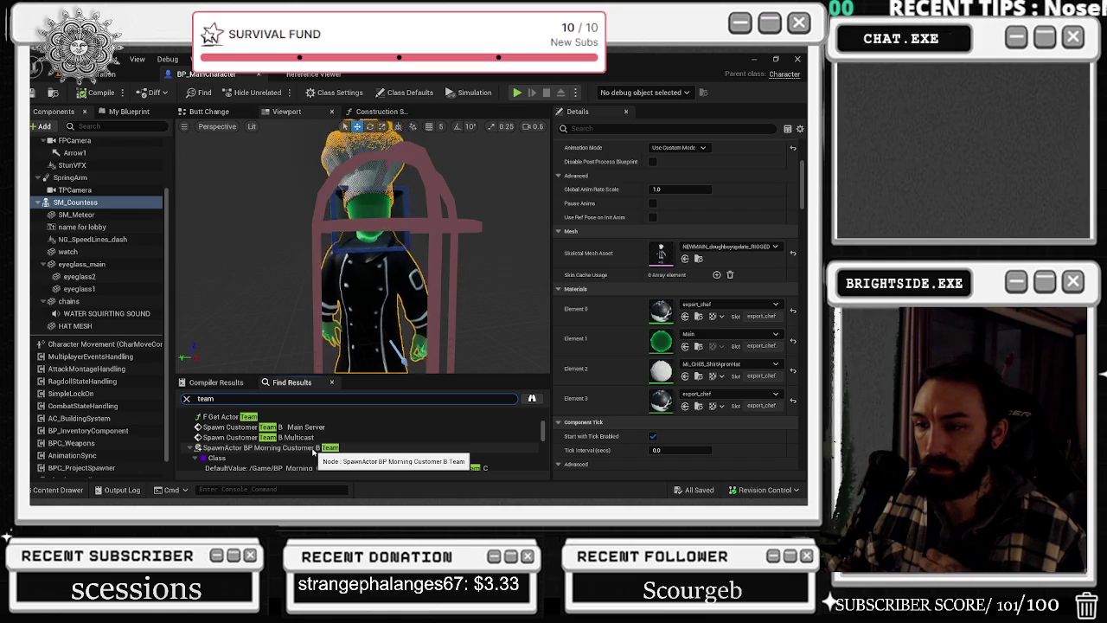
scroll(313, 450, "down", 2)
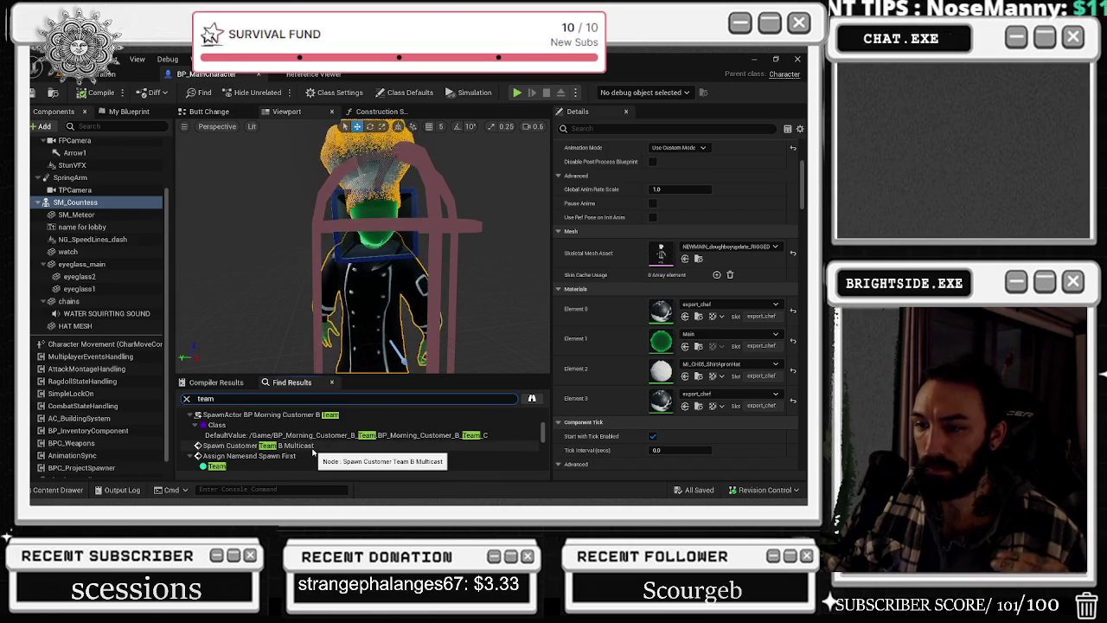
scroll(313, 450, "down", 3)
scroll(308, 447, "down", 5)
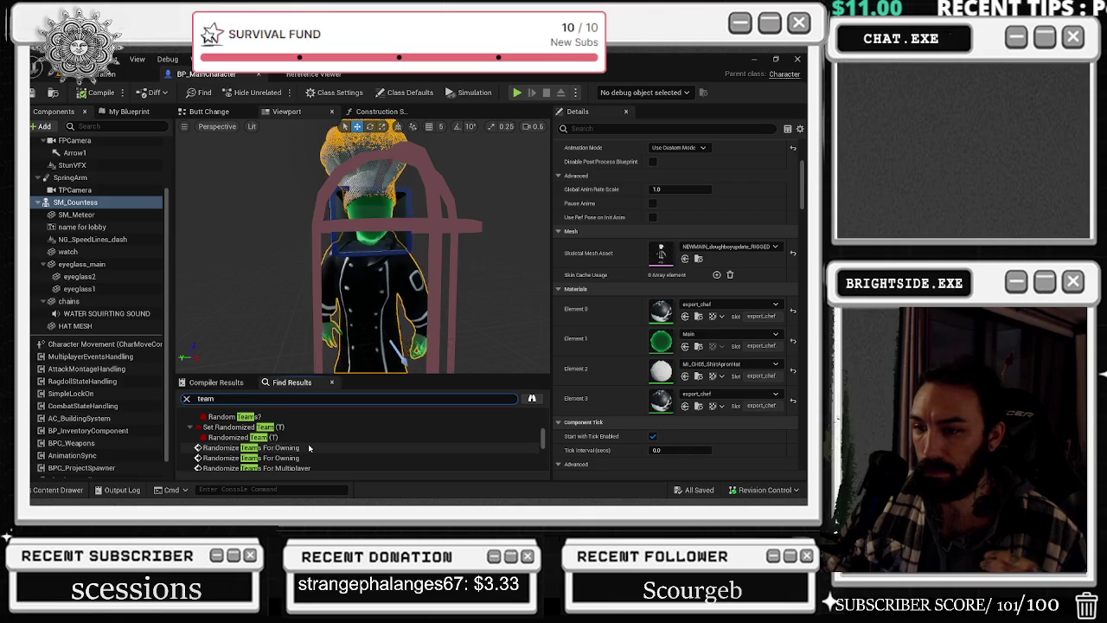
scroll(309, 447, "down", 5)
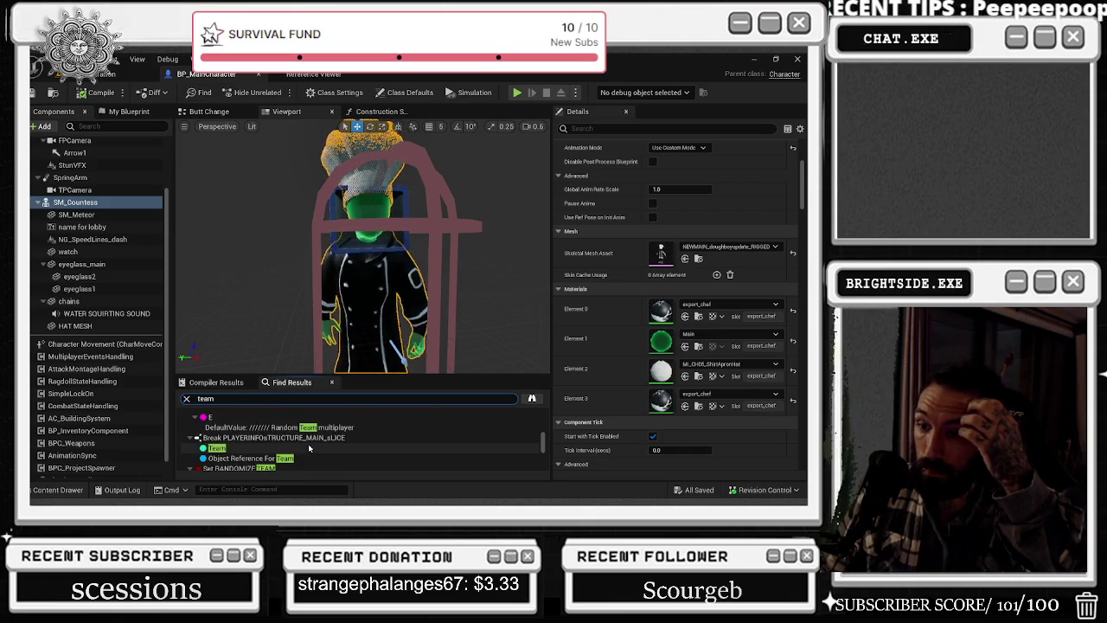
scroll(309, 447, "down", 5)
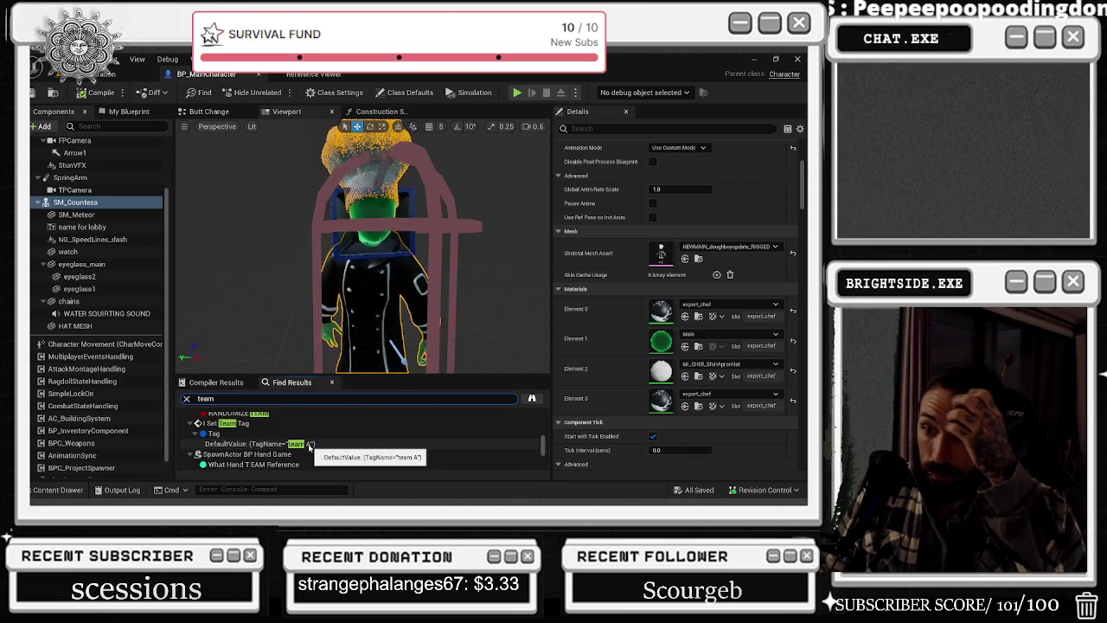
scroll(310, 444, "down", 3)
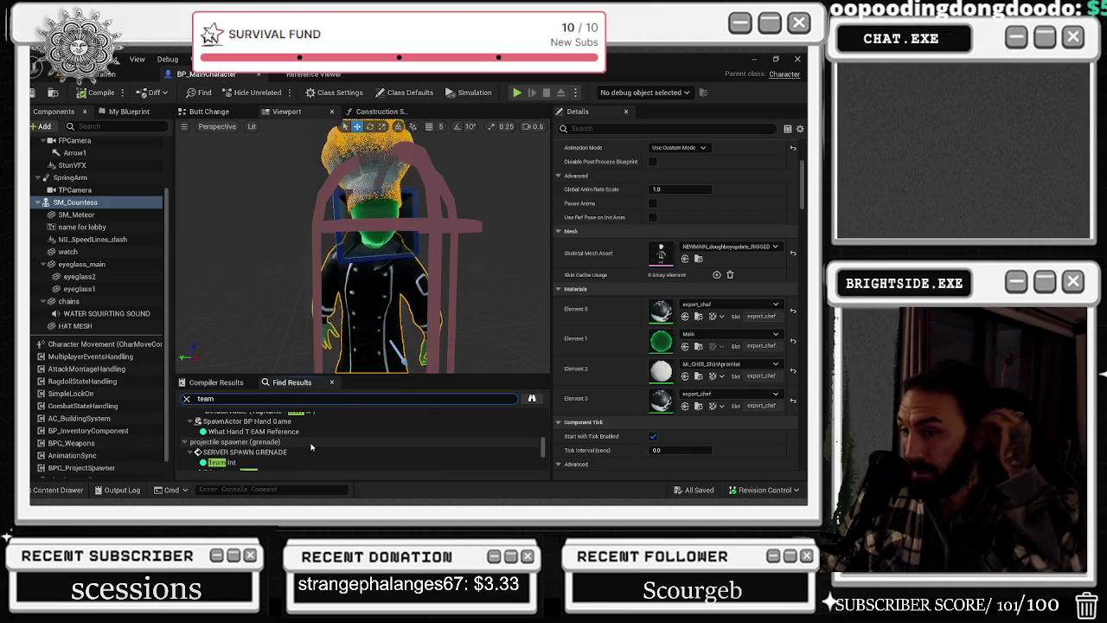
scroll(311, 447, "up", 4)
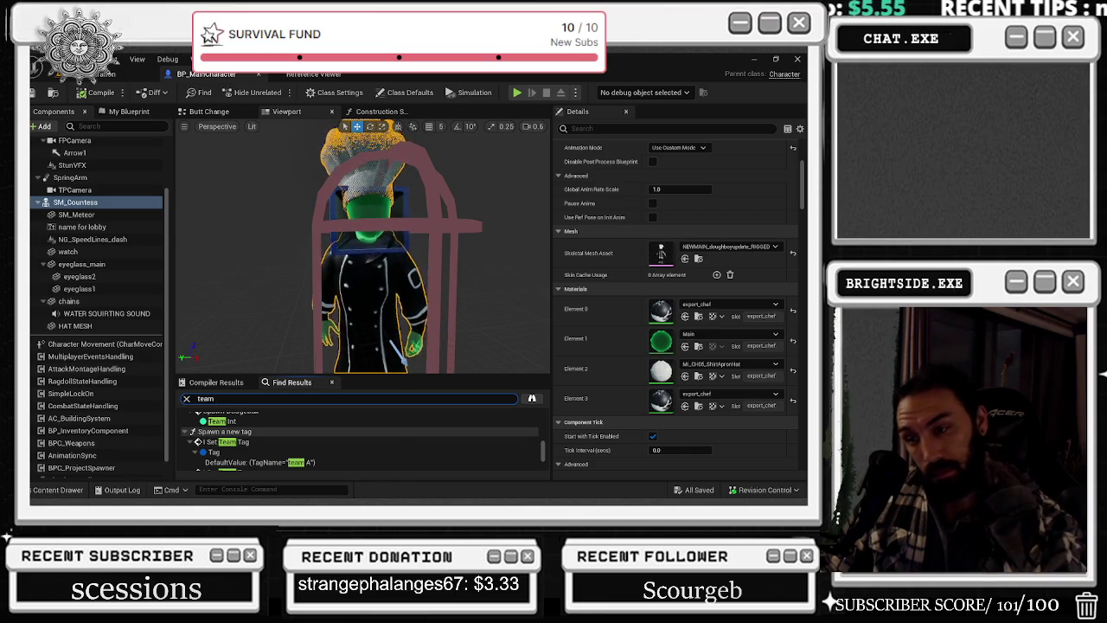
scroll(283, 446, "down", 3)
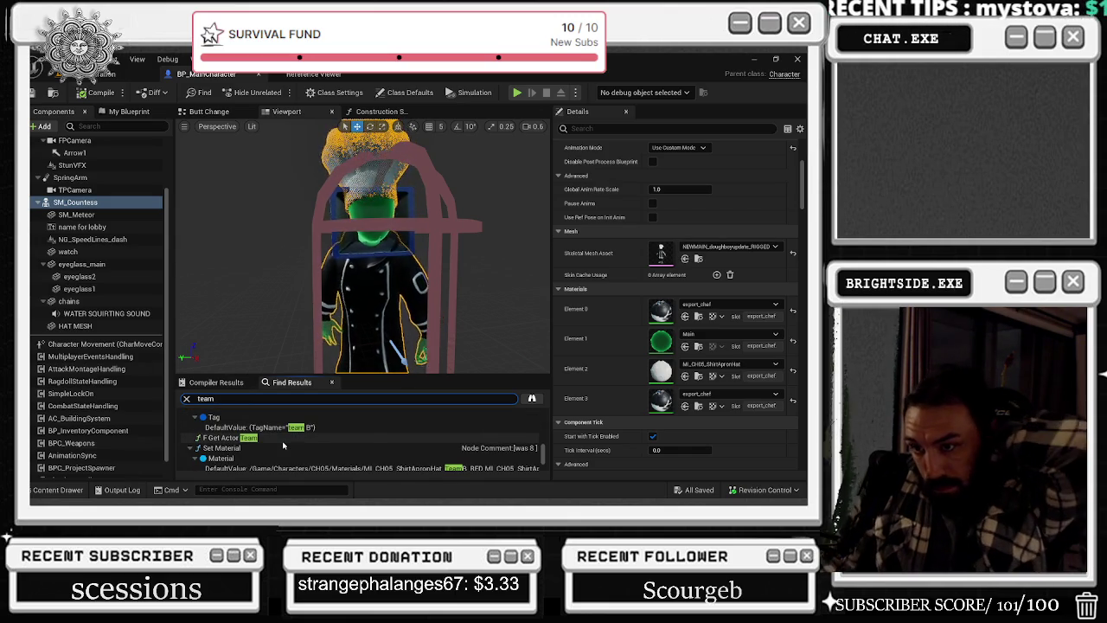
scroll(281, 448, "down", 3)
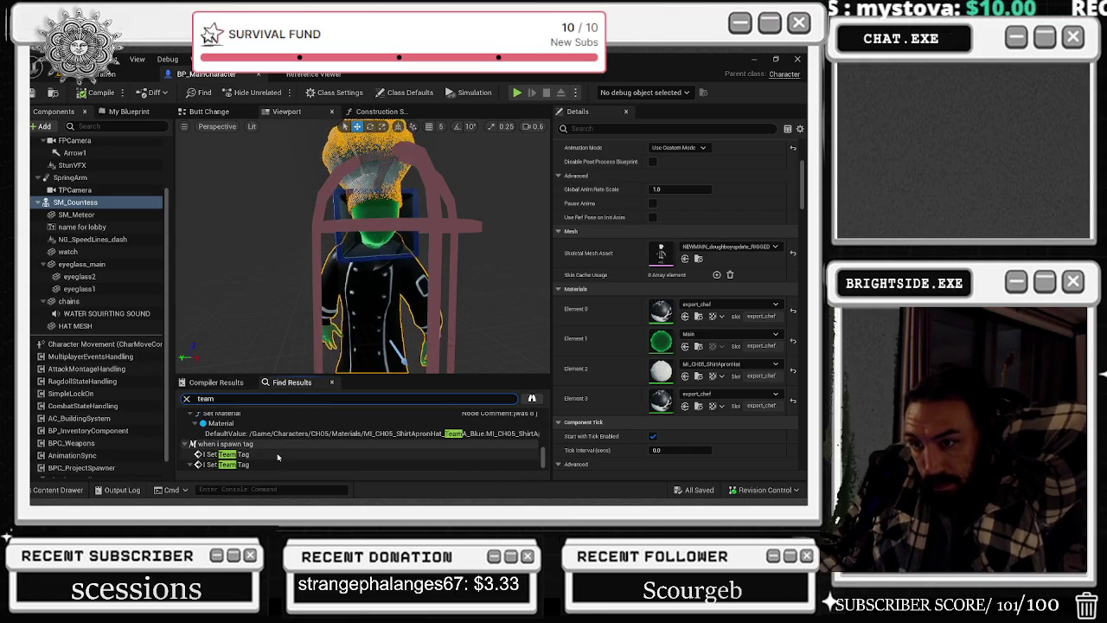
- Jump to the Set Team Tag node and view its connected nodes
left_click(277, 457)
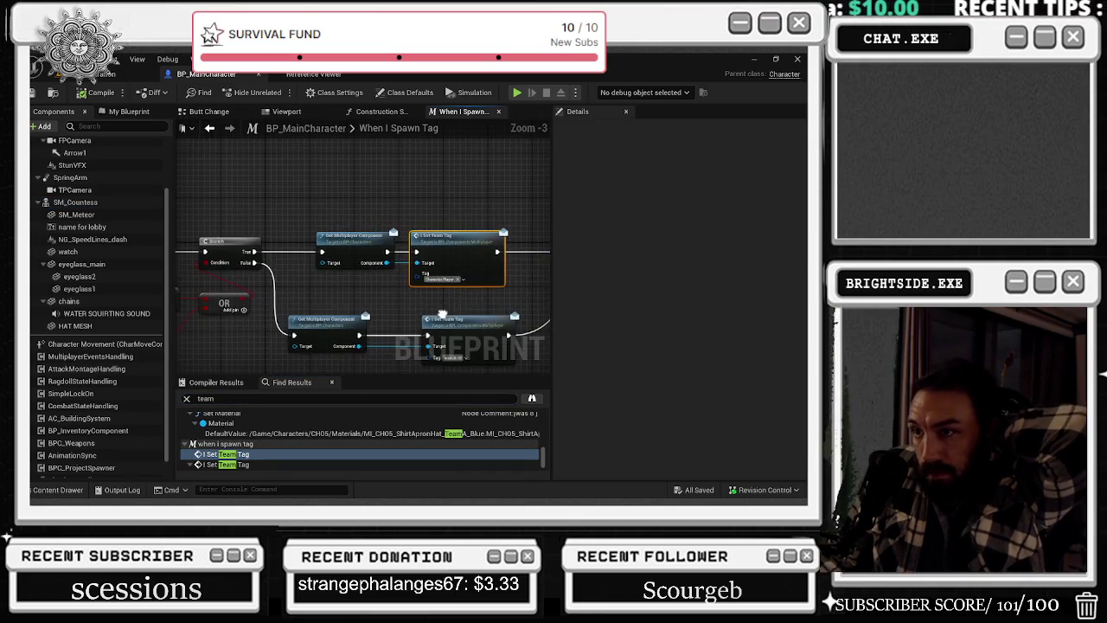
mouse_move(392, 223)
left_mouse_down()
mouse_move(482, 289)
mouse_move(241, 309)
mouse_move(252, 280)
mouse_move(275, 268)
mouse_move(275, 236)
mouse_move(602, 273)
mouse_move(294, 204)
mouse_move(217, 126)
mouse_move(179, 303)
left_mouse_up()
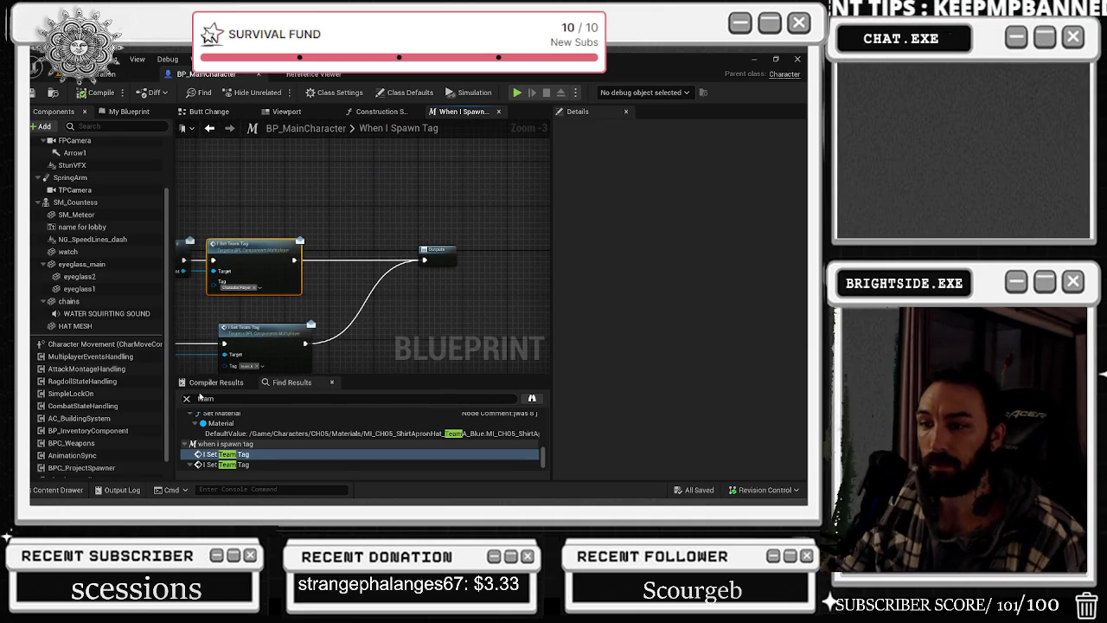
scroll(293, 427, "down", 2)
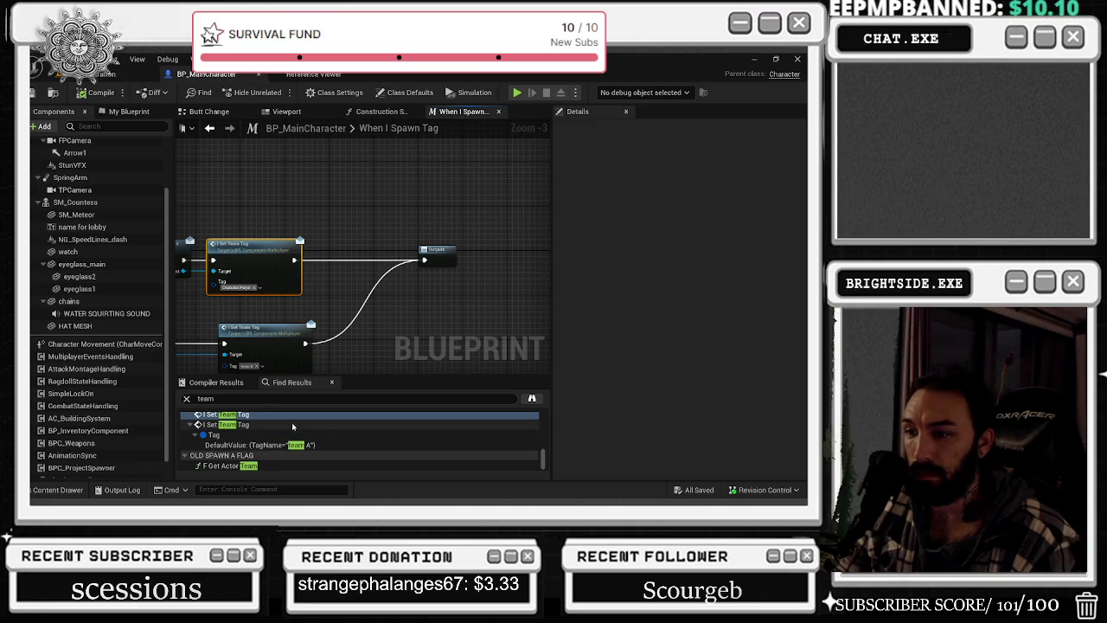
- Open the Get Actor Team node in the OLD SPAWN A FLAG graph, then select the search text
left_click(285, 465)
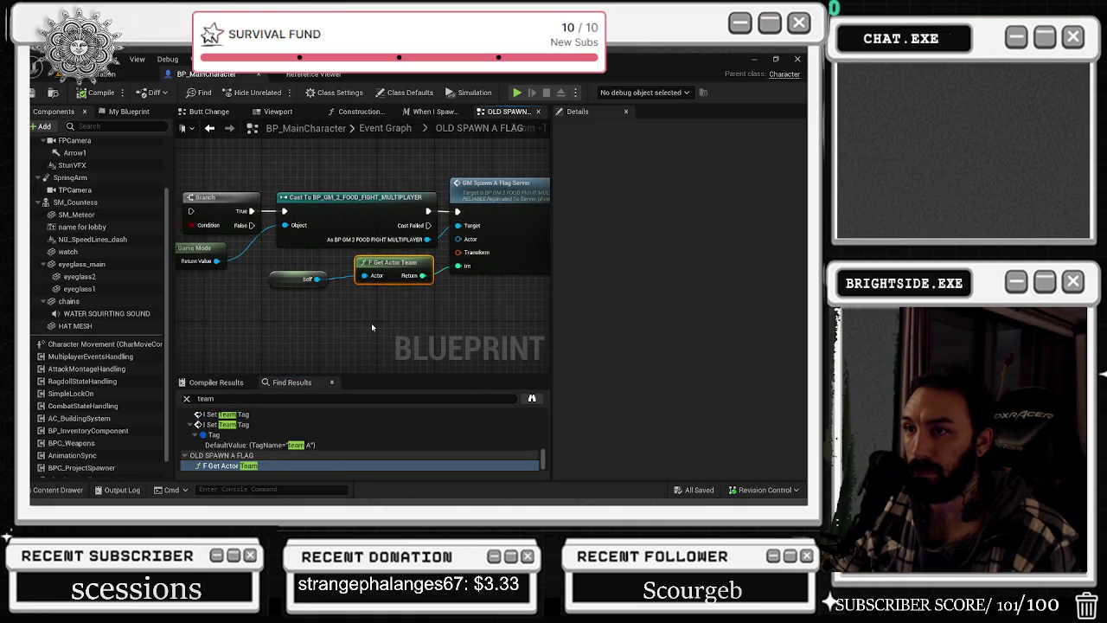
scroll(371, 326, "down", 1)
scroll(299, 419, "up", 3)
scroll(292, 425, "up", 5)
scroll(297, 426, "up", 1)
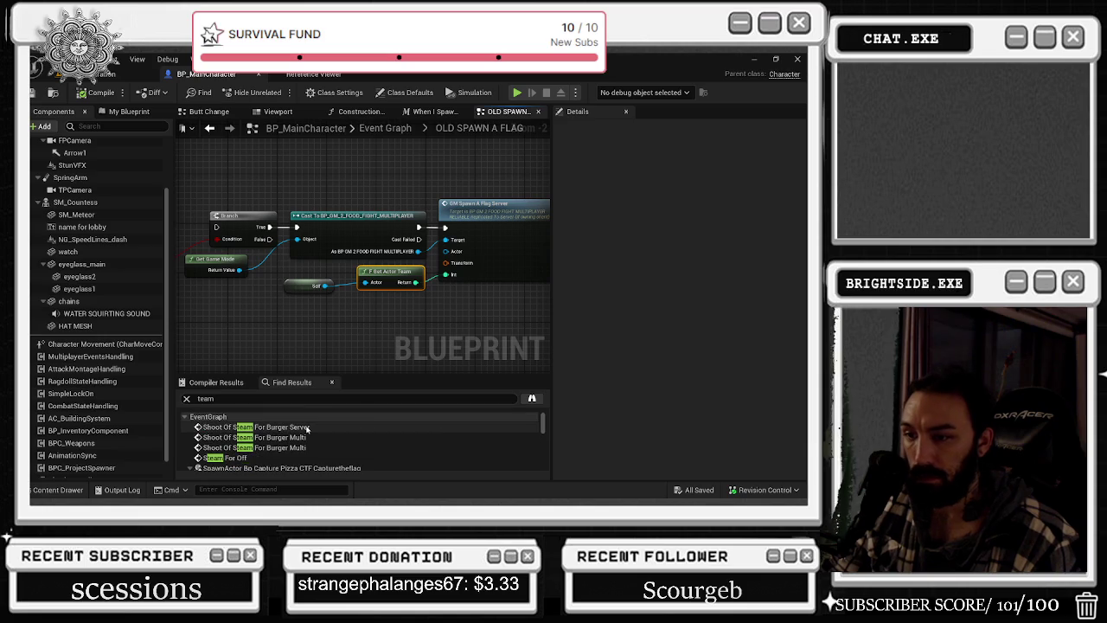
scroll(309, 430, "up", 1)
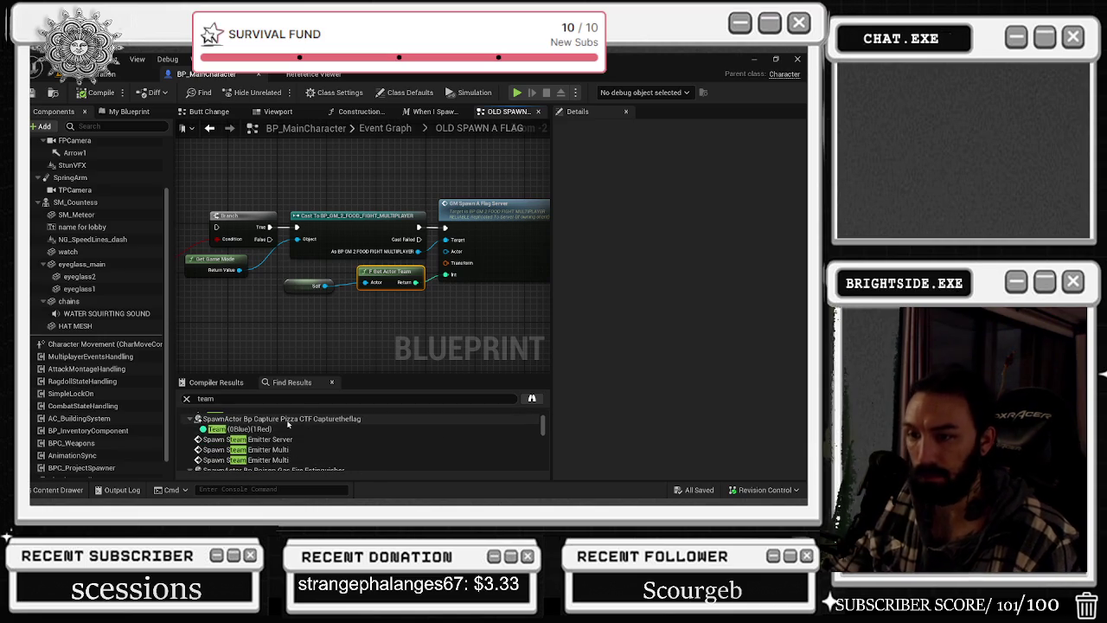
left_click(206, 397)
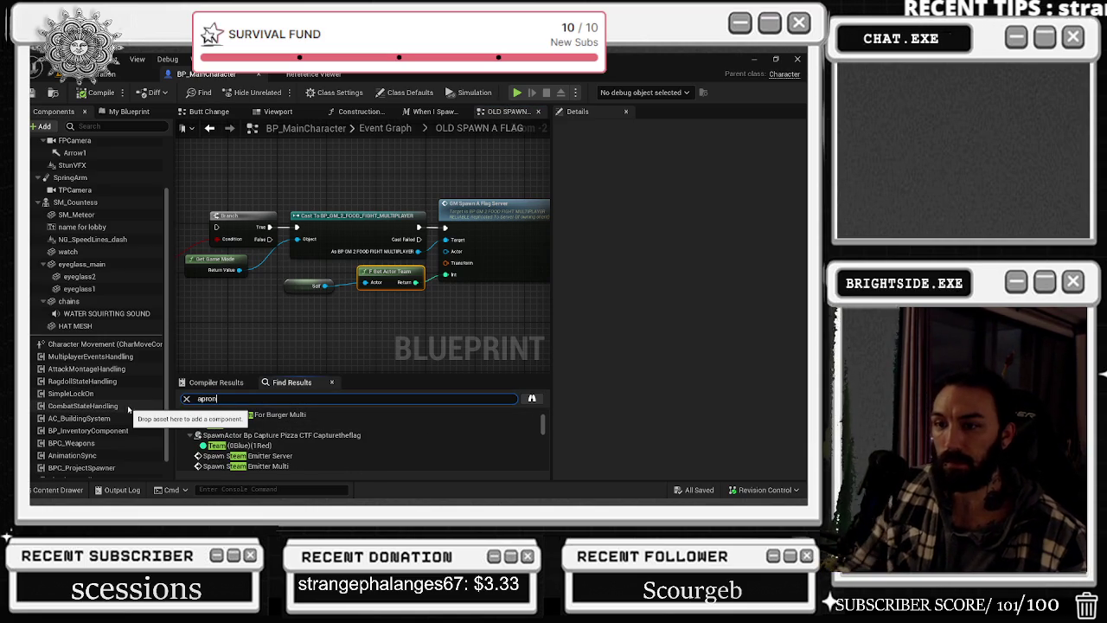
- Run the 'change' search in Find Results and scroll through the matches
key("Return")
scroll(263, 423, "down", 2)
scroll(268, 425, "down", 5)
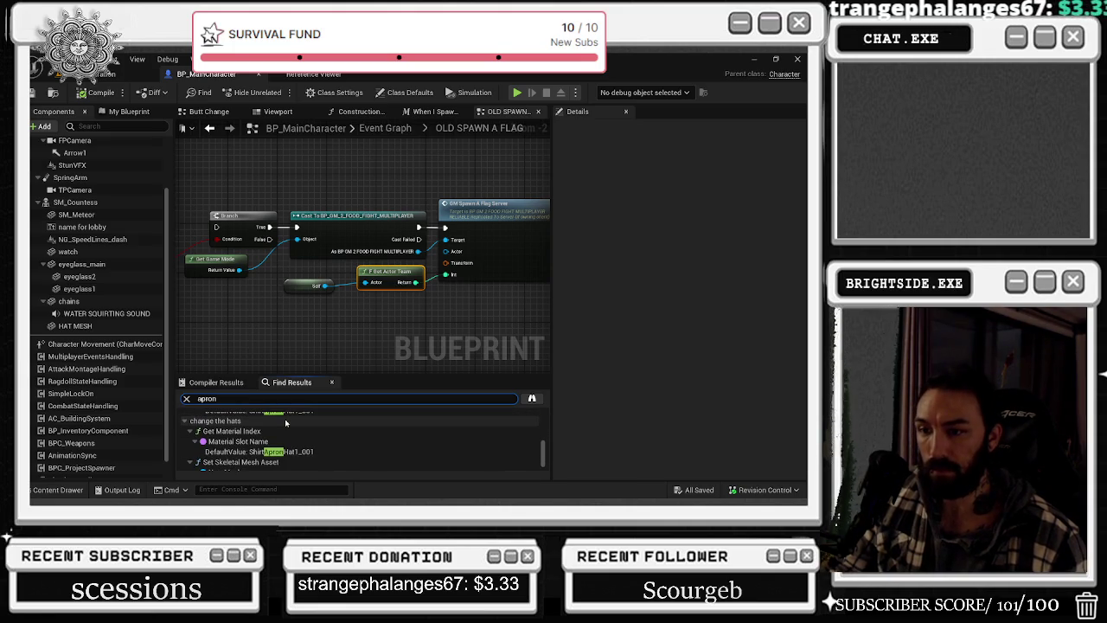
scroll(285, 421, "down", 1)
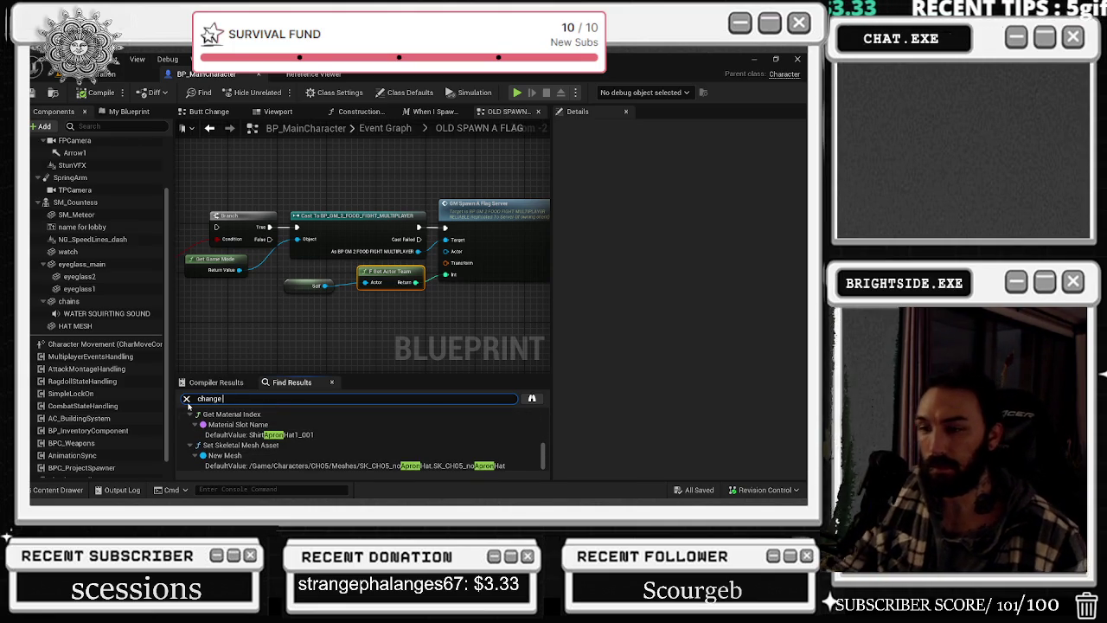
scroll(296, 429, "up", 5)
scroll(298, 426, "down", 1)
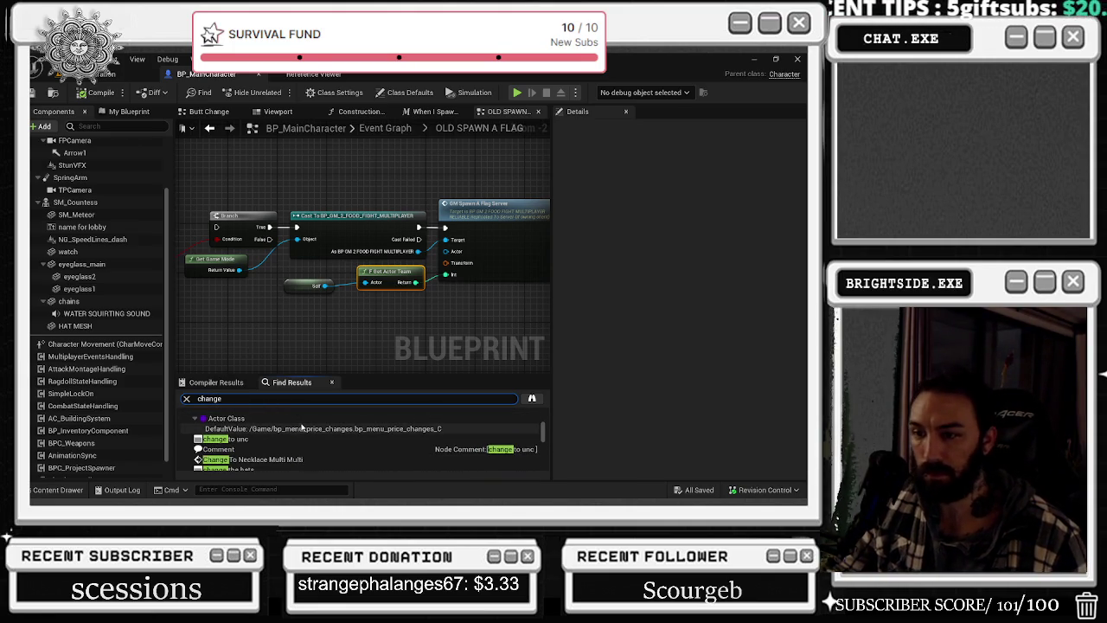
scroll(304, 427, "down", 1)
scroll(306, 426, "down", 2)
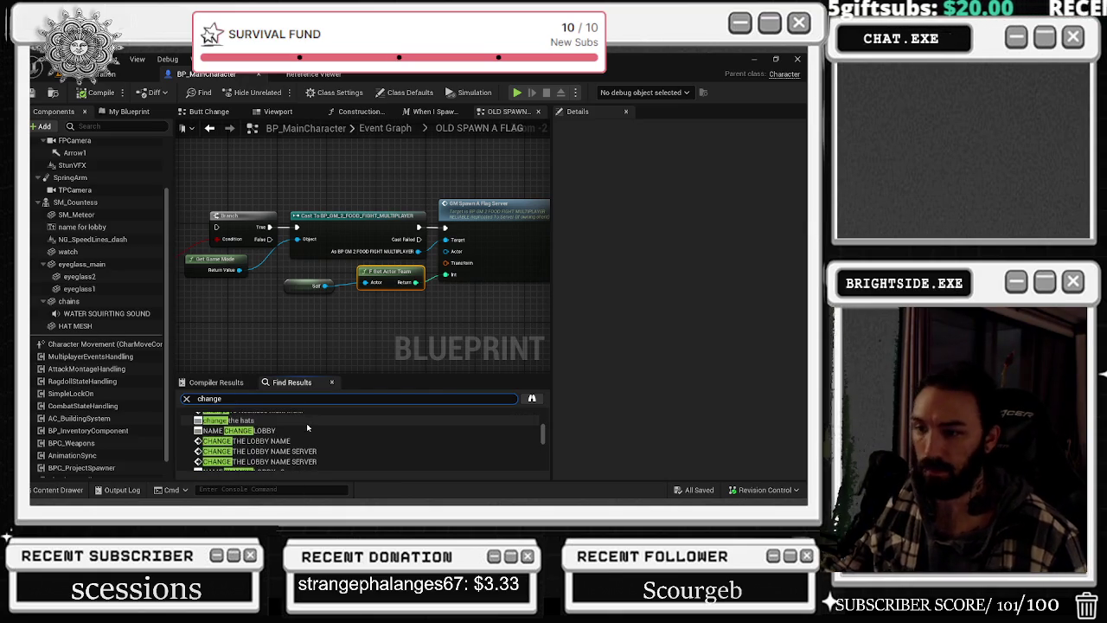
scroll(307, 422, "down", 2)
scroll(312, 431, "down", 2)
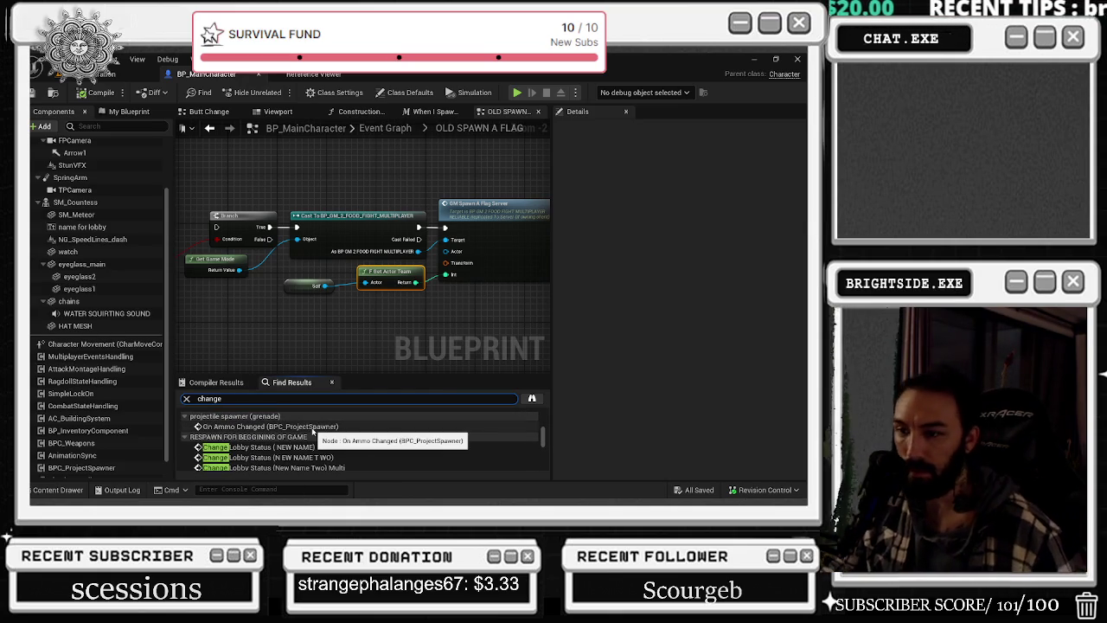
scroll(316, 433, "down", 2)
scroll(327, 444, "down", 1)
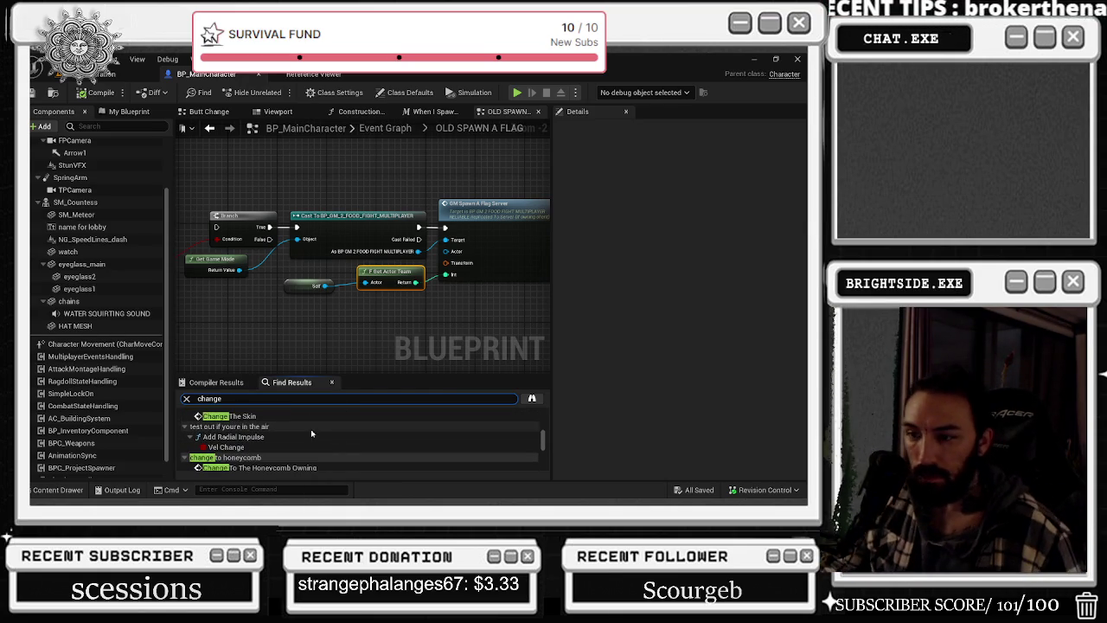
- Open the Change The Skin node in the Spawn A New Tag graph
double_click(294, 416)
scroll(373, 299, "down", 3)
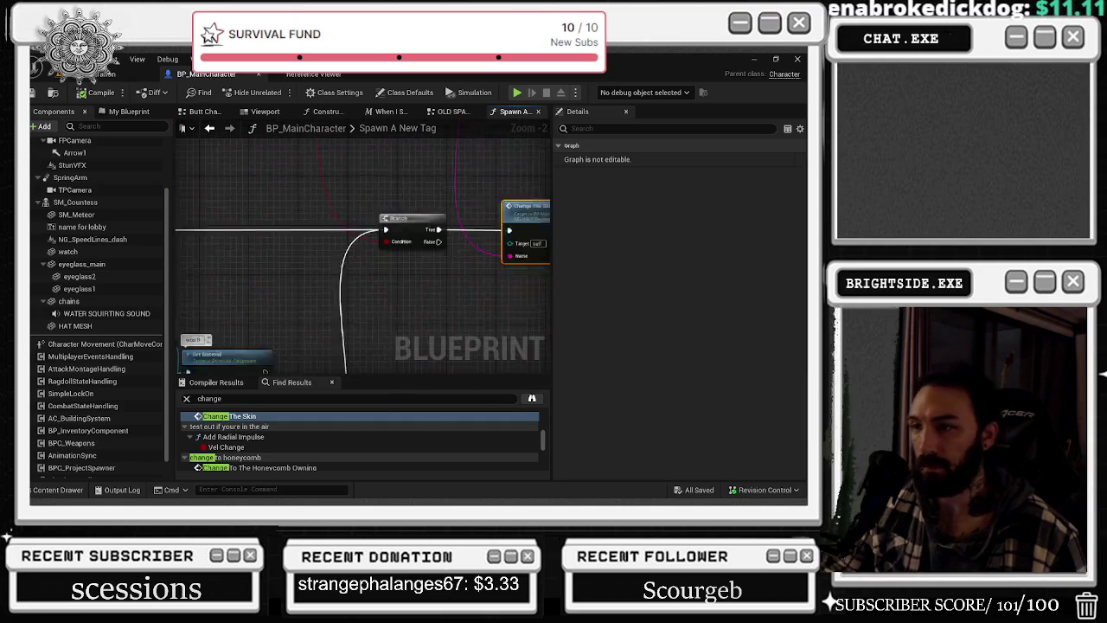
scroll(327, 463, "down", 3)
scroll(333, 456, "down", 6)
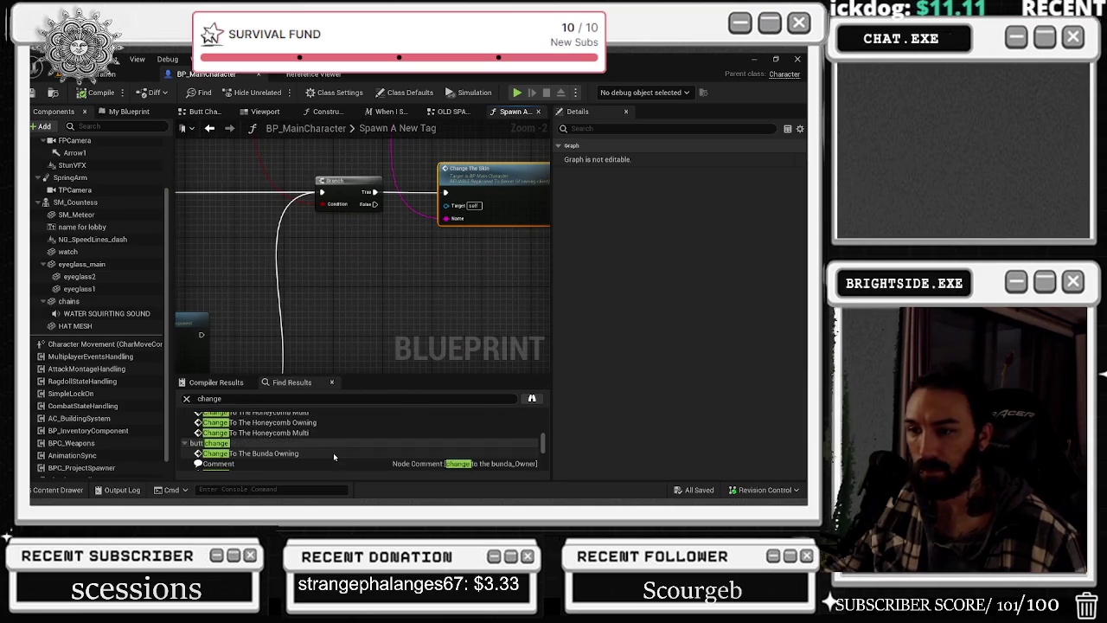
scroll(333, 456, "down", 8)
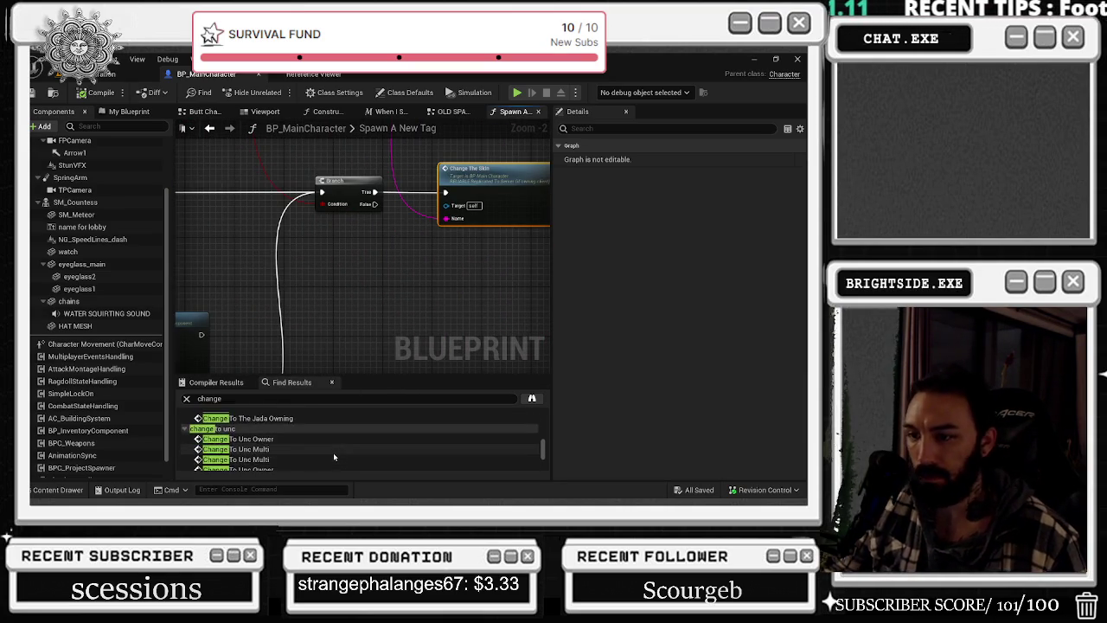
scroll(334, 457, "down", 8)
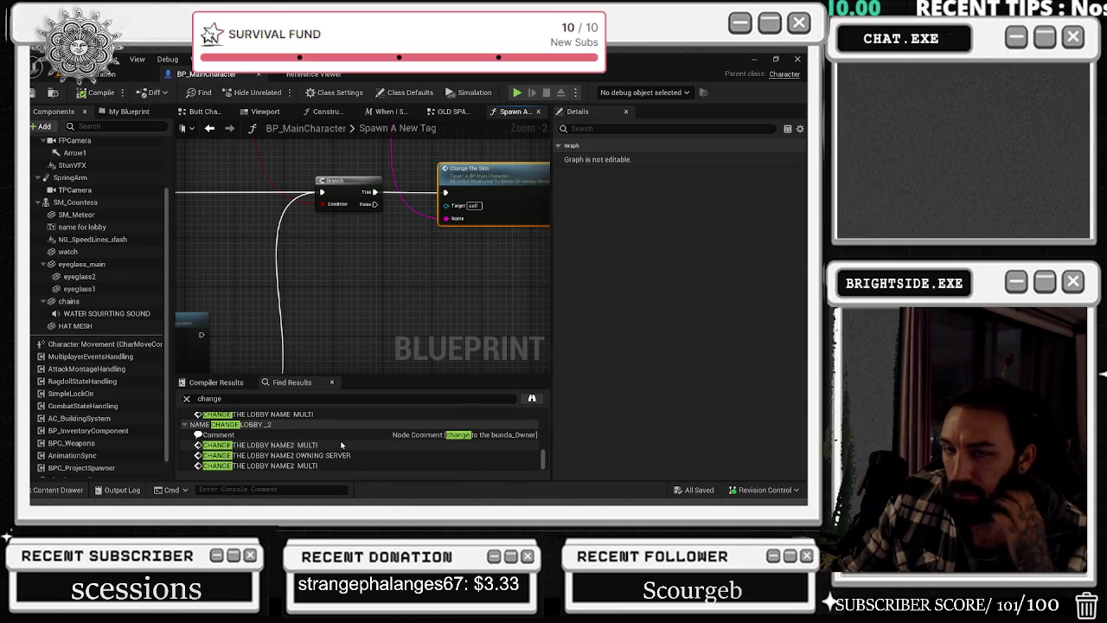
- Find all SM_Countess references and jump to its node in the Change To Honeycomb graph
right_click(119, 204)
mouse_move(163, 232)
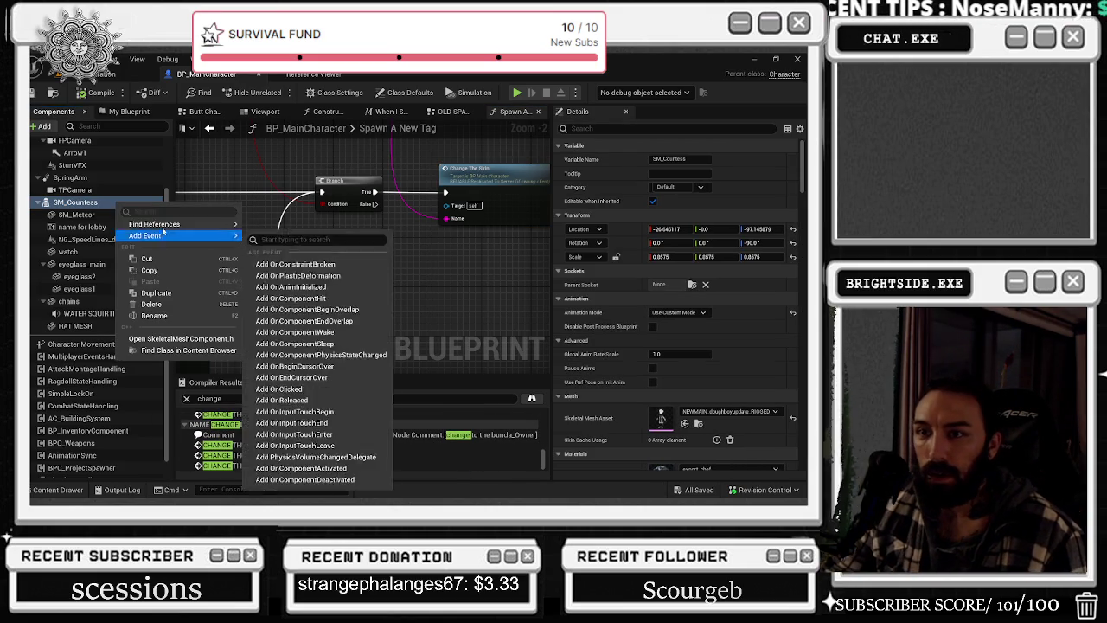
left_click(261, 237)
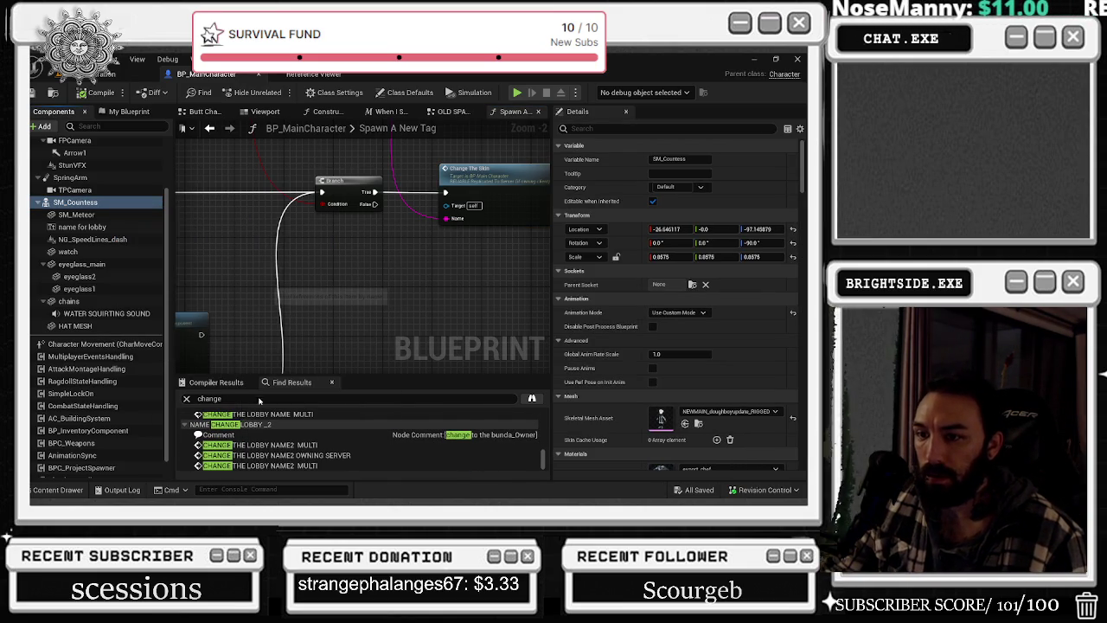
key("alt+shift+f")
scroll(427, 446, "down", 1)
scroll(340, 453, "down", 5)
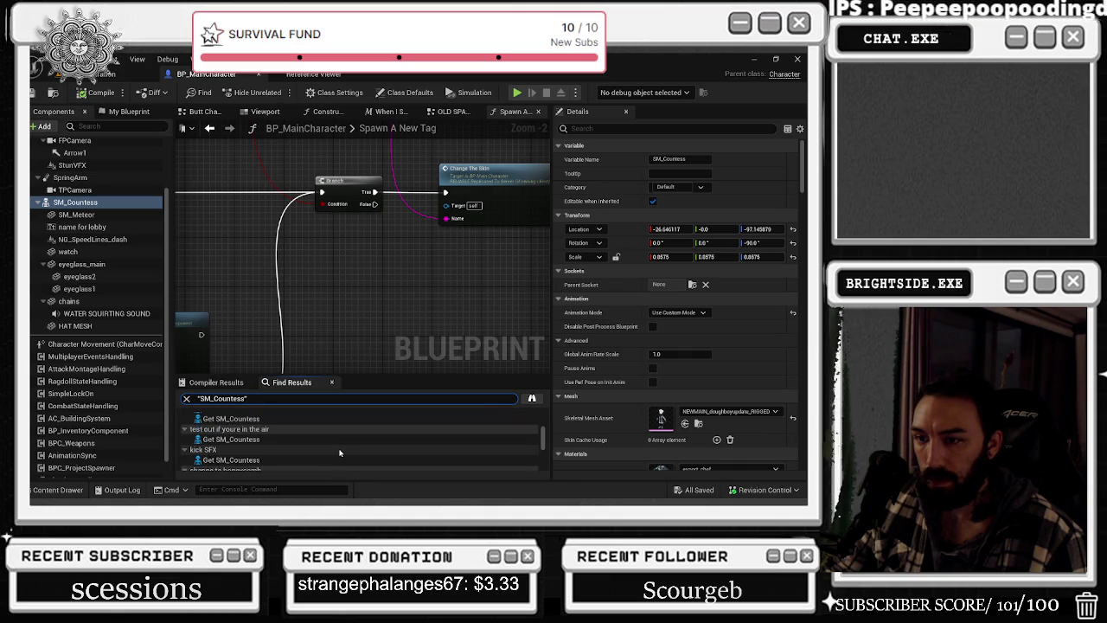
scroll(340, 452, "down", 4)
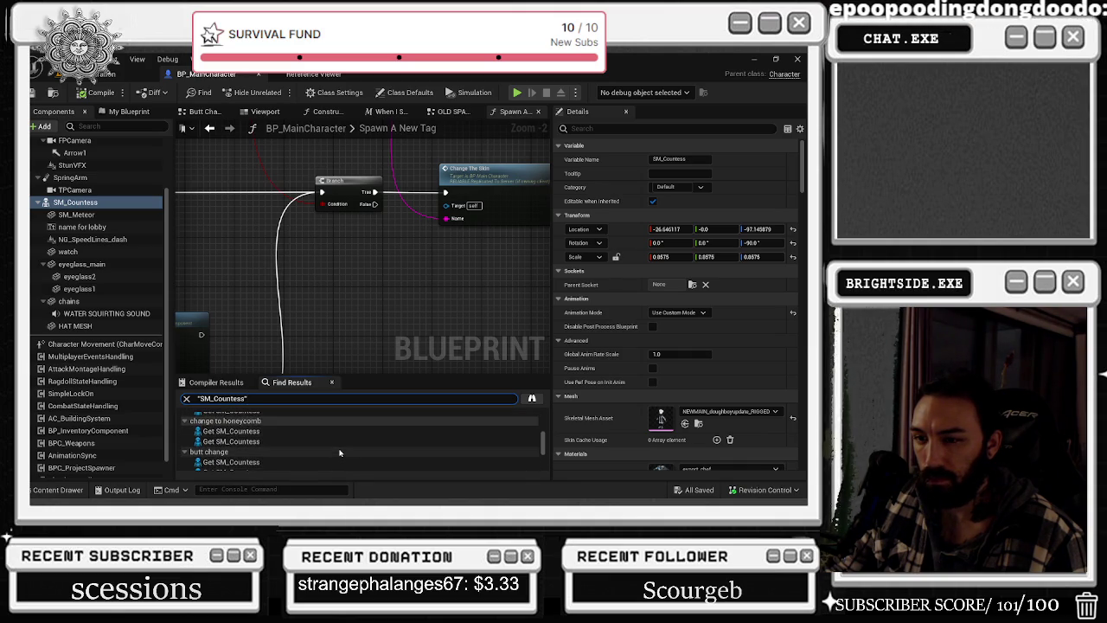
scroll(340, 452, "down", 4)
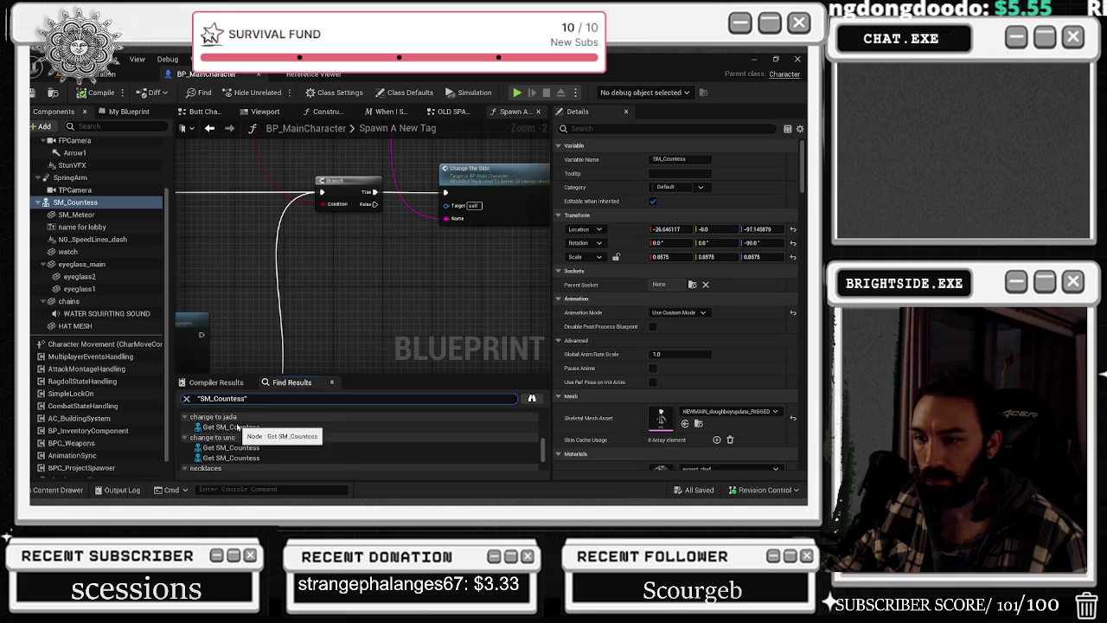
scroll(275, 430, "down", 3)
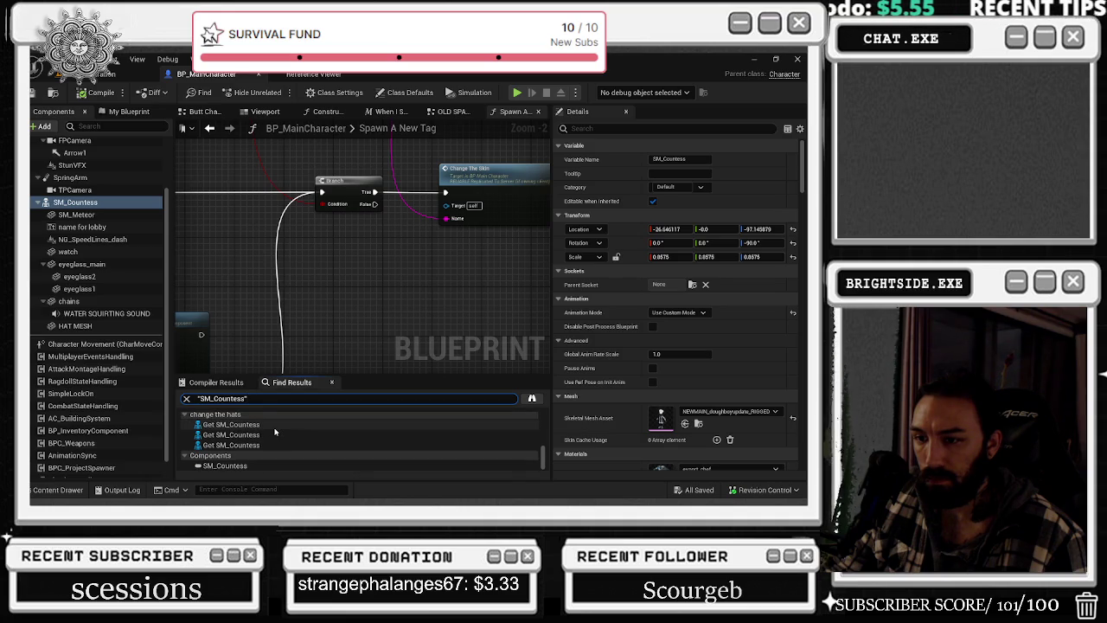
double_click(267, 425)
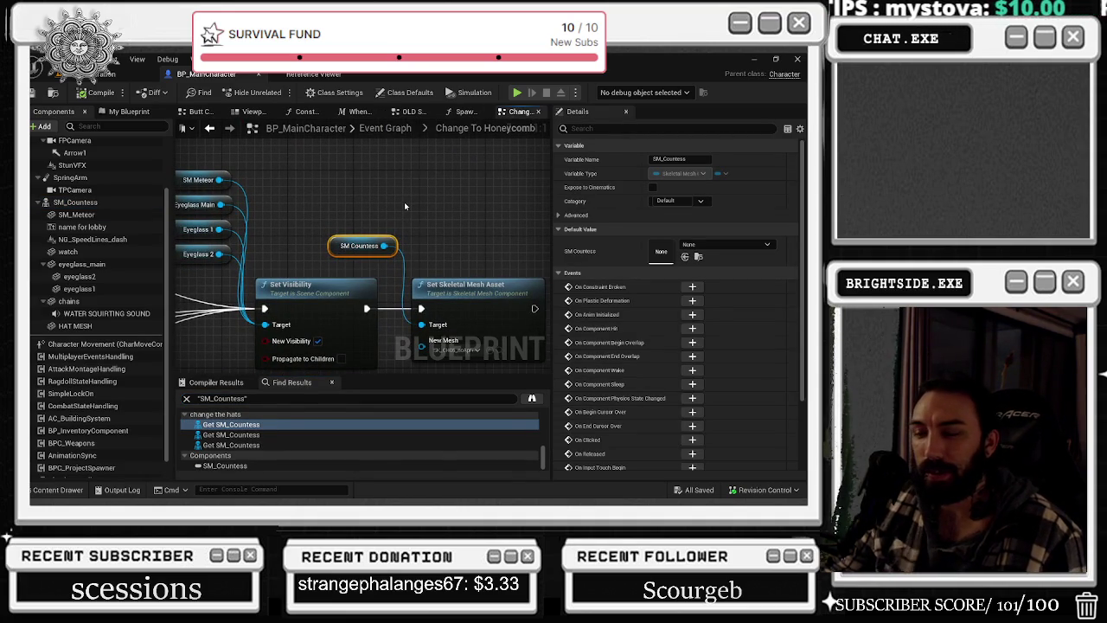
key("ctrl+f")
type("s")
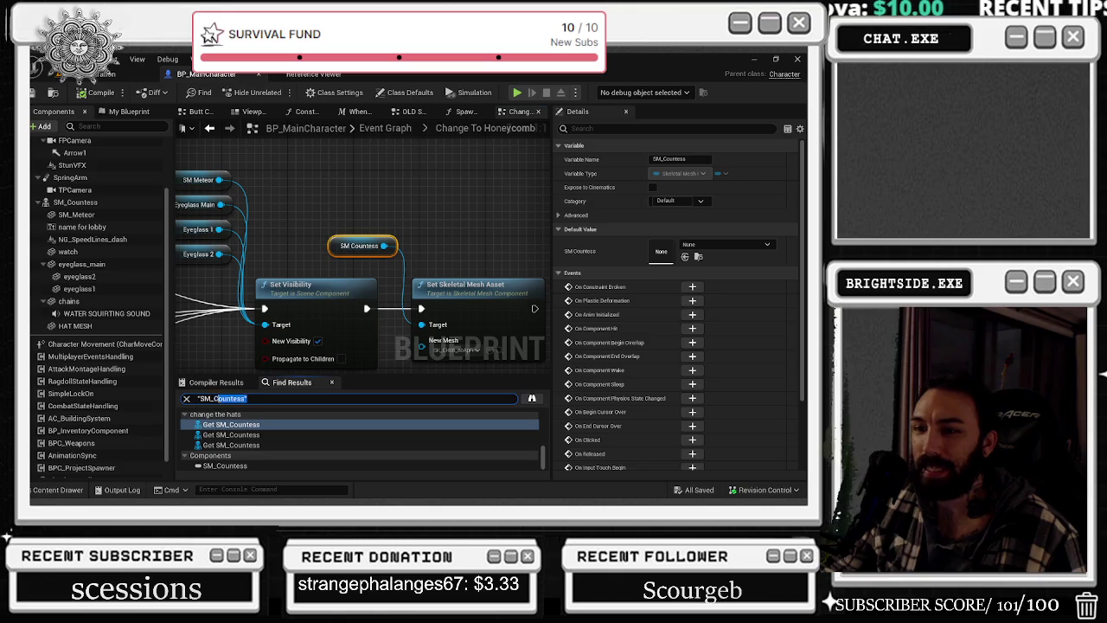
type("et ske")
type("letal")
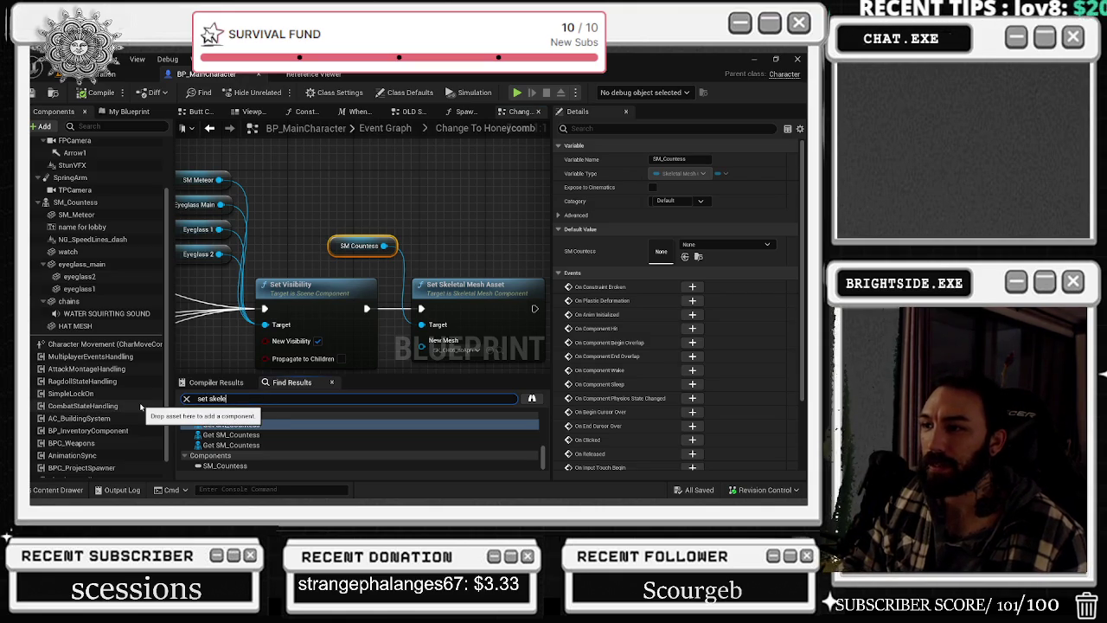
key("ctrl+a")
type("set ")
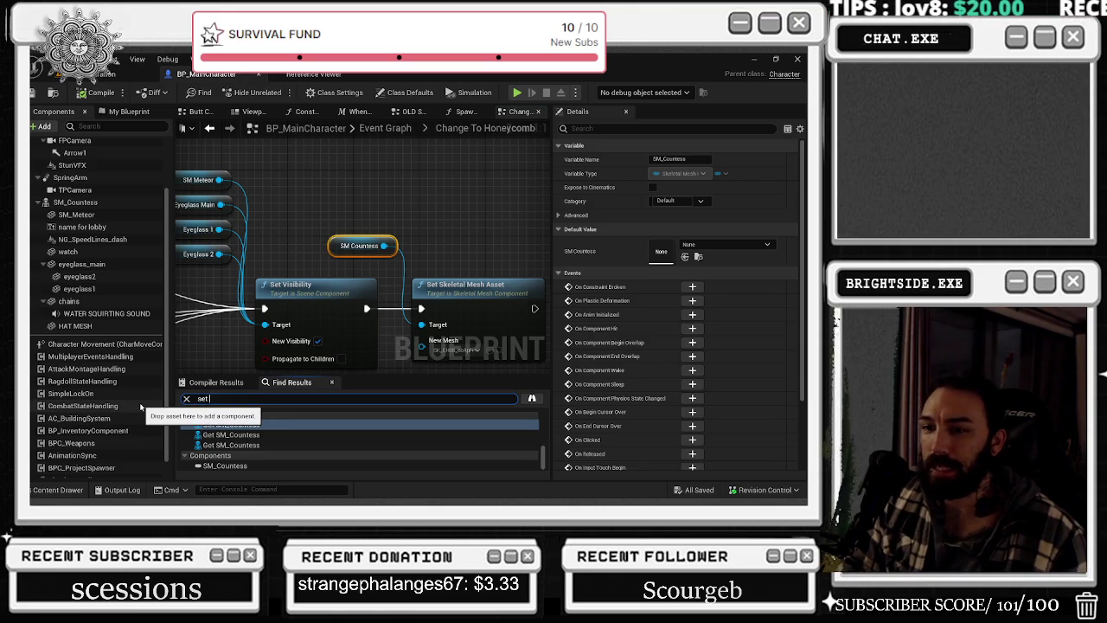
type("material")
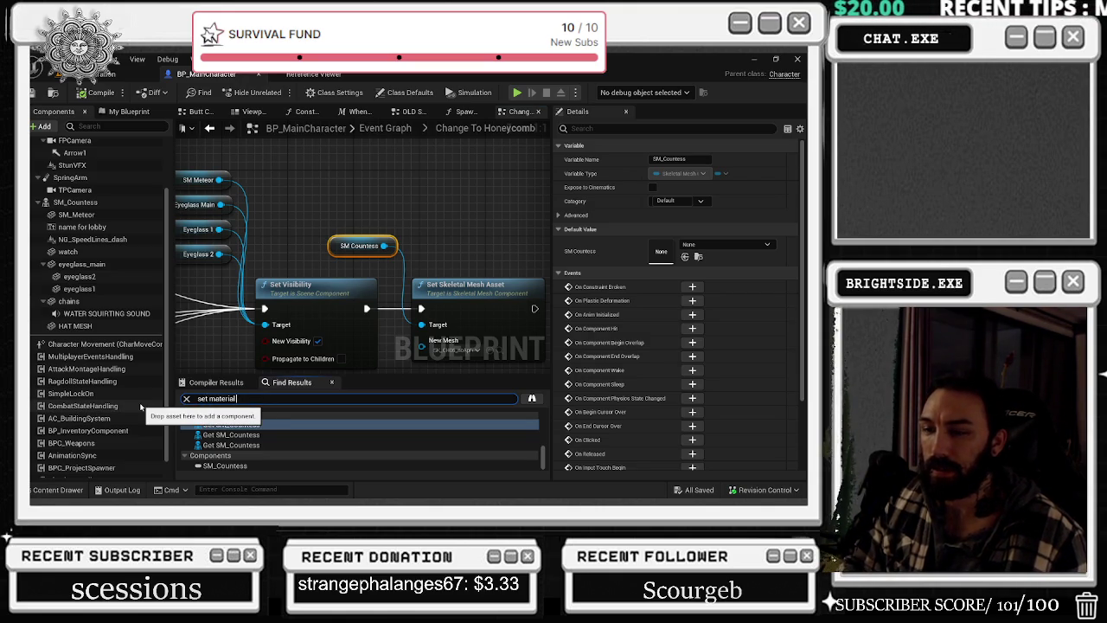
key("Return")
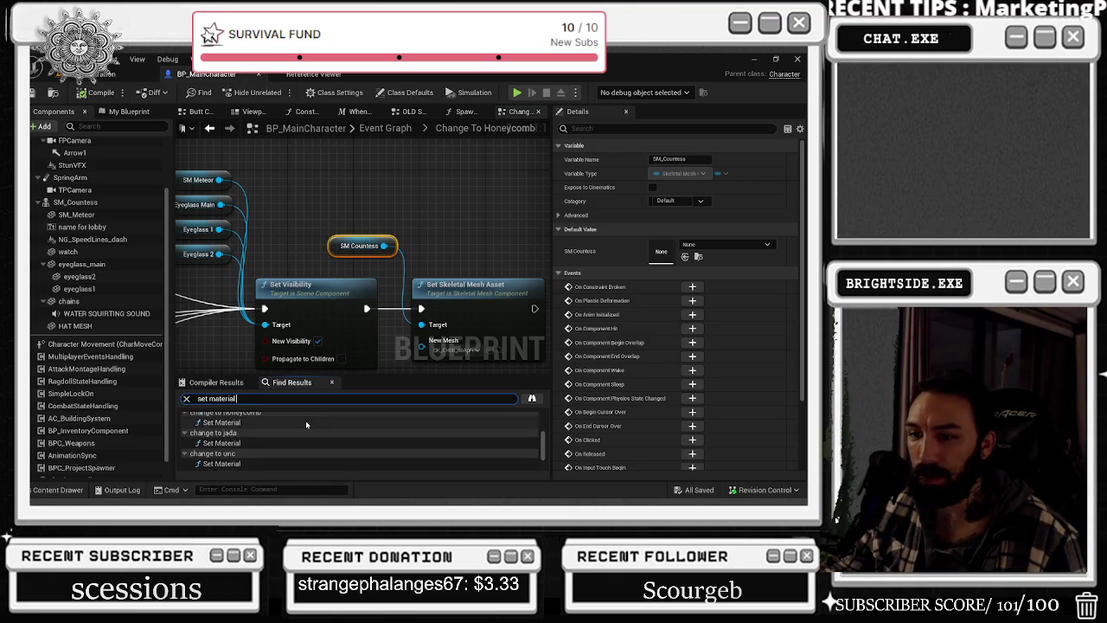
scroll(280, 458, "up", 5)
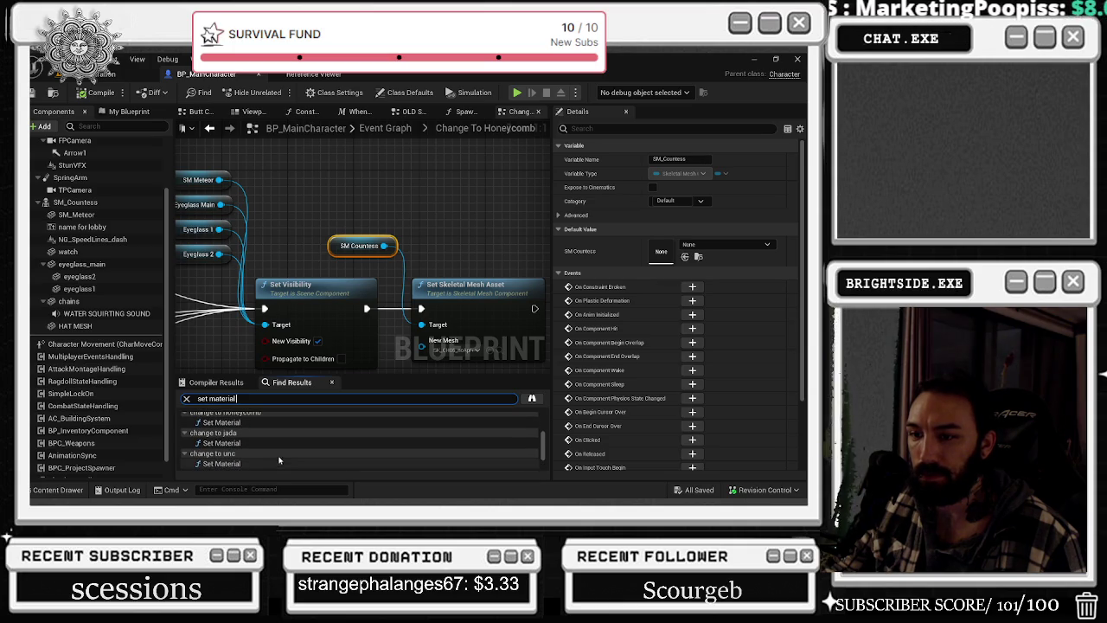
scroll(279, 456, "up", 2)
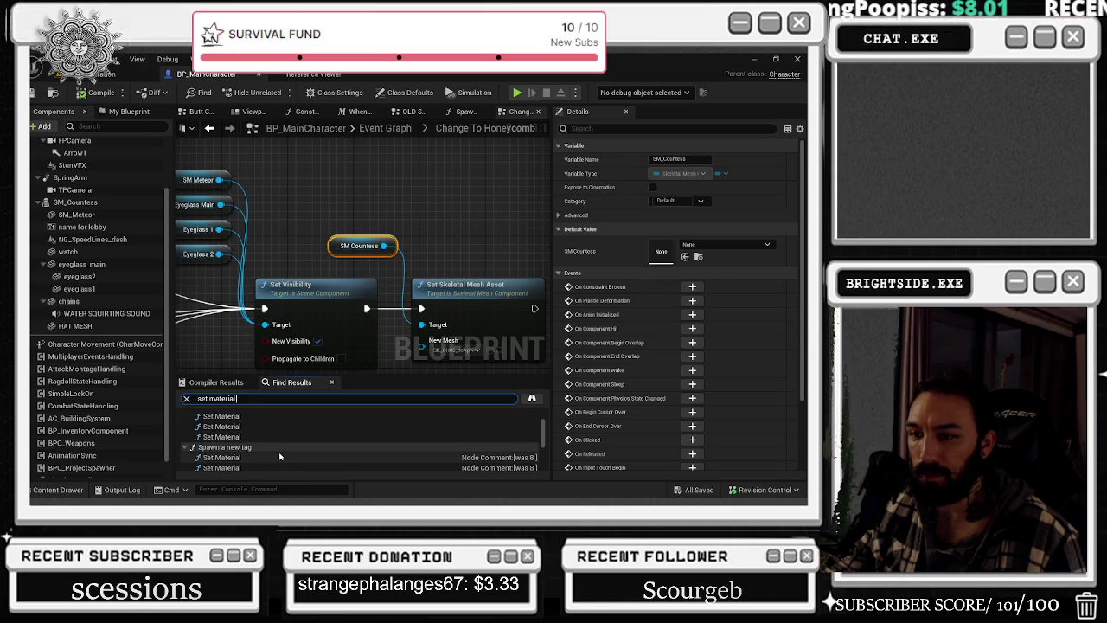
left_click(279, 456)
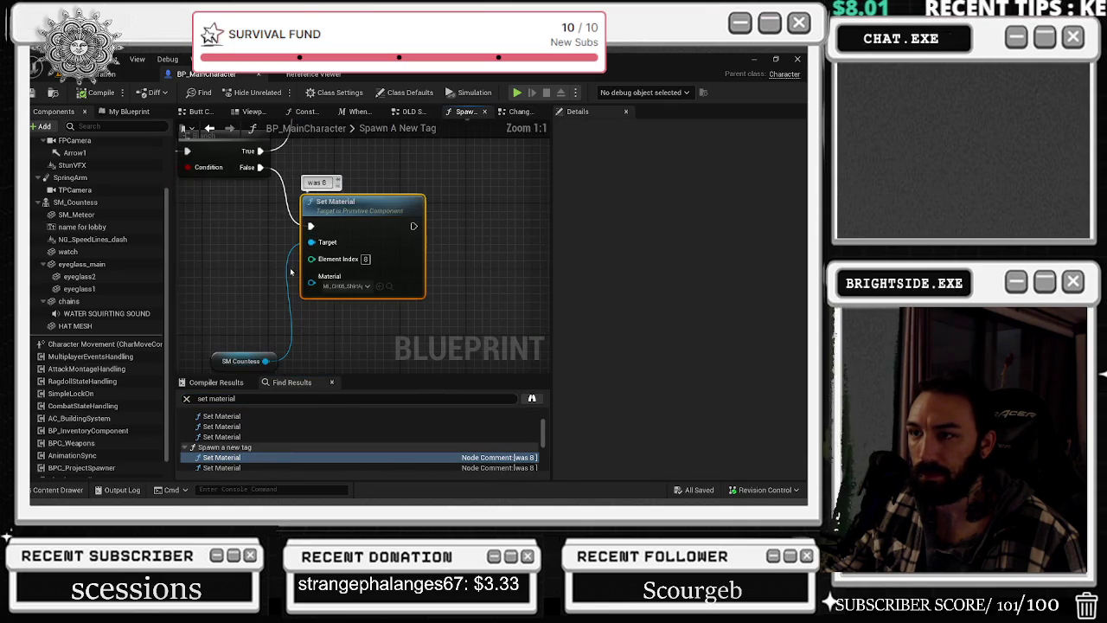
scroll(285, 261, "down", 4)
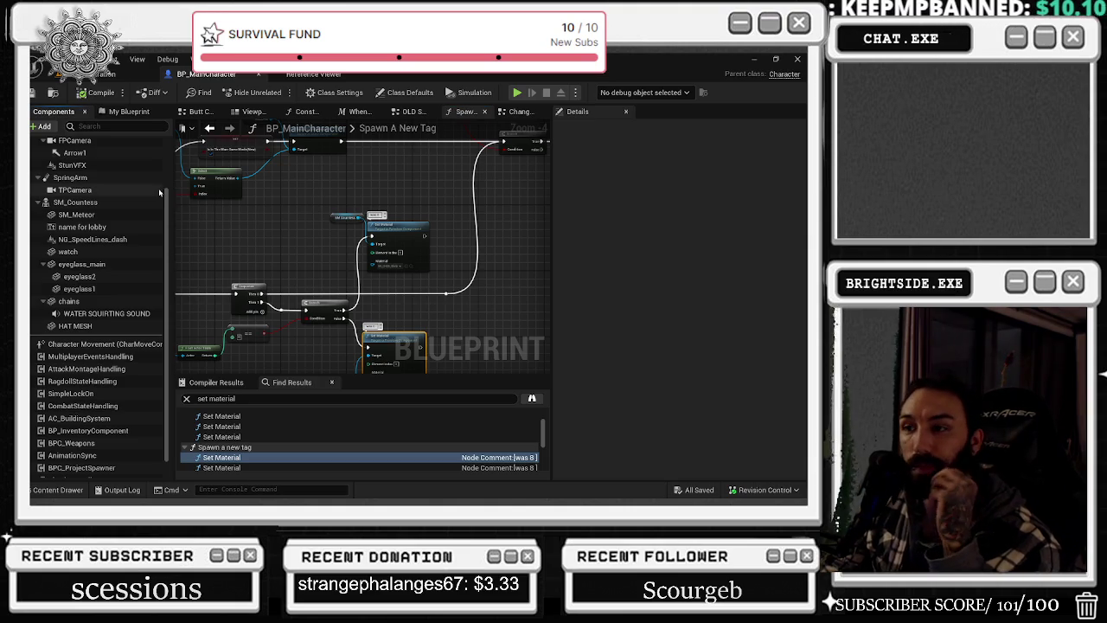
mouse_move(277, 263)
left_mouse_down()
mouse_move(290, 229)
mouse_move(562, 264)
mouse_move(696, 251)
mouse_move(663, 247)
left_mouse_up()
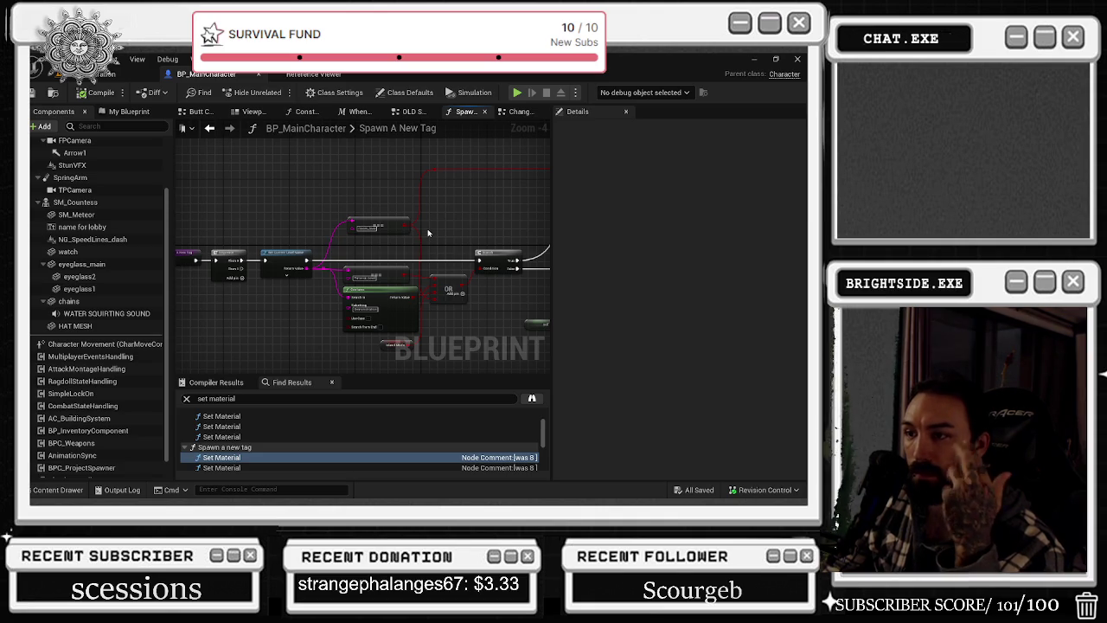
left_click_drag(444, 233, 177, 354)
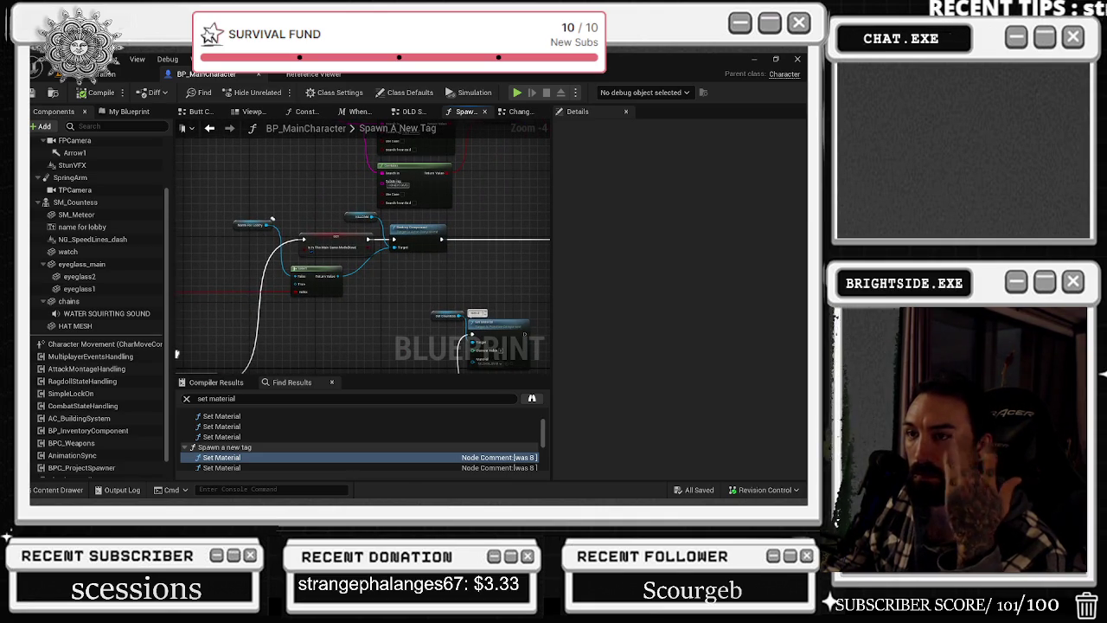
left_click_drag(176, 353, 147, 415)
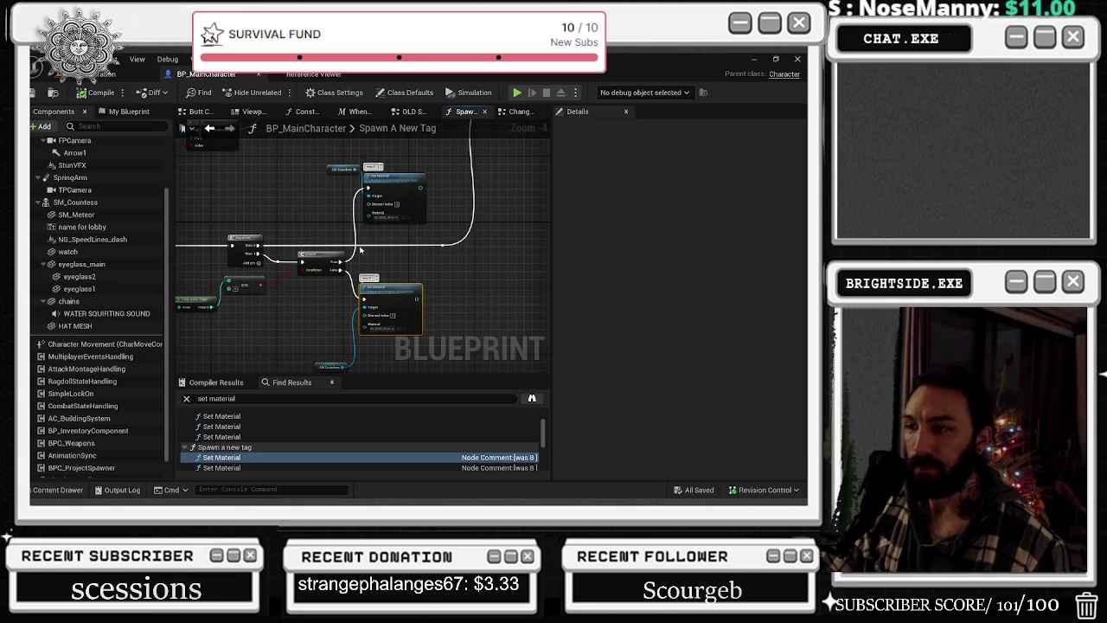
scroll(270, 317, "up", 3)
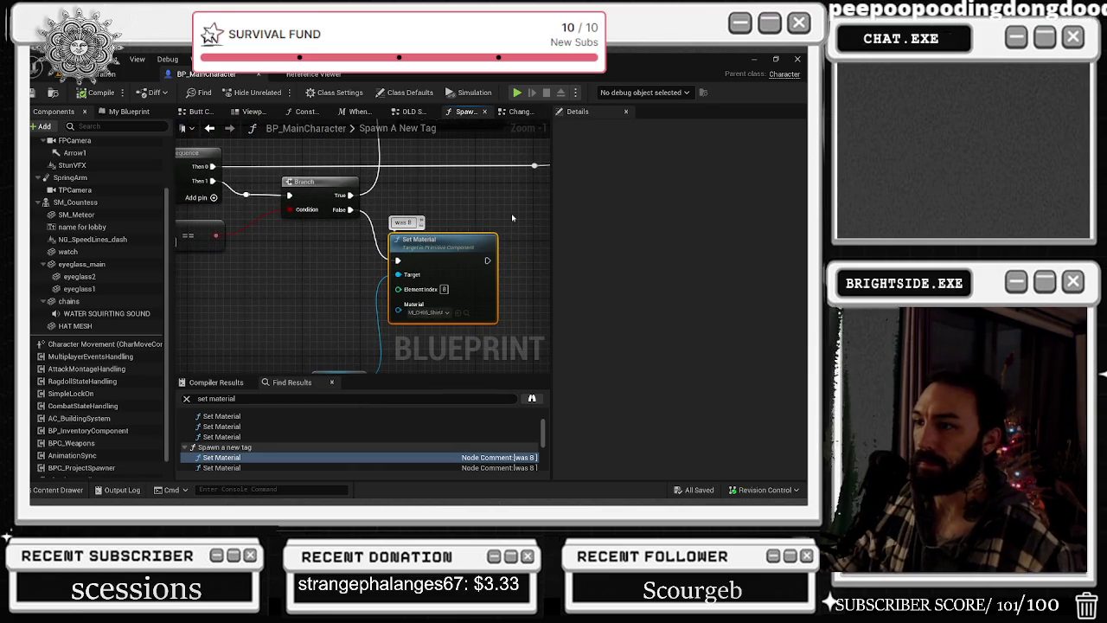
mouse_move(496, 217)
left_mouse_down()
mouse_move(448, 179)
mouse_move(403, 180)
left_mouse_up()
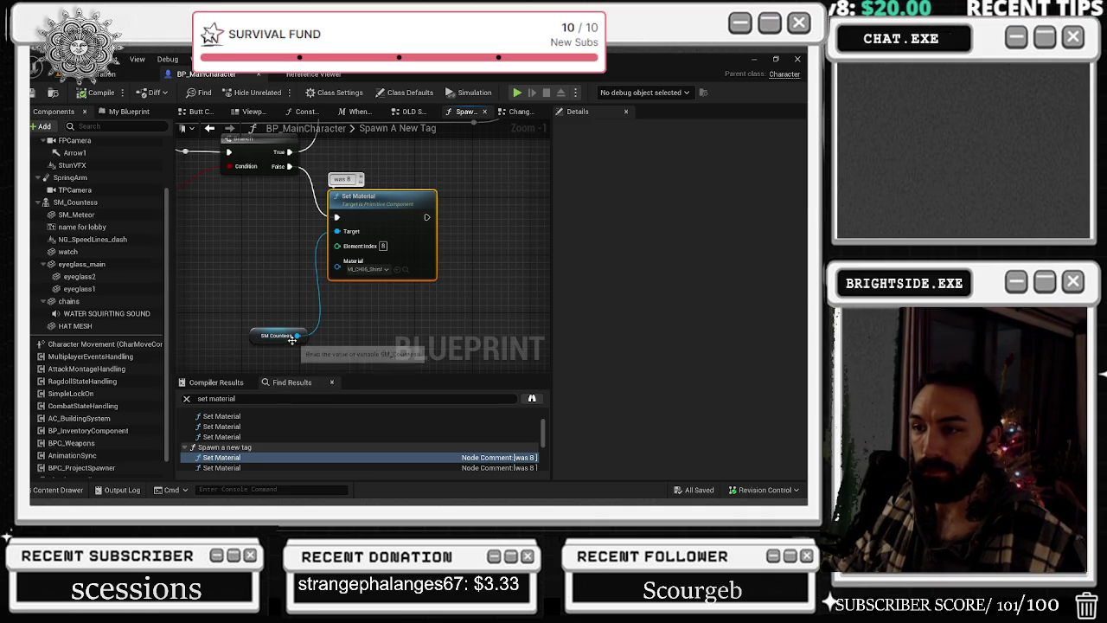
left_click(326, 75)
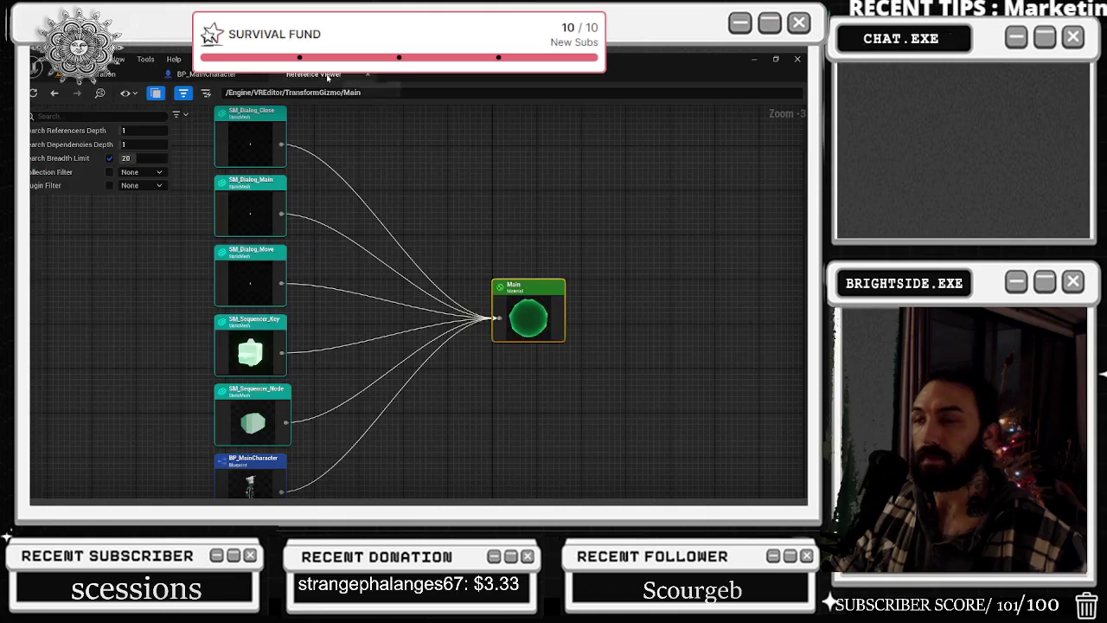
- Browse to the Main material in its TransformGizmo folder, then close the Reference Viewer
right_click(540, 314)
left_click(570, 335)
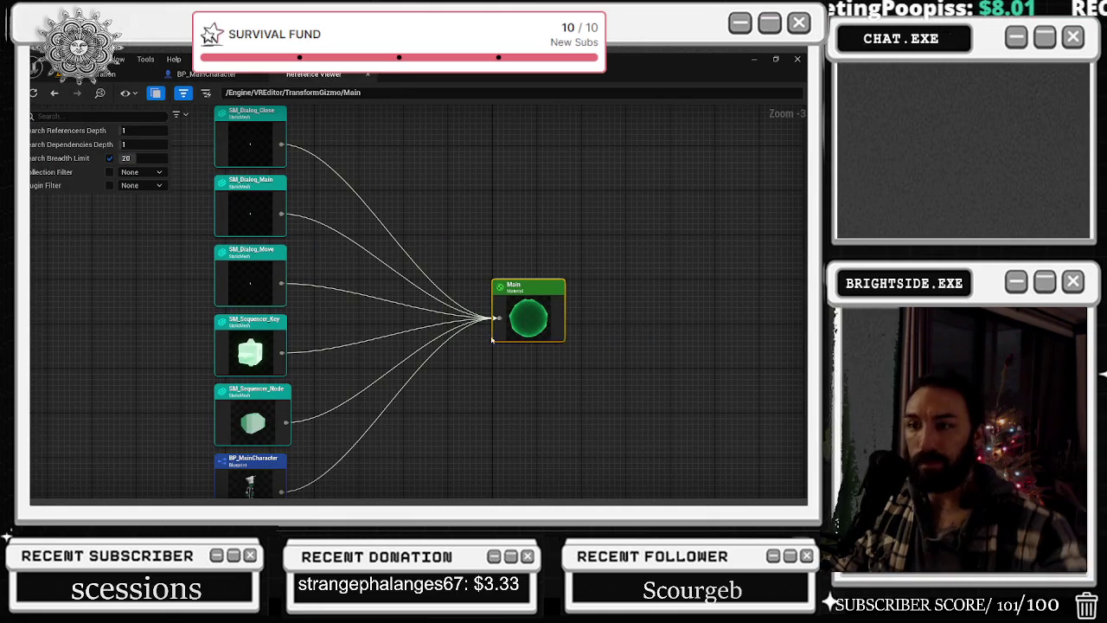
mouse_move(321, 415)
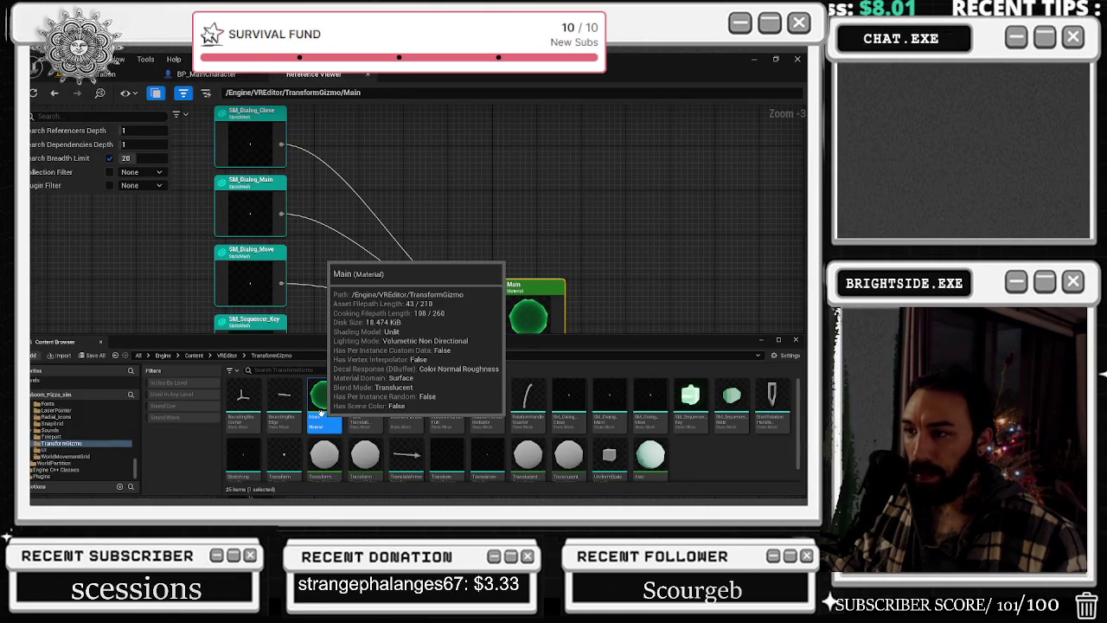
left_click(367, 76)
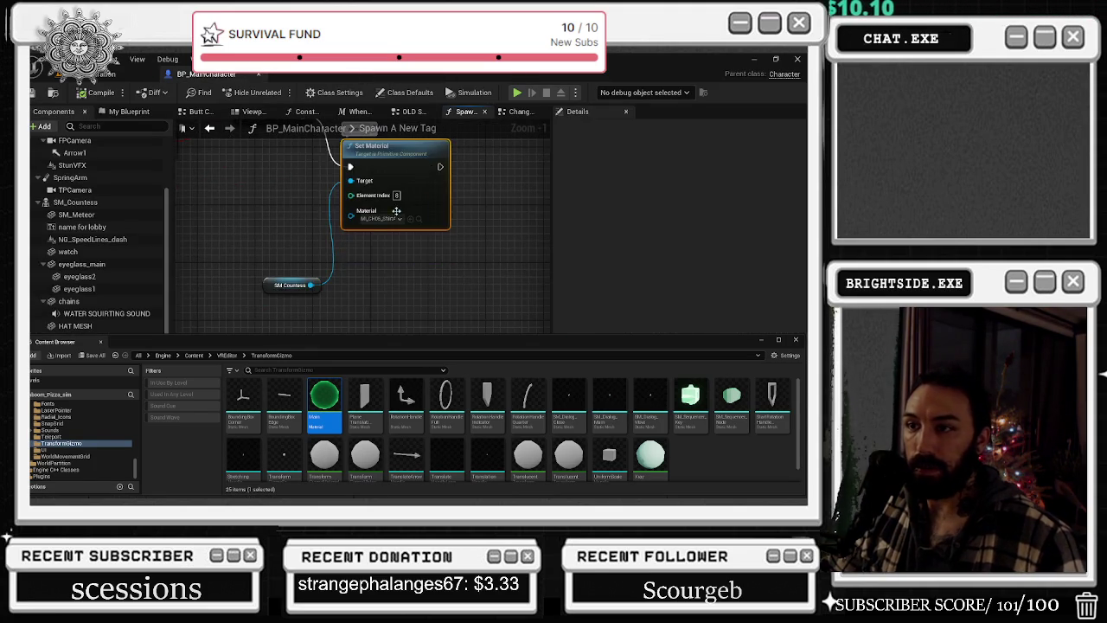
- Drag a wire from SM Countess and search the action menu for 'material par'
left_click_drag(311, 284, 344, 285)
type("mat")
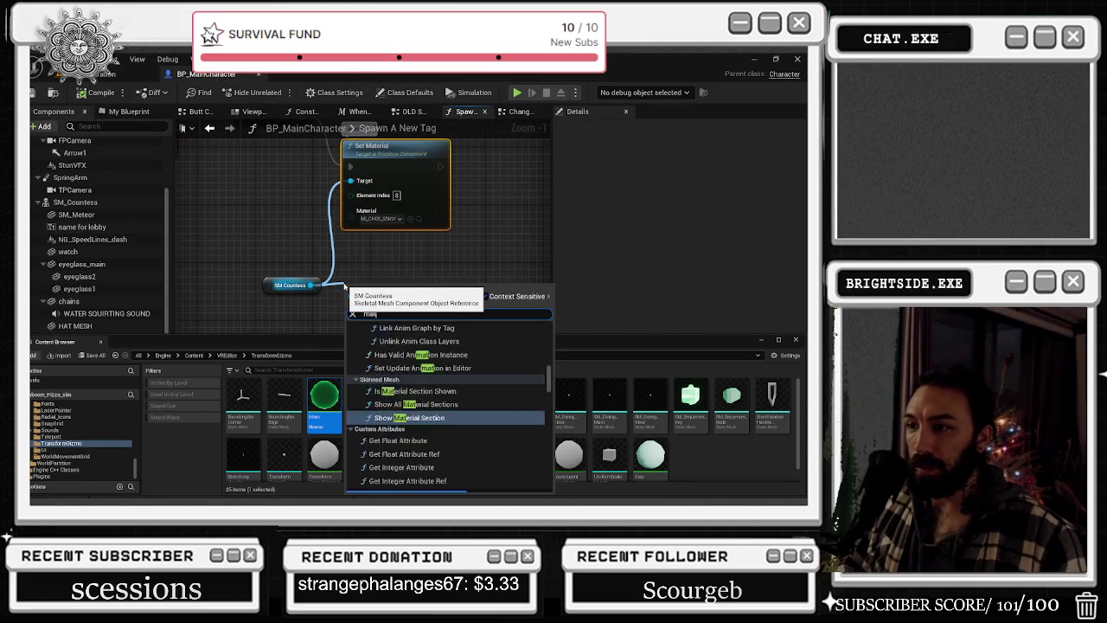
type("erial par")
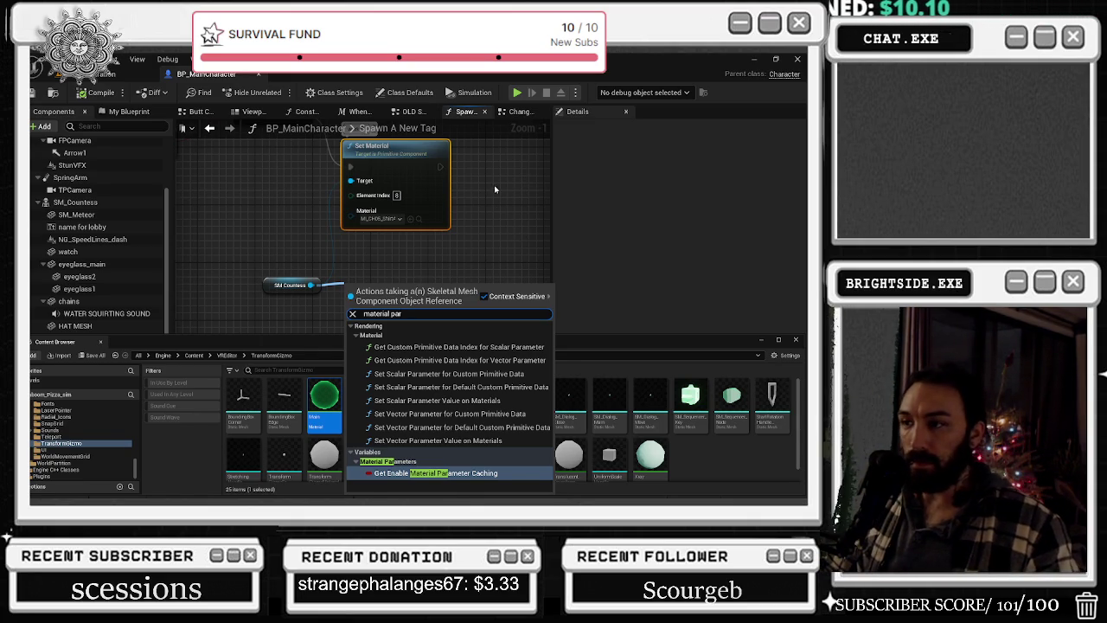
- From SM Countess, add a Set Scalar Parameter Value on Materials node via a 'parameter' search
key("alt+Tab")
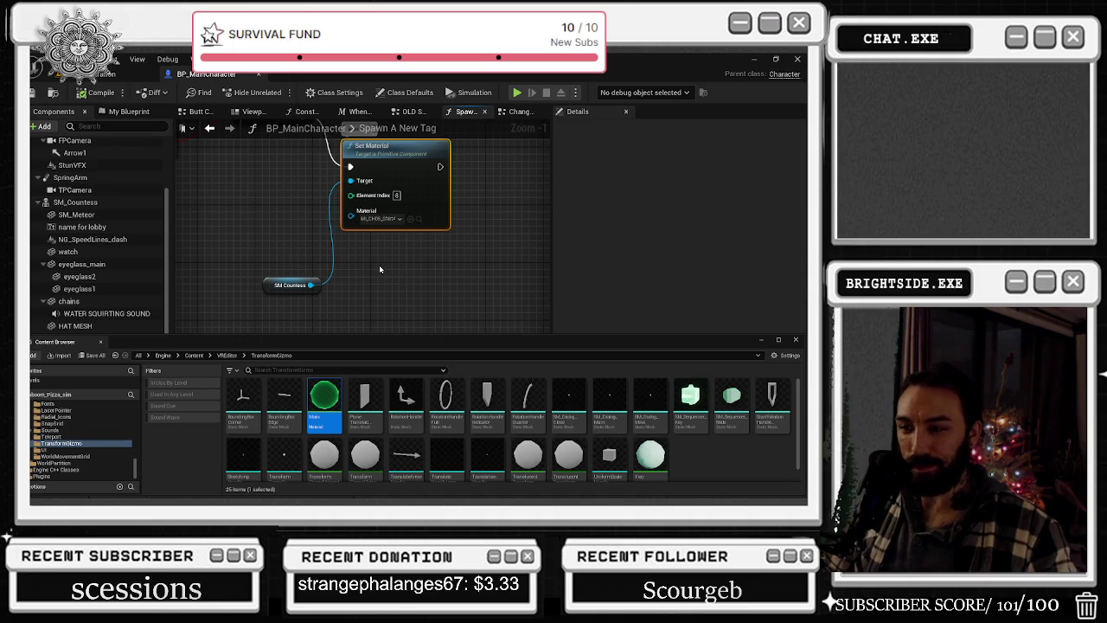
left_click_drag(313, 287, 362, 285)
type("par")
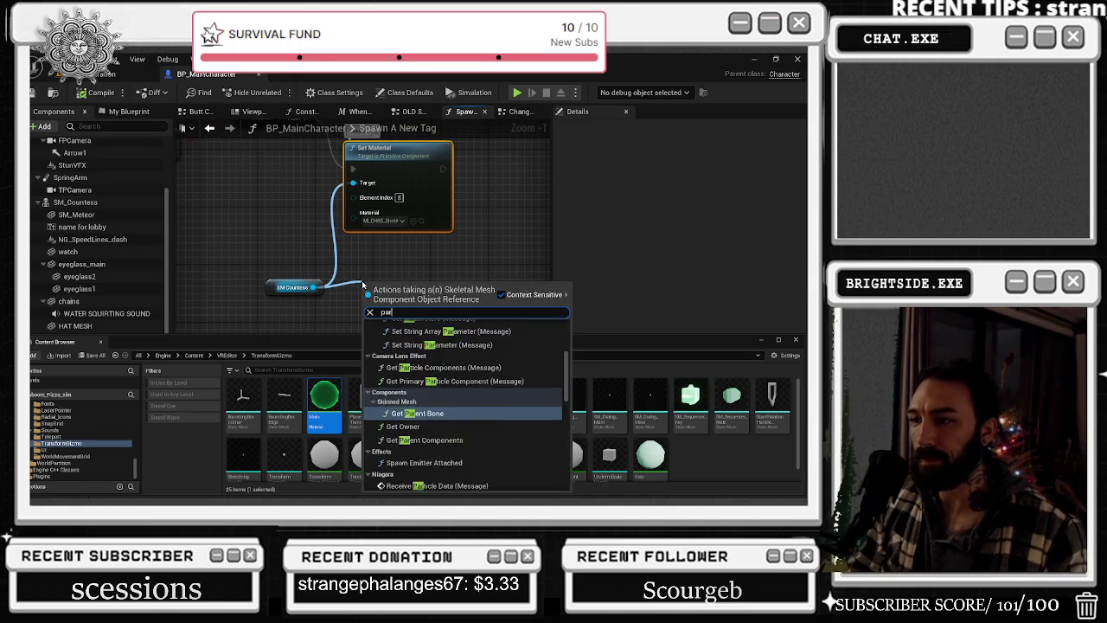
type("ameter")
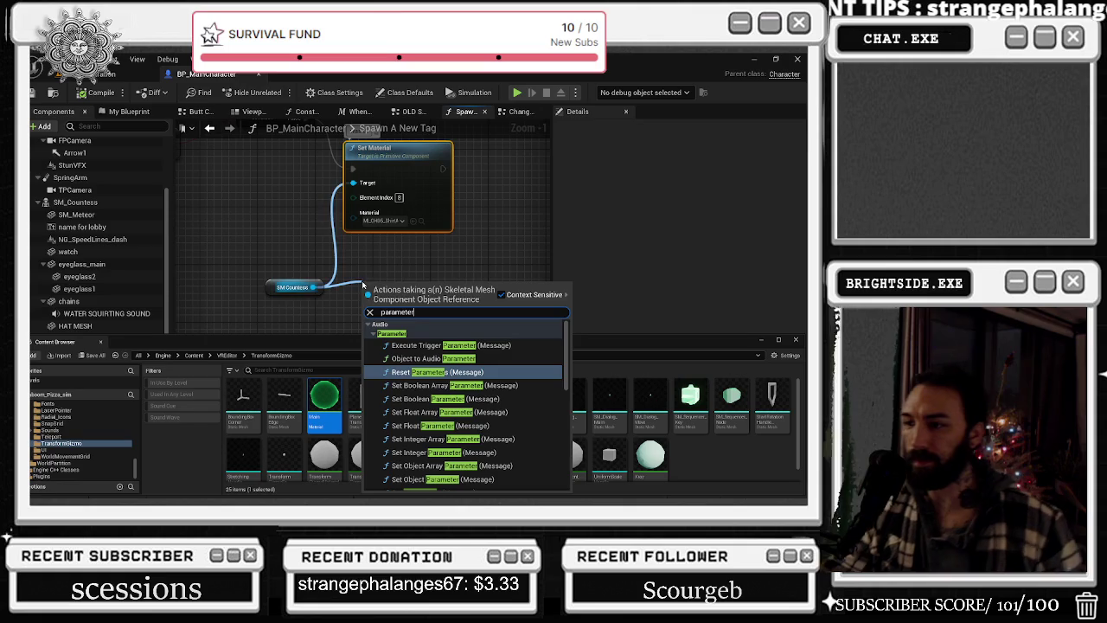
scroll(446, 396, "down", 5)
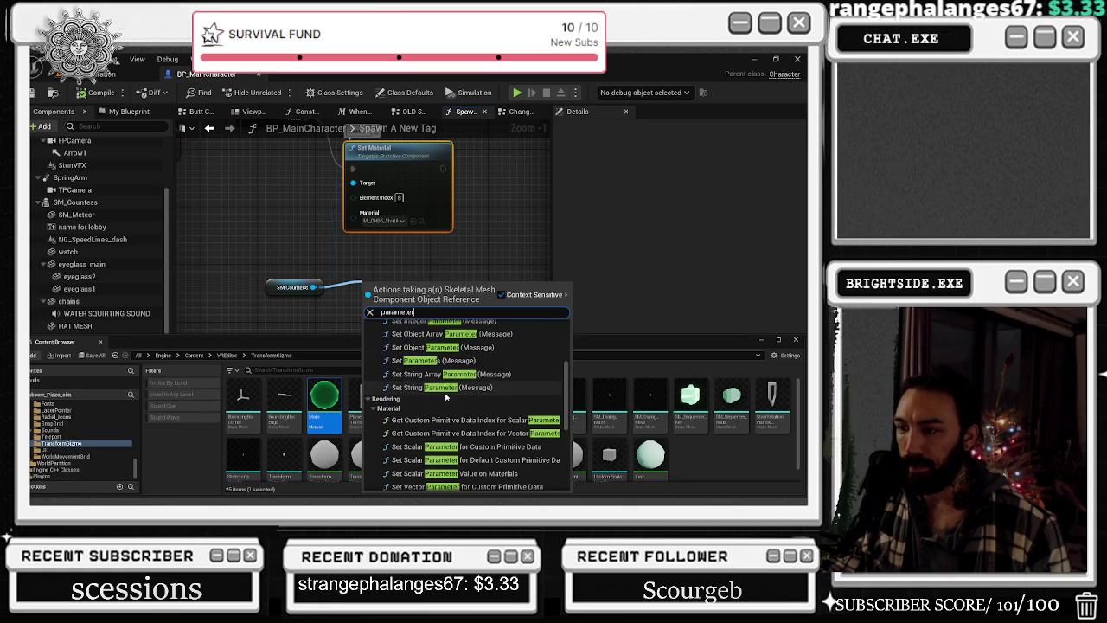
scroll(494, 384, "down", 1)
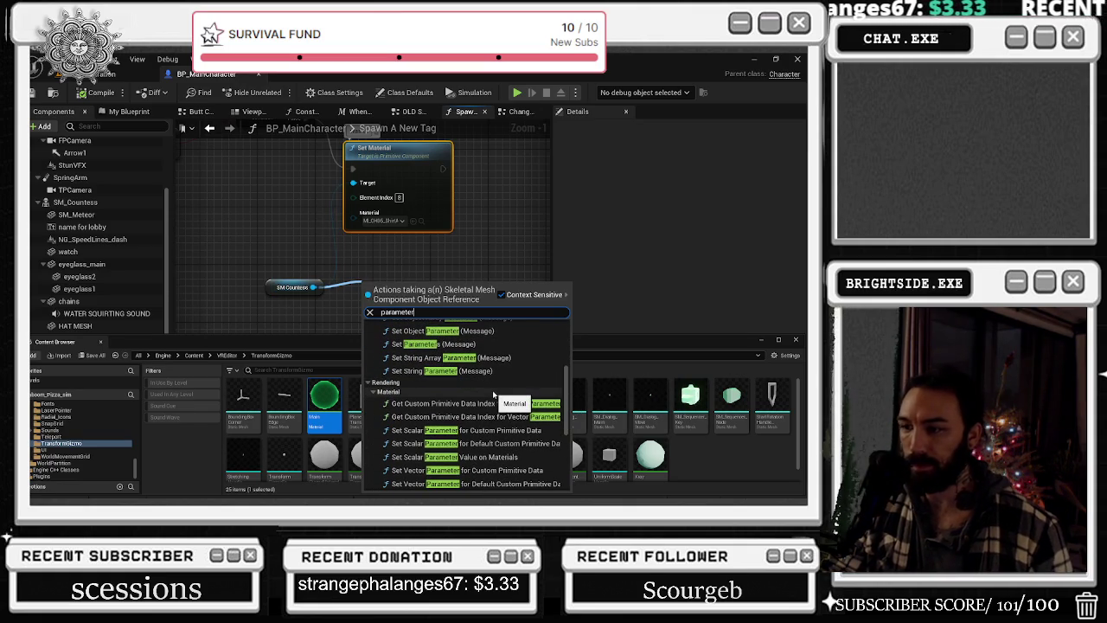
scroll(494, 394, "down", 3)
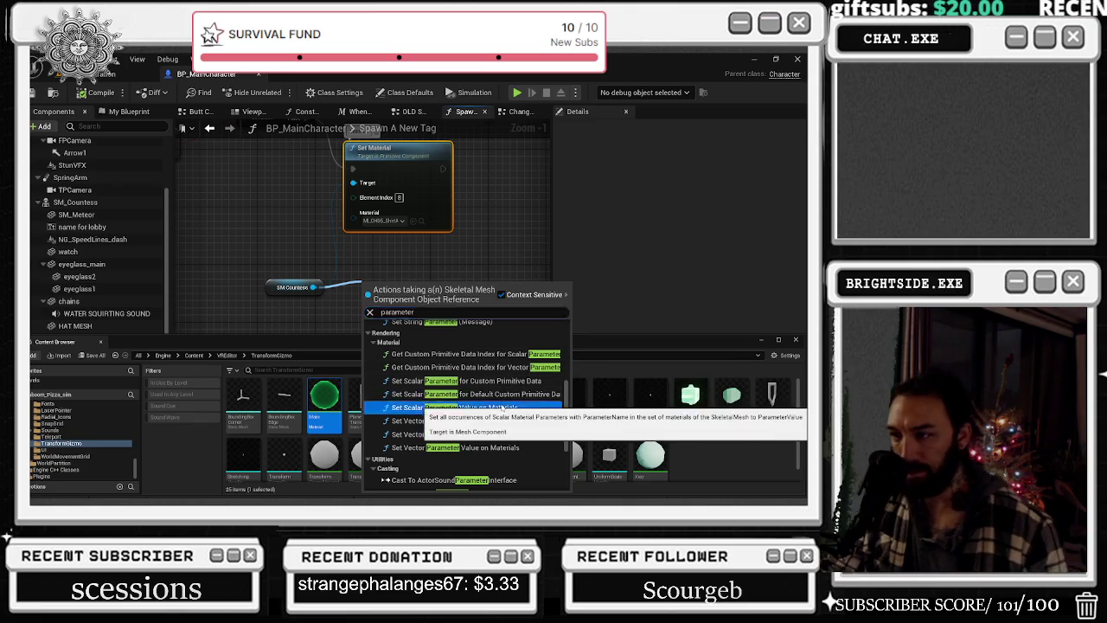
left_click(501, 407)
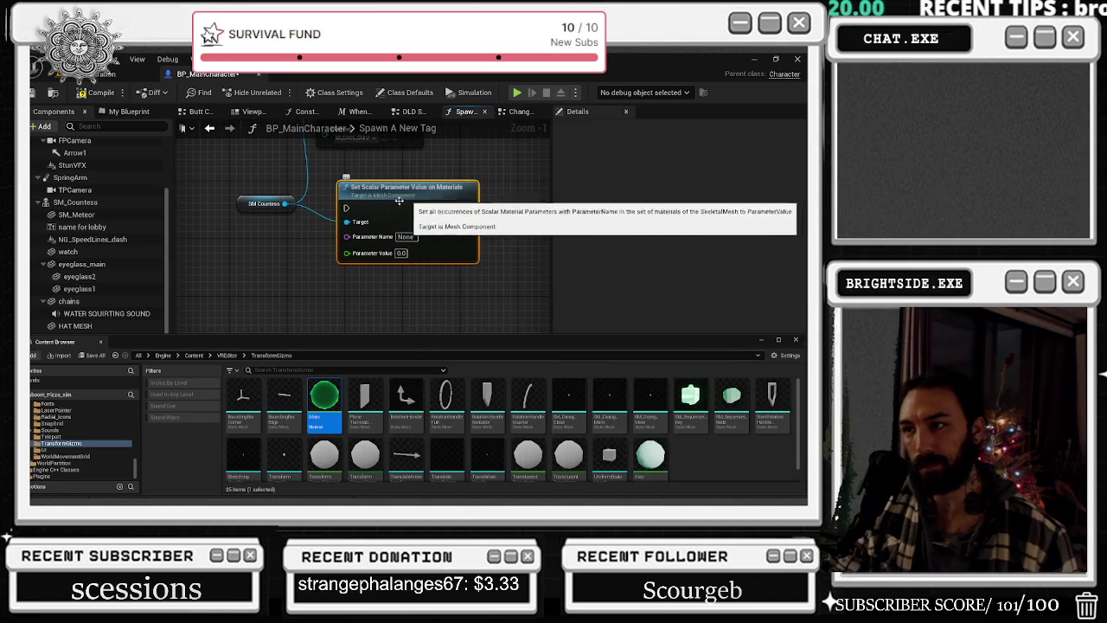
- Add a Set Vector Parameter Value on Materials node from SM Countess and place it beside the scalar node
left_click_drag(284, 204, 316, 260)
type("set pare")
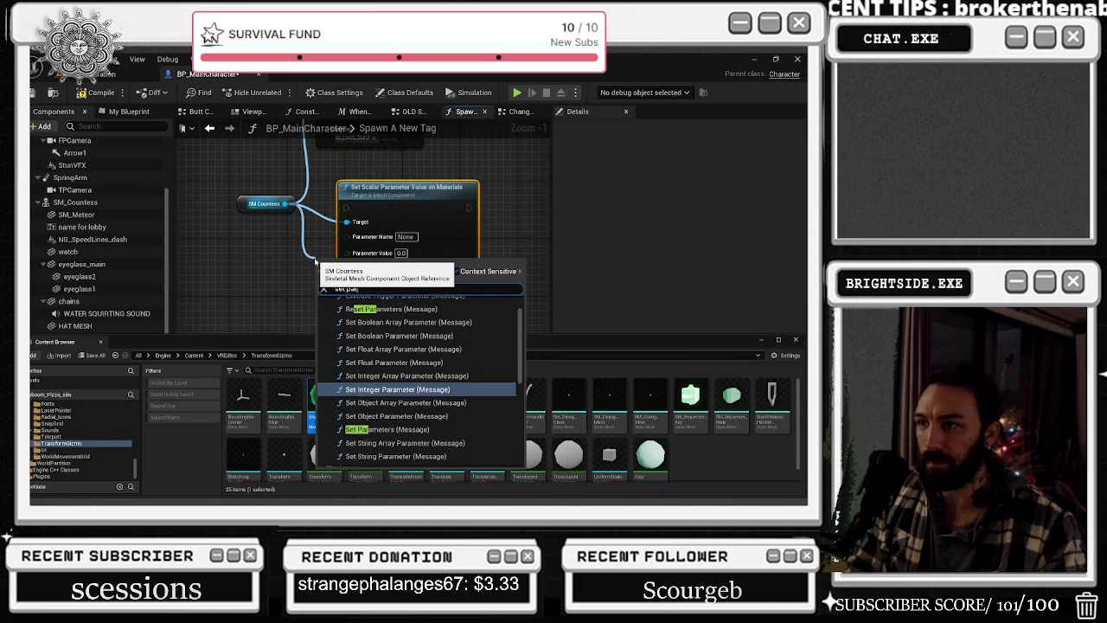
key("BackSpace")
key("BackSpace")
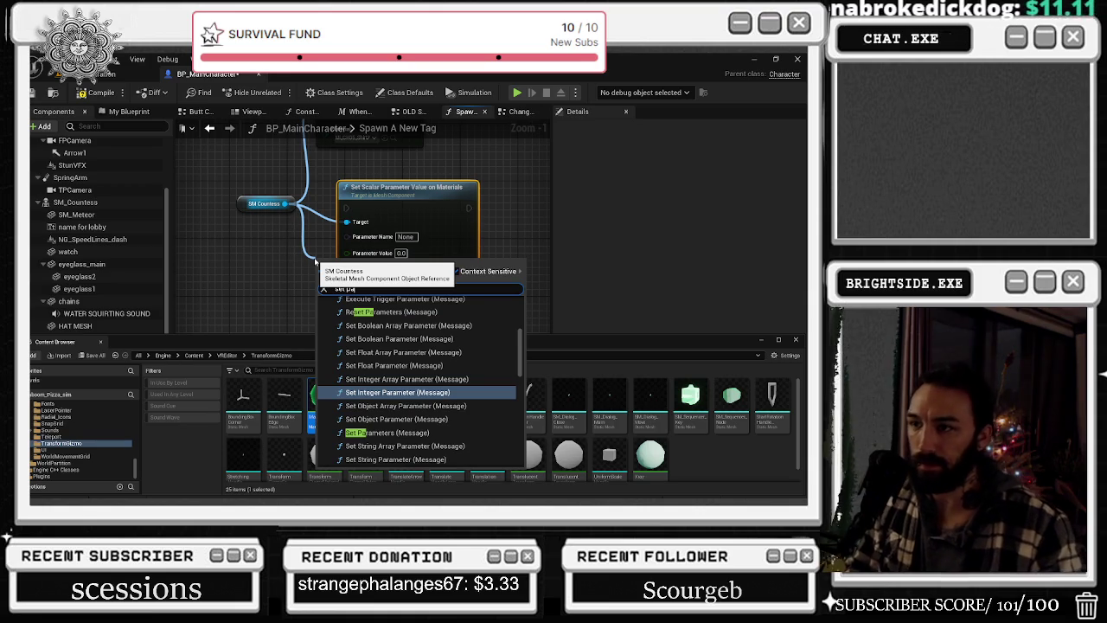
type("ramet")
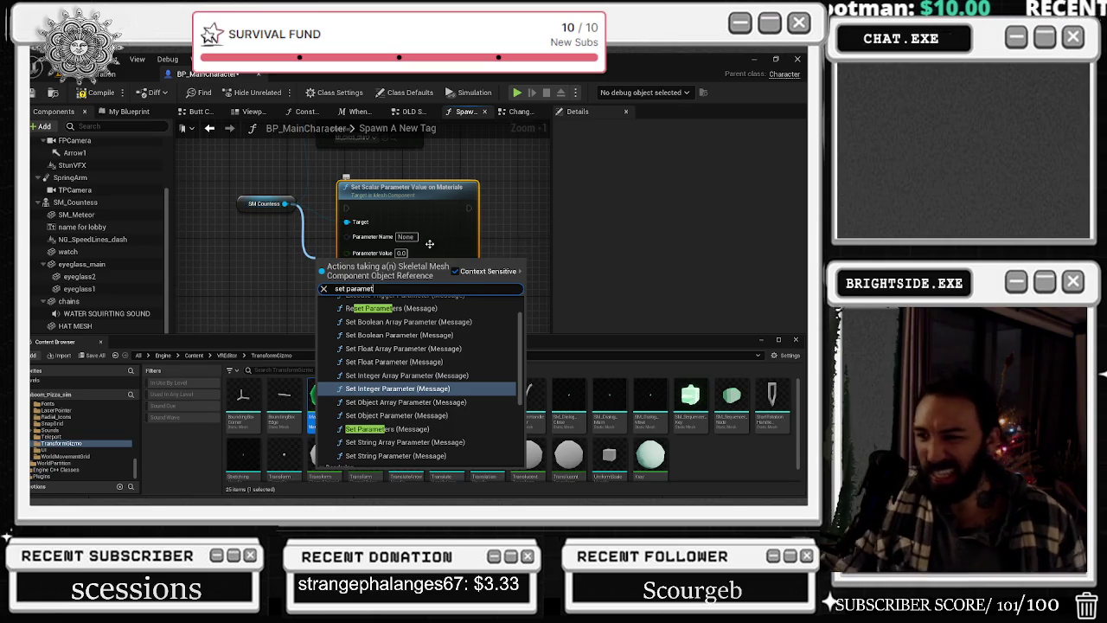
scroll(441, 349, "down", 3)
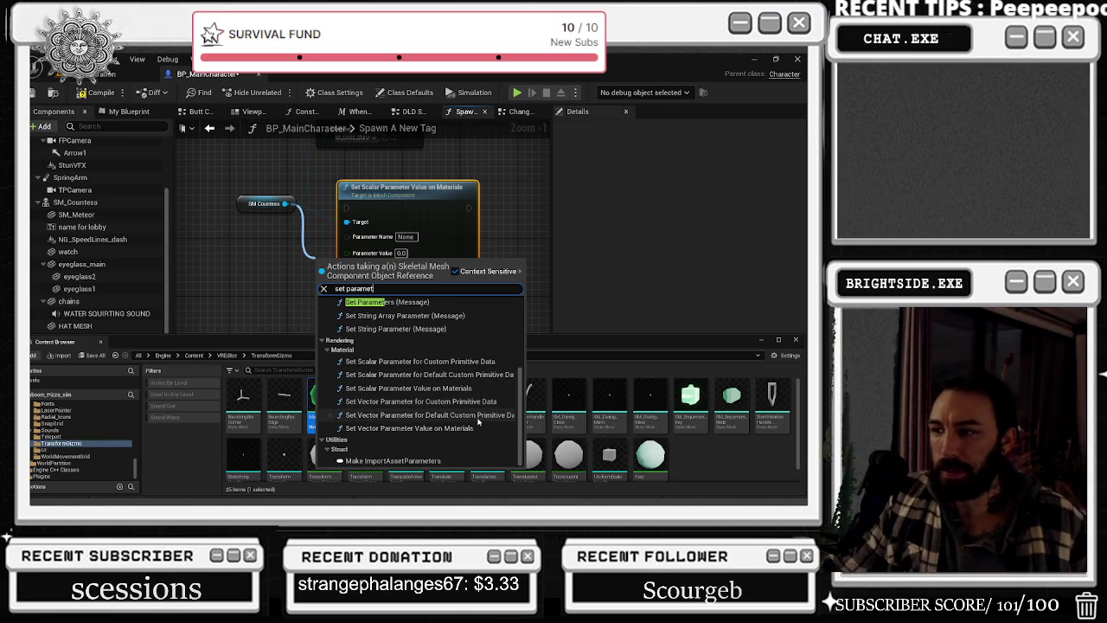
left_click(408, 428)
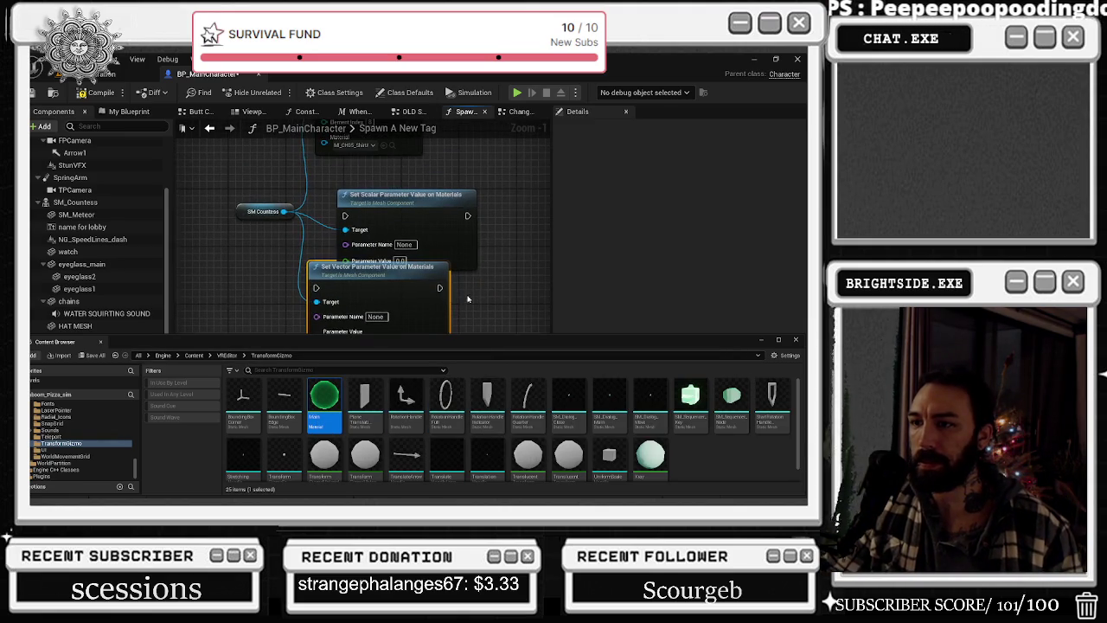
mouse_move(408, 285)
left_mouse_down()
mouse_move(545, 209)
mouse_move(463, 213)
mouse_move(545, 212)
left_mouse_up()
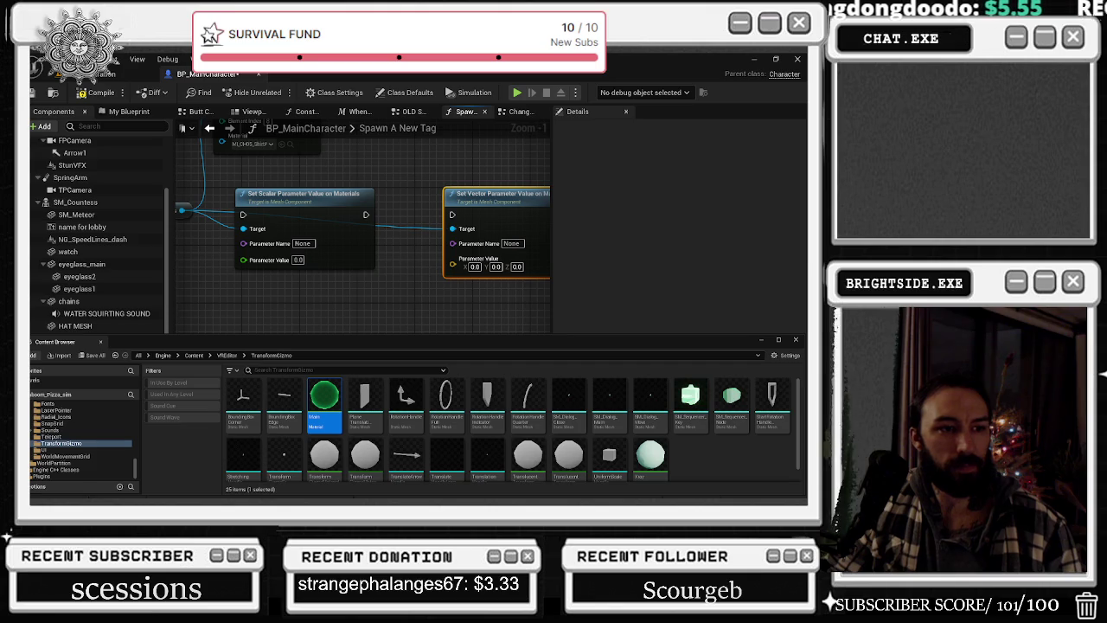
- Add a Get Material Index node on SM Countess via a 'material ex' search
mouse_move(180, 210)
left_mouse_down()
mouse_move(192, 249)
mouse_move(219, 268)
left_mouse_up()
type("material expre")
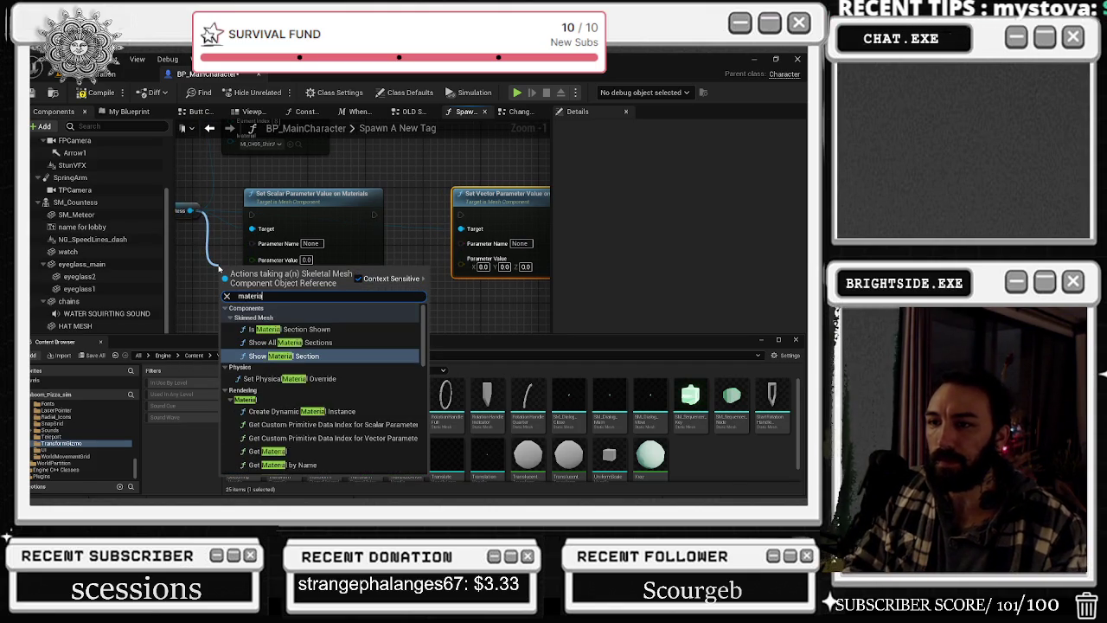
key("BackSpace")
key("BackSpace")
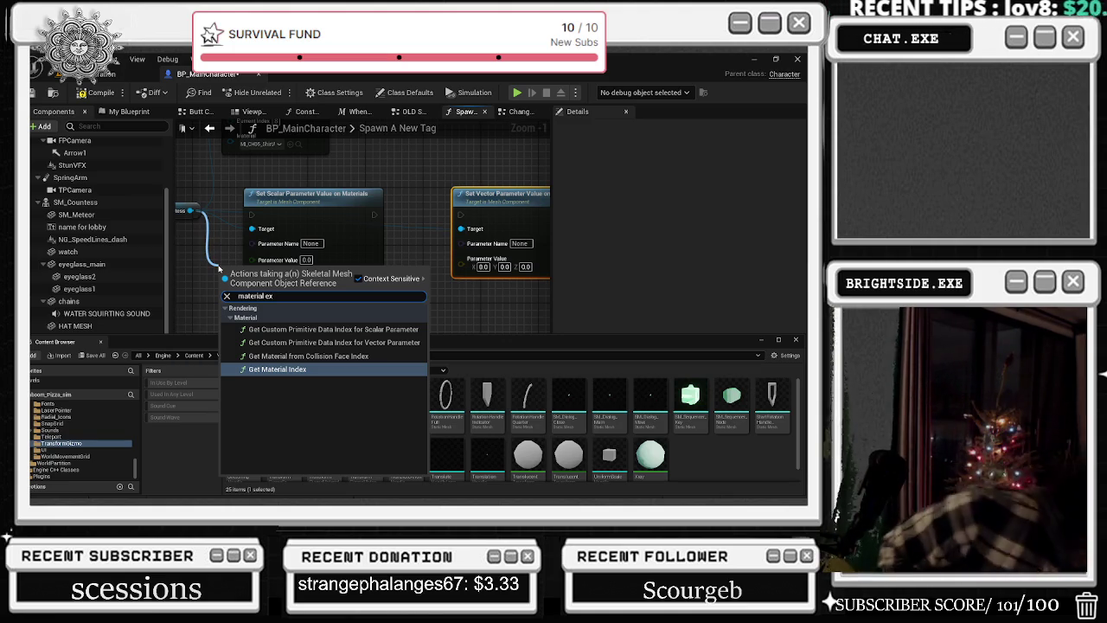
key("Return")
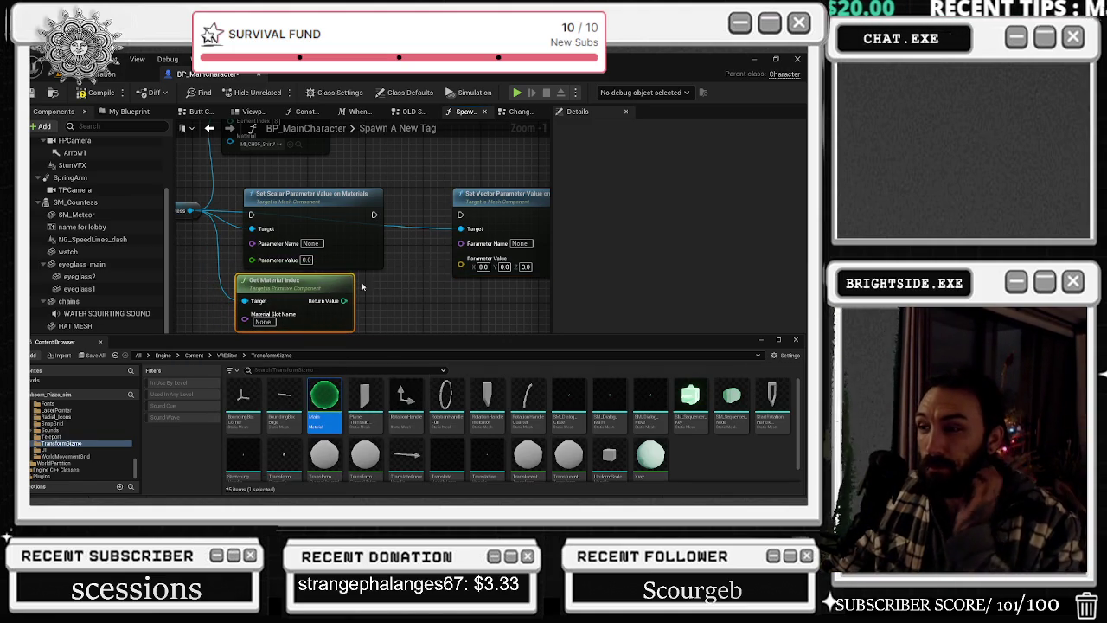
mouse_move(376, 287)
left_mouse_down()
mouse_move(401, 296)
mouse_move(325, 271)
mouse_move(413, 303)
left_mouse_up()
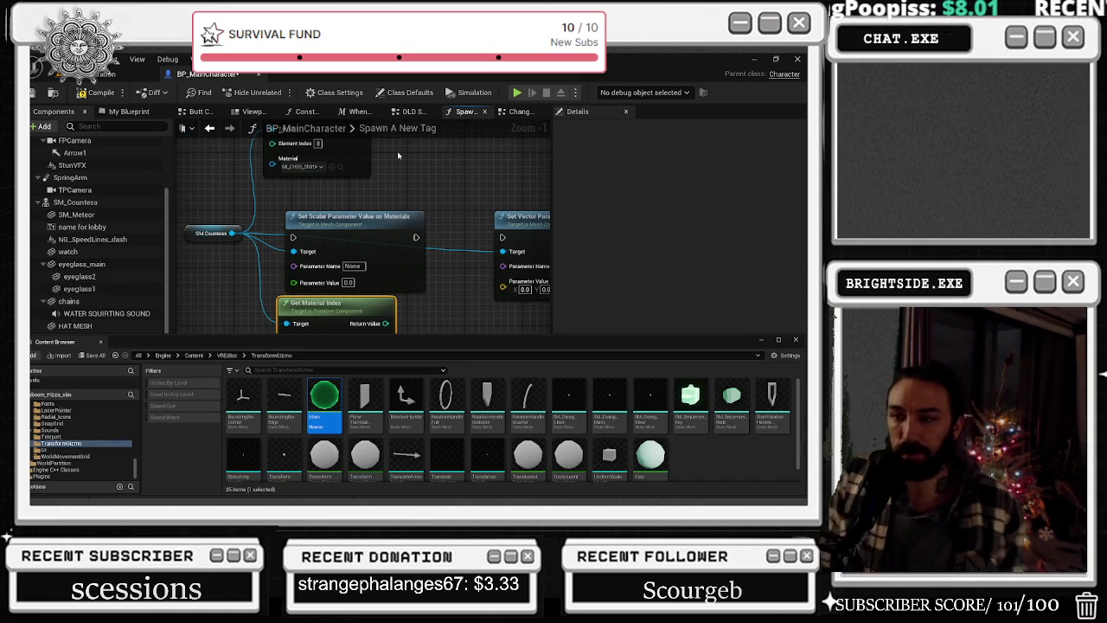
right_click(403, 202)
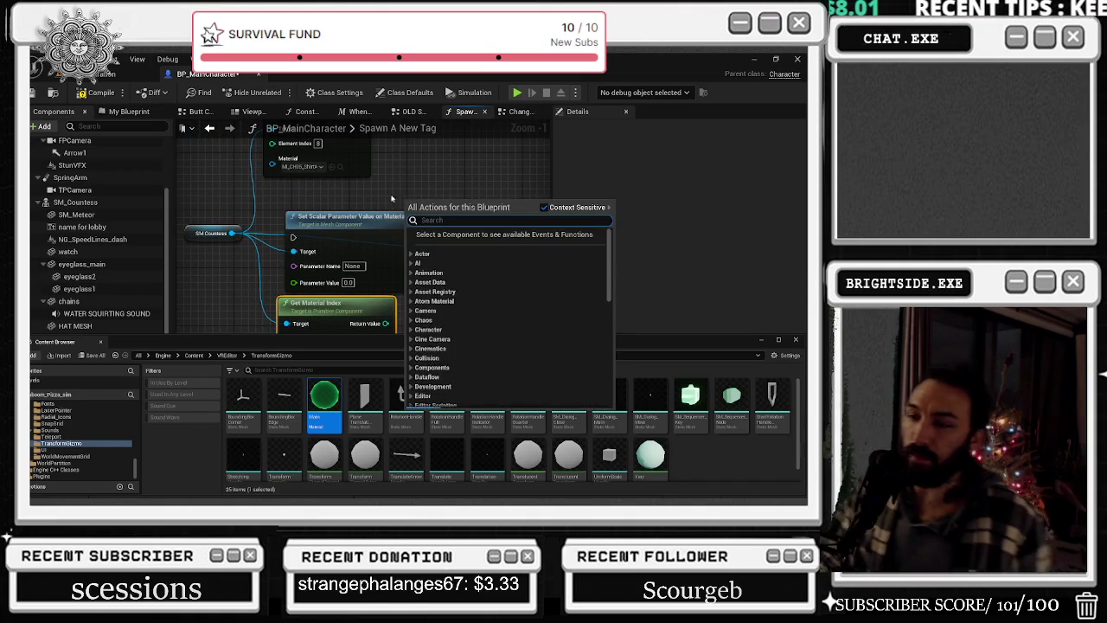
- From SM Countess, add a Create Dynamic Material Instance node and move it below the others
left_click(370, 182)
left_click_drag(218, 228, 444, 186)
type("make")
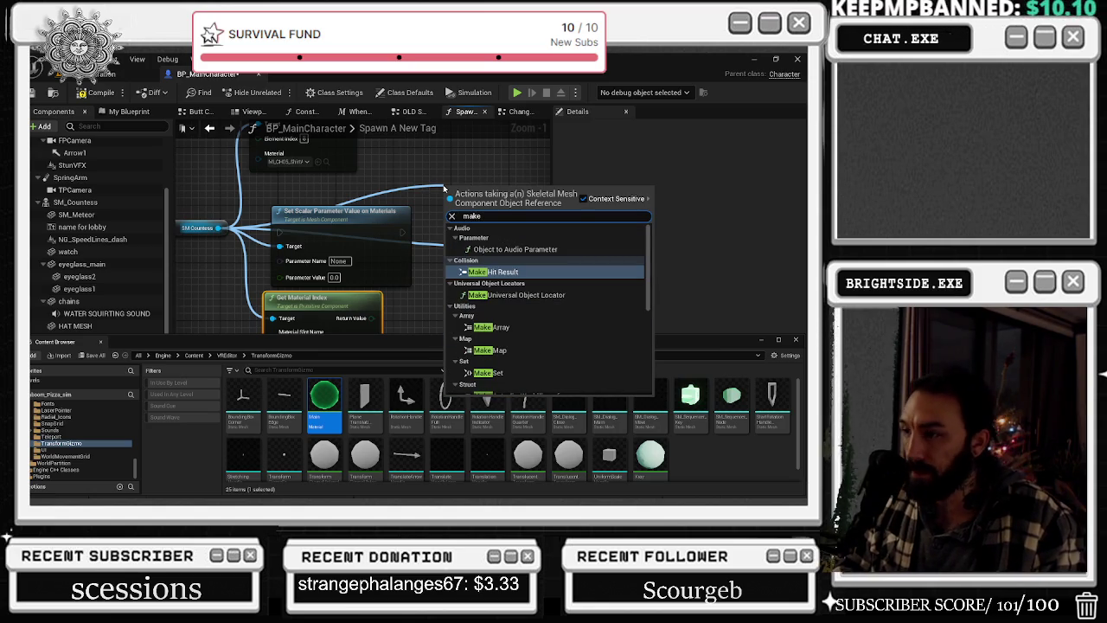
type(" ma")
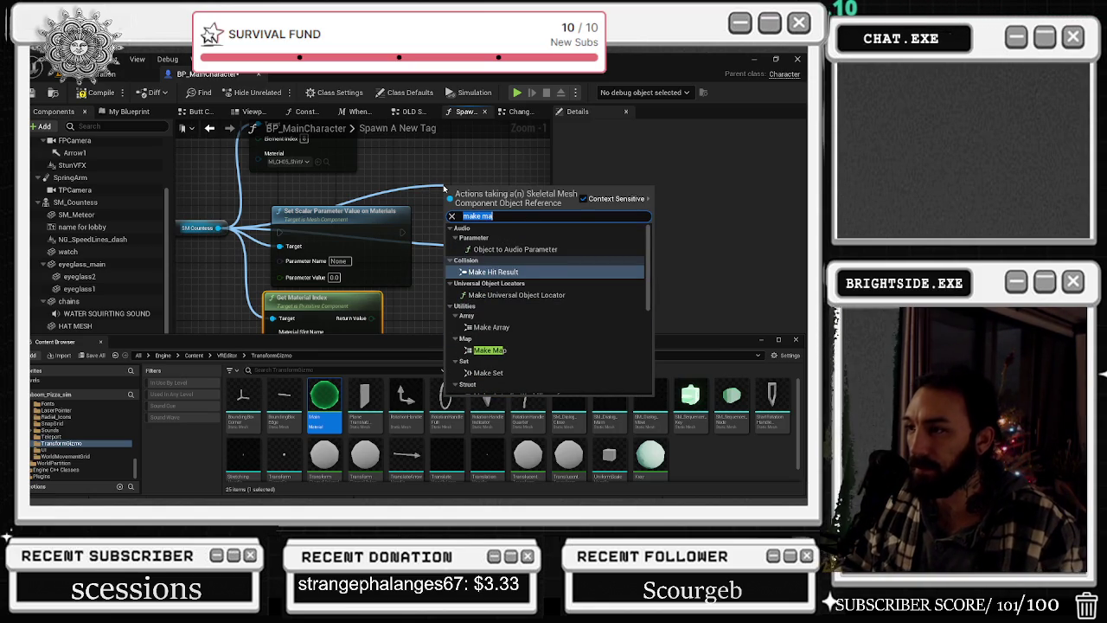
type("teri")
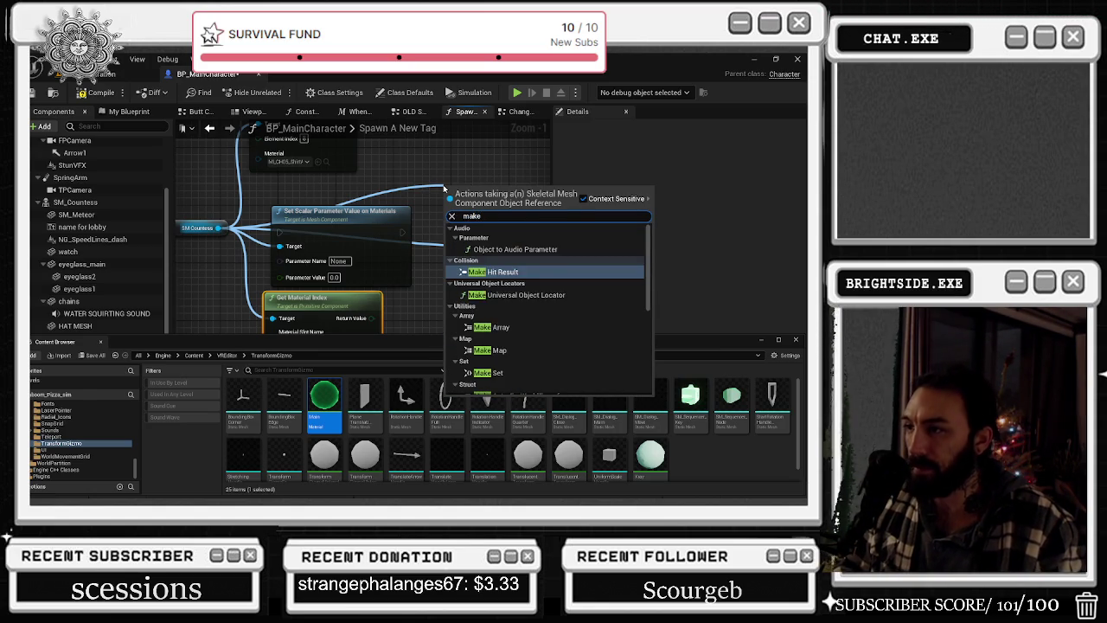
key("ctrl+a")
type("mater")
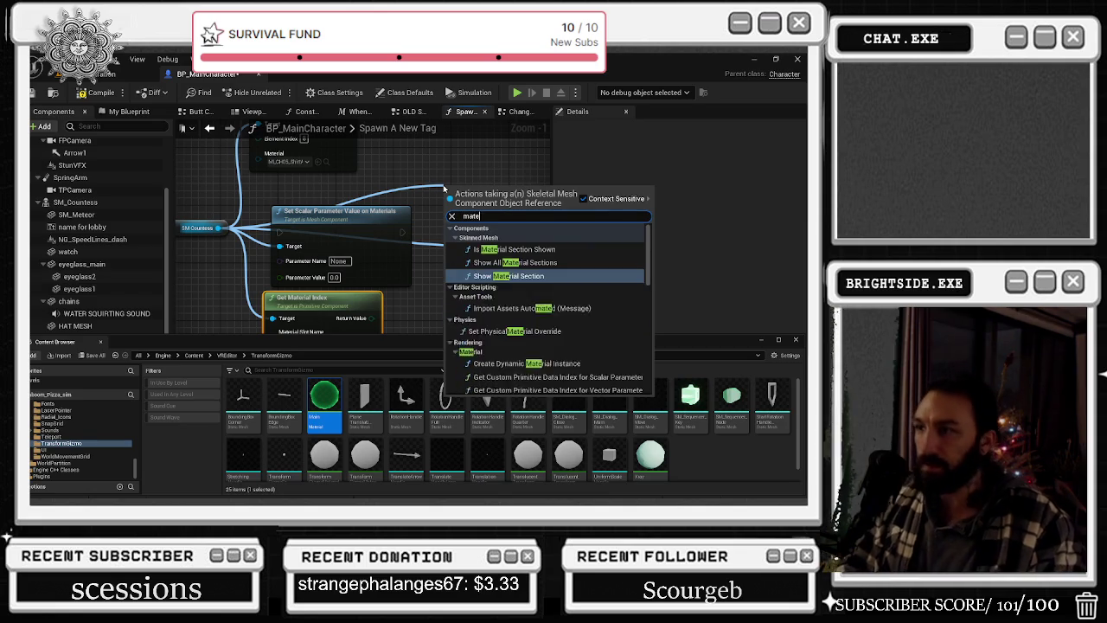
key("ctrl+a")
type("dtn")
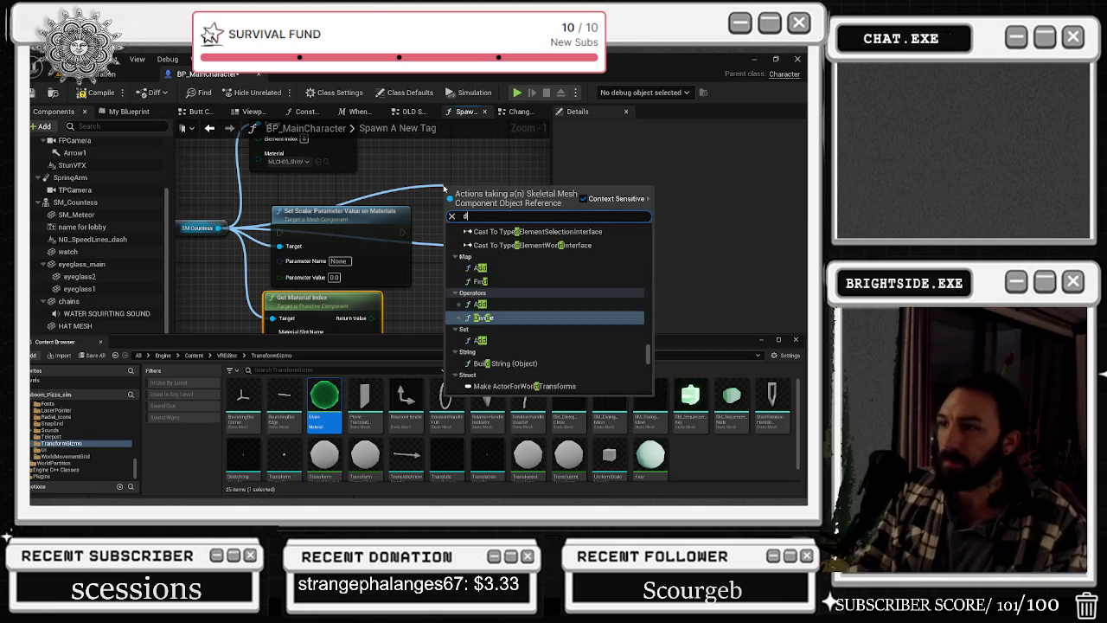
key("BackSpace")
key("BackSpace")
type("ynamic ma")
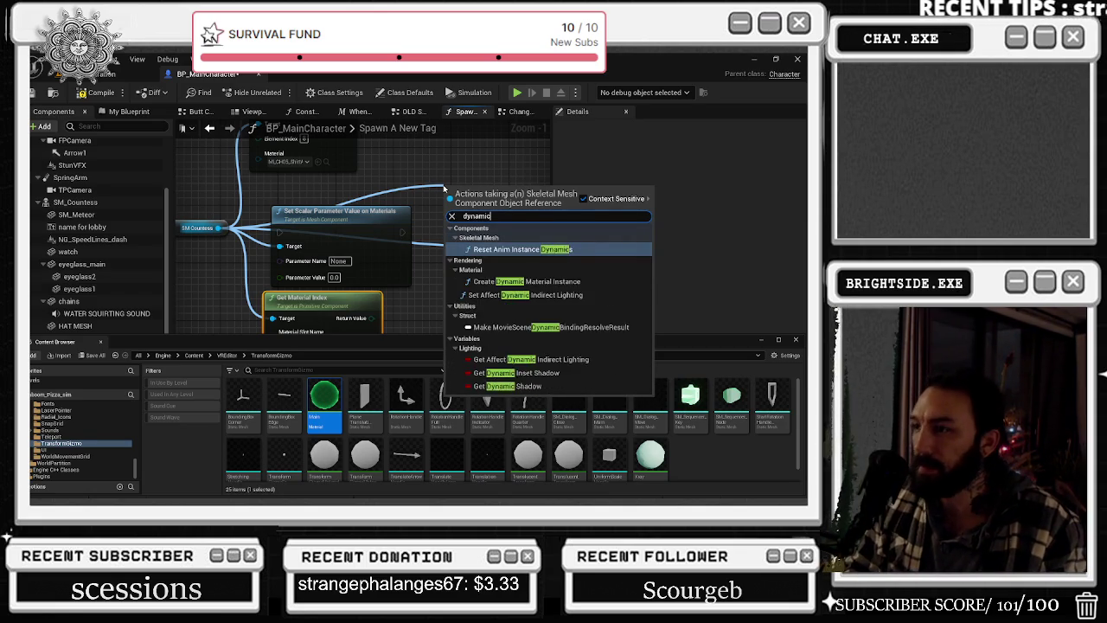
key("Return")
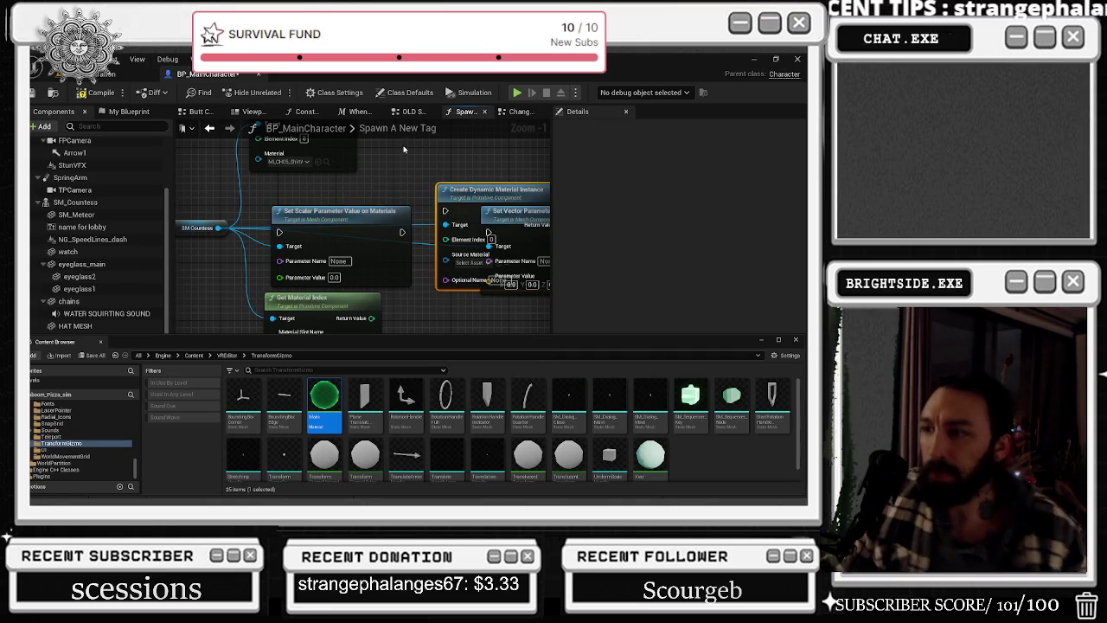
mouse_move(482, 194)
left_mouse_down()
mouse_move(450, 218)
mouse_move(463, 259)
mouse_move(444, 371)
mouse_move(395, 212)
mouse_move(392, 147)
mouse_move(302, 213)
mouse_move(205, 153)
mouse_move(259, 191)
mouse_move(366, 227)
mouse_move(379, 267)
mouse_move(403, 259)
mouse_move(363, 312)
mouse_move(294, 321)
mouse_move(363, 327)
mouse_move(407, 300)
mouse_move(390, 270)
mouse_move(405, 267)
mouse_move(393, 209)
mouse_move(375, 245)
mouse_move(415, 222)
mouse_move(413, 174)
left_mouse_up()
- Review the Get Material Index node and the Element Index value, then select SM_Countess
scroll(450, 221, "down", 1)
left_click(377, 248)
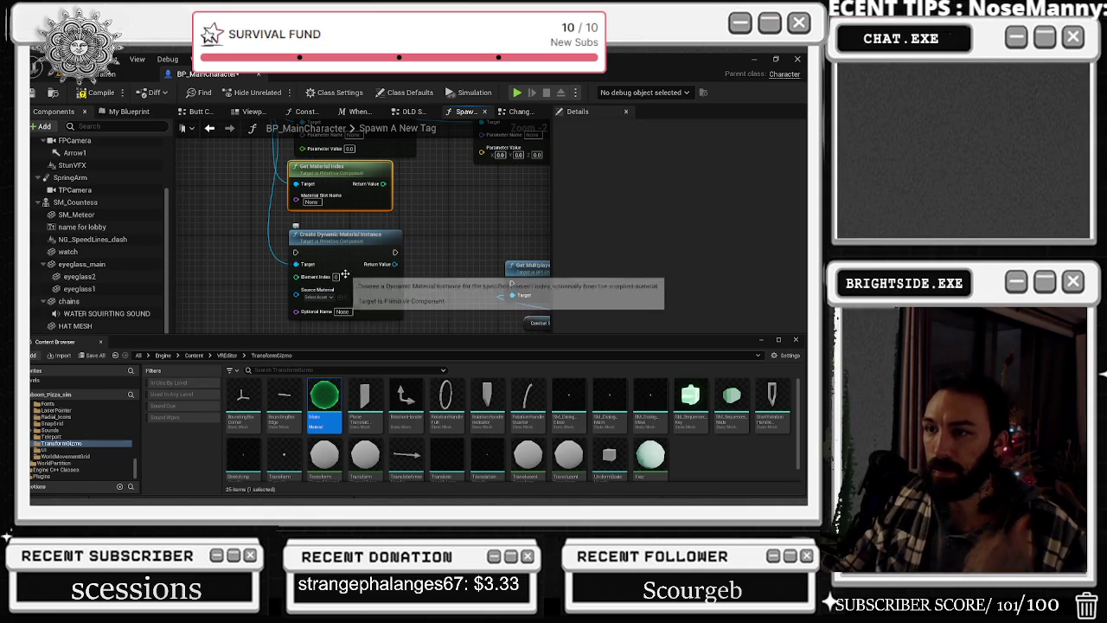
left_click(335, 277)
left_click(374, 212)
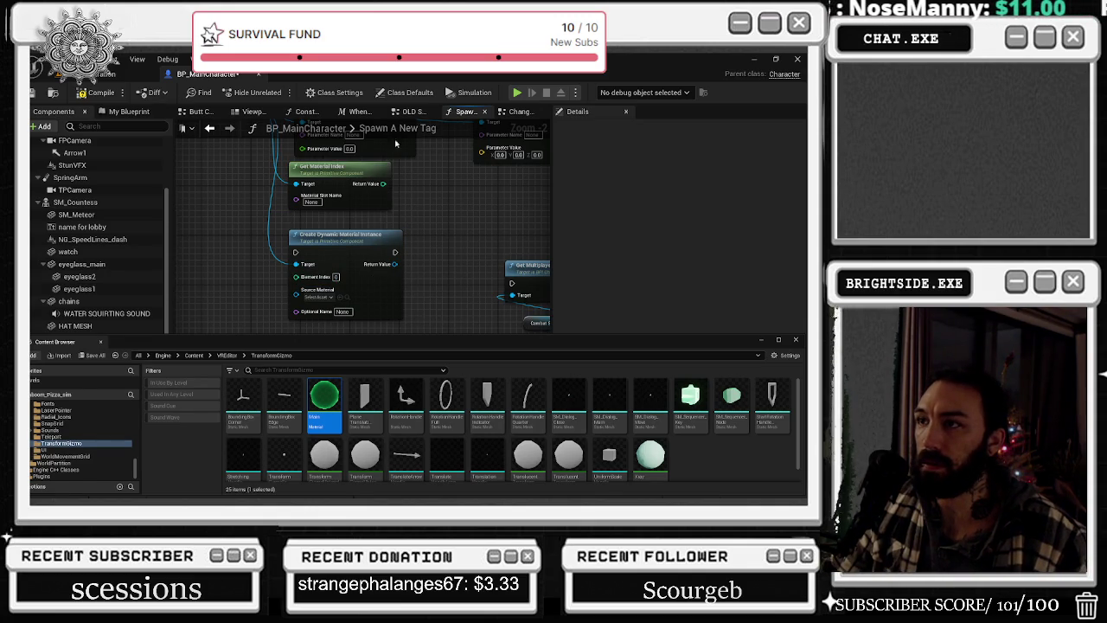
left_click(104, 202)
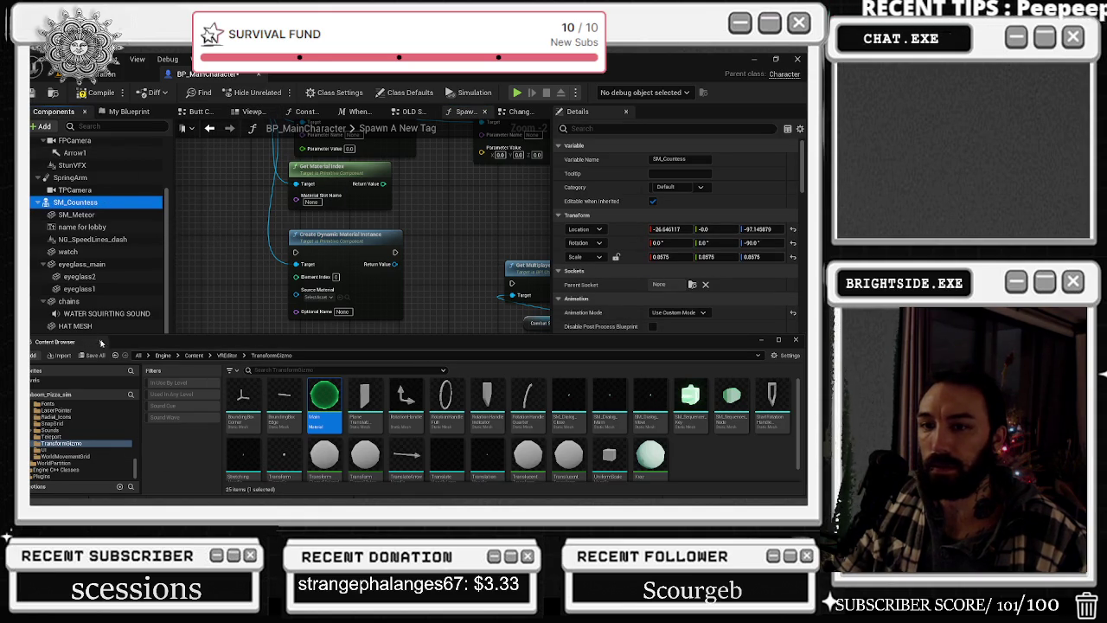
- Set the Create Dynamic Material Instance Source Material to Main, the countess mesh's Element 1 material
left_click(101, 340)
scroll(691, 363, "down", 3)
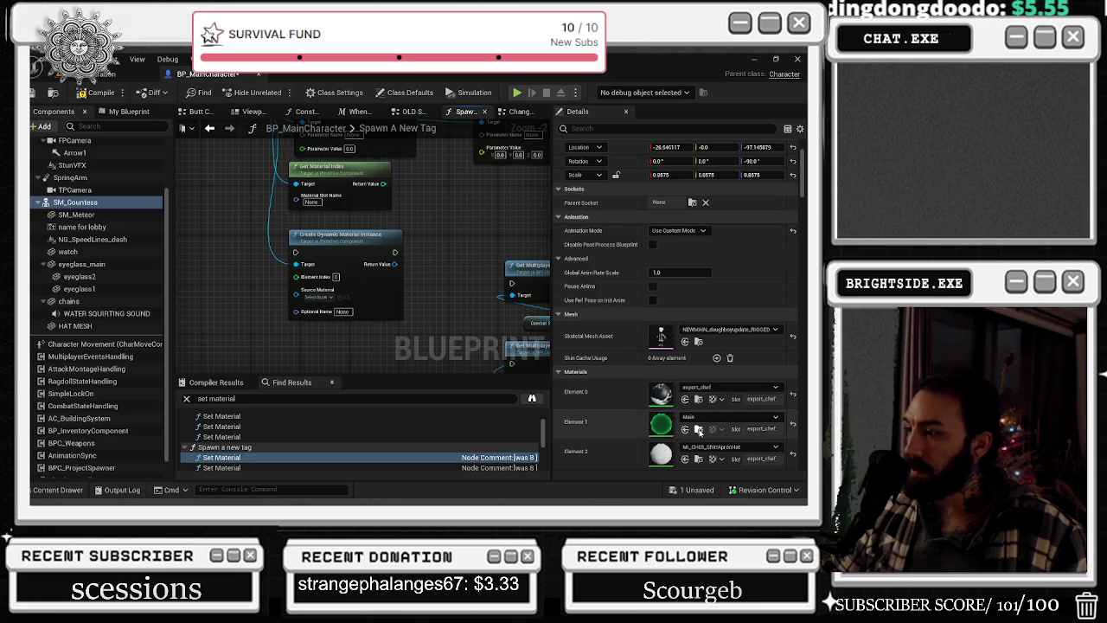
key("ctrl+space")
key("ctrl+space")
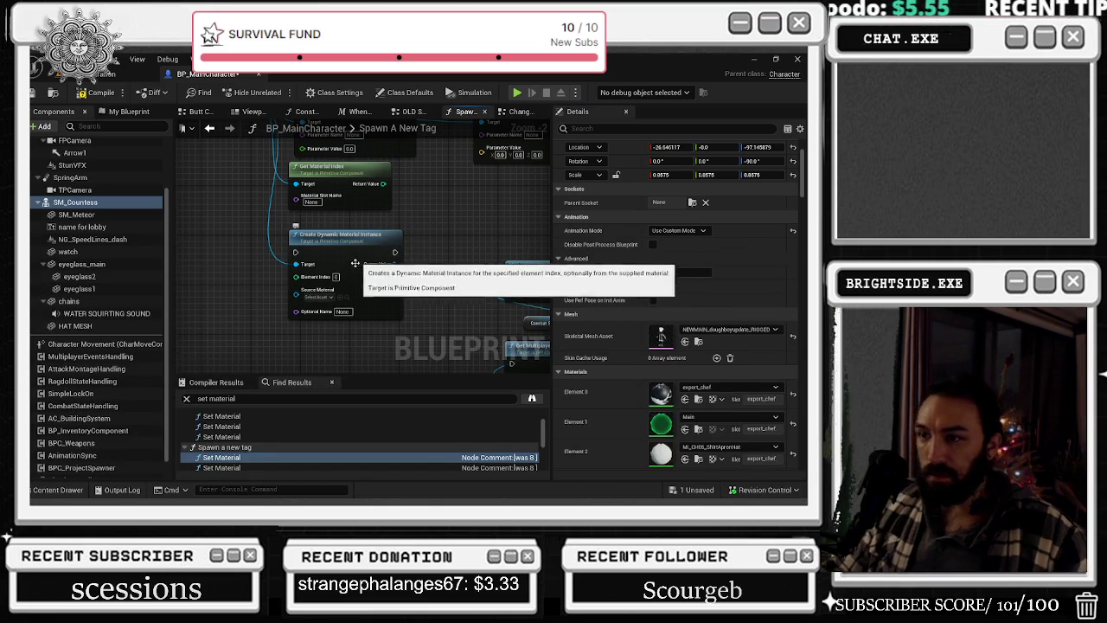
left_click(333, 296)
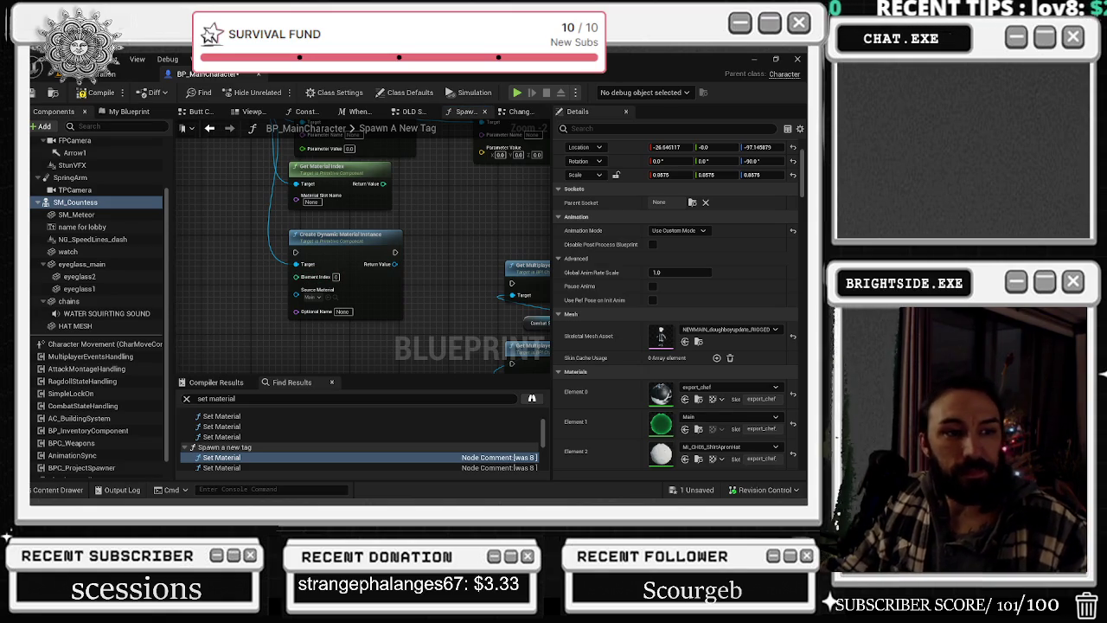
- Enter BaseColor as the dynamic material instance's Optional Name
left_click(342, 312)
type("BaseColor")
key("Return")
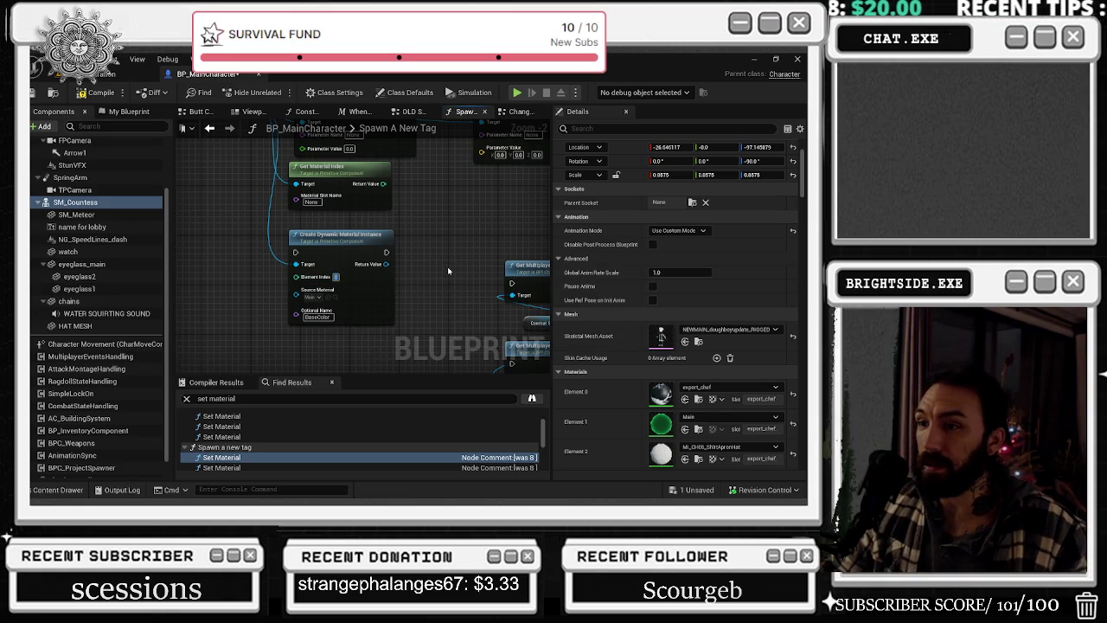
- Add a Set Vector Parameter Value node fed by the instance's Return Value
scroll(387, 294, "down", 1)
mouse_move(387, 293)
left_mouse_down()
mouse_move(401, 352)
mouse_move(426, 350)
left_mouse_up()
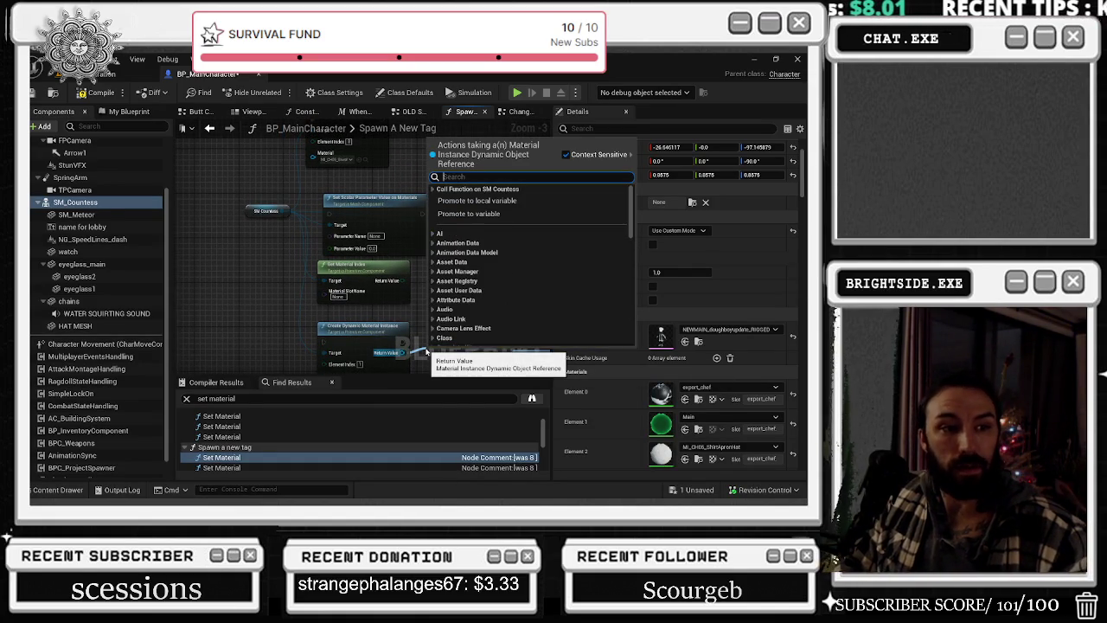
type("vector para")
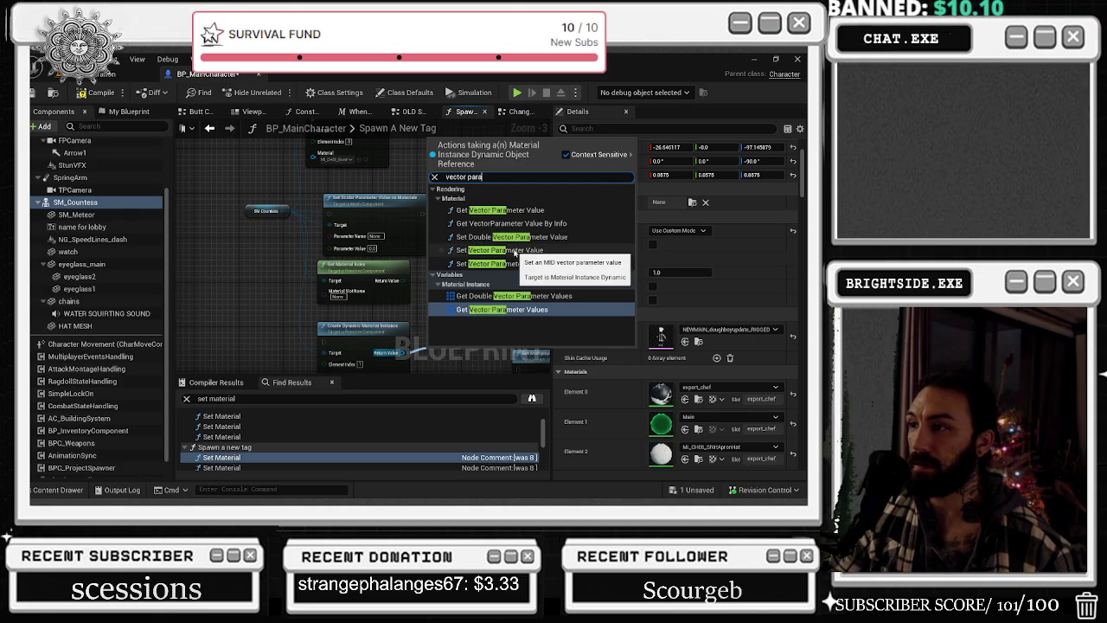
left_click(515, 254)
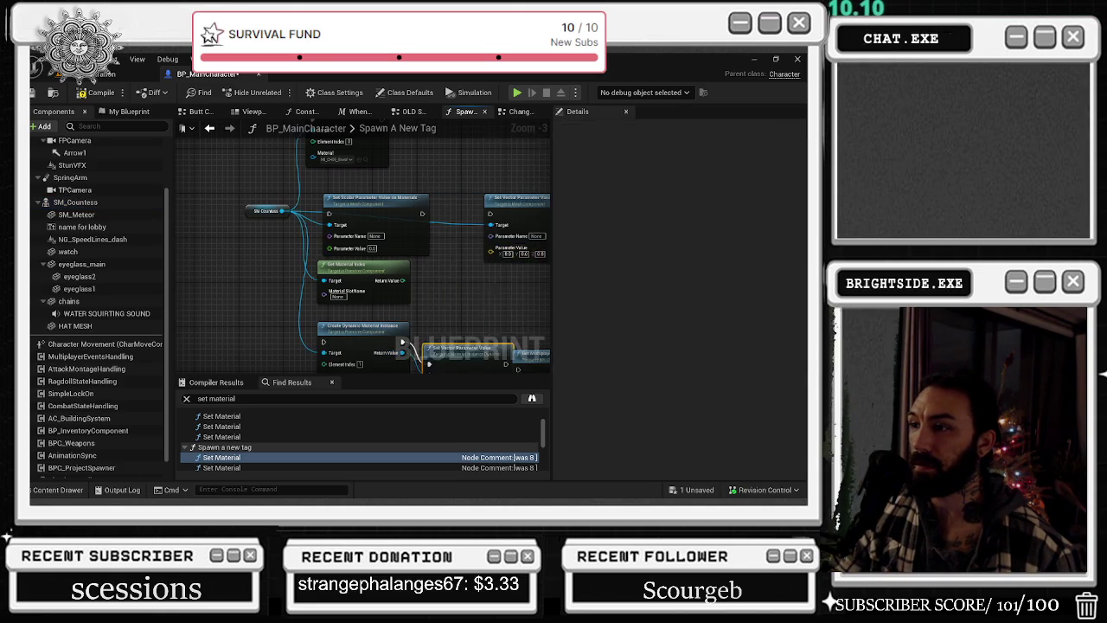
scroll(348, 214, "down", 3)
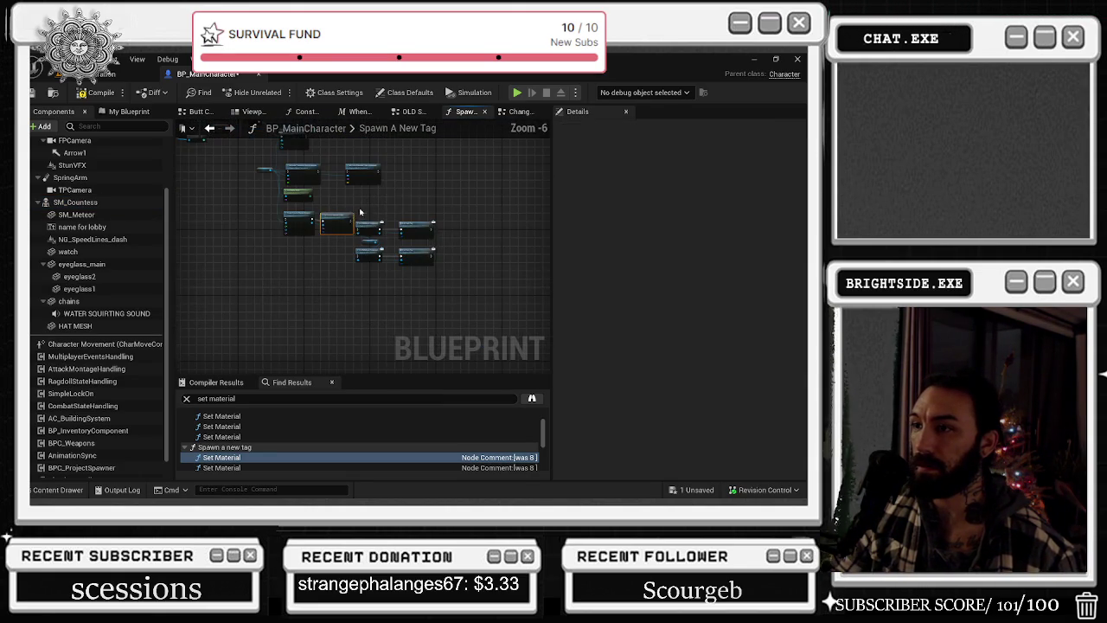
- Delete the old scalar, vector and Get Material Index nodes
mouse_move(379, 247)
left_mouse_down()
mouse_move(444, 307)
mouse_move(420, 321)
left_mouse_up()
scroll(432, 307, "up", 4)
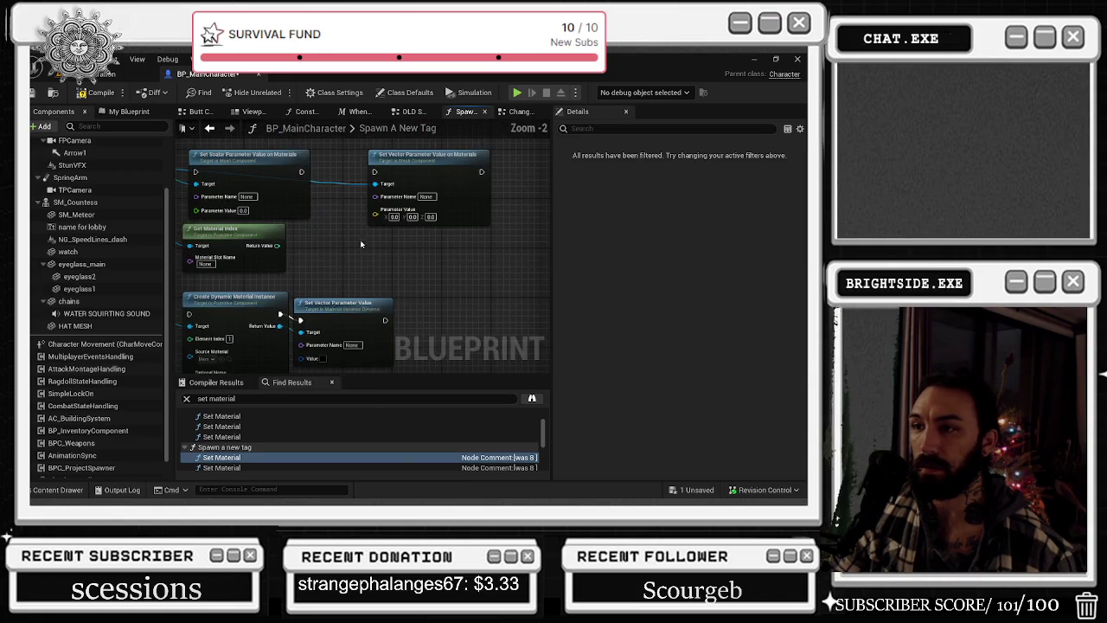
mouse_move(357, 248)
left_mouse_down()
mouse_move(389, 270)
mouse_move(411, 267)
left_mouse_up()
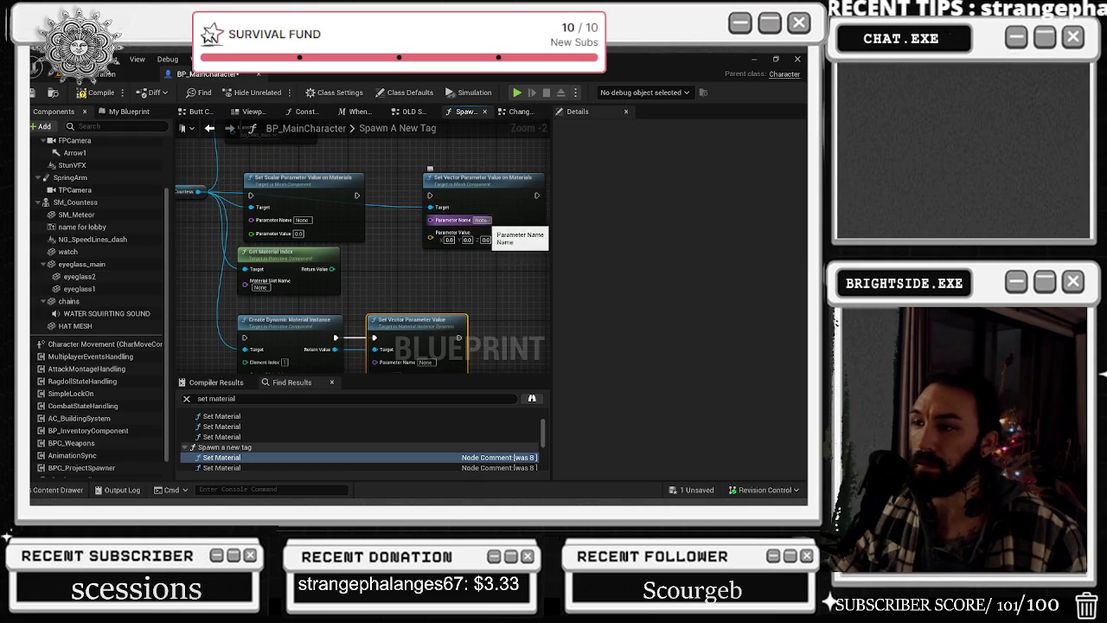
left_click_drag(493, 226, 481, 177)
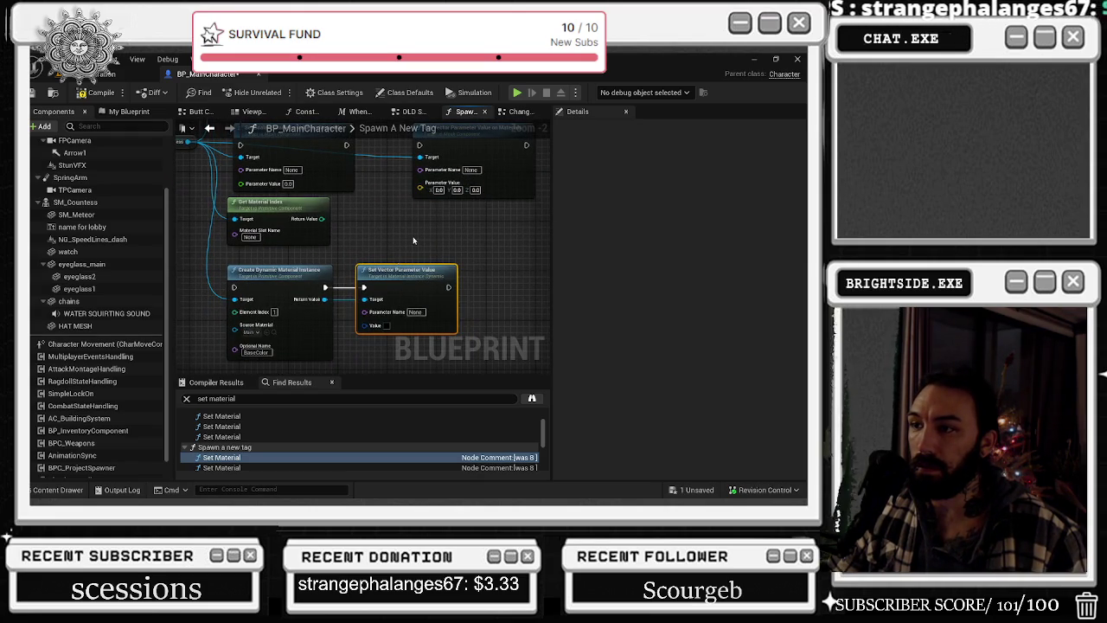
left_click_drag(413, 238, 416, 285)
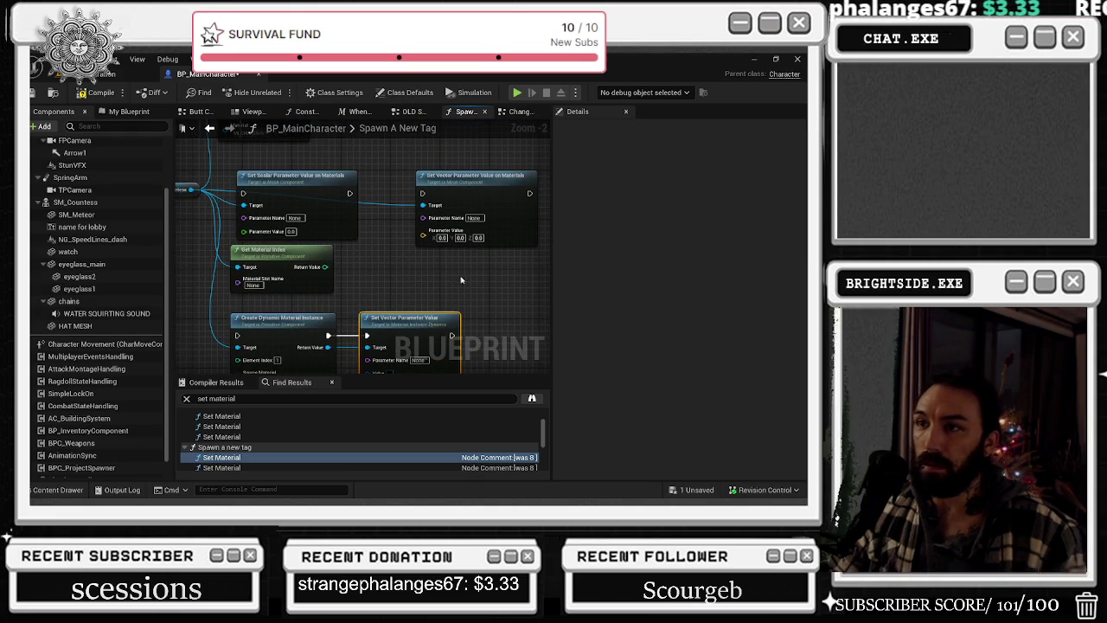
left_click_drag(461, 280, 289, 229)
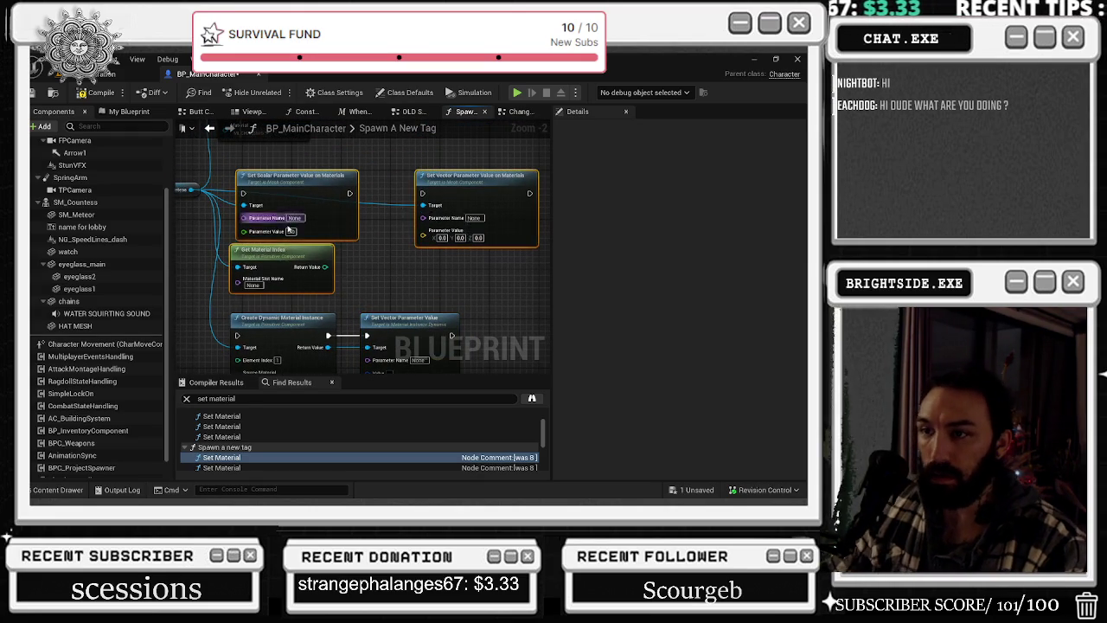
key("Delete")
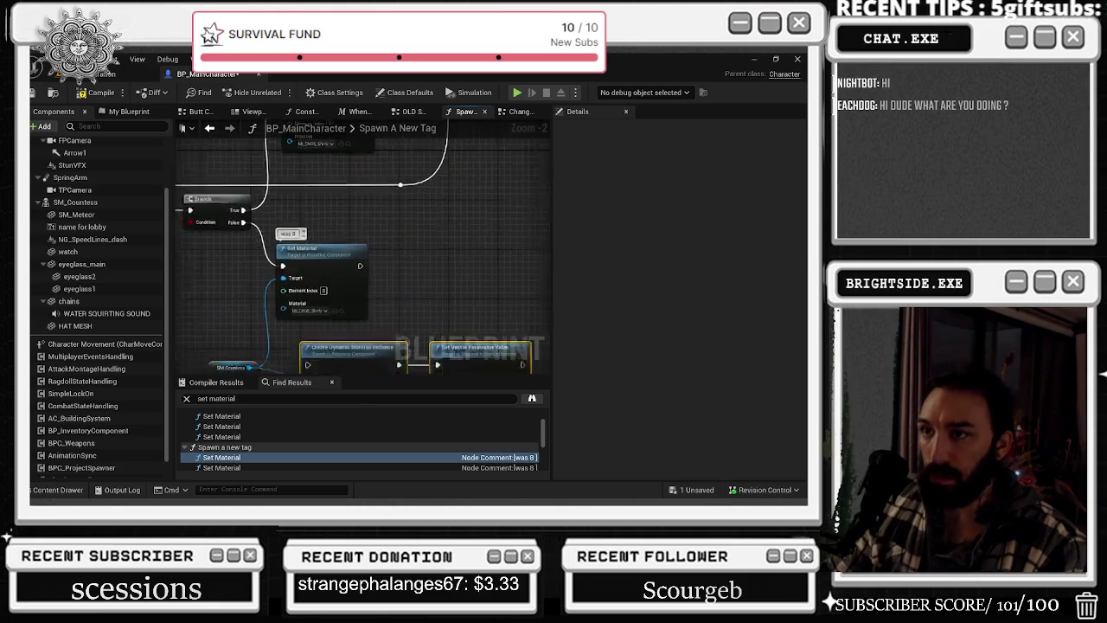
- Wire the Branch False exec into Create Dynamic Material Instance and tidy the nearby nodes
left_click_drag(392, 380, 362, 313)
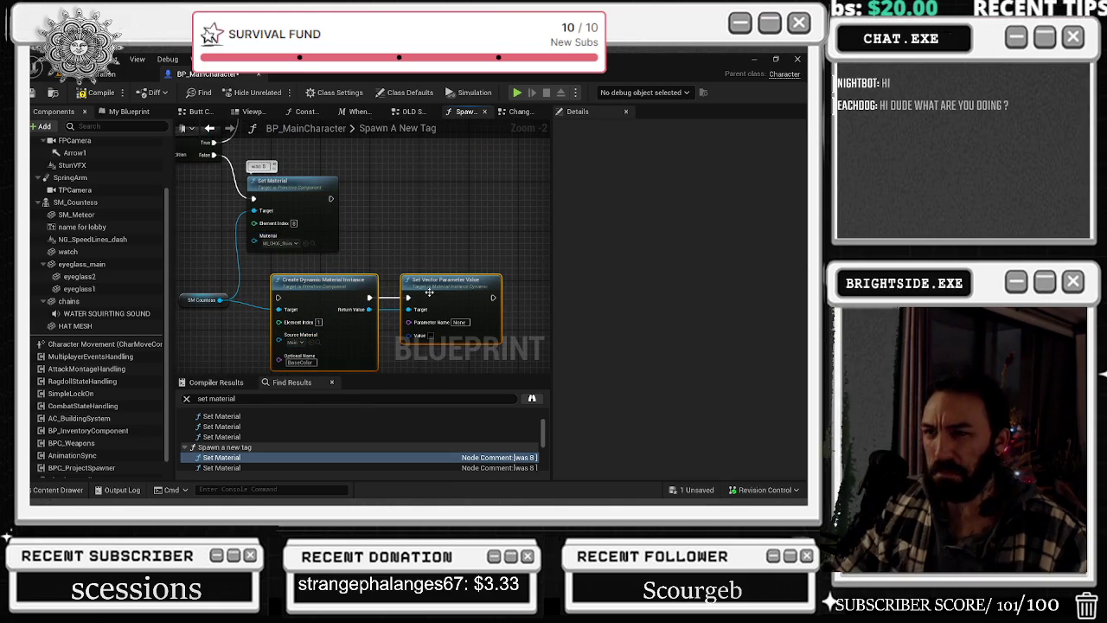
left_click_drag(252, 197, 278, 297)
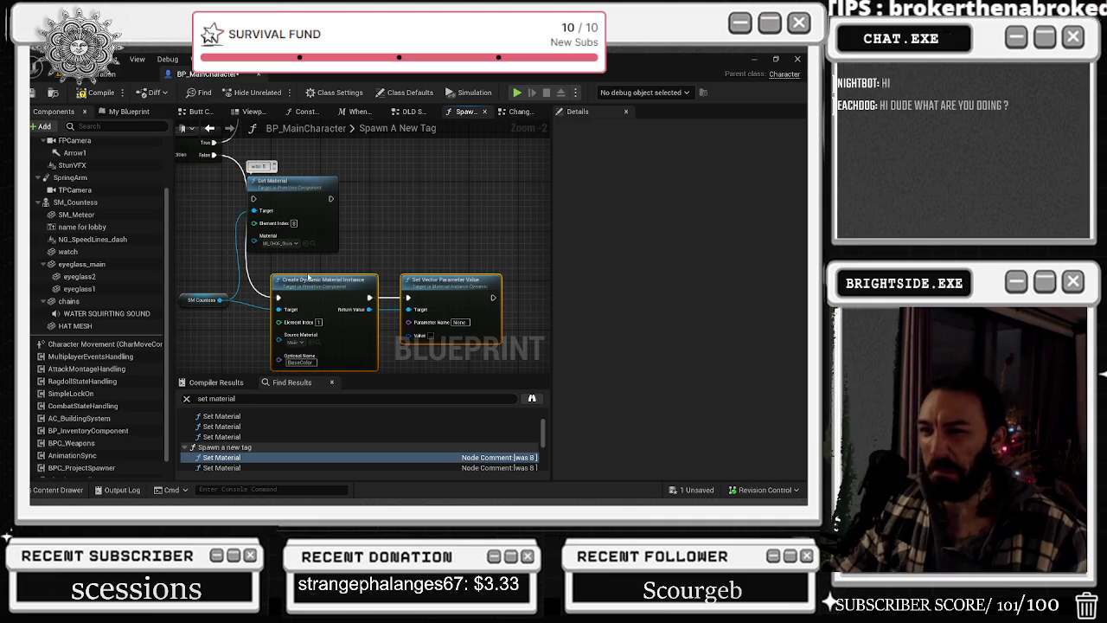
mouse_move(296, 181)
left_mouse_down()
mouse_move(351, 182)
mouse_move(326, 182)
left_mouse_up()
mouse_move(193, 305)
left_mouse_down()
mouse_move(189, 319)
mouse_move(202, 318)
left_mouse_up()
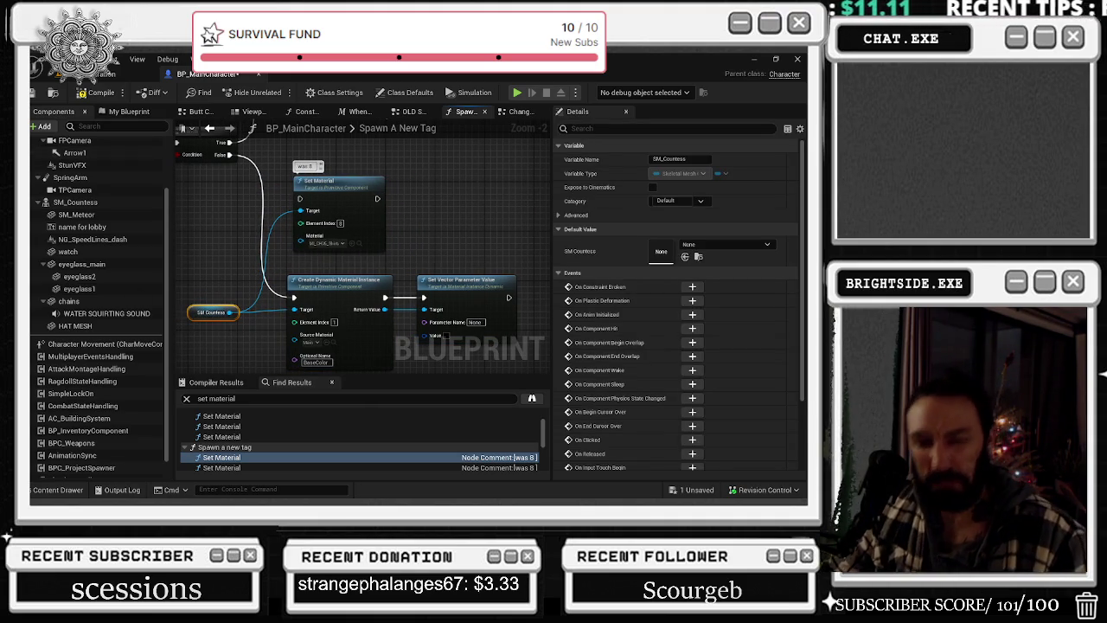
left_click_drag(449, 268, 427, 237)
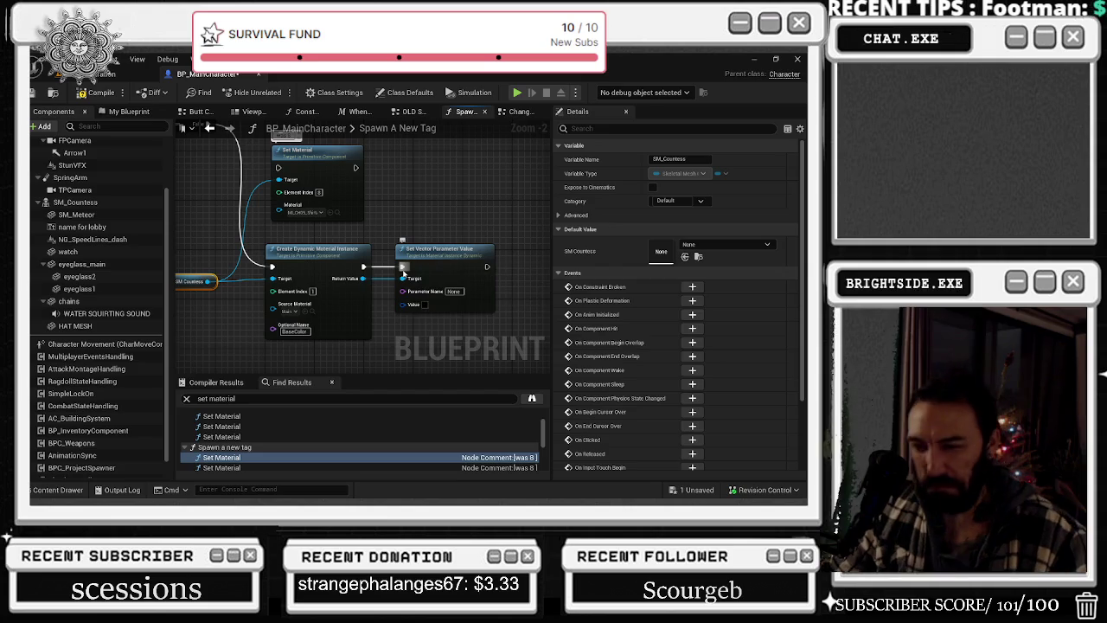
- Copy BaseColor from Optional Name into the Set Vector node's Parameter Name
left_click(336, 212)
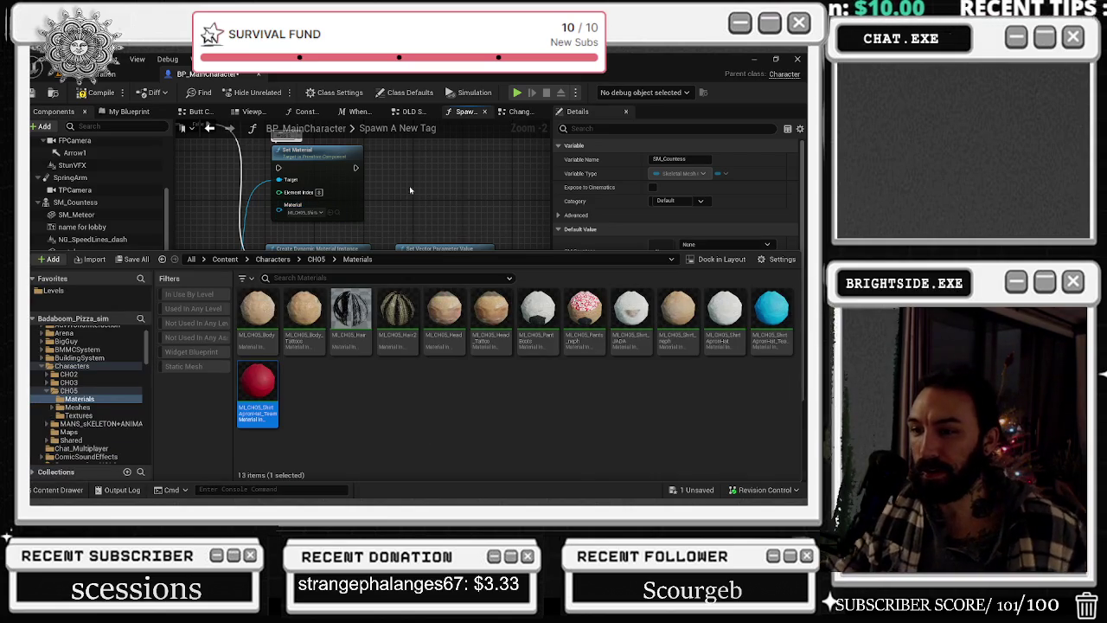
left_click(412, 190)
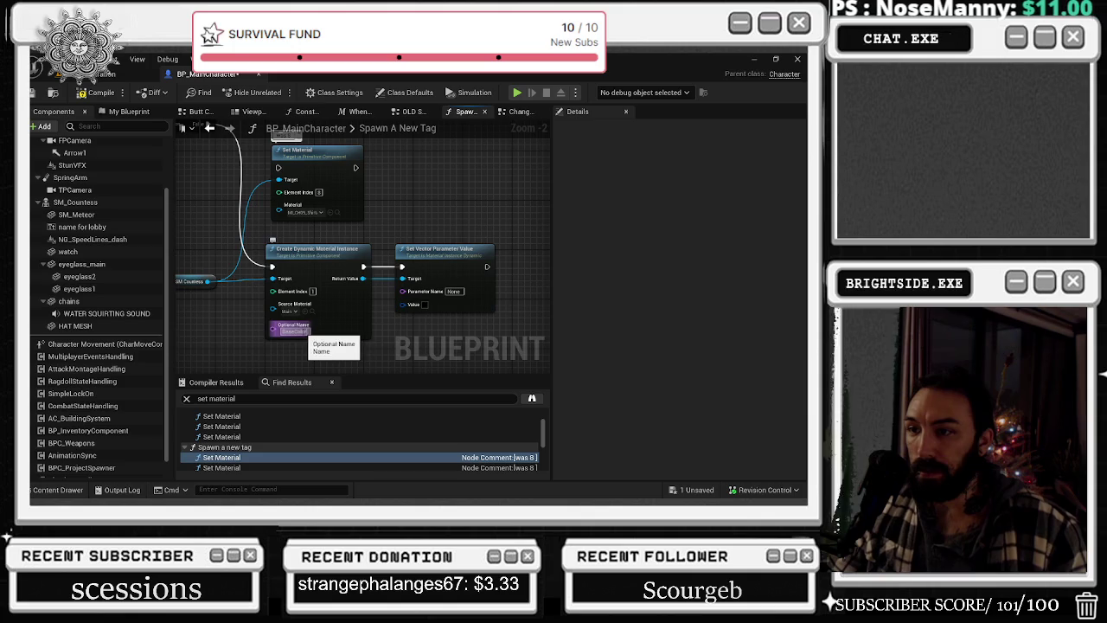
left_click(301, 330)
key("ctrl+c")
left_click(454, 291)
key("ctrl+v")
key("Return")
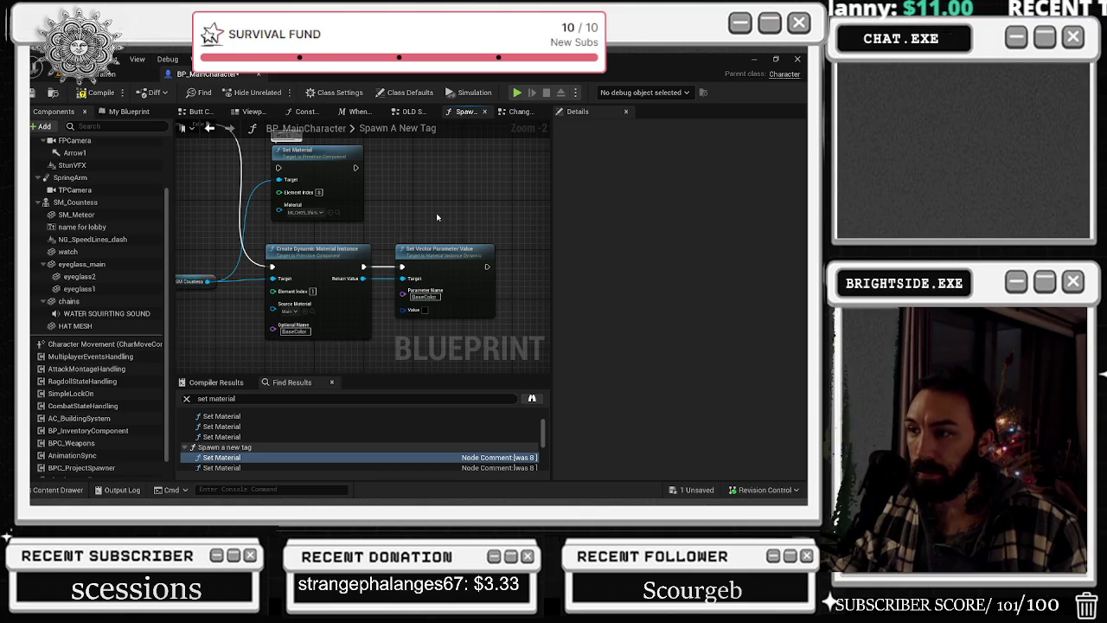
- Set the vector parameter value to bright pink-red, E6005DFF in sRGB
left_click(425, 312)
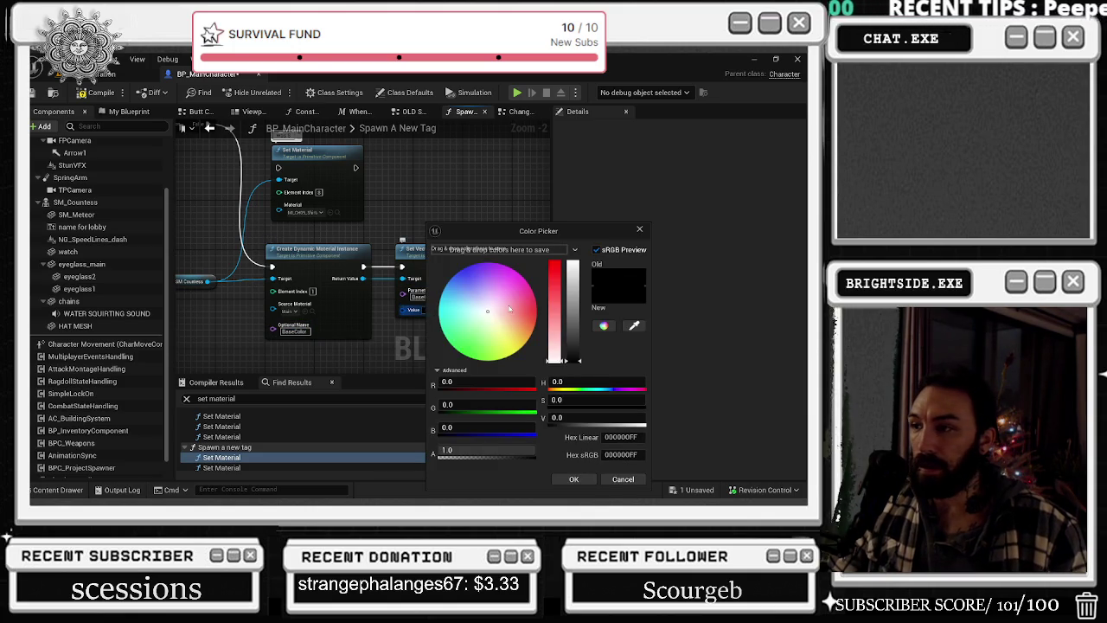
left_click_drag(510, 309, 536, 304)
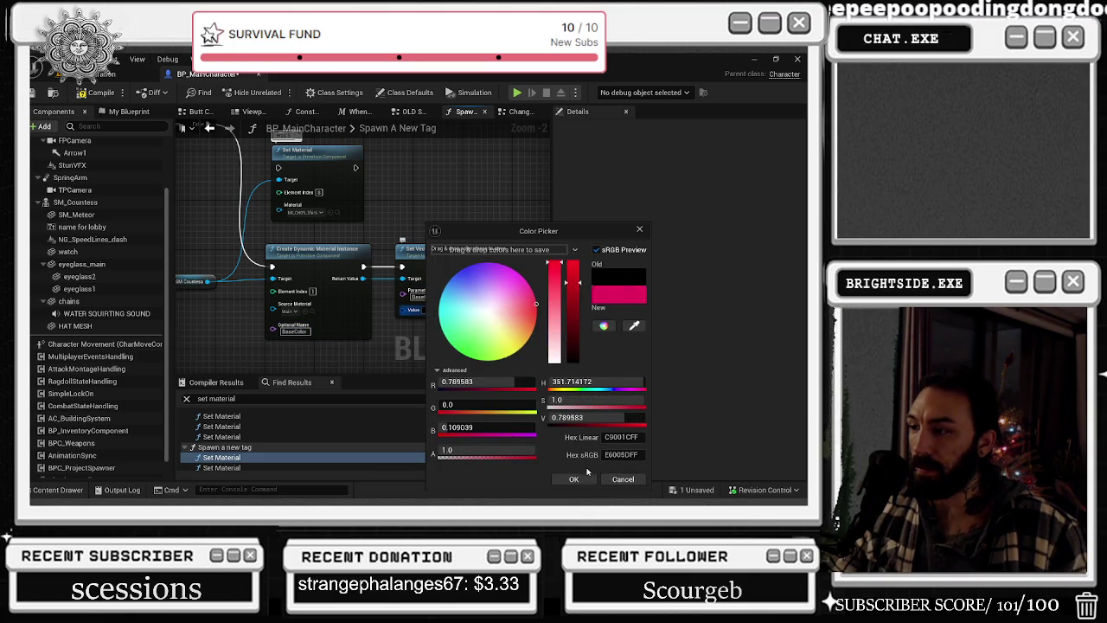
left_click(573, 479)
scroll(351, 238, "down", 1)
left_click_drag(351, 237, 399, 357)
scroll(398, 357, "down", 1)
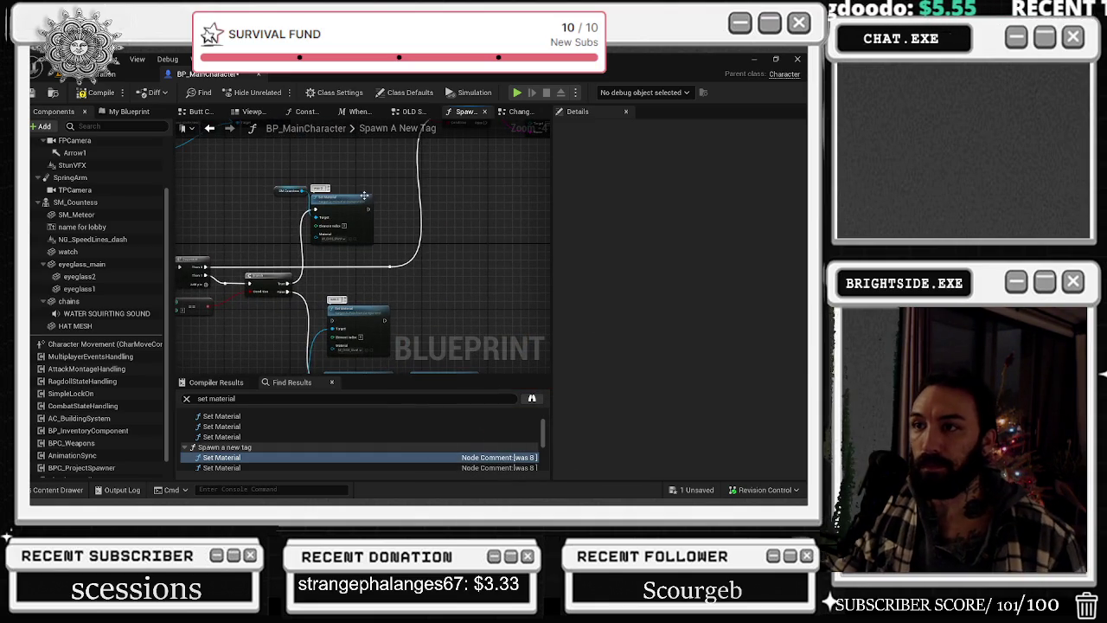
- Check which material the Set Material node assigns
scroll(359, 206, "up", 1)
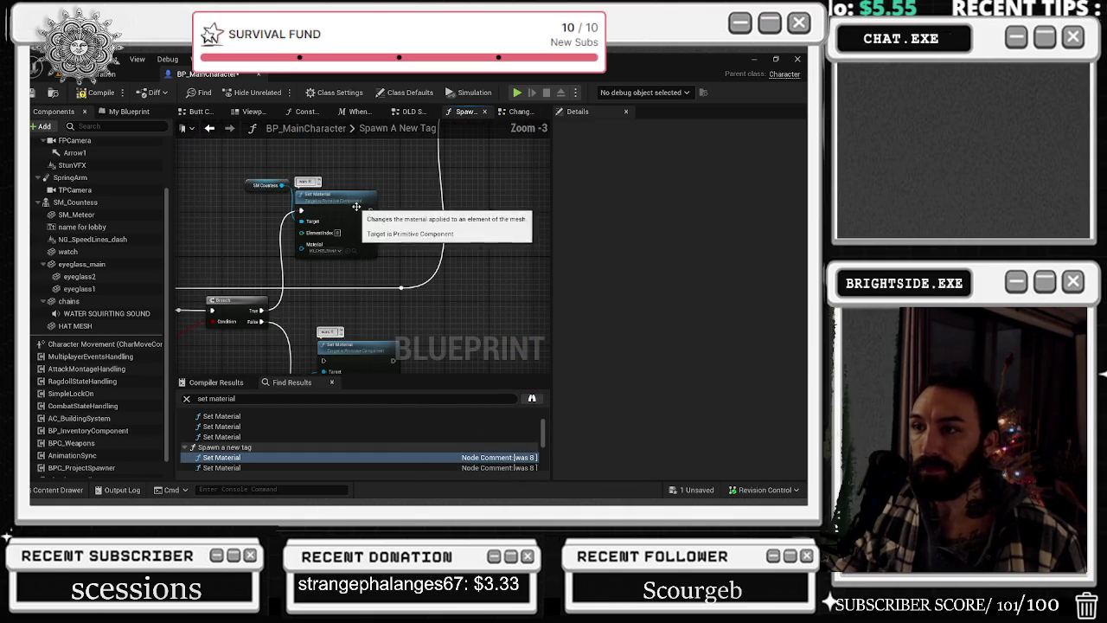
left_click(352, 252)
left_click(352, 179)
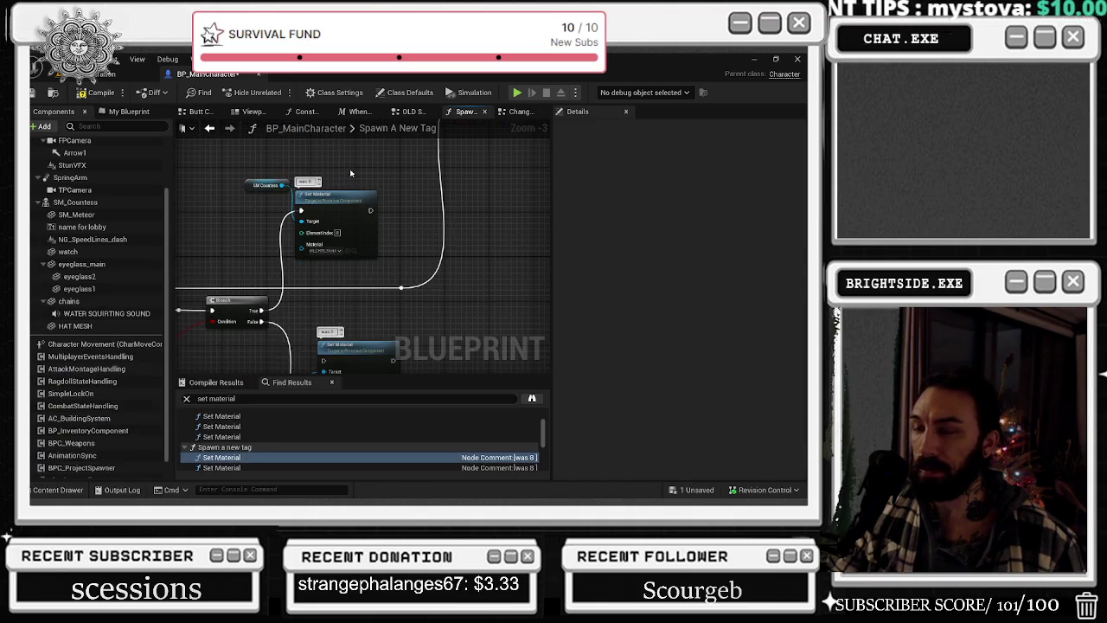
scroll(353, 190, "down", 1)
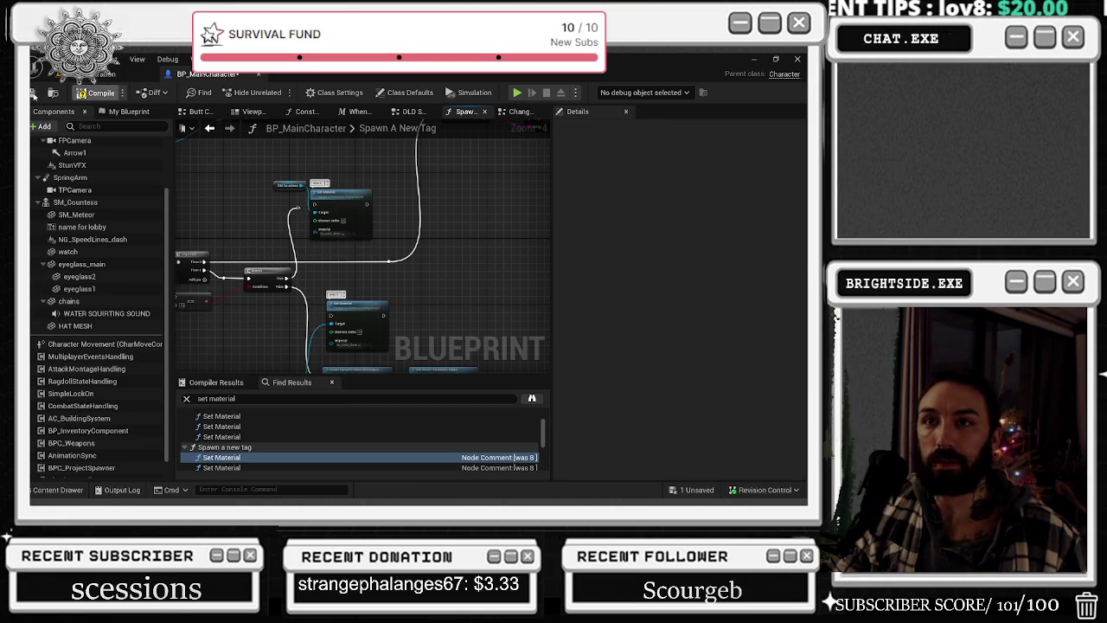
- Save all changes and the BP_MainCharacter blueprint, then return to the level editor
left_click(35, 94)
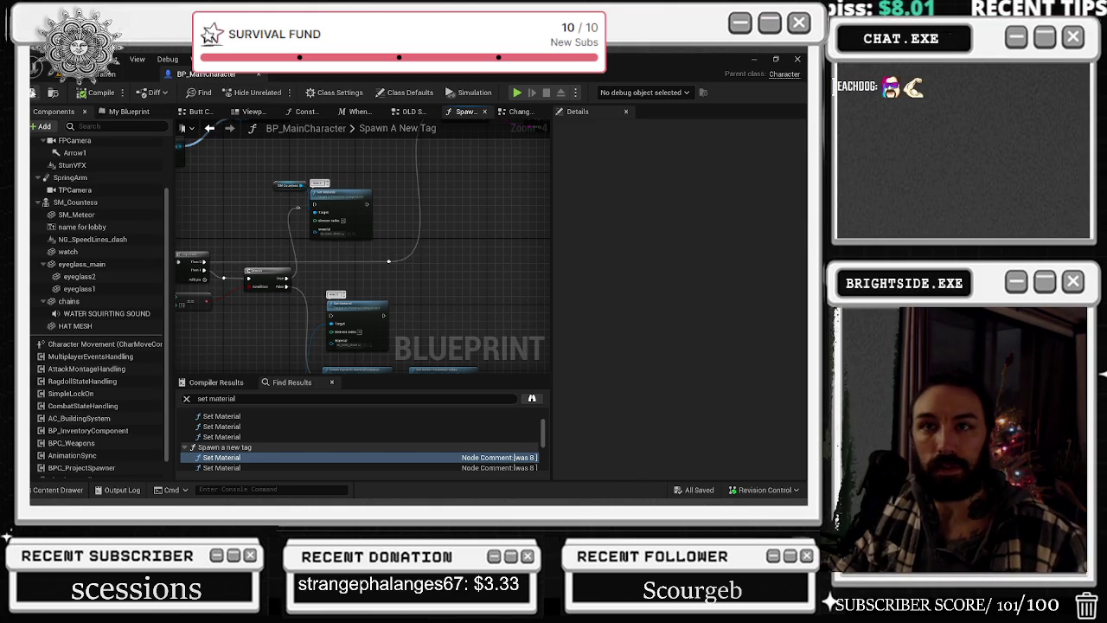
left_click(35, 94)
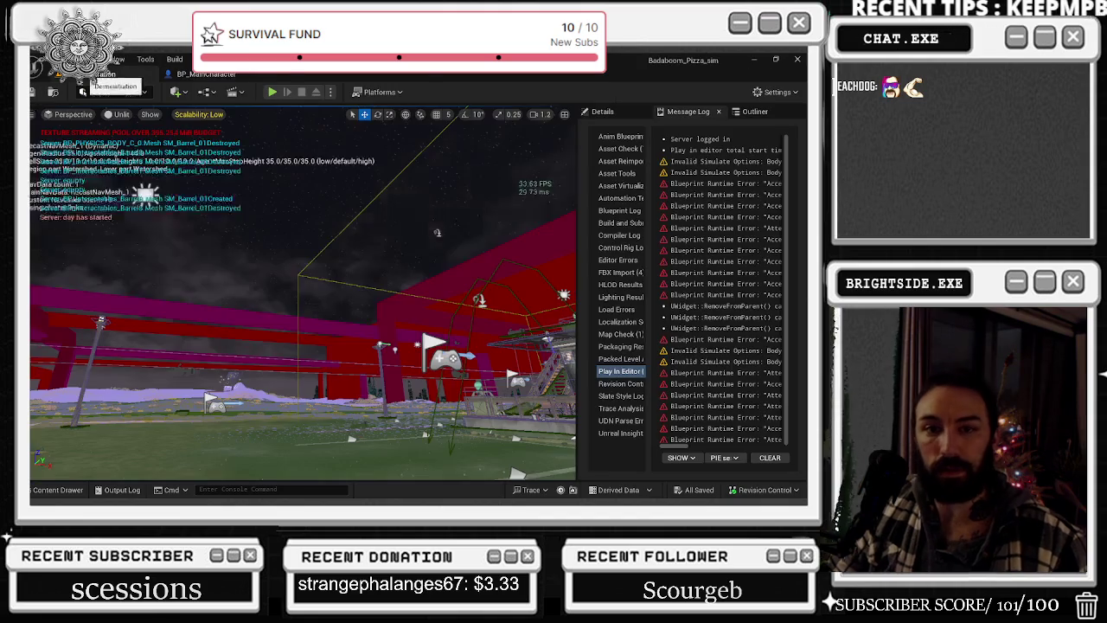
left_click(106, 75)
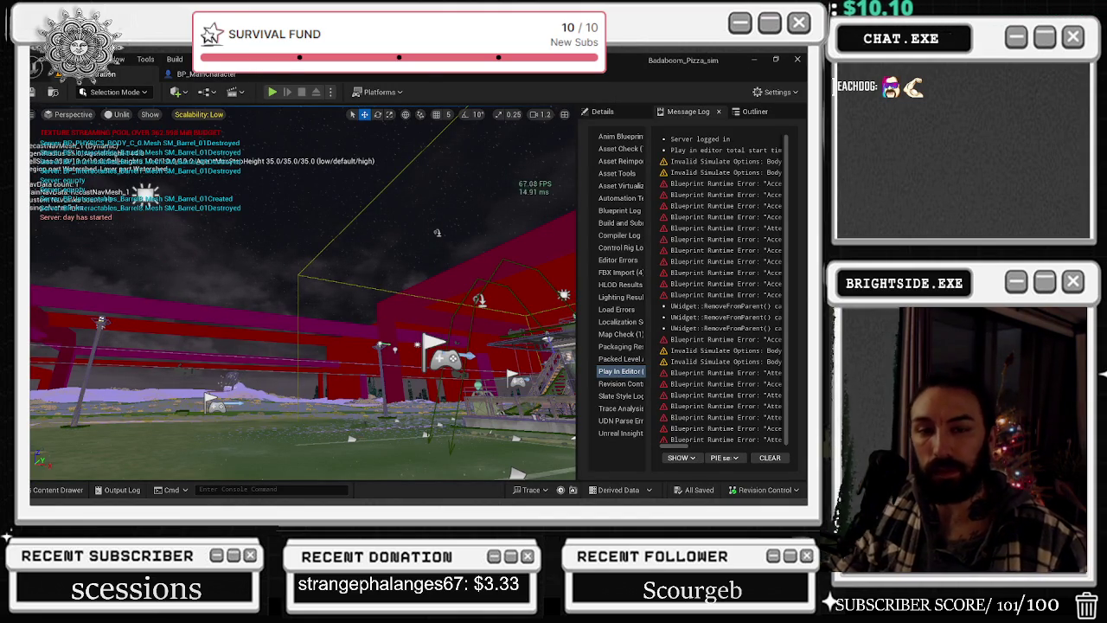
- Play-test with the chef walking outside in third-person view, then stop and open Scalability settings
left_click(271, 92)
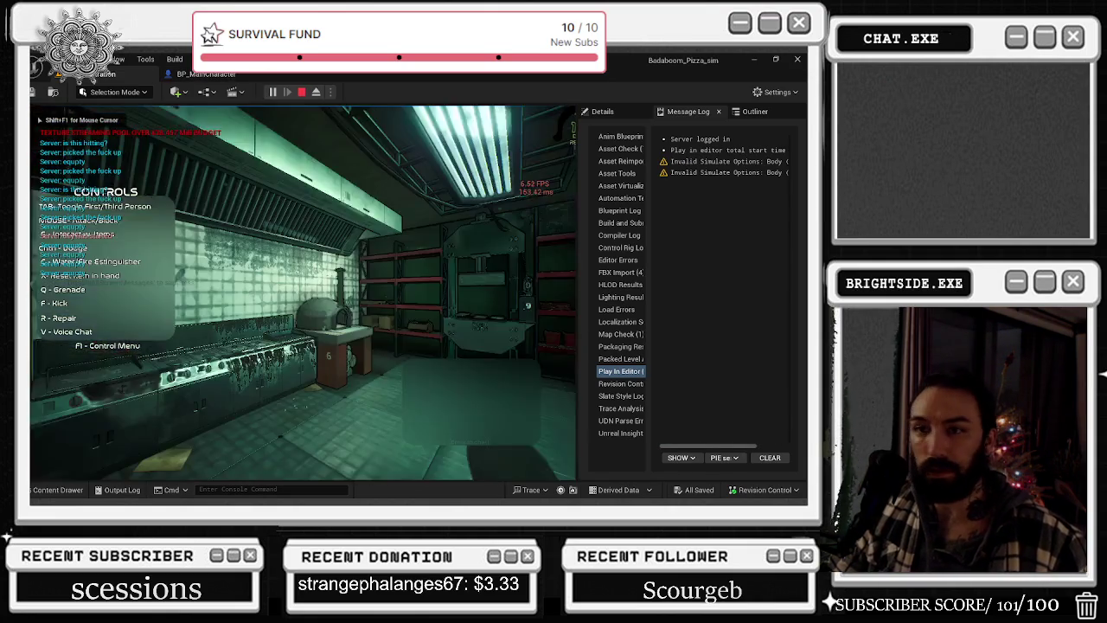
key("w")
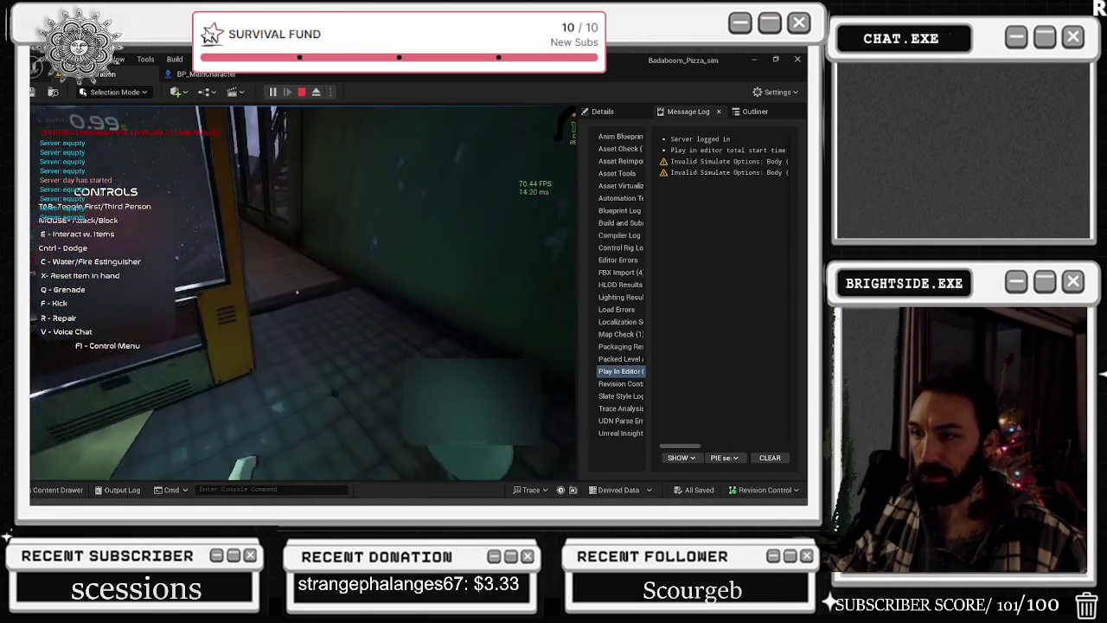
key("Tab")
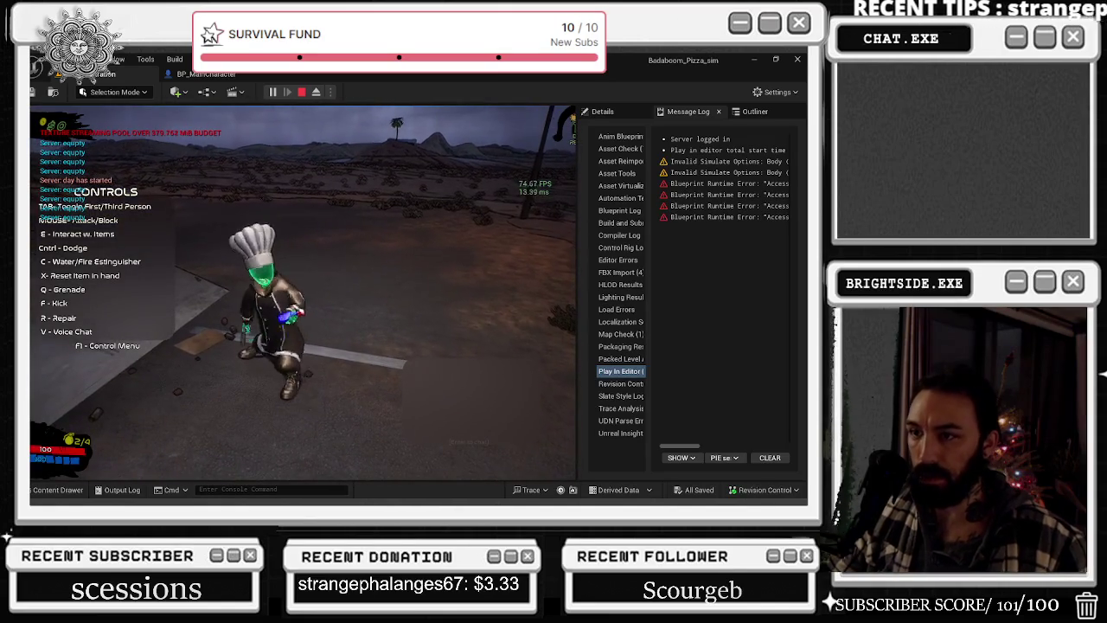
key("Escape")
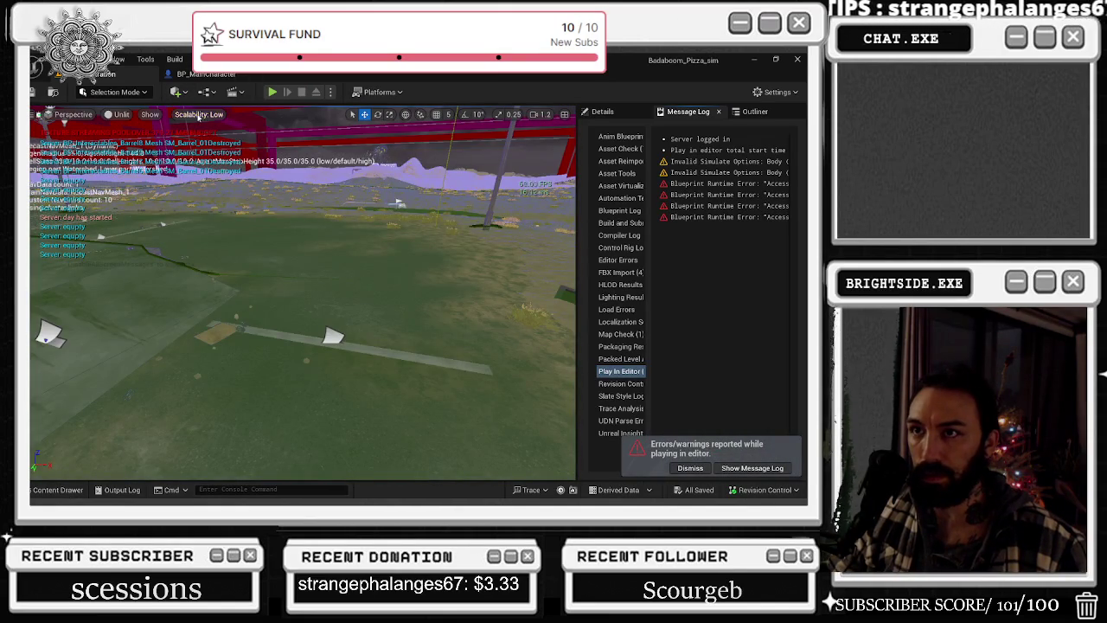
left_click(198, 115)
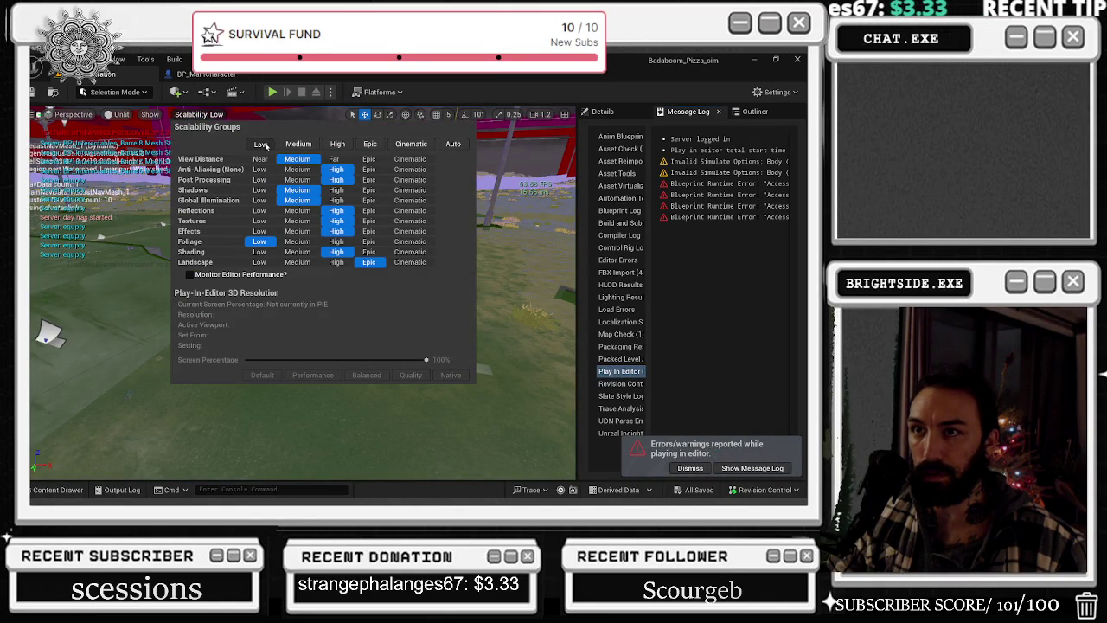
- Close Scalability, open FOOD_FIGHT_LEVEL from Favorites > Levels in the Content Drawer, and press Play
left_click(654, 366)
left_click(58, 490)
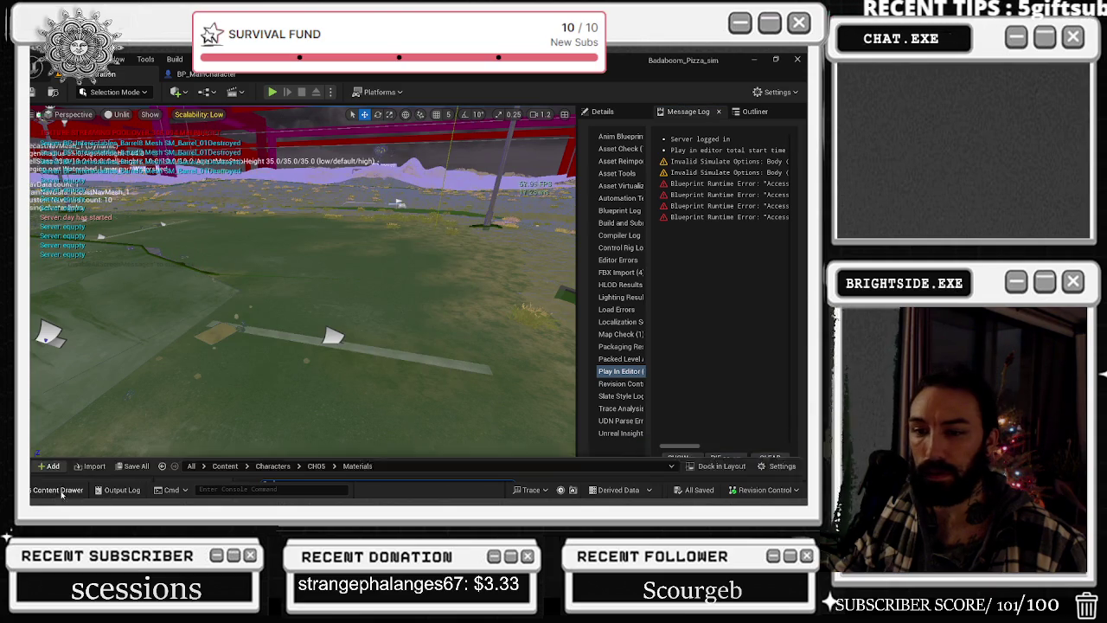
scroll(89, 371, "up", 3)
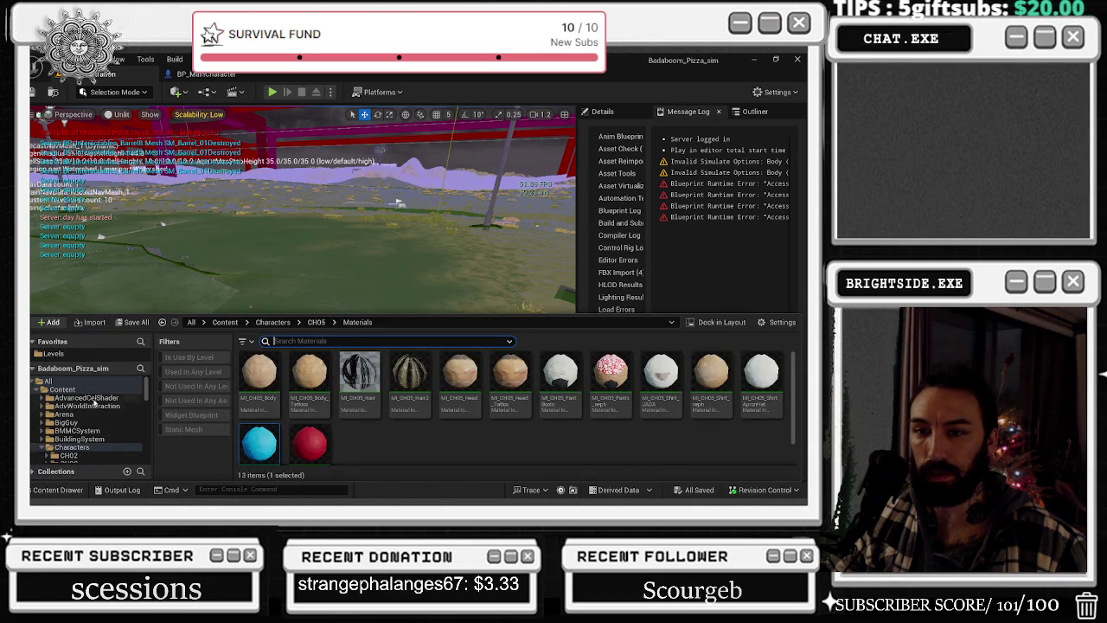
left_click(75, 381)
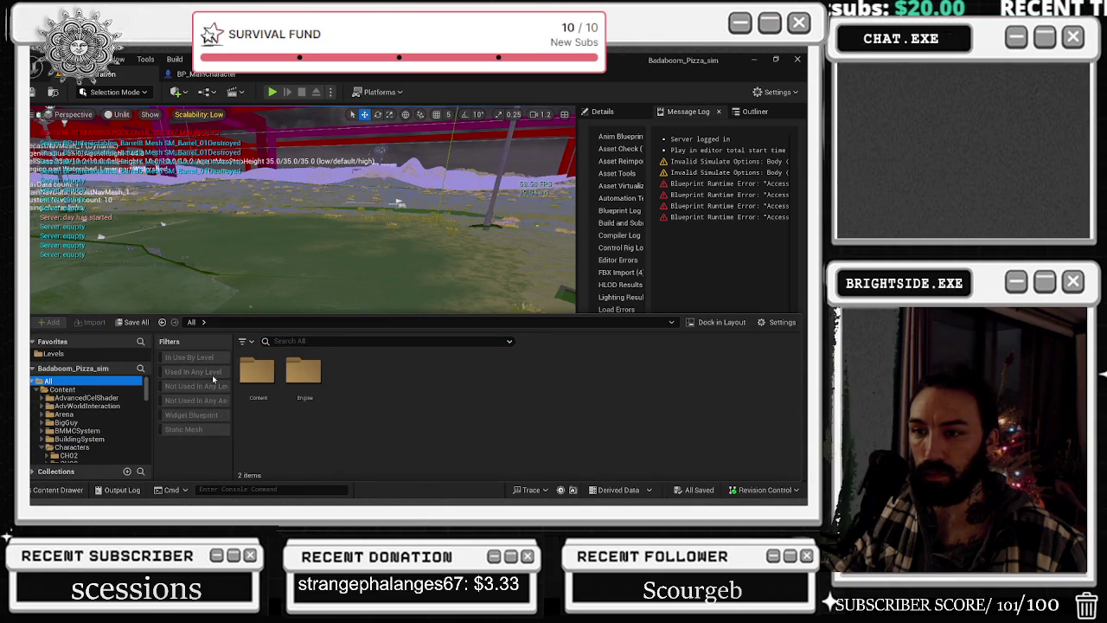
left_click(102, 353)
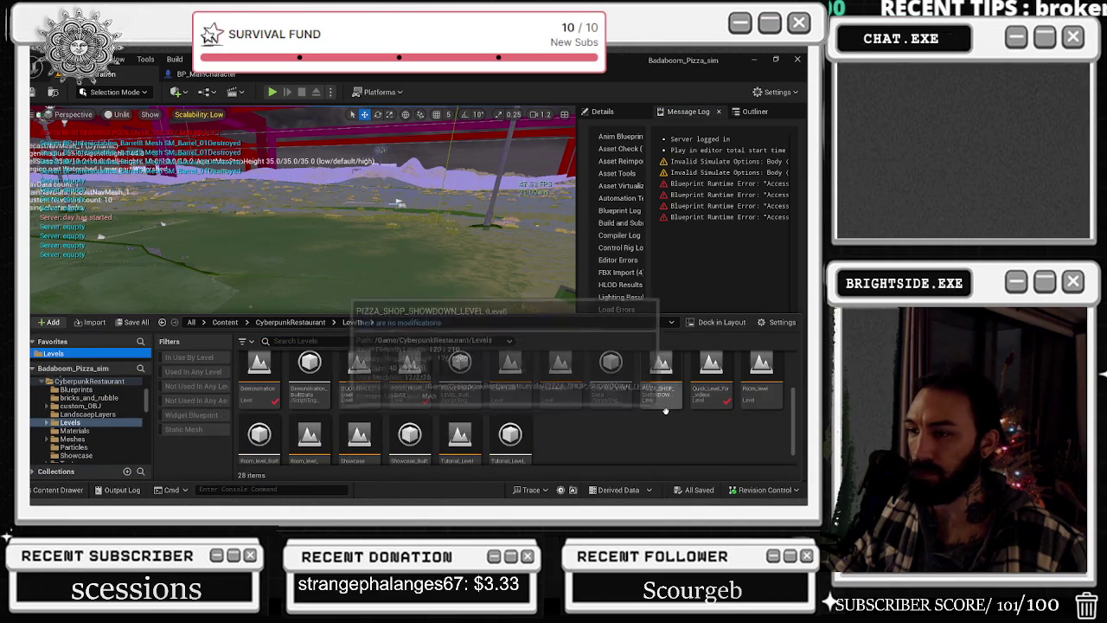
double_click(410, 381)
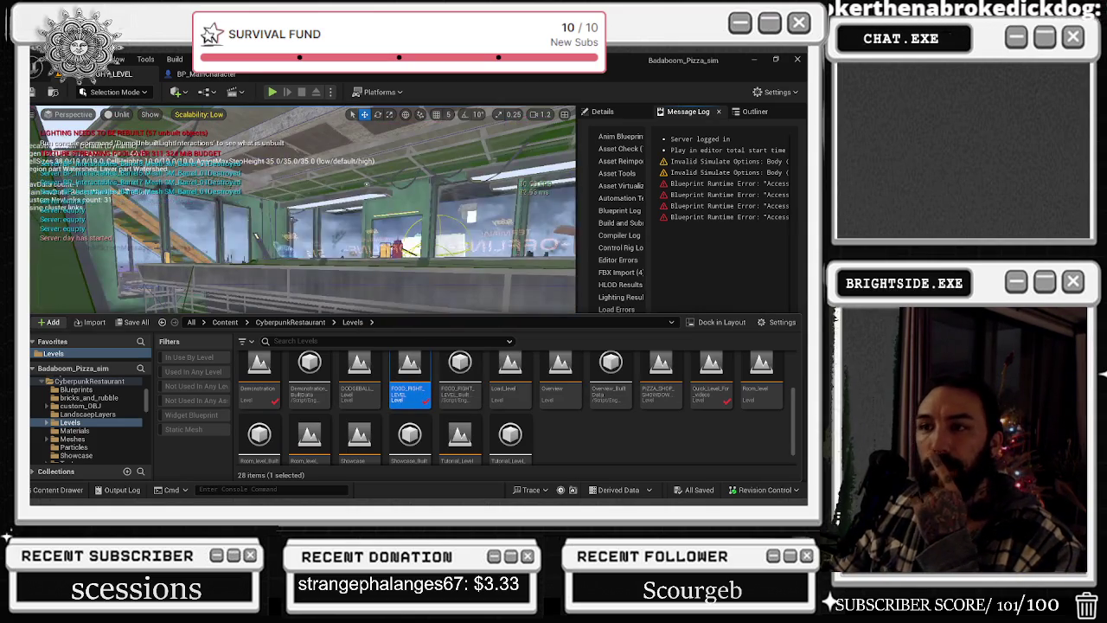
left_click(271, 92)
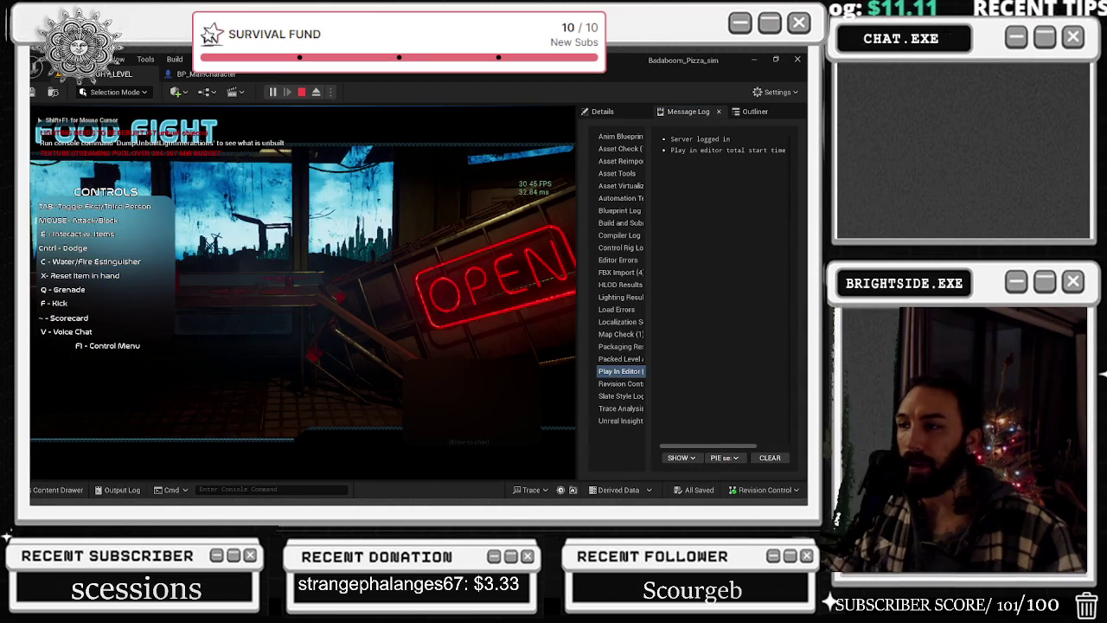
- Take mouse control in the running game, switch to third-person view, then end the session
key("alt+Tab")
key("Escape")
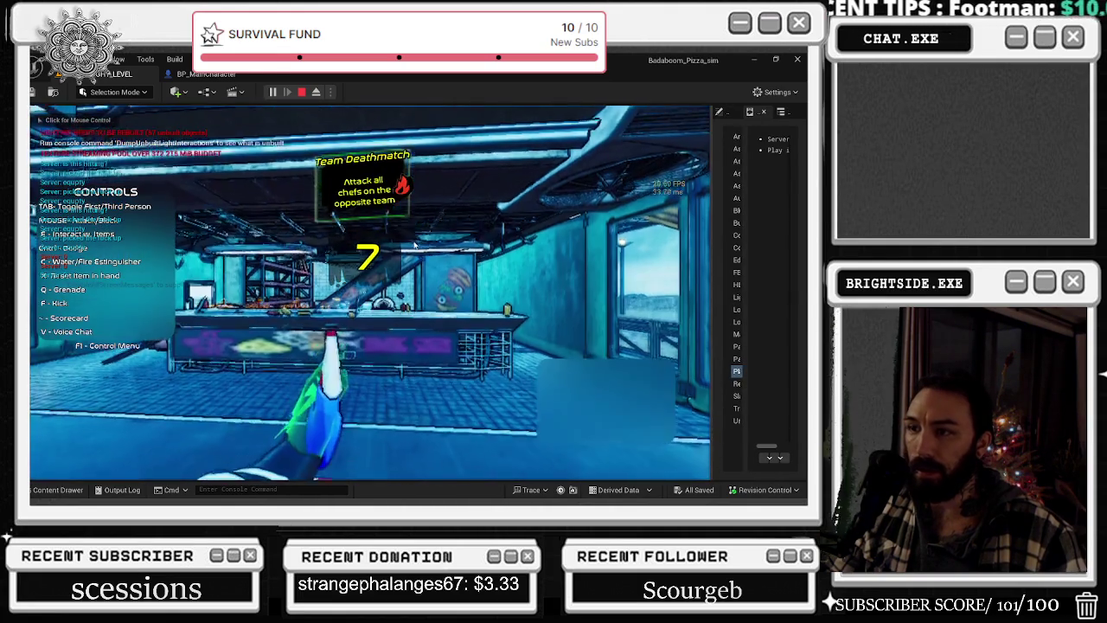
left_click(414, 247)
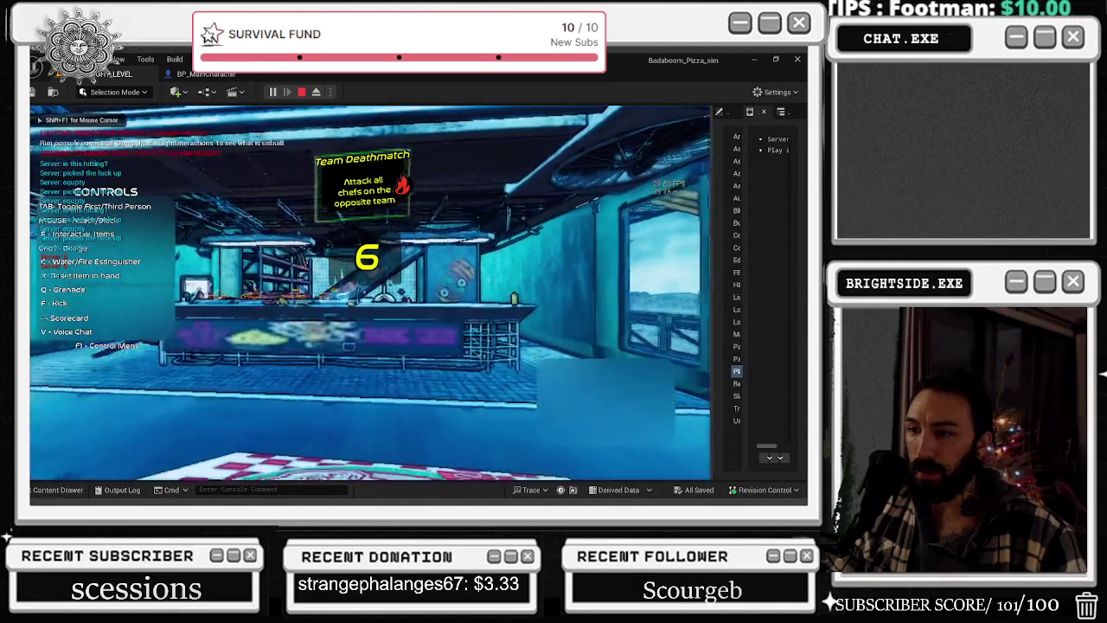
key("Tab")
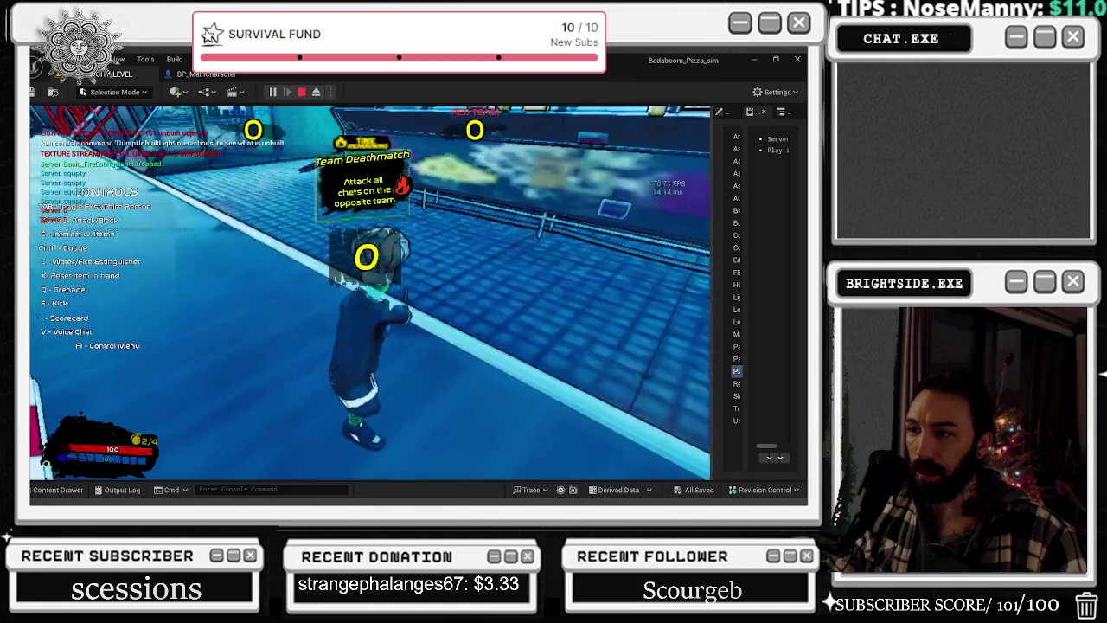
key("Escape")
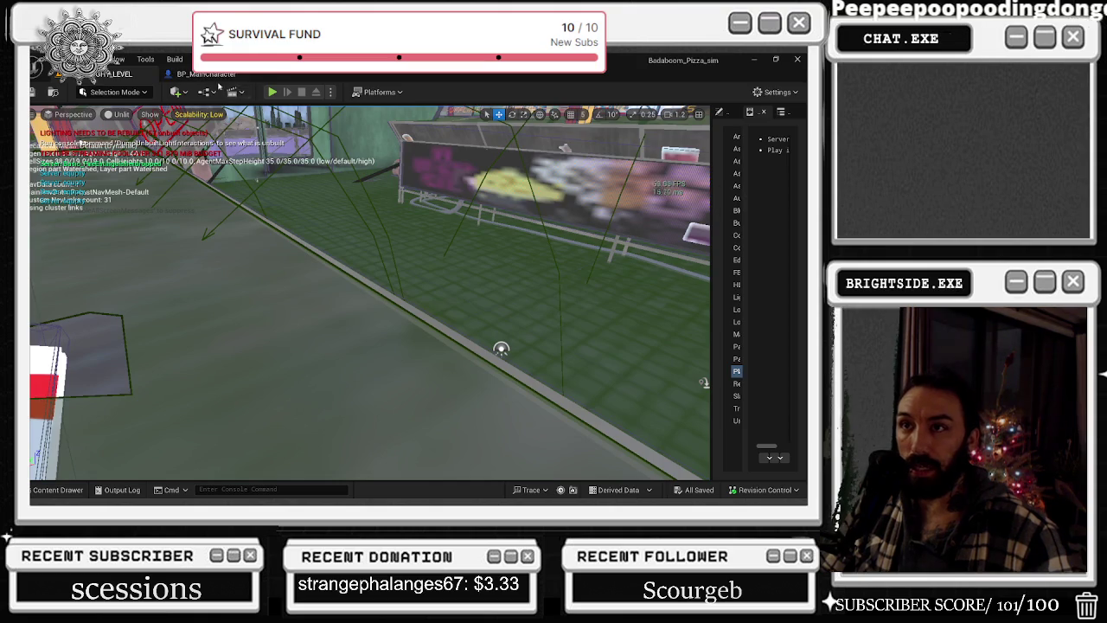
- Flip to the BP_MainCharacter tab and back to the level, then save the level
left_click(215, 76)
left_click(121, 73)
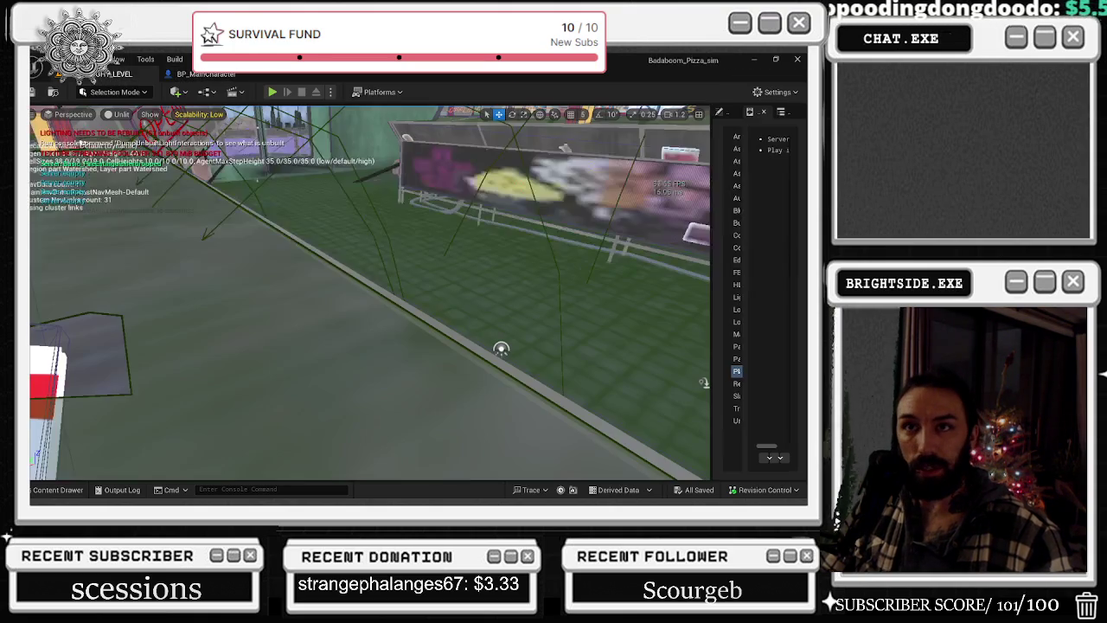
key("ctrl+s")
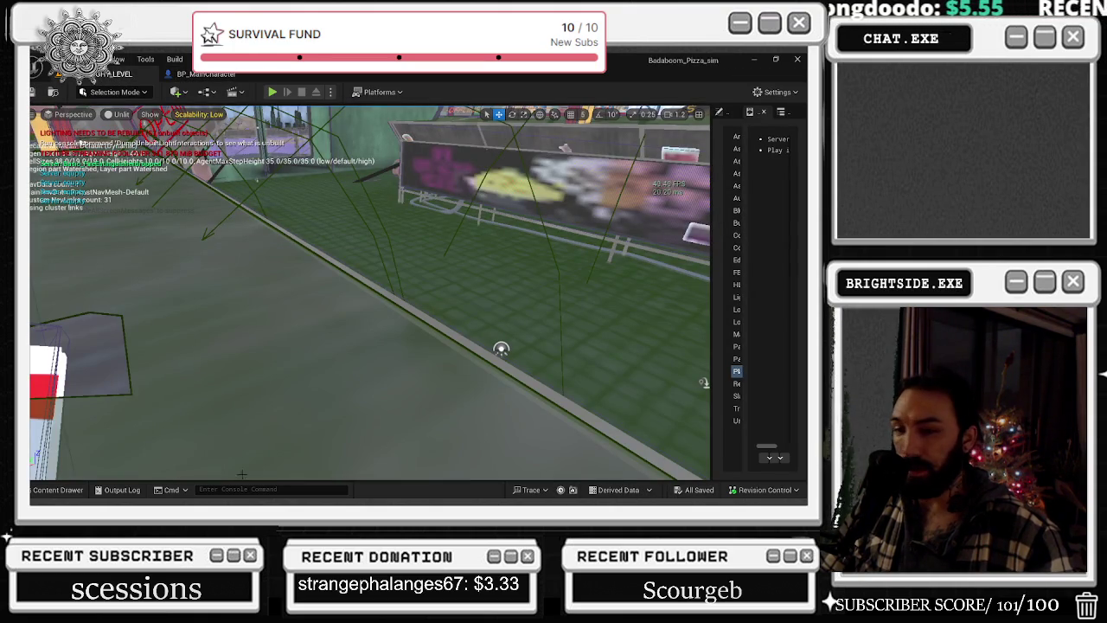
- Open Room_level_YACHT from the Content Drawer's level assets and browse the folder
left_click(40, 490)
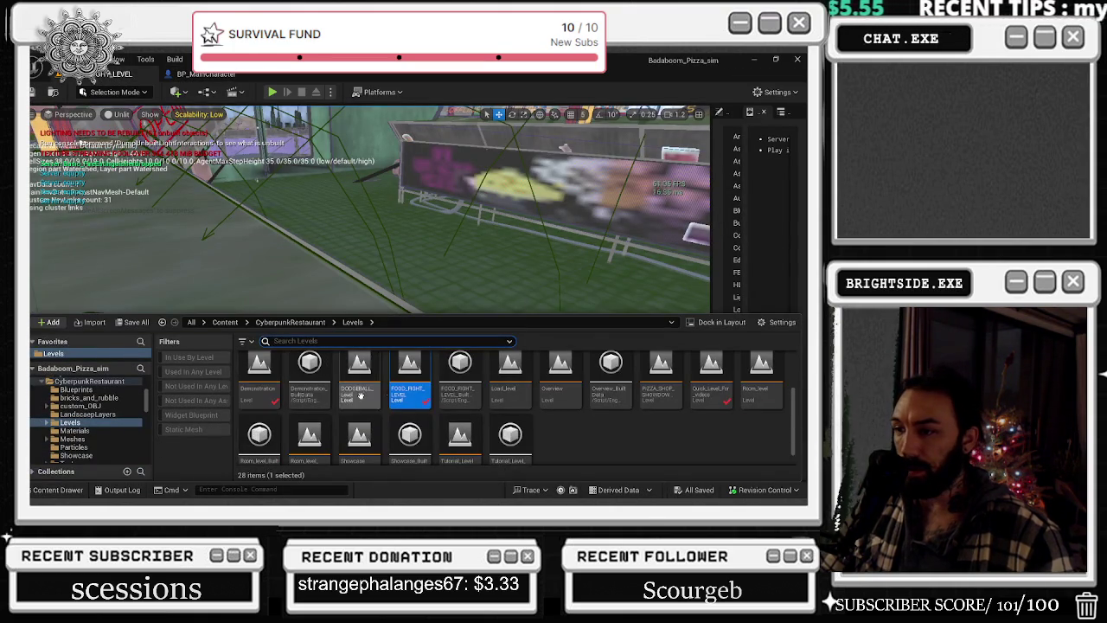
scroll(424, 398, "down", 1)
double_click(309, 422)
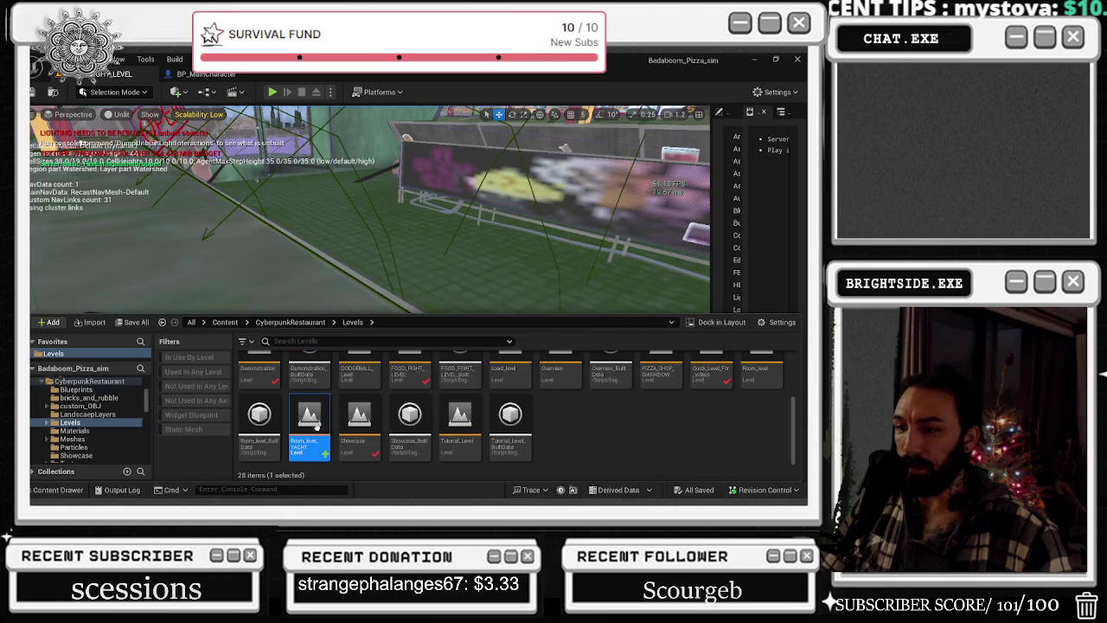
scroll(606, 413, "up", 1)
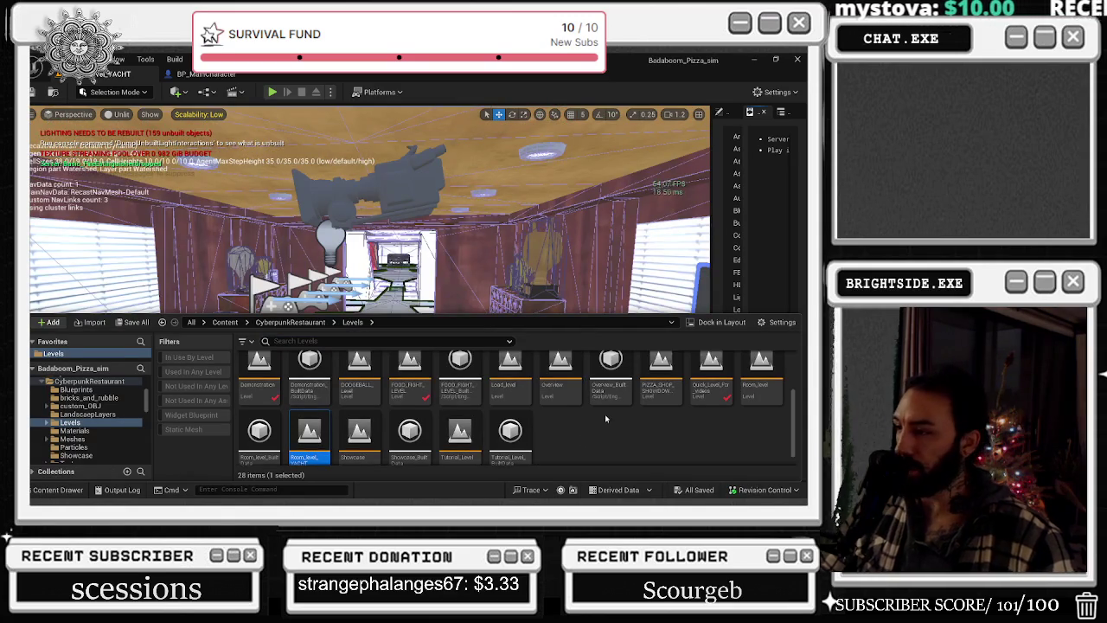
scroll(605, 402, "up", 1)
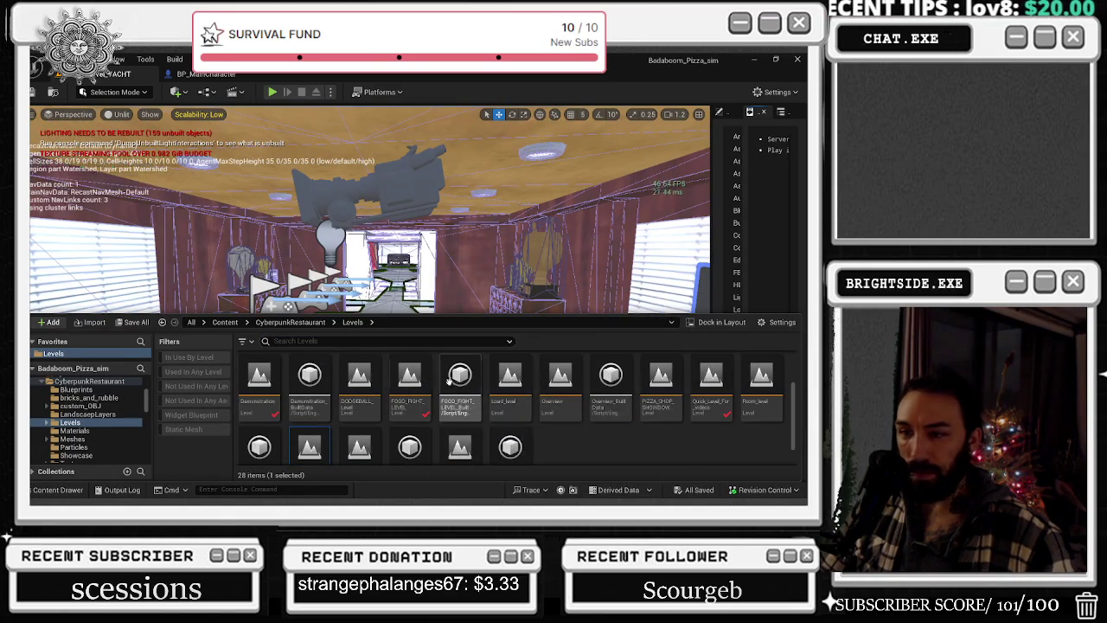
scroll(458, 375, "down", 1)
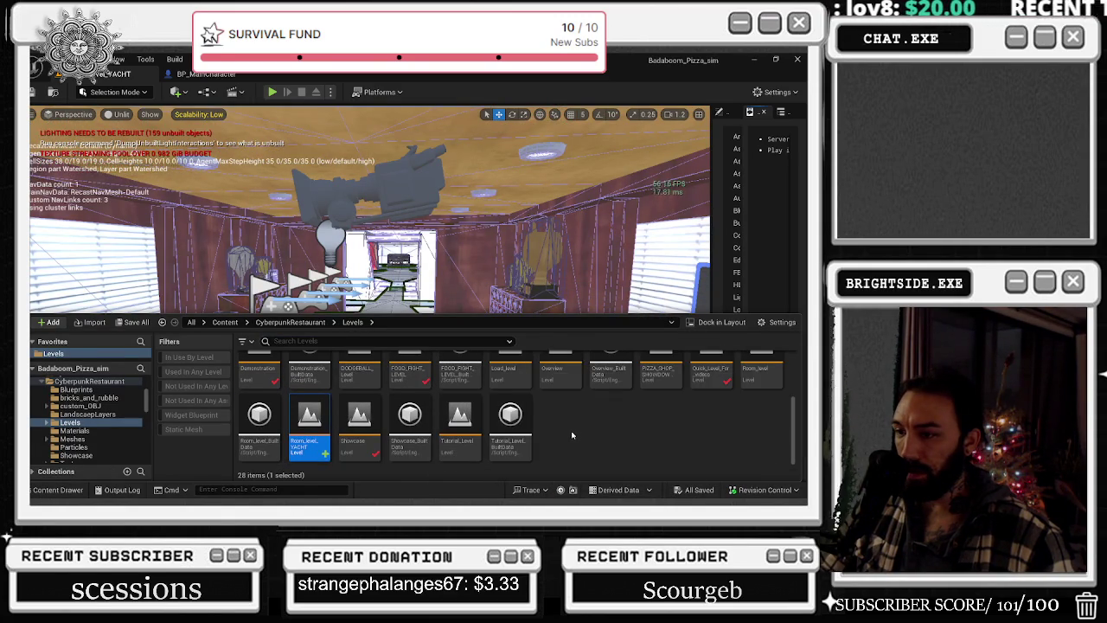
scroll(571, 435, "up", 1)
- Open Room_level, run a short play test, and stop it
double_click(761, 381)
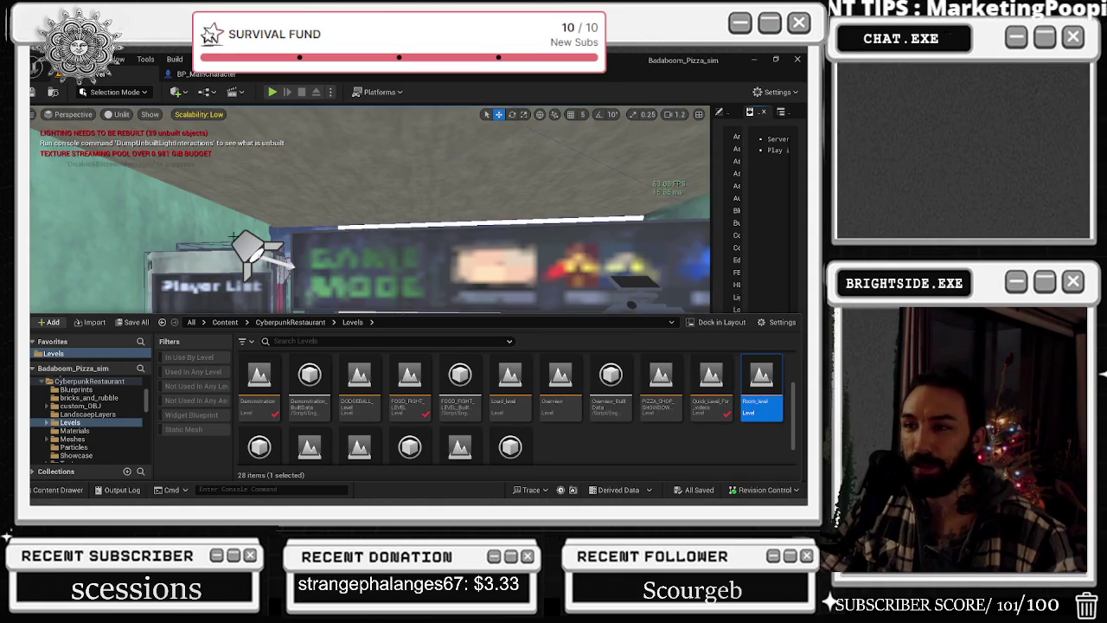
left_click(272, 93)
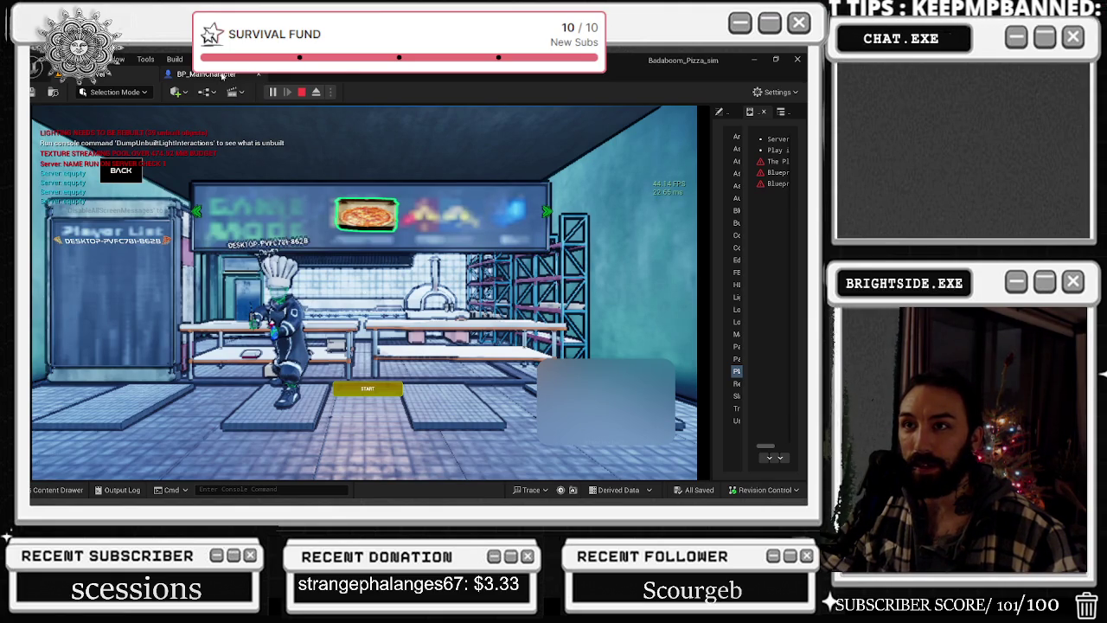
key("Escape")
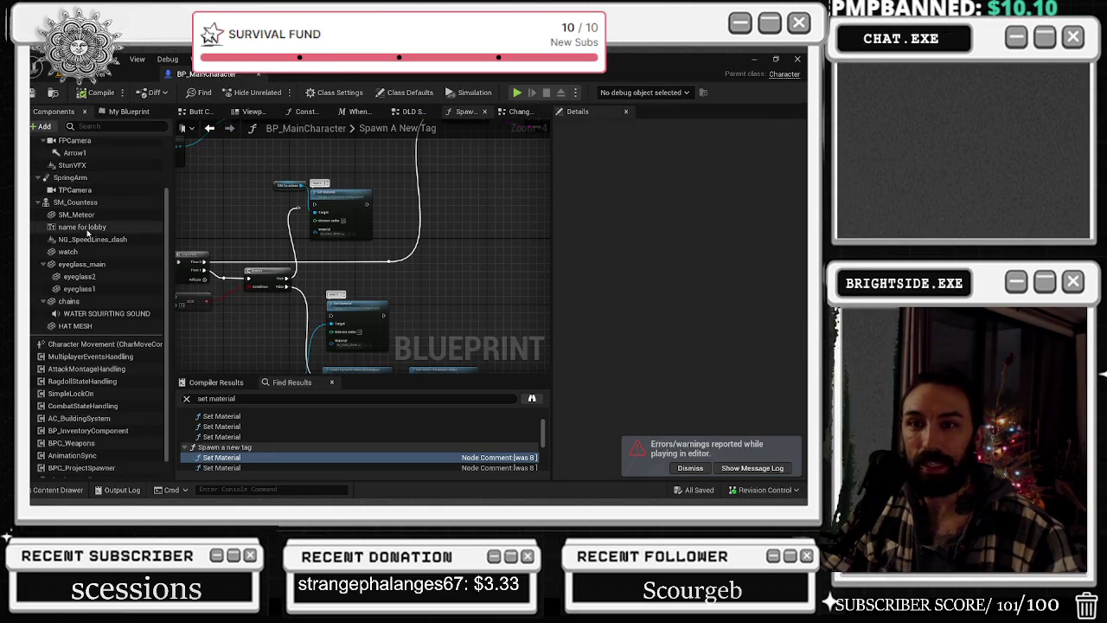
- Clear the name for lobby component's placeholder Text to blank and compile BP_MainCharacter
left_click(82, 226)
left_click(679, 355)
key("BackSpace")
key("Return")
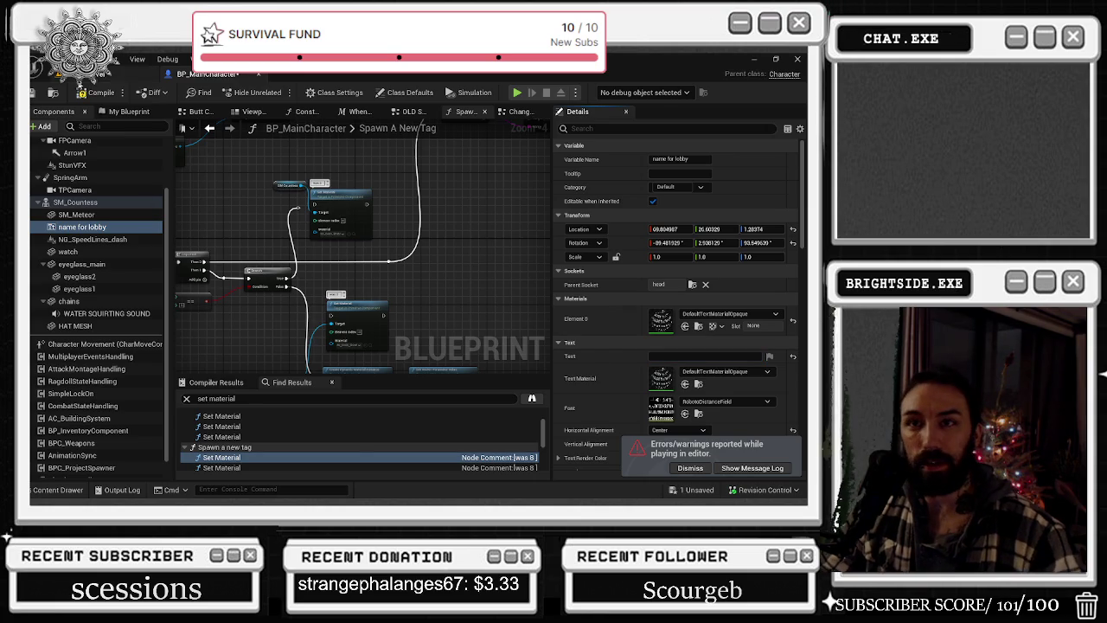
left_click(97, 92)
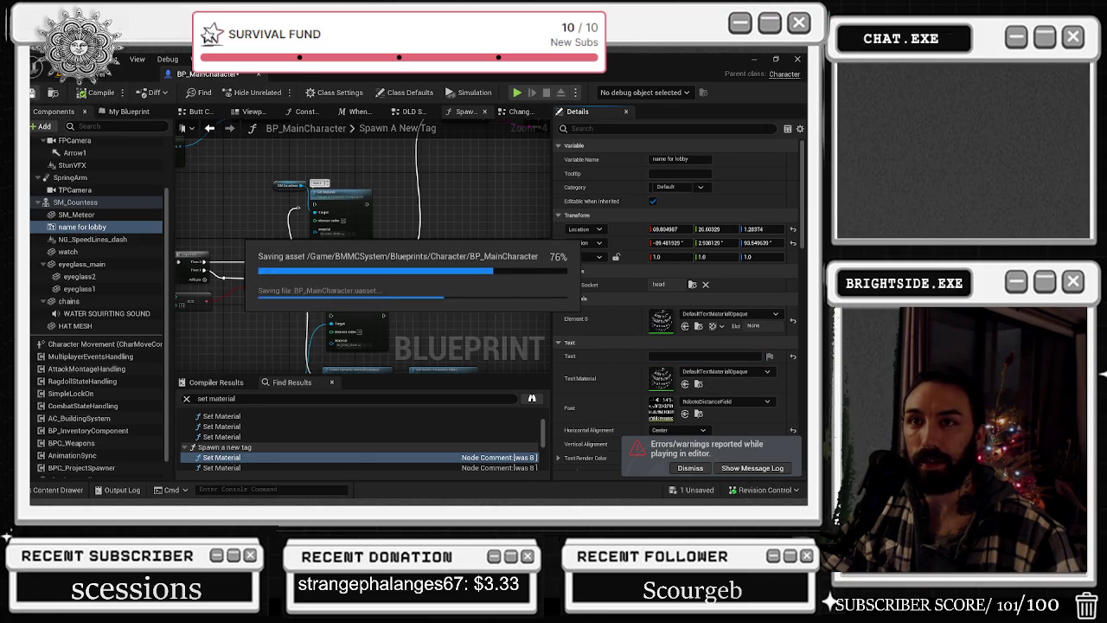
left_click(130, 74)
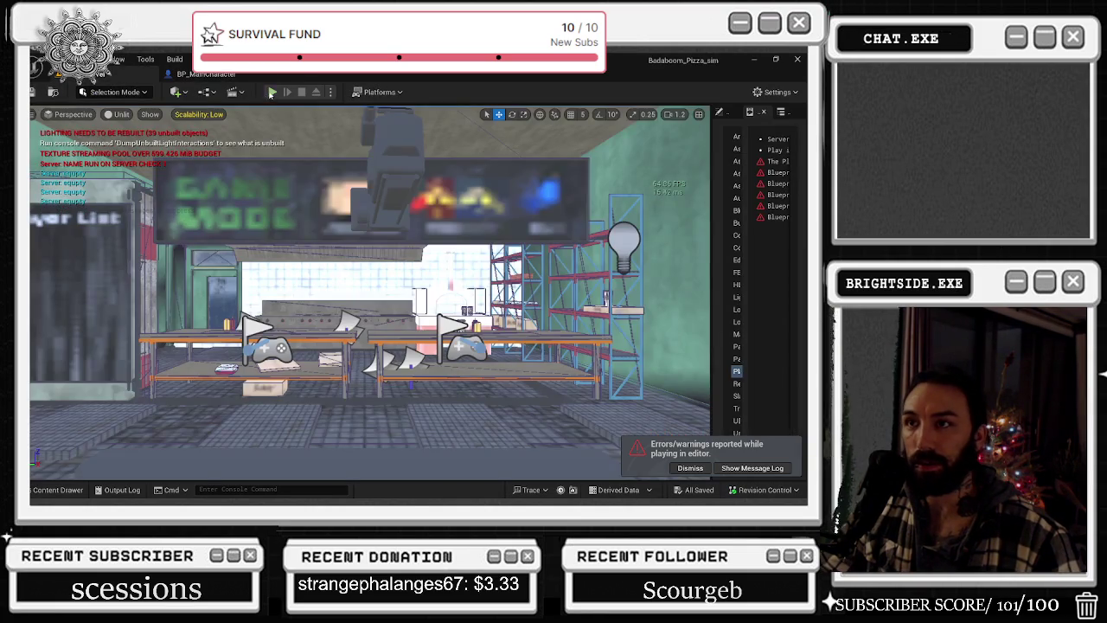
- Start a play test, choose the pizza mode, confirm teams, switch mode, and start the match
left_click(271, 92)
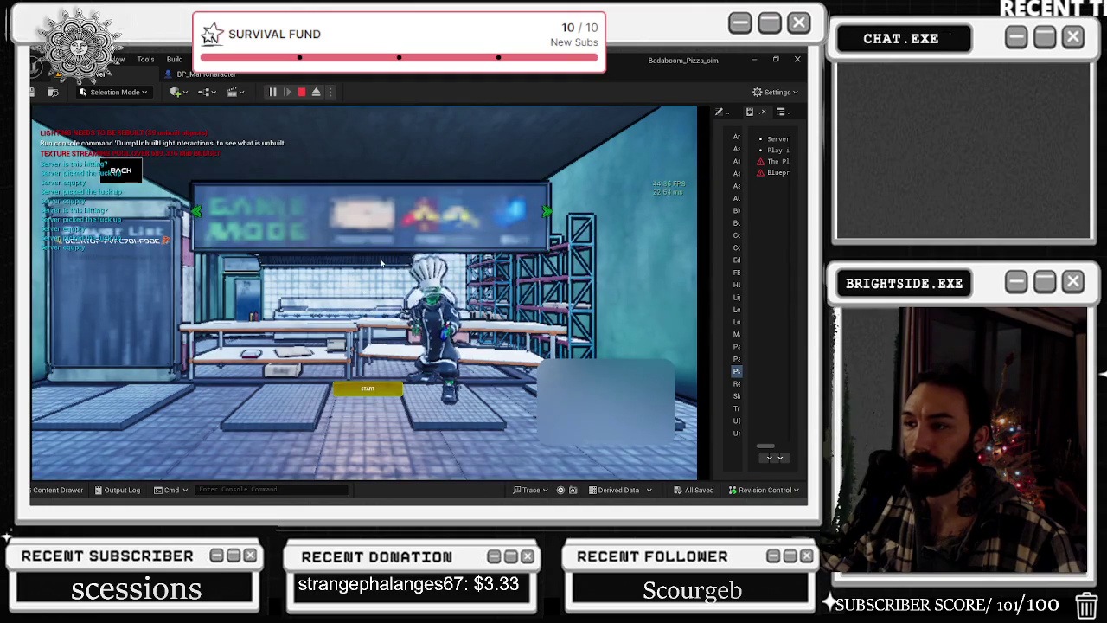
left_click(367, 214)
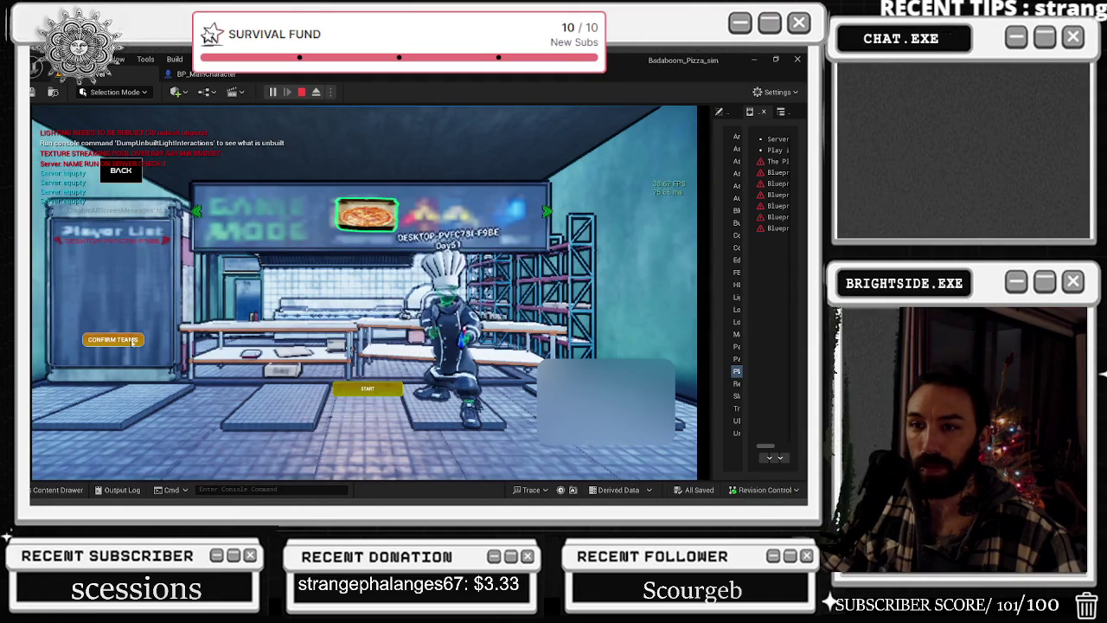
left_click(132, 340)
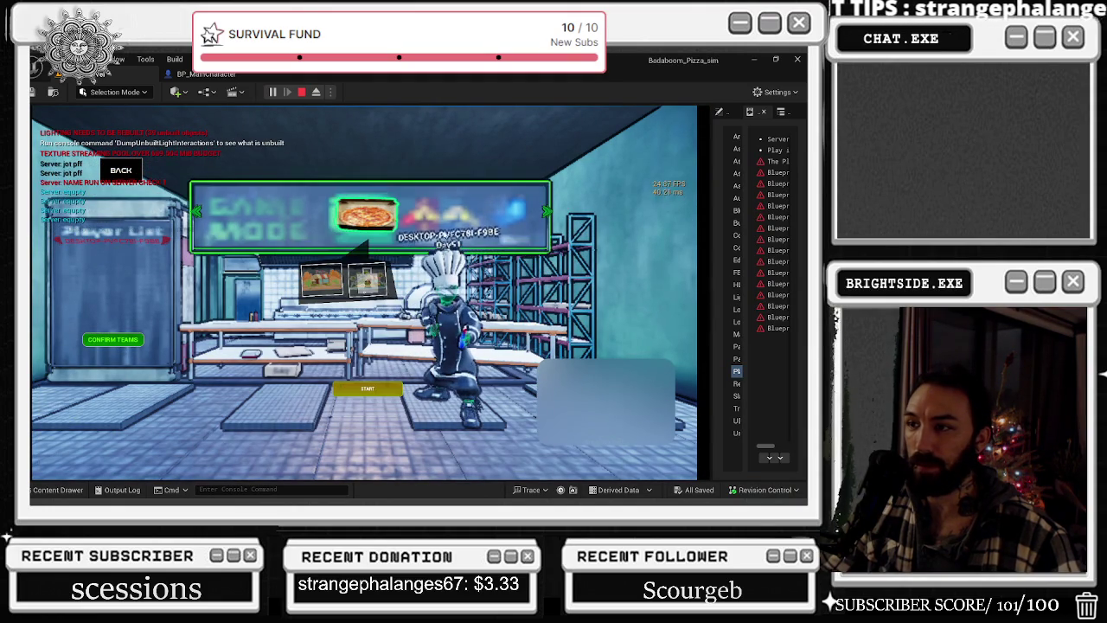
left_click(546, 212)
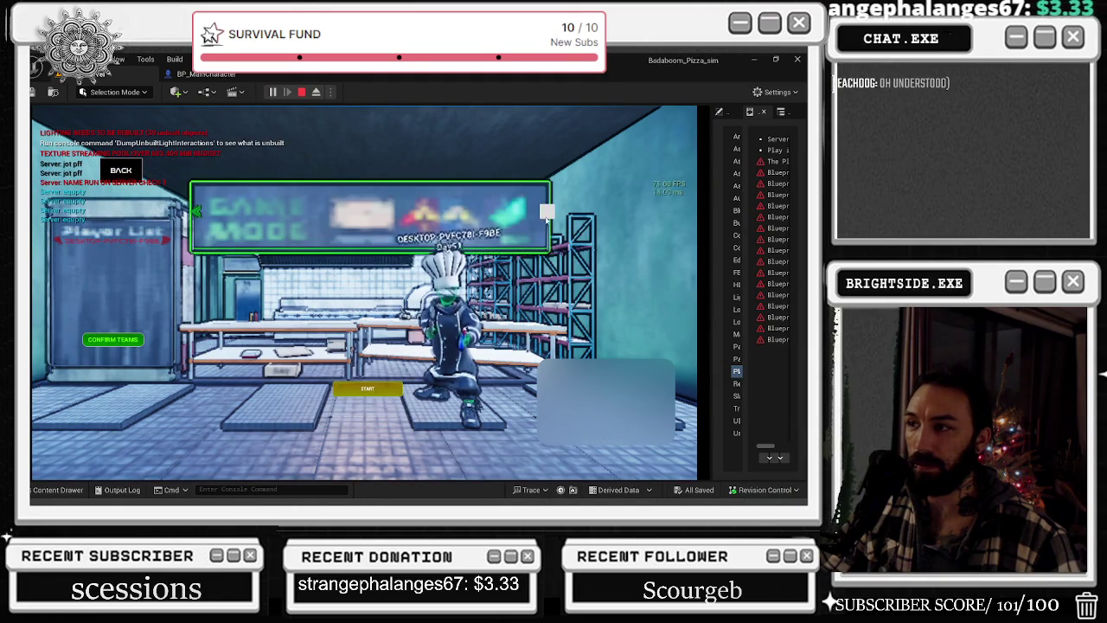
left_click(370, 387)
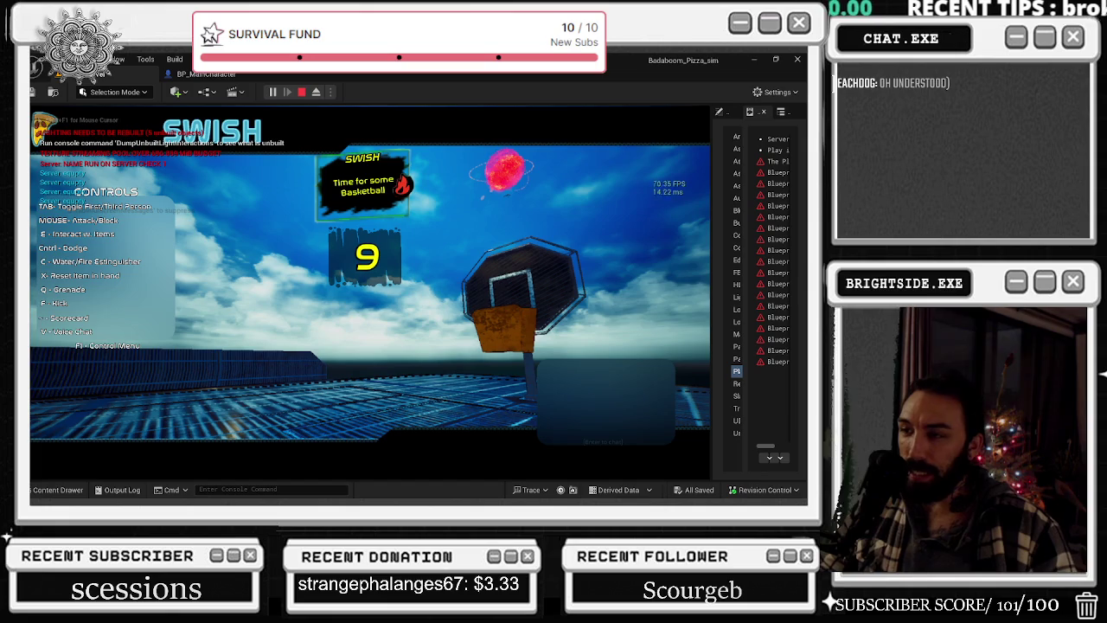
- Run the character toward the hoop in third-person view, end the test, and open Play options
key("w")
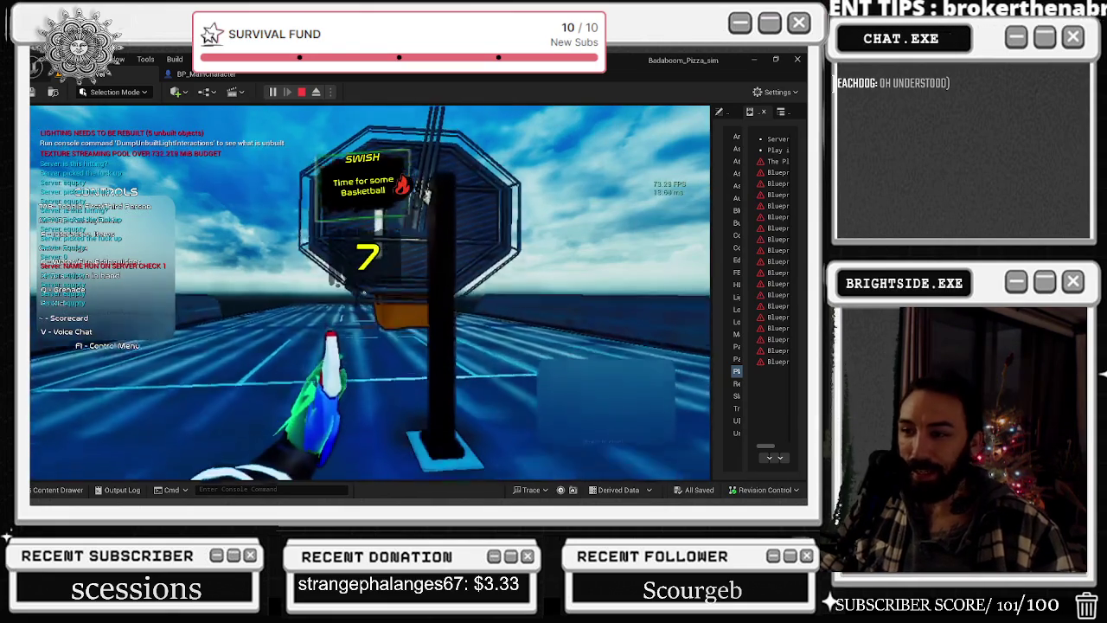
key("Tab")
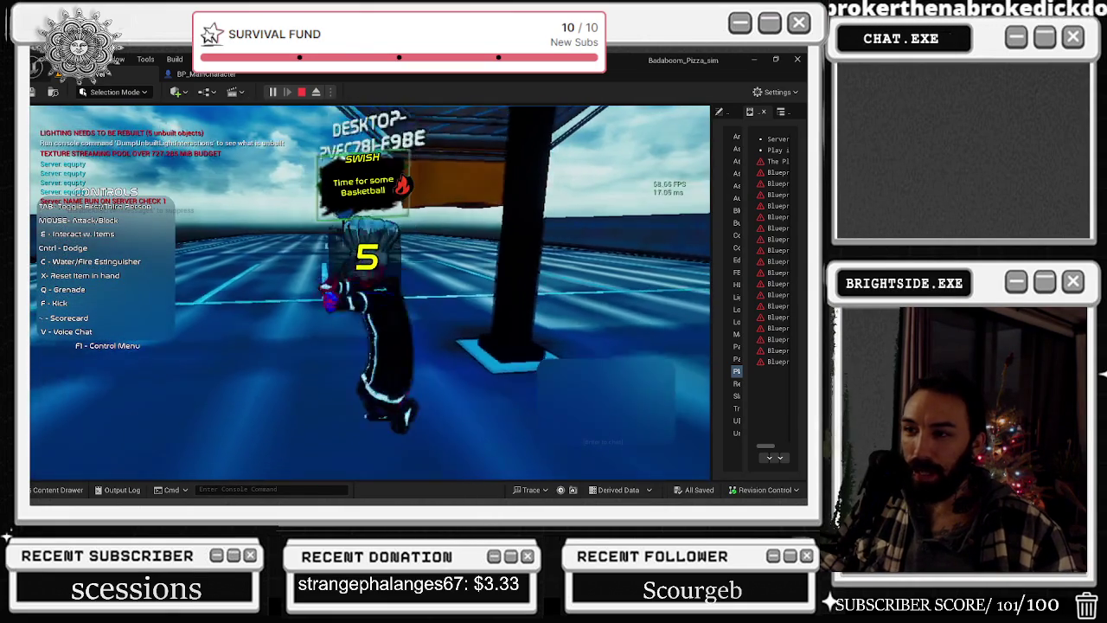
key("w")
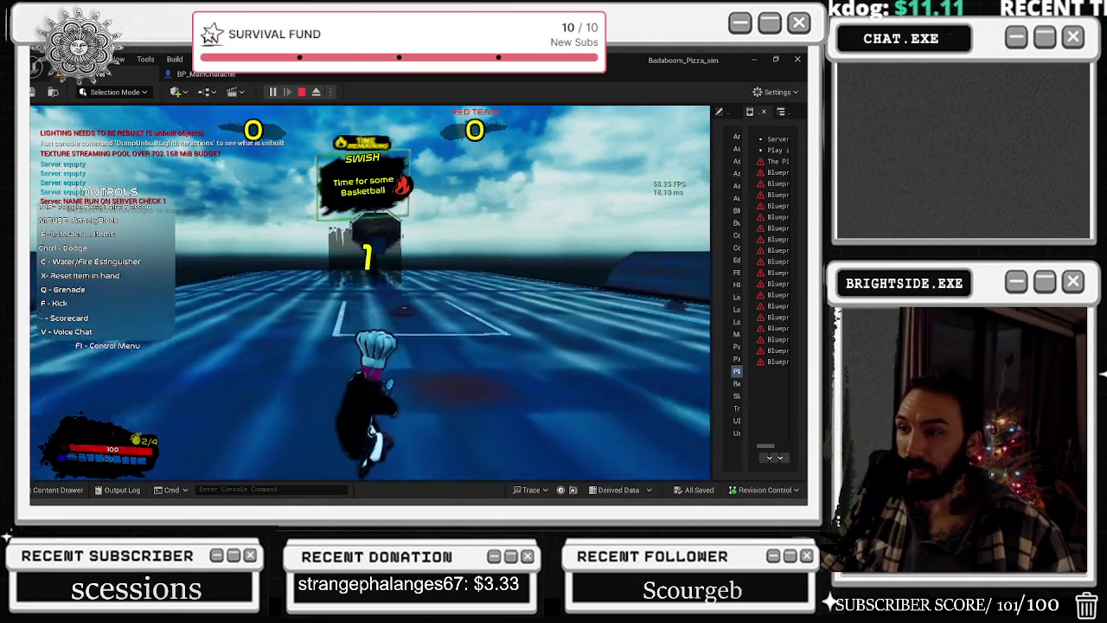
key("Escape")
left_click(329, 91)
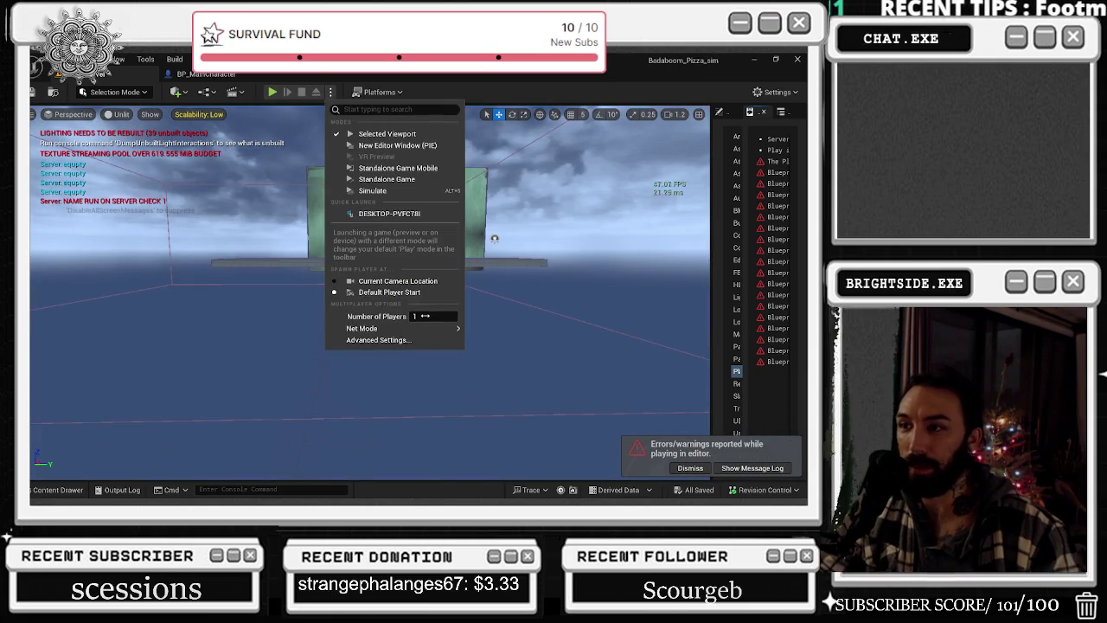
- Start a server-plus-client play test, start the match, reposition the Client 1 window, play, then stop
left_click(272, 93)
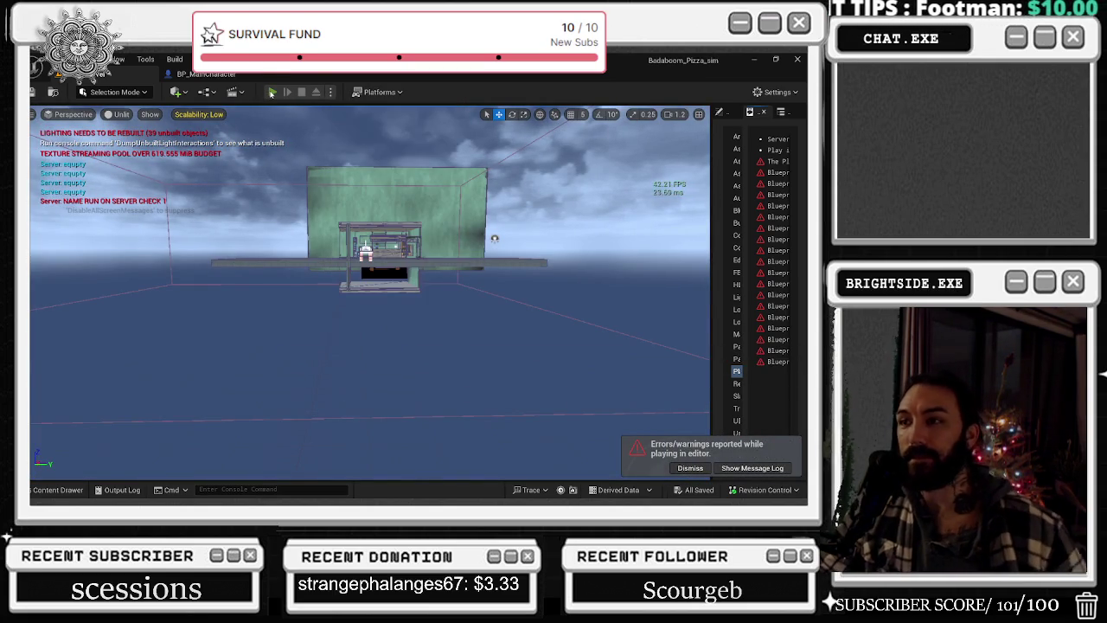
left_click(272, 92)
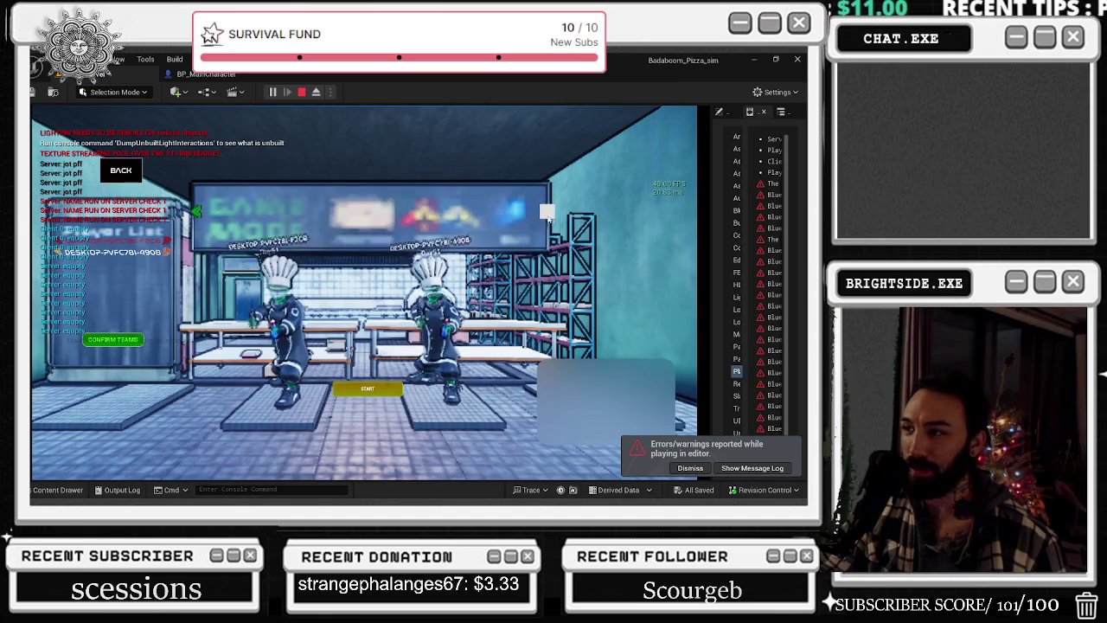
left_click(370, 388)
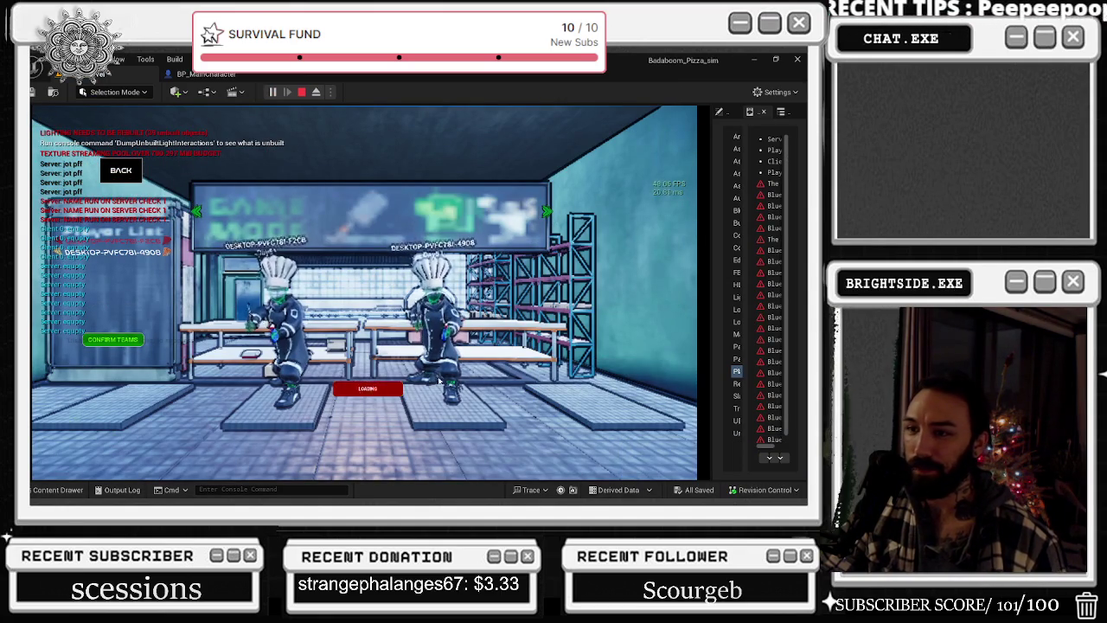
key("alt+Tab")
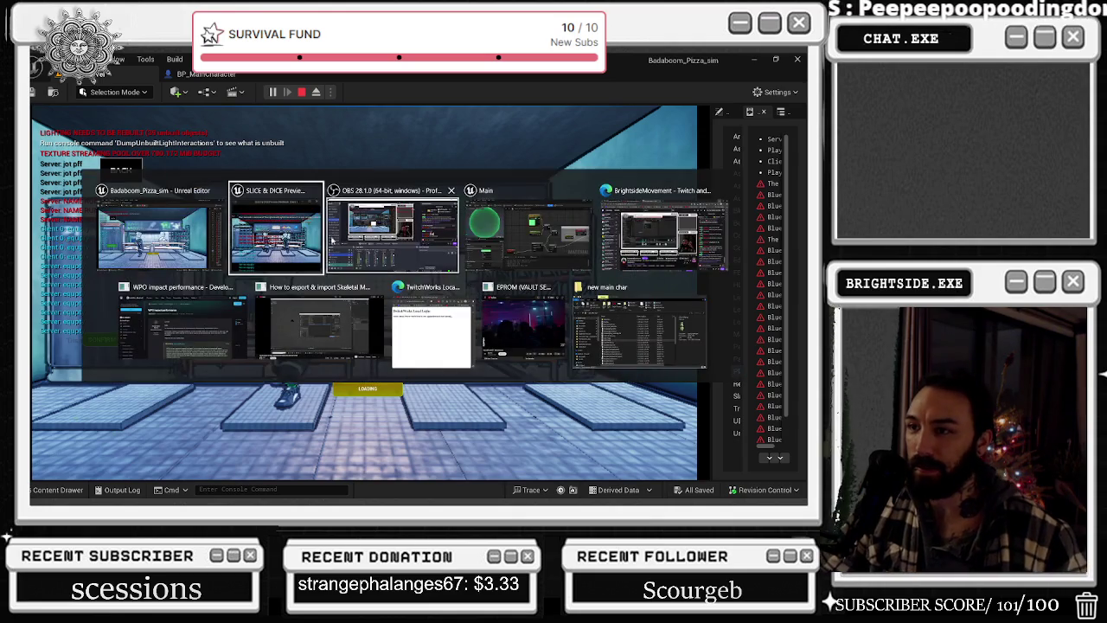
mouse_move(572, 100)
left_mouse_down()
mouse_move(633, 105)
mouse_move(637, 95)
left_mouse_up()
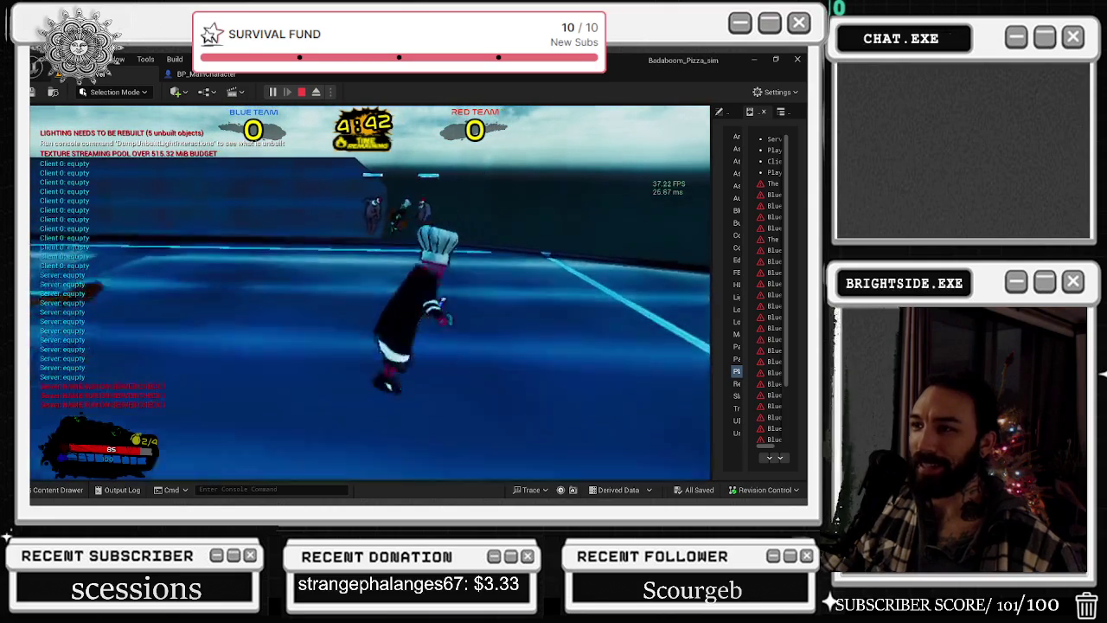
key("alt+Tab")
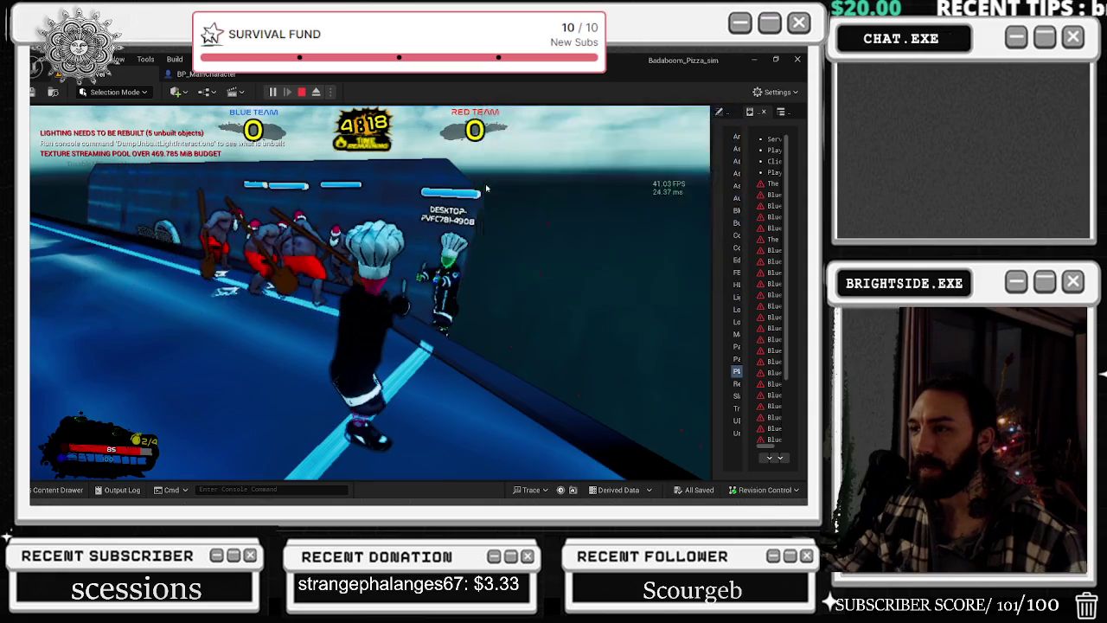
key("Escape")
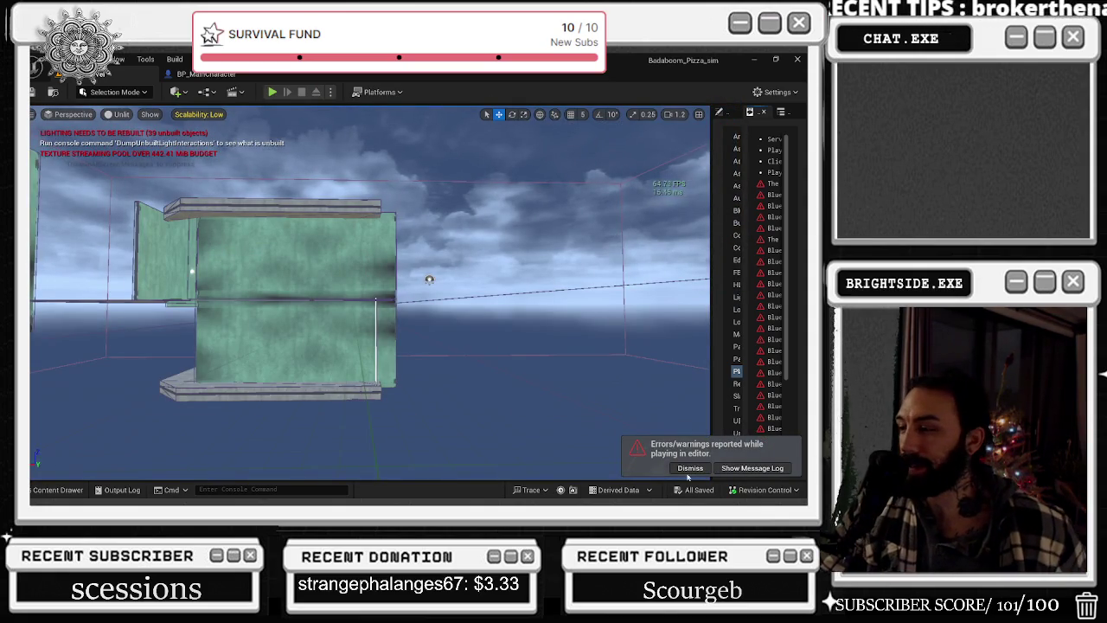
left_click(689, 469)
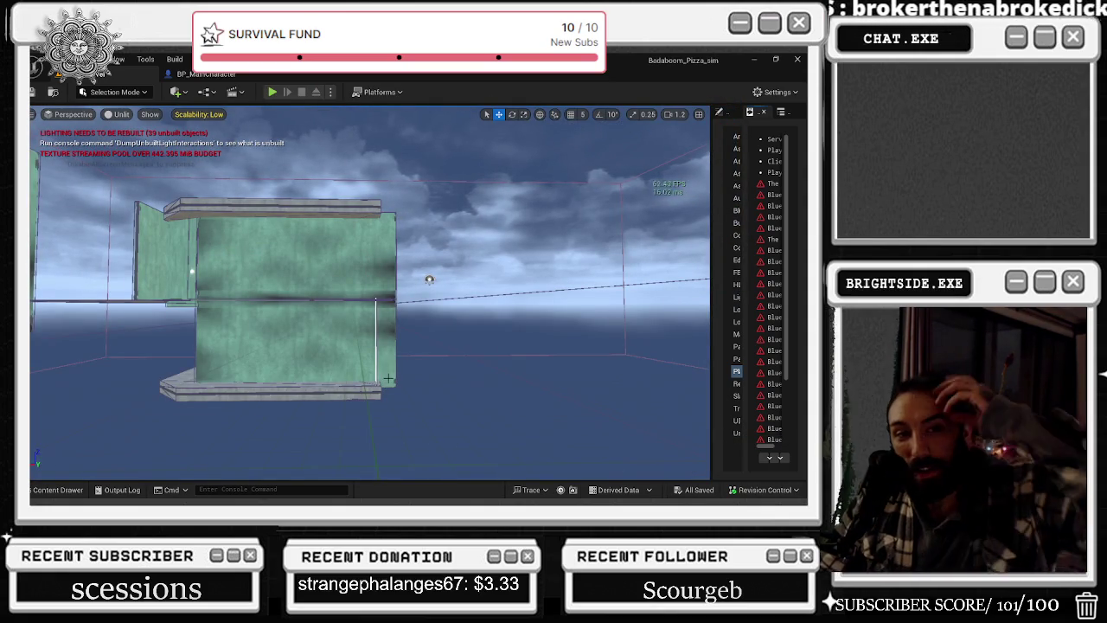
key("alt+Tab")
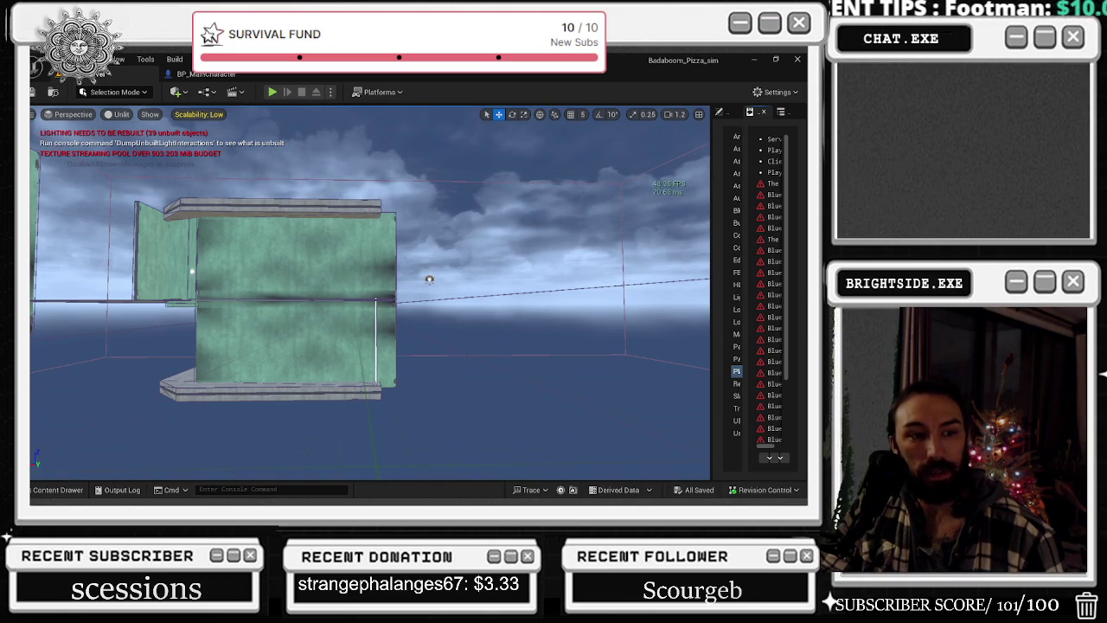
key("alt+Tab")
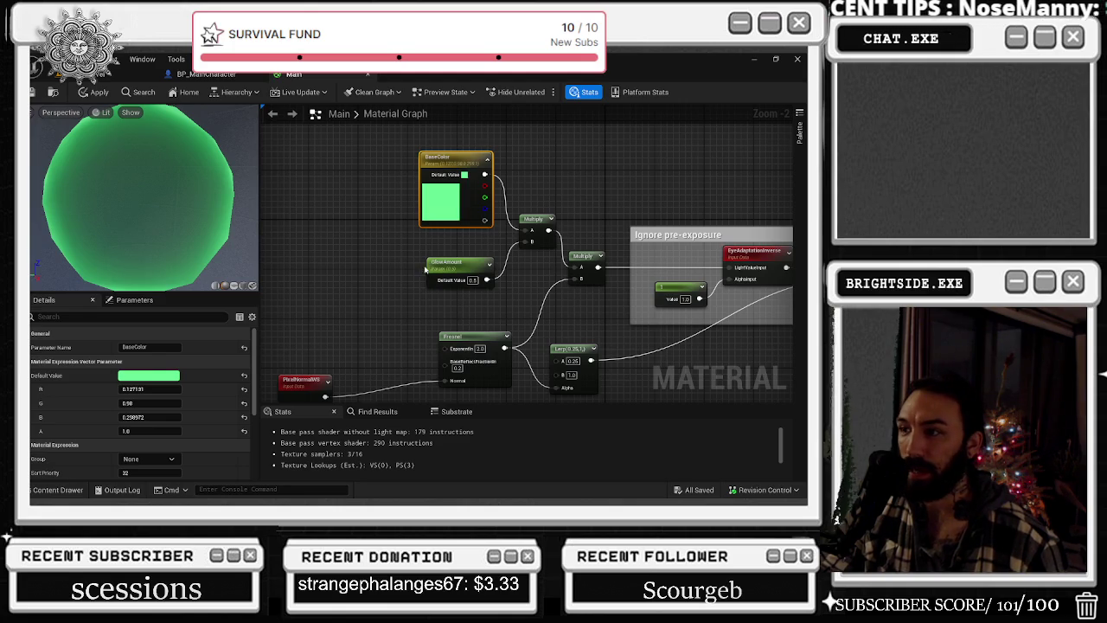
left_click(98, 76)
key("alt+Tab")
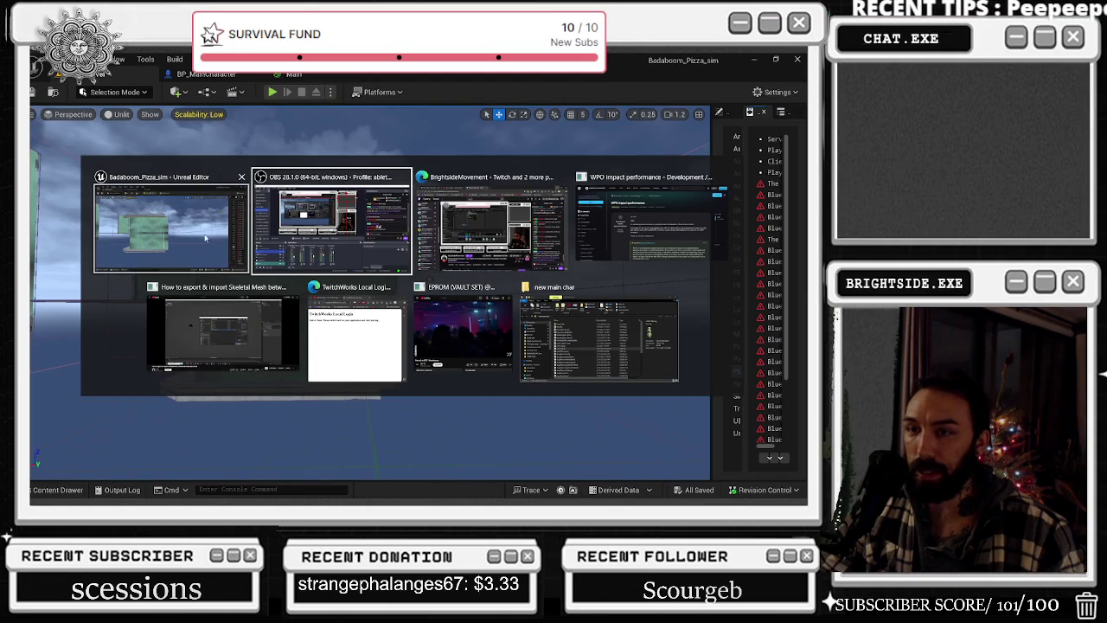
left_click(471, 339)
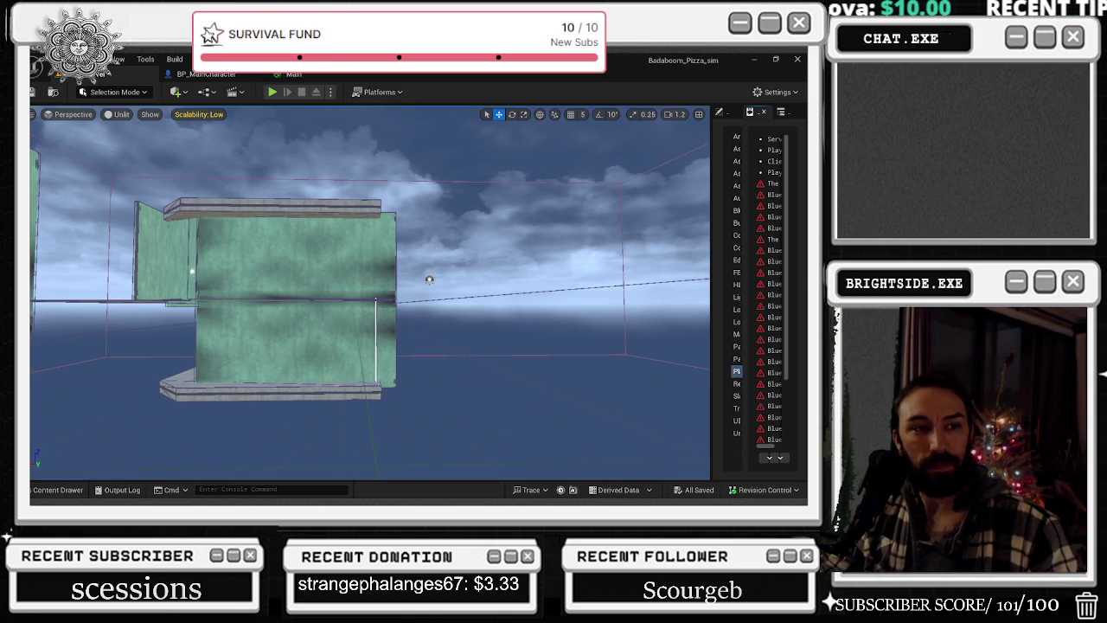
key("alt+Tab")
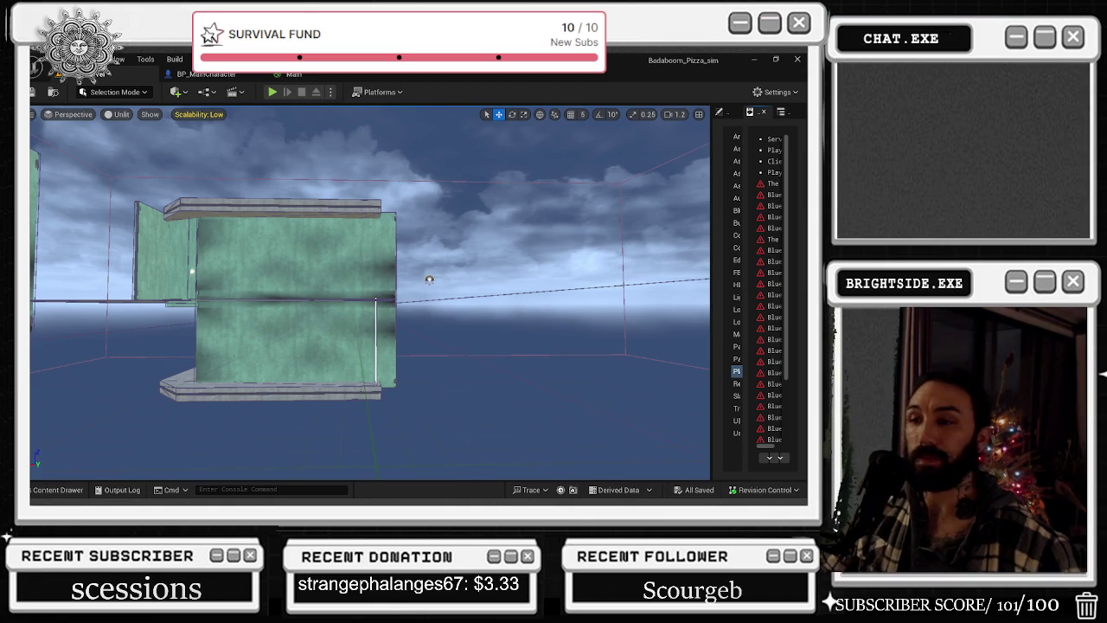
- Check the Scalability settings from the level view, then return to the BP_MainCharacter graph
left_click(226, 75)
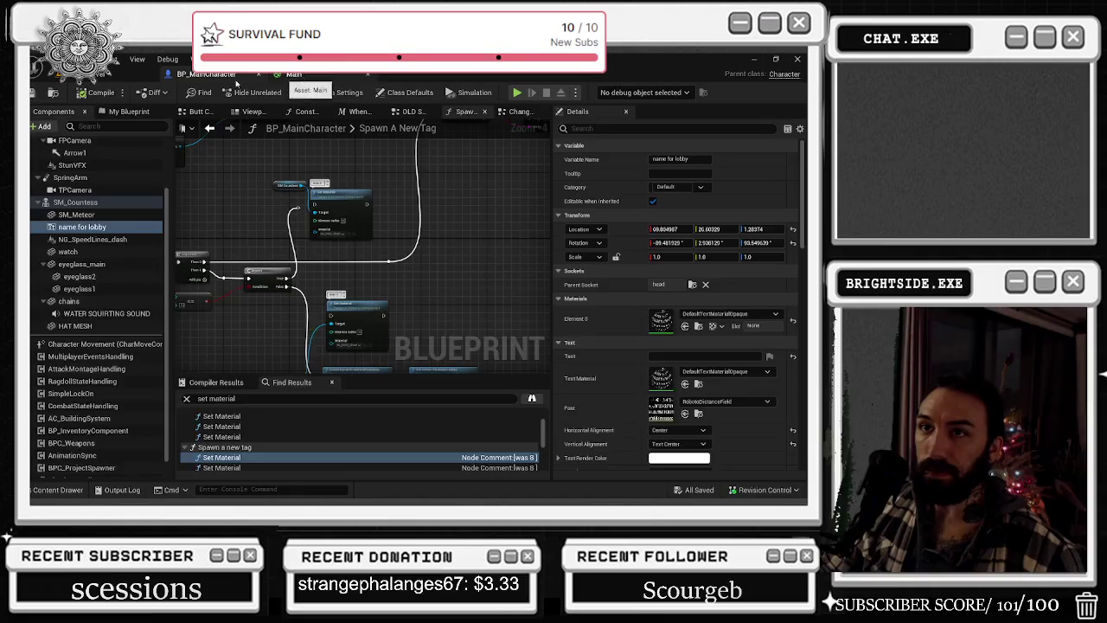
left_click(291, 74)
left_click(200, 115)
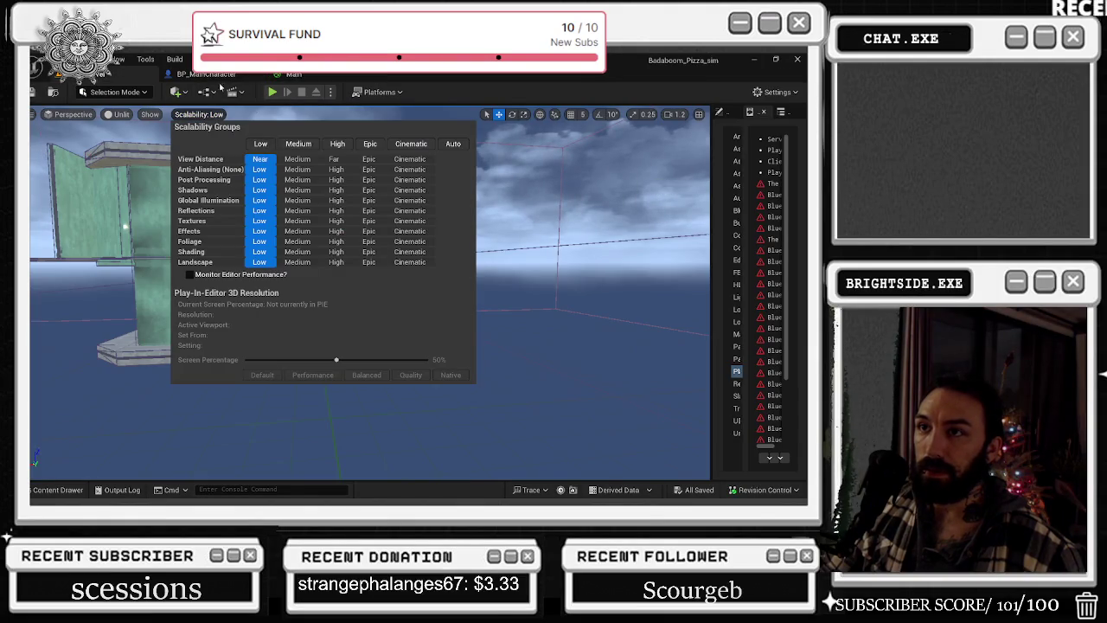
left_click(215, 75)
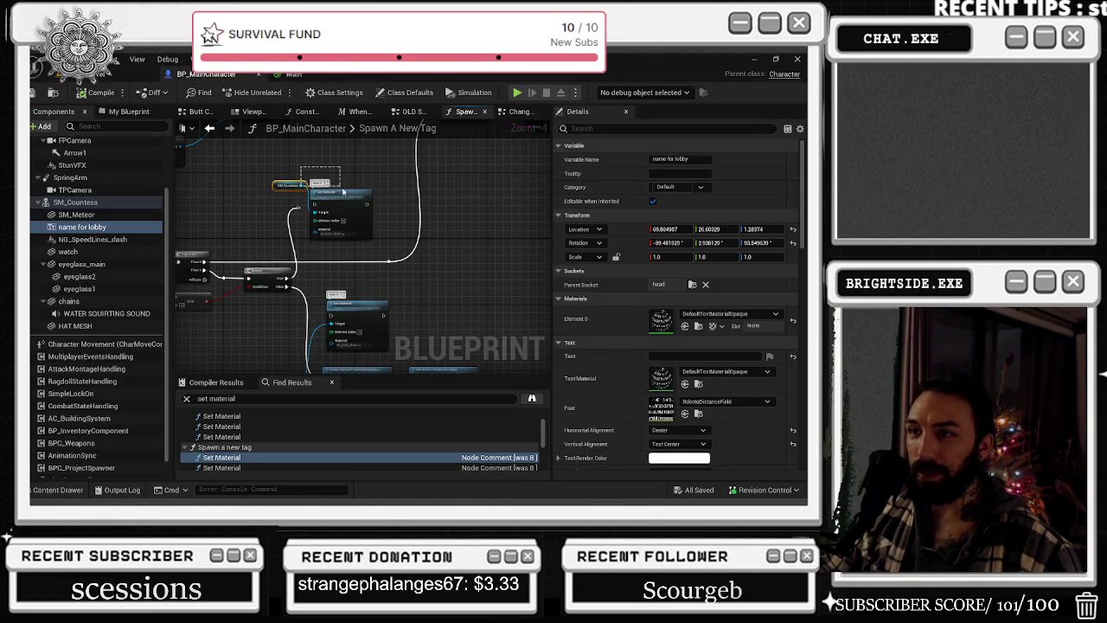
- Shift the top Spawn A New Tag nodes right and pan down to the lower spawn nodes
left_click_drag(344, 192, 260, 235)
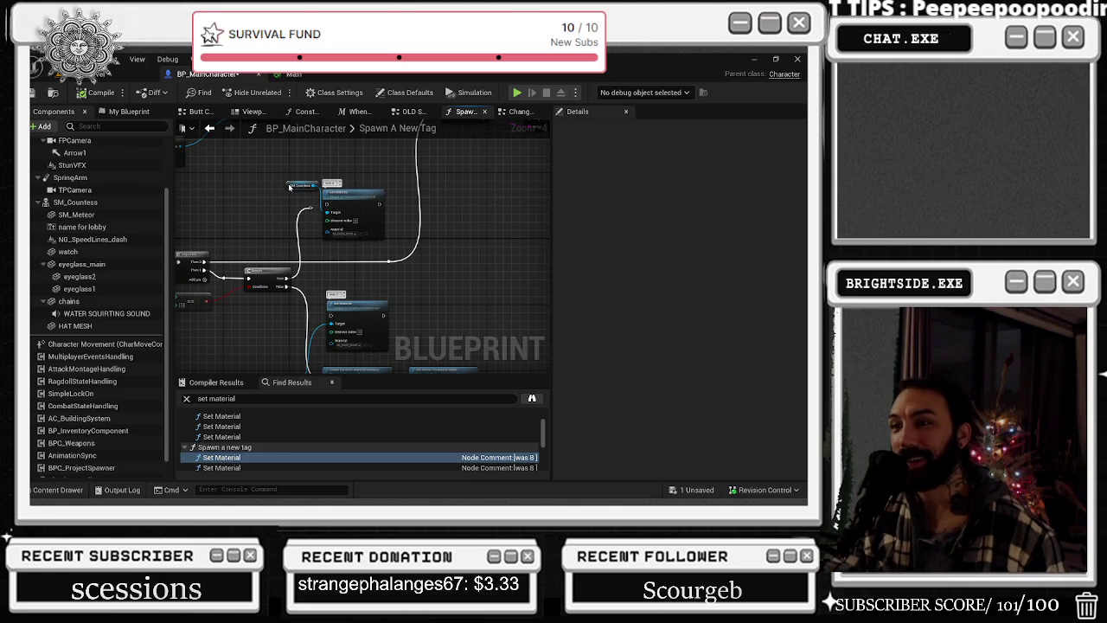
left_click_drag(455, 299, 437, 224)
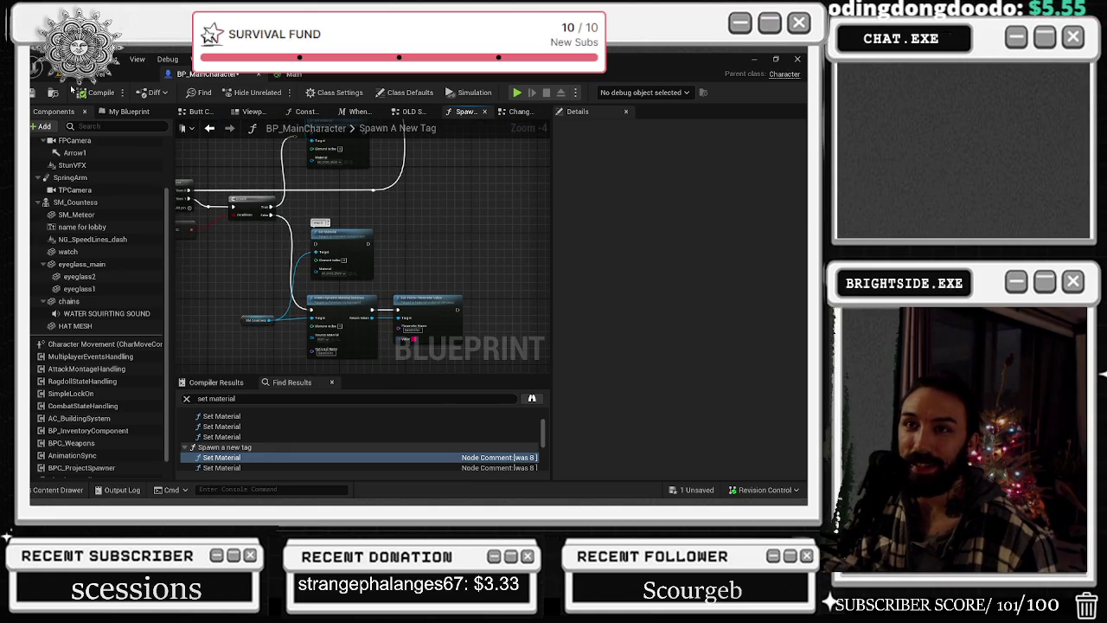
left_click(62, 74)
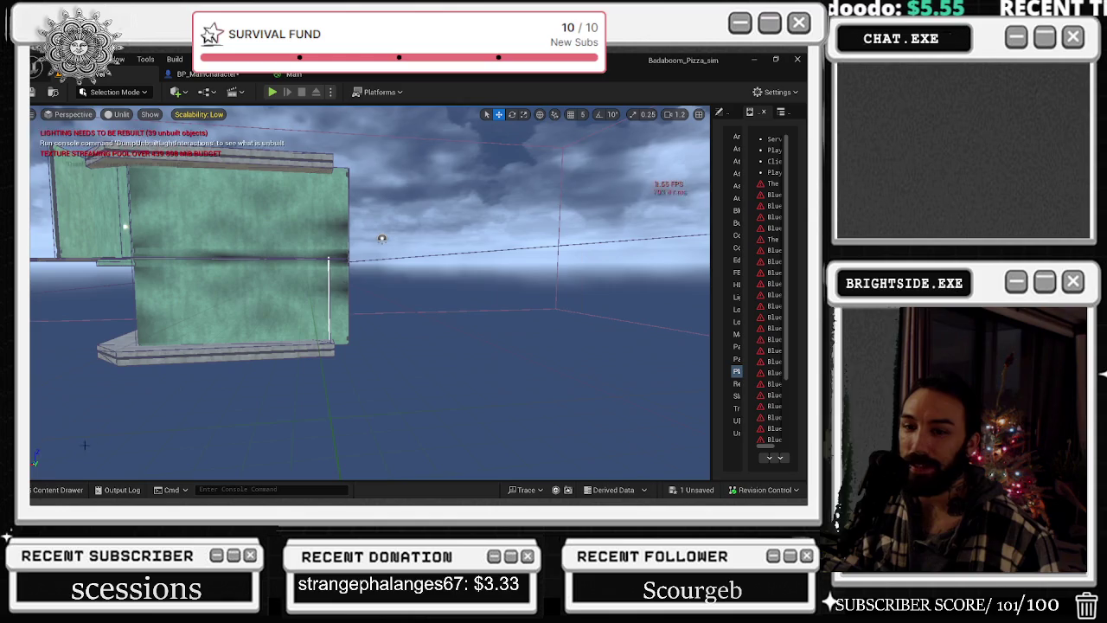
- Browse the CyberpunkRestaurant Favorites > Levels assets in the Content Drawer, then return to BP_MainCharacter
left_click(54, 490)
scroll(112, 404, "up", 5)
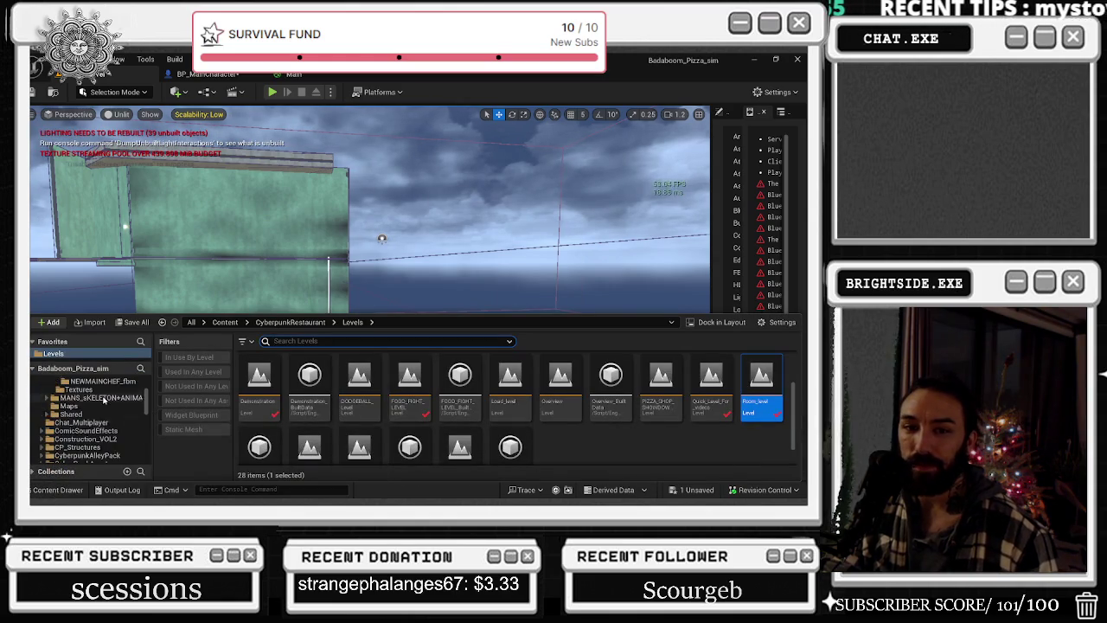
left_click(99, 384)
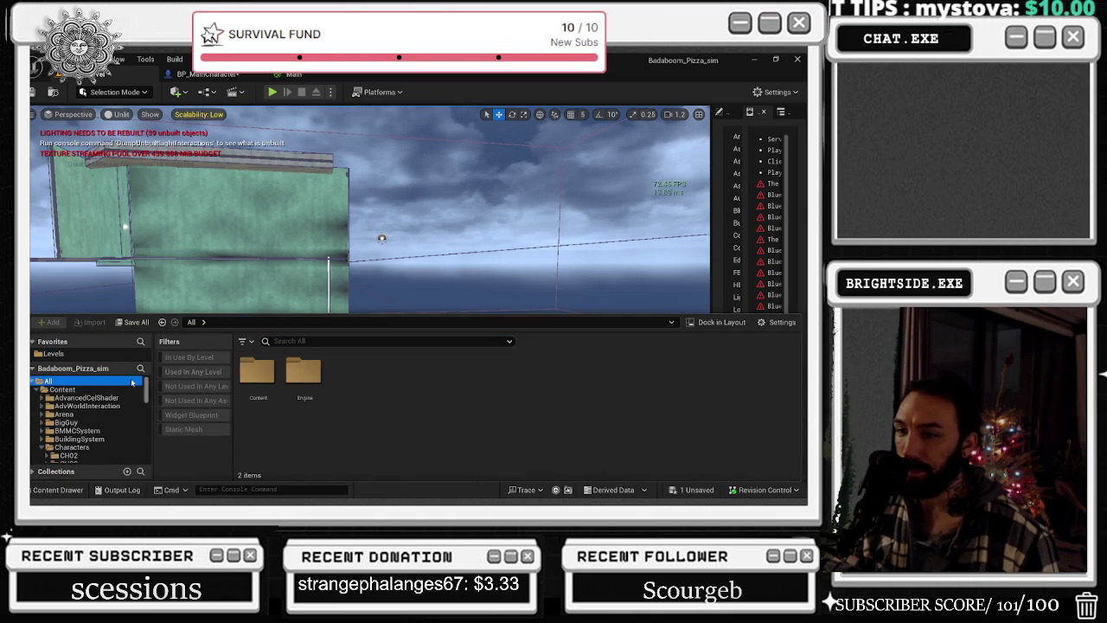
left_click(54, 353)
scroll(505, 382, "down", 2)
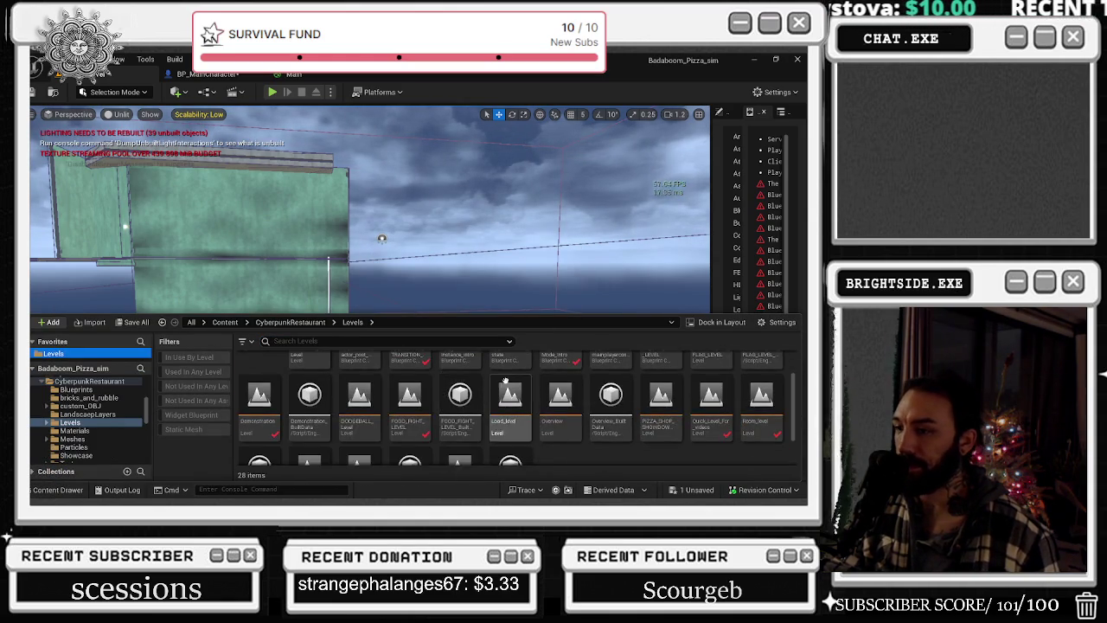
scroll(504, 381, "down", 2)
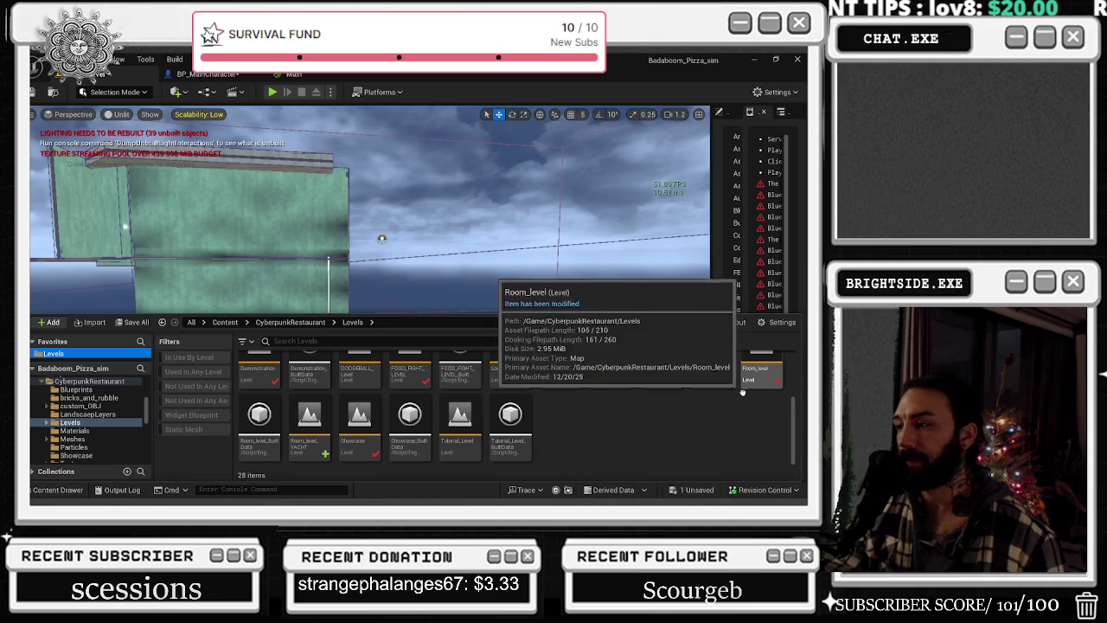
left_click(207, 74)
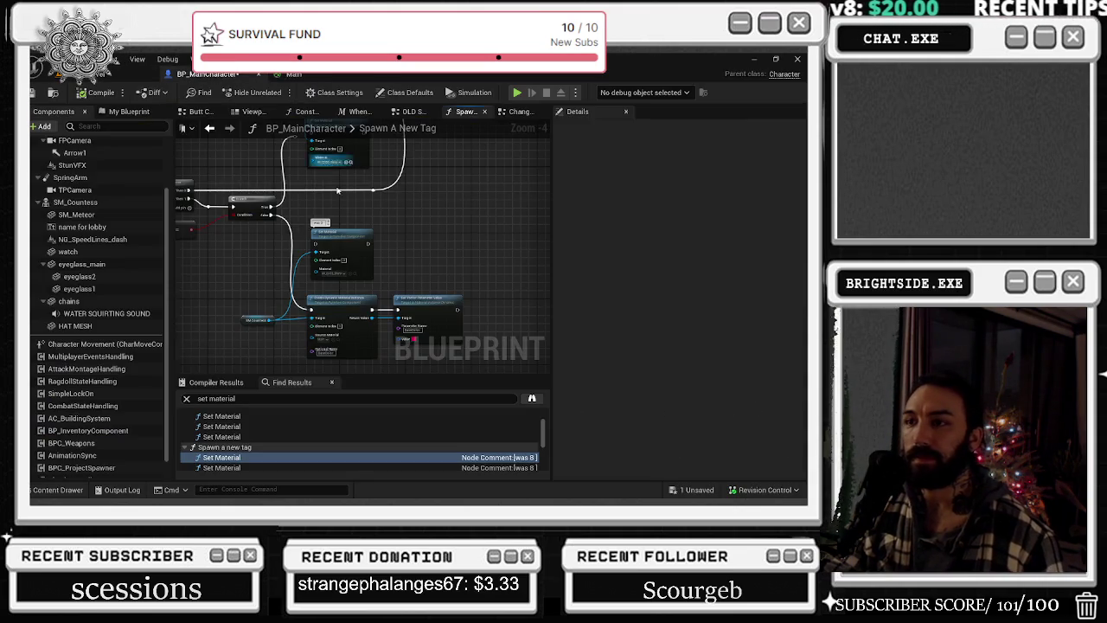
- Close the Viewport, Construction Script, OLD SPAWN, Spawn A New Tag and two other BP_MainCharacter tabs
left_click(219, 112)
left_click(226, 113)
left_click(241, 112)
left_click(247, 113)
left_click(250, 112)
left_click(248, 112)
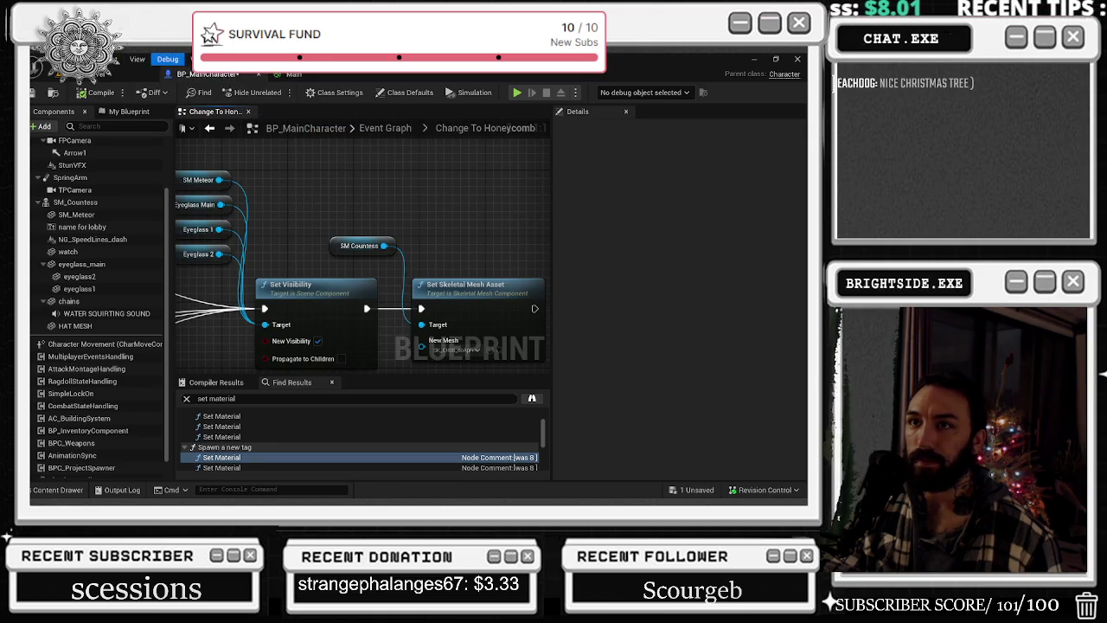
left_click(195, 58)
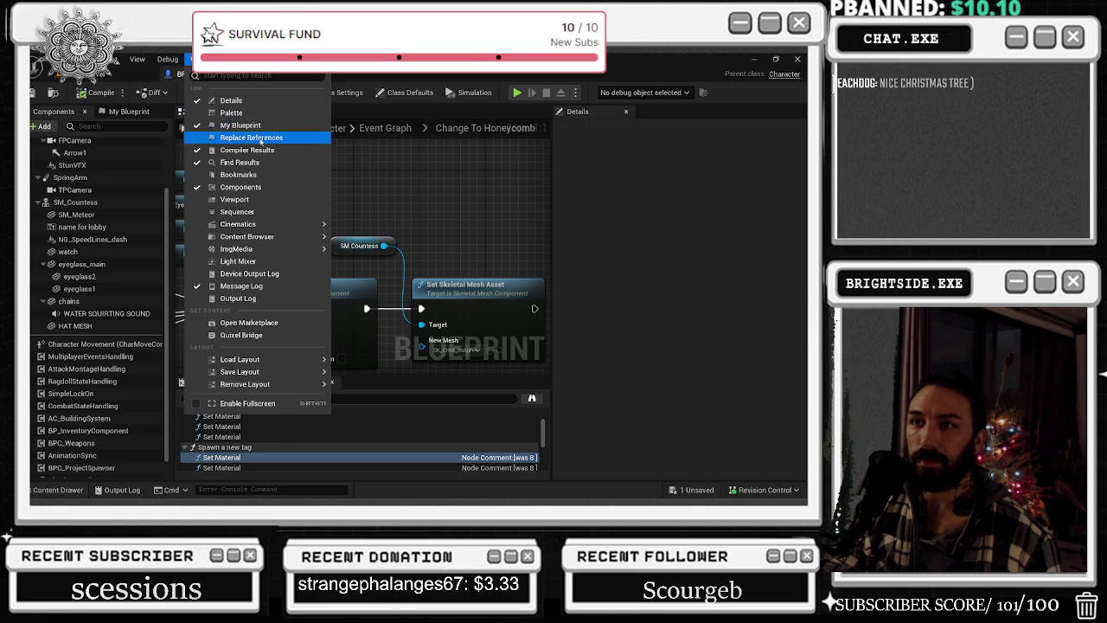
- Reopen BP_MainCharacter's viewport and frame the view on the SM_Countess mesh
left_click(250, 199)
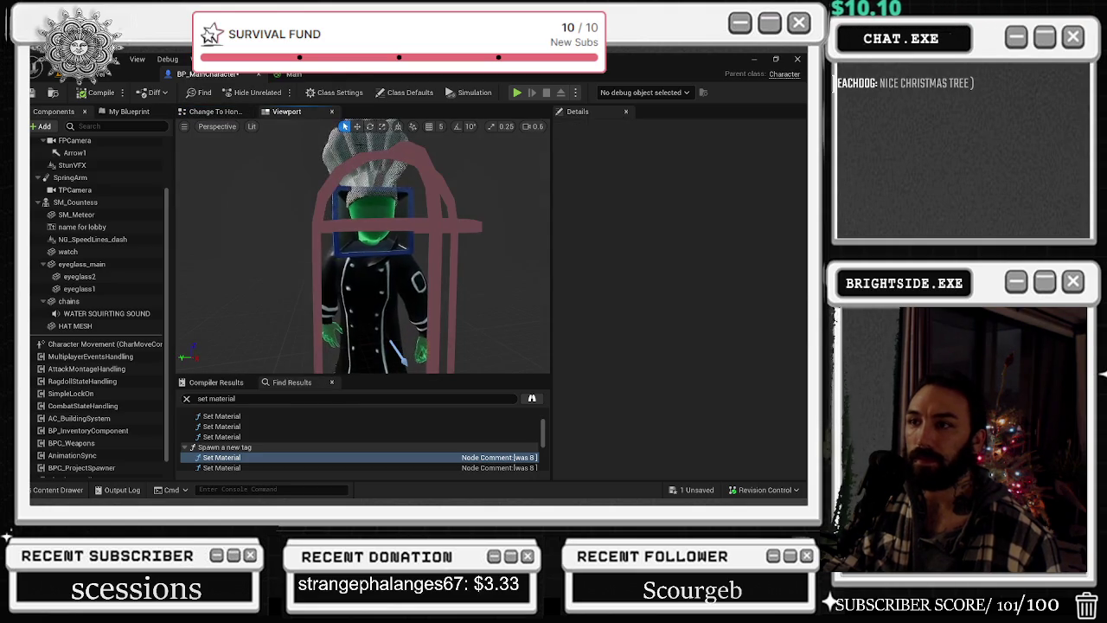
mouse_move(438, 250)
left_mouse_down()
mouse_move(391, 256)
mouse_move(316, 296)
left_mouse_up()
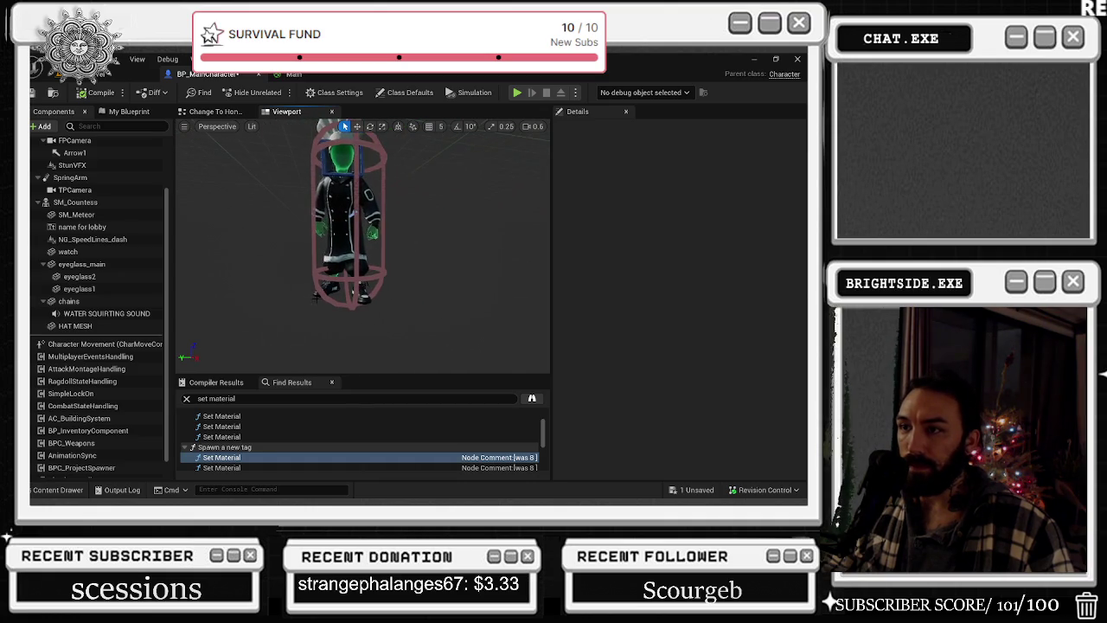
left_click(316, 296)
key("f")
- Inspect MultiplayerEventsHandling and AttackMontageHandling, then browse to the Weapon Combo Set data table, DT_Combos
scroll(109, 367, "down", 1)
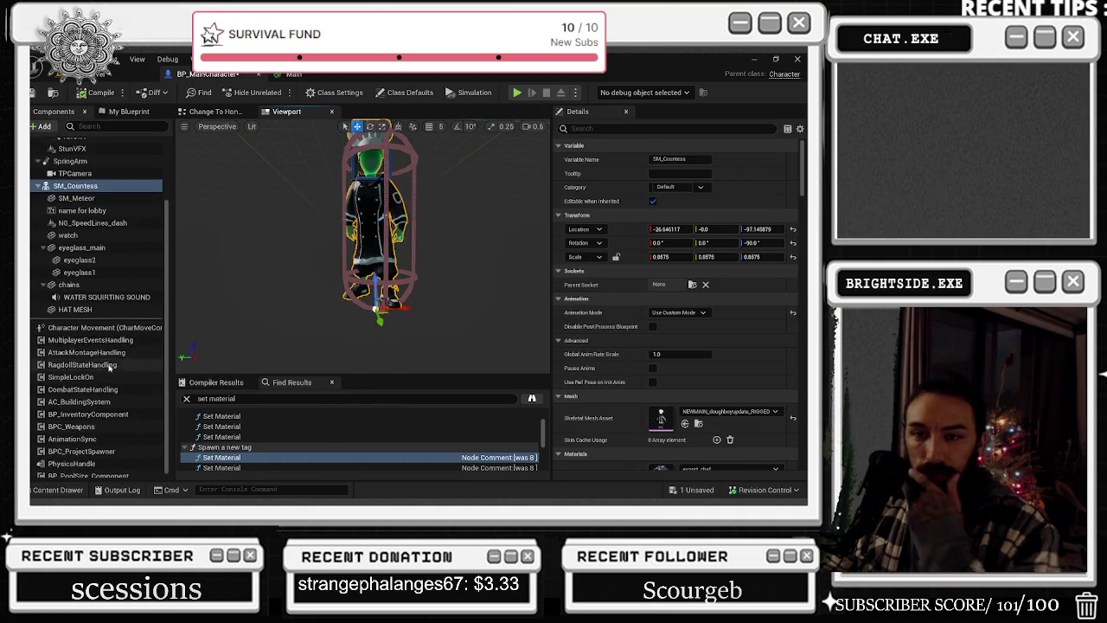
scroll(674, 294, "down", 3)
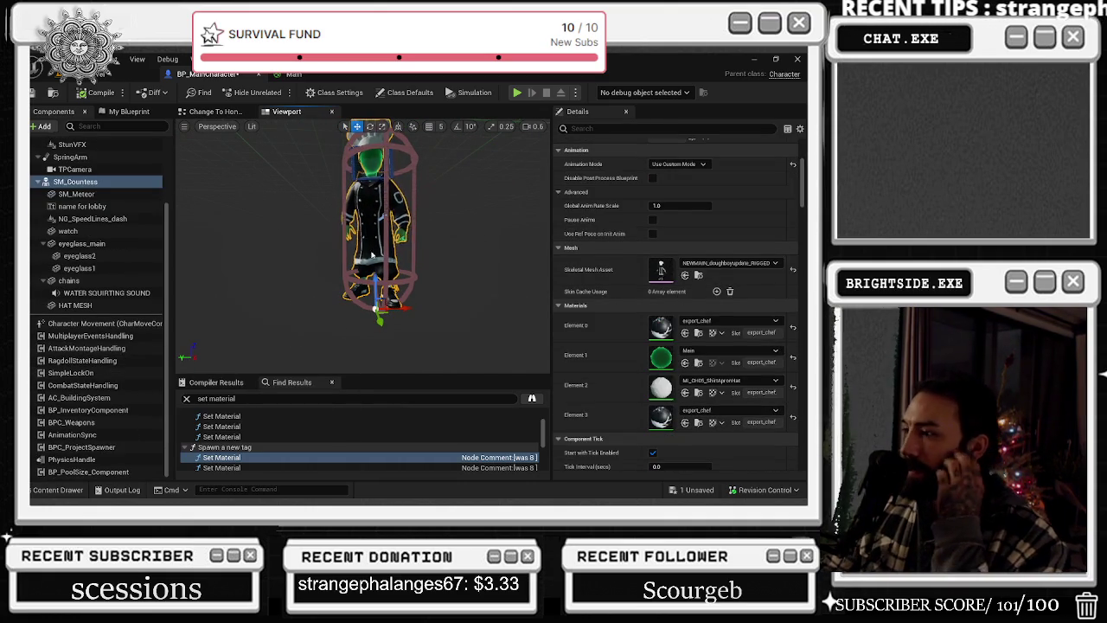
left_click(87, 335)
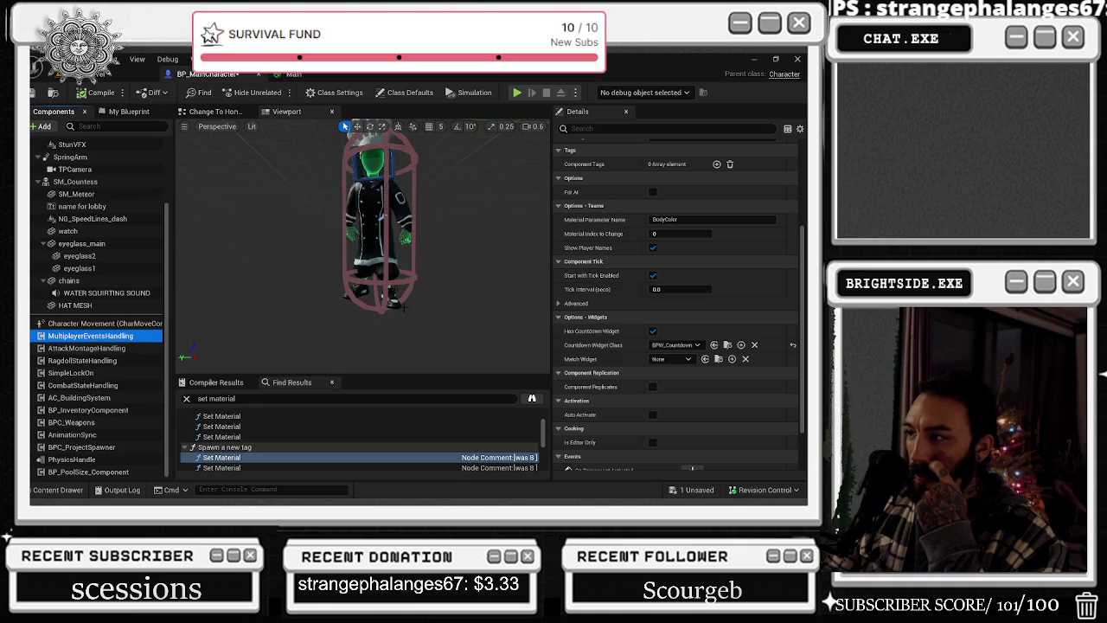
scroll(402, 307, "down", 3)
scroll(602, 235, "down", 2)
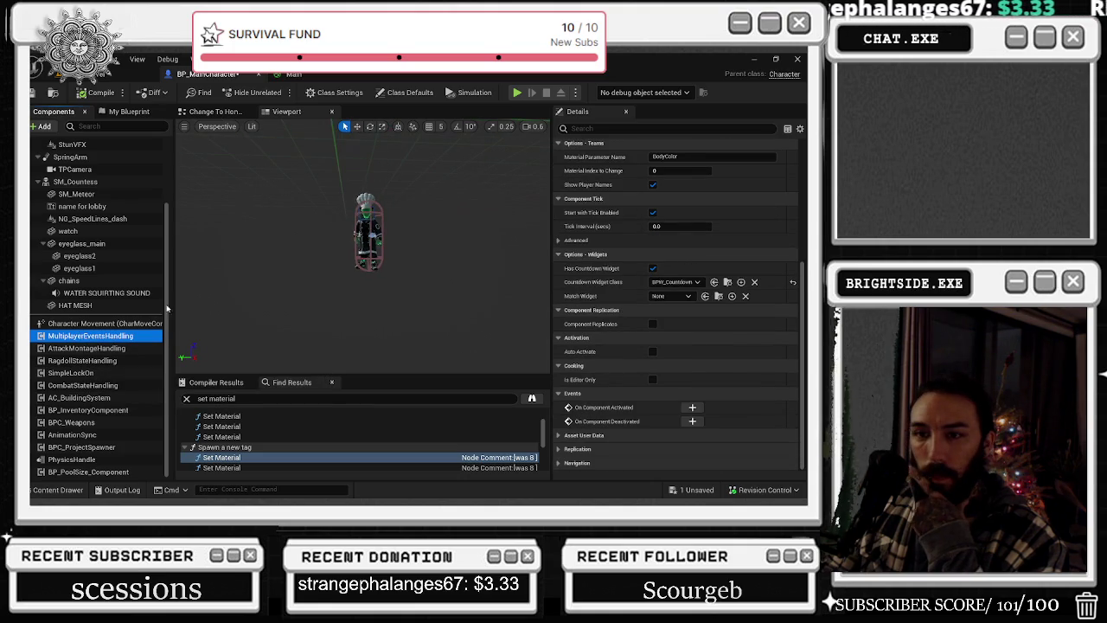
left_click(94, 348)
scroll(640, 319, "down", 3)
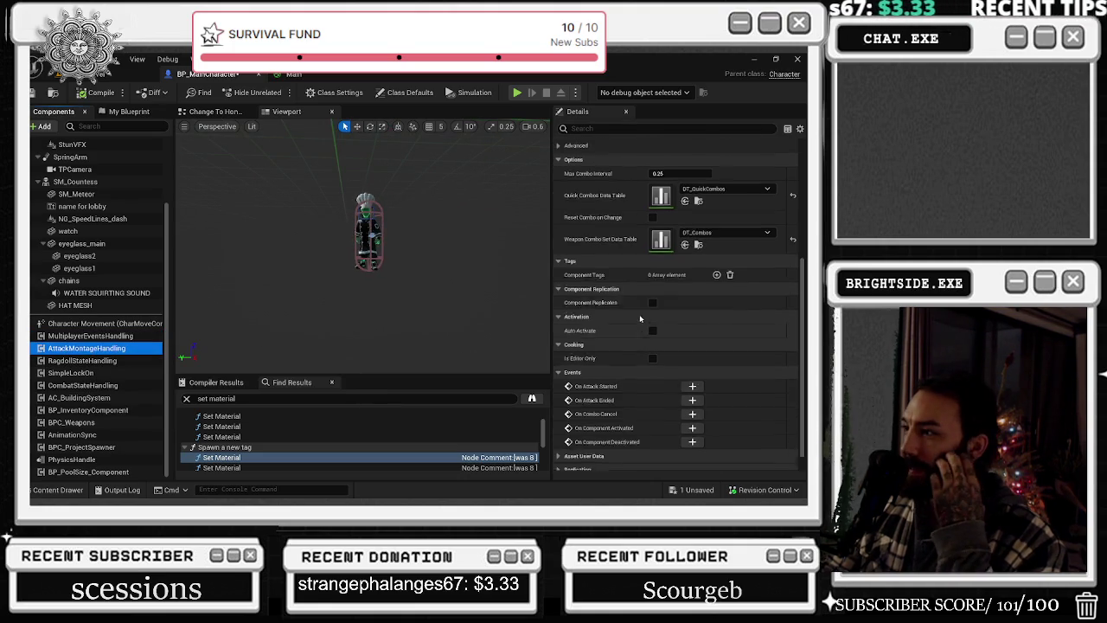
scroll(639, 318, "up", 1)
left_click(698, 276)
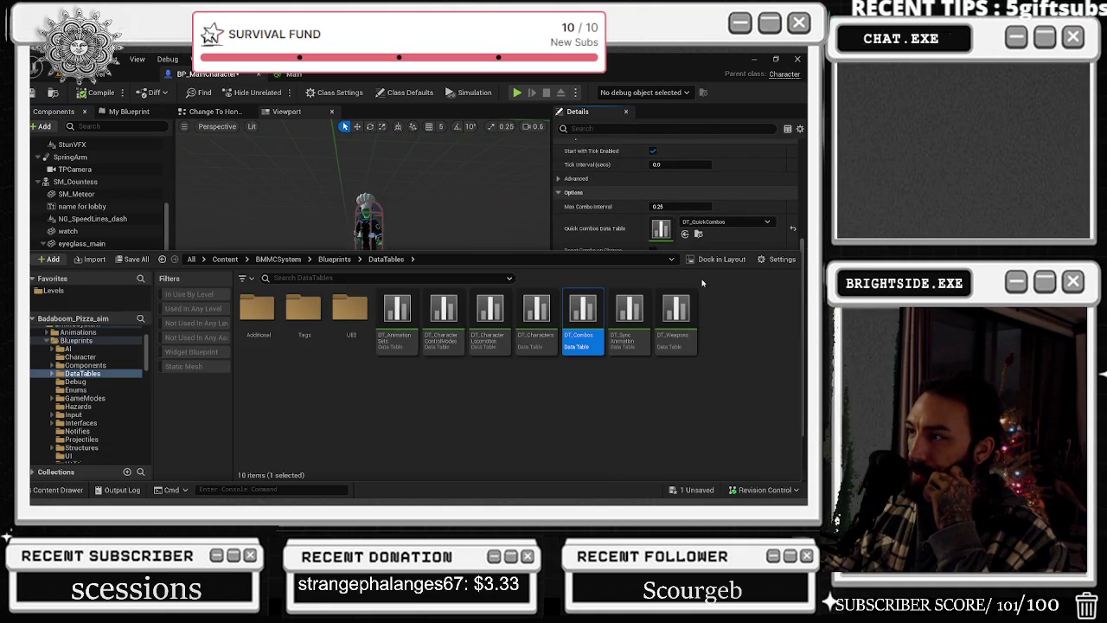
- Open the DT_Combos data table
double_click(571, 314)
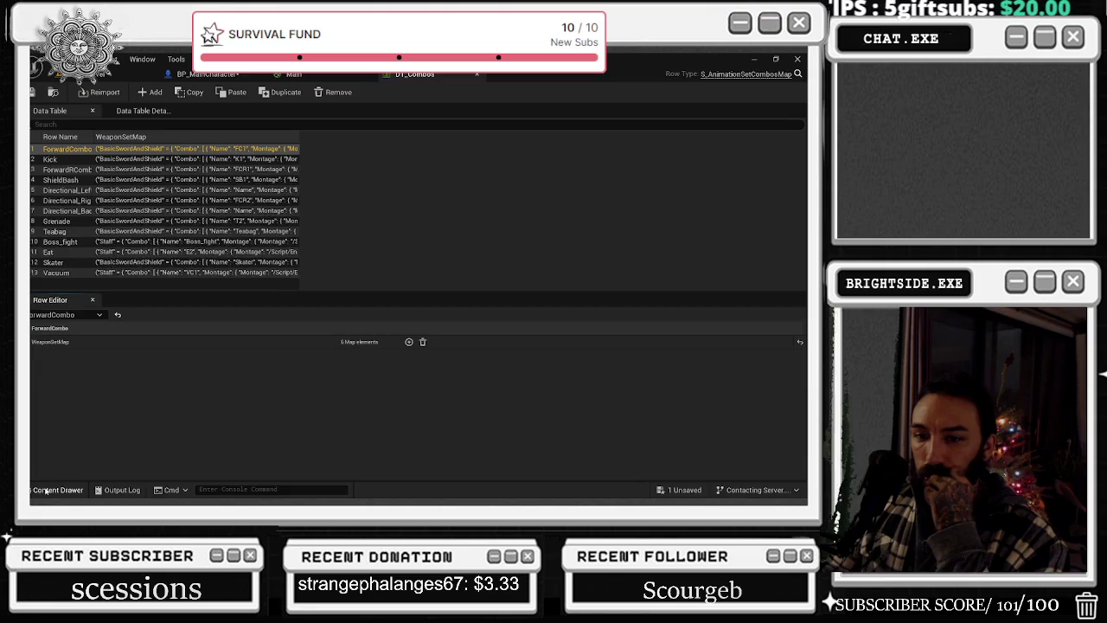
left_click(46, 490)
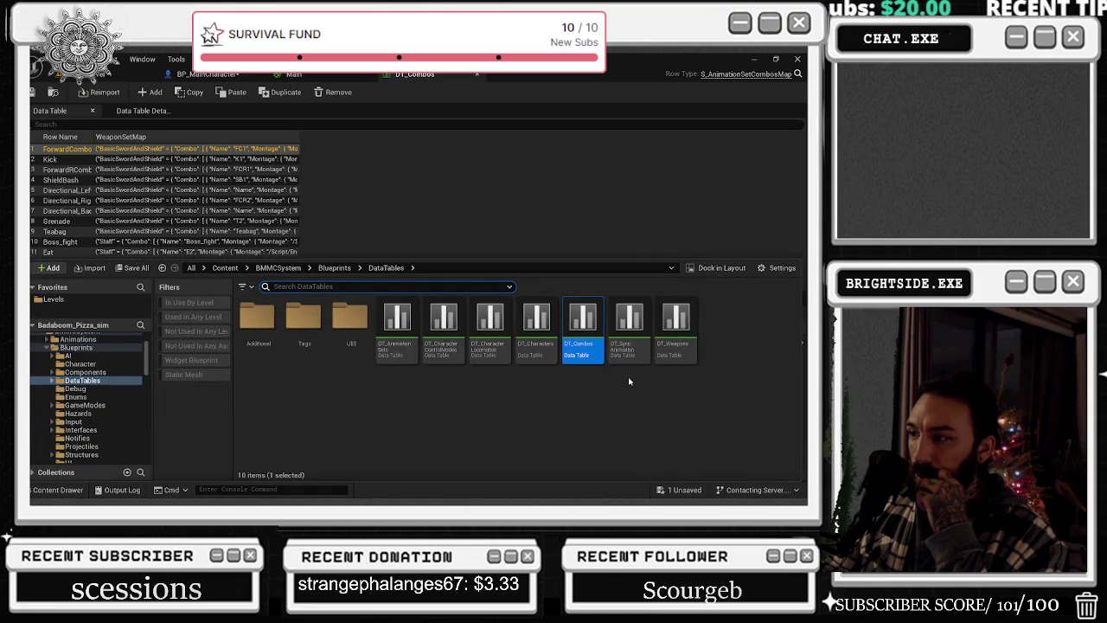
left_click(46, 490)
- Close the Main material editor, applying its changes, and save the modified assets
left_click(315, 74)
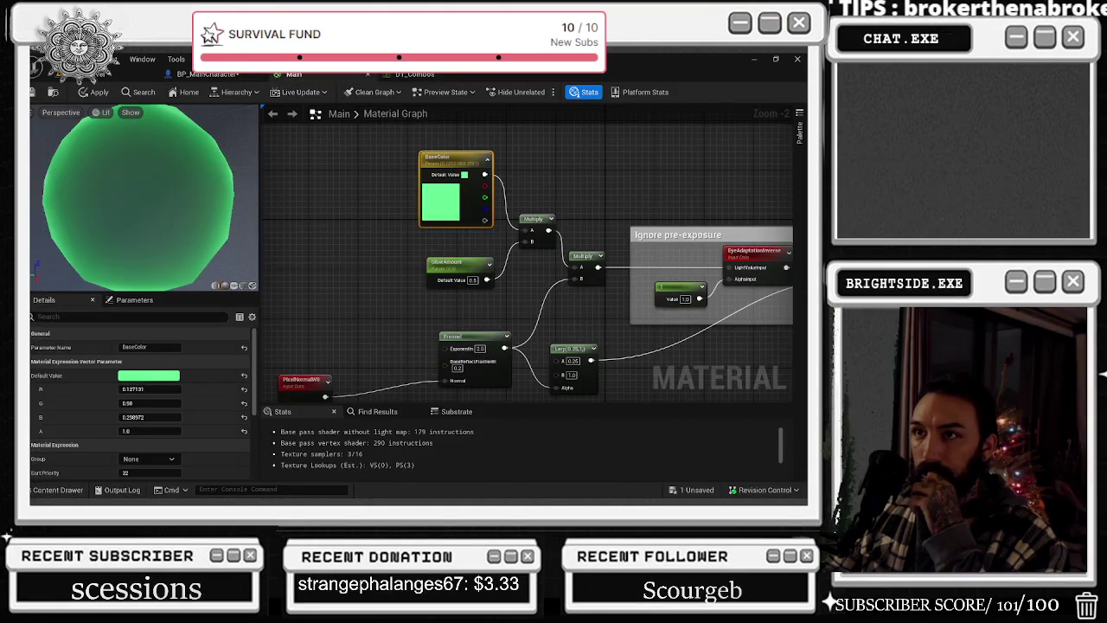
left_click(367, 74)
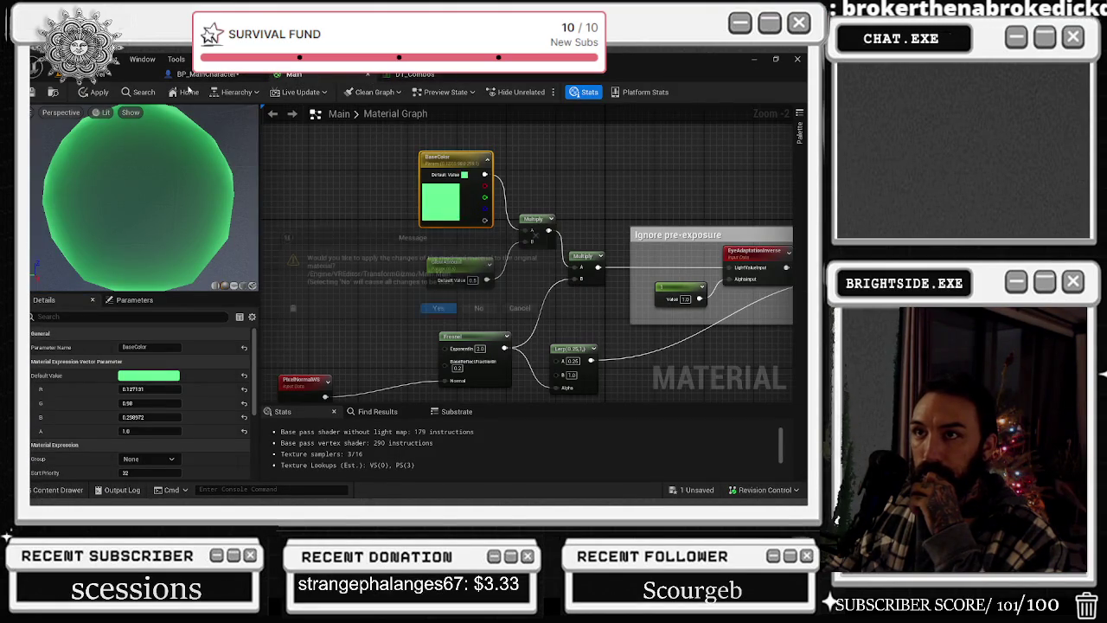
left_click(439, 311)
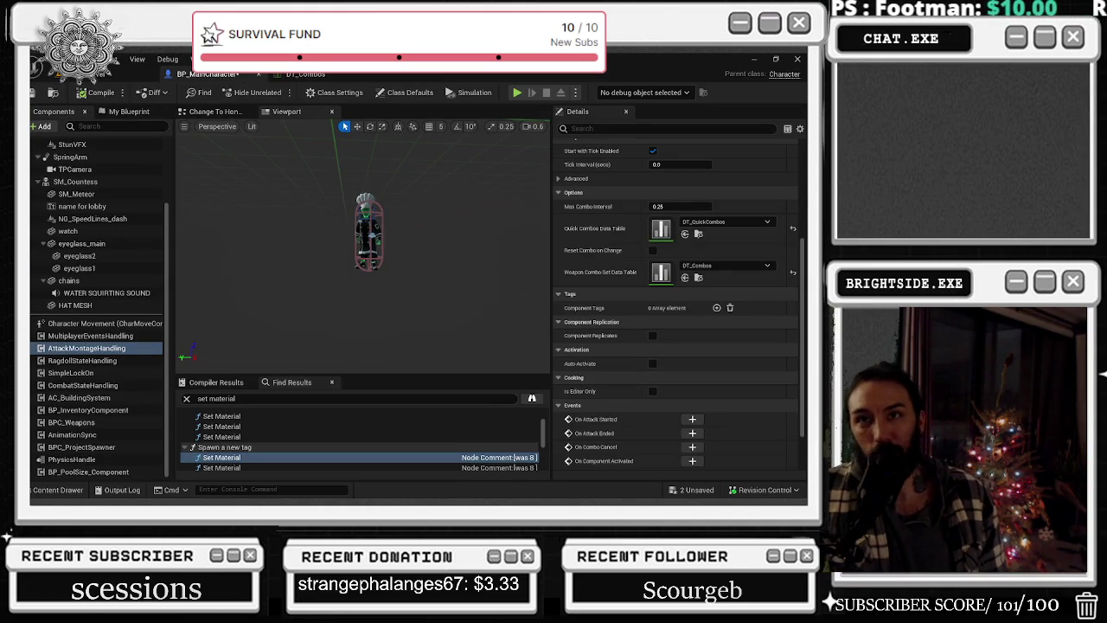
left_click(38, 100)
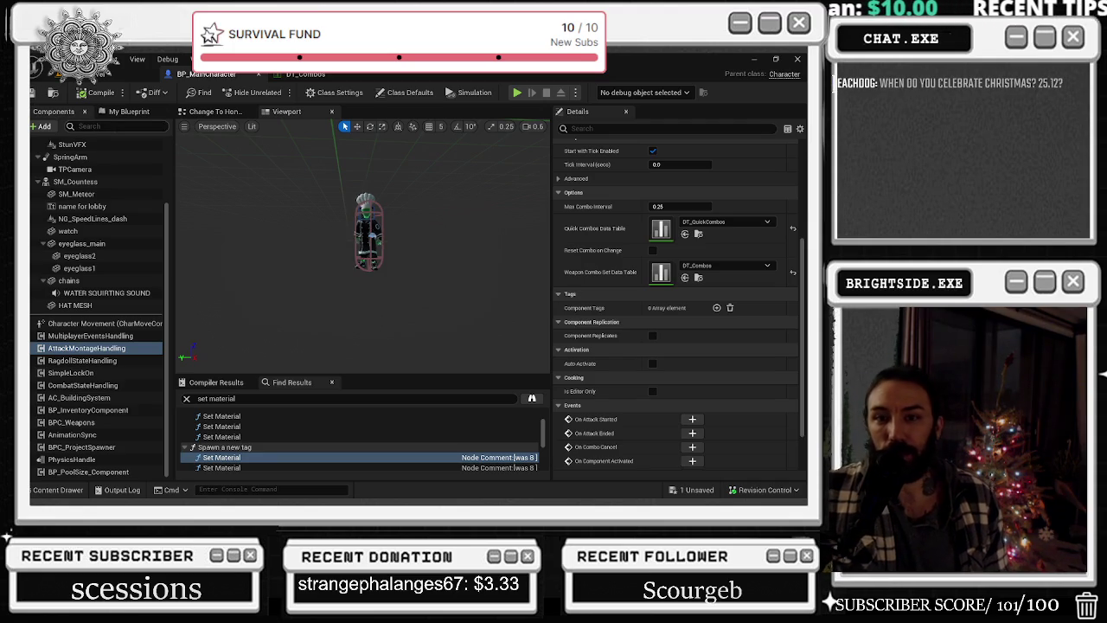
- Open DT_QuickCombos from Quick Combo Data Table and compare it with DT_Combos
left_click(303, 75)
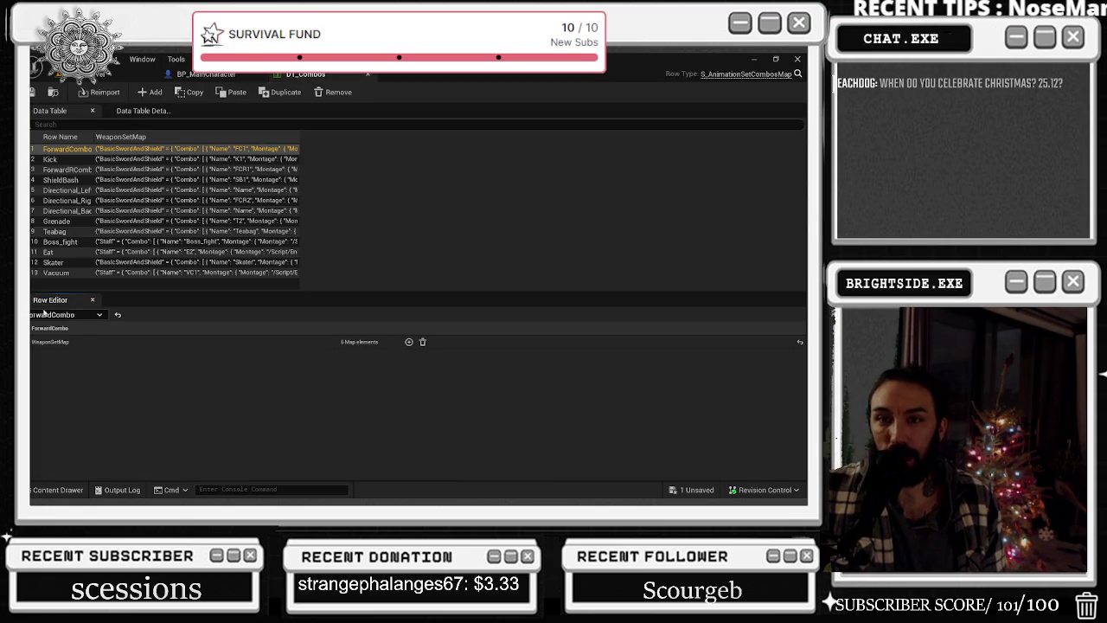
left_click(244, 76)
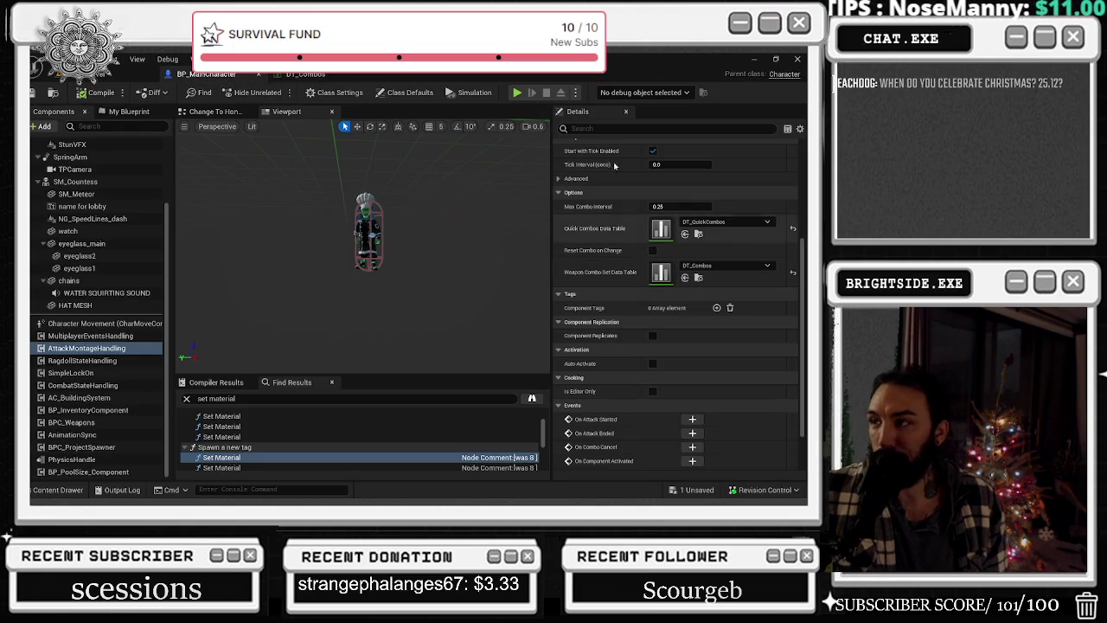
left_click(699, 233)
double_click(396, 320)
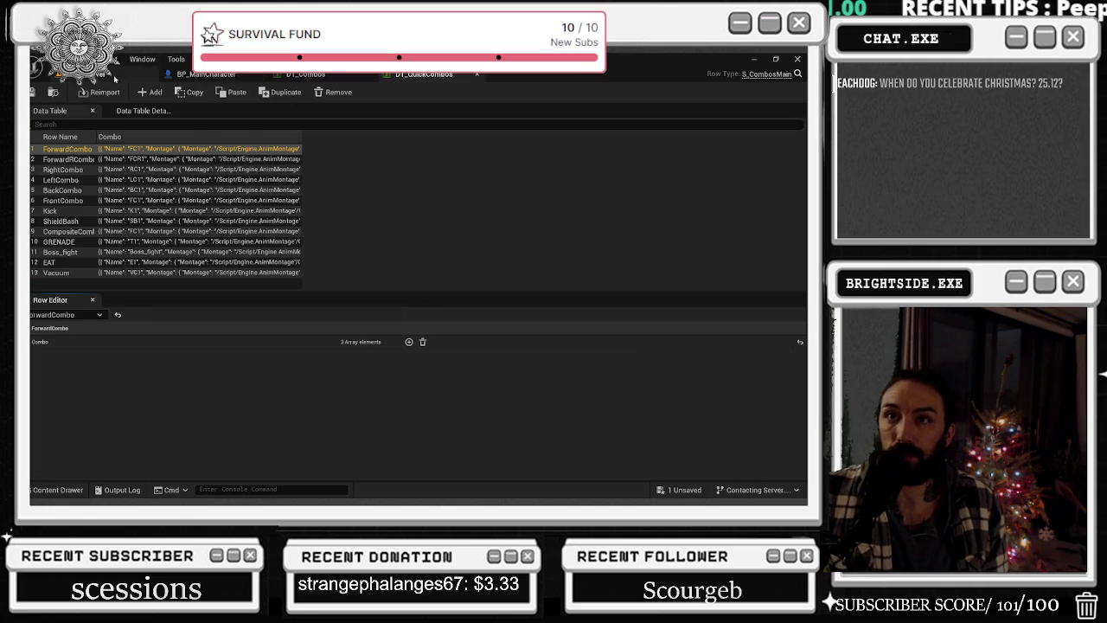
left_click(127, 75)
left_click(58, 490)
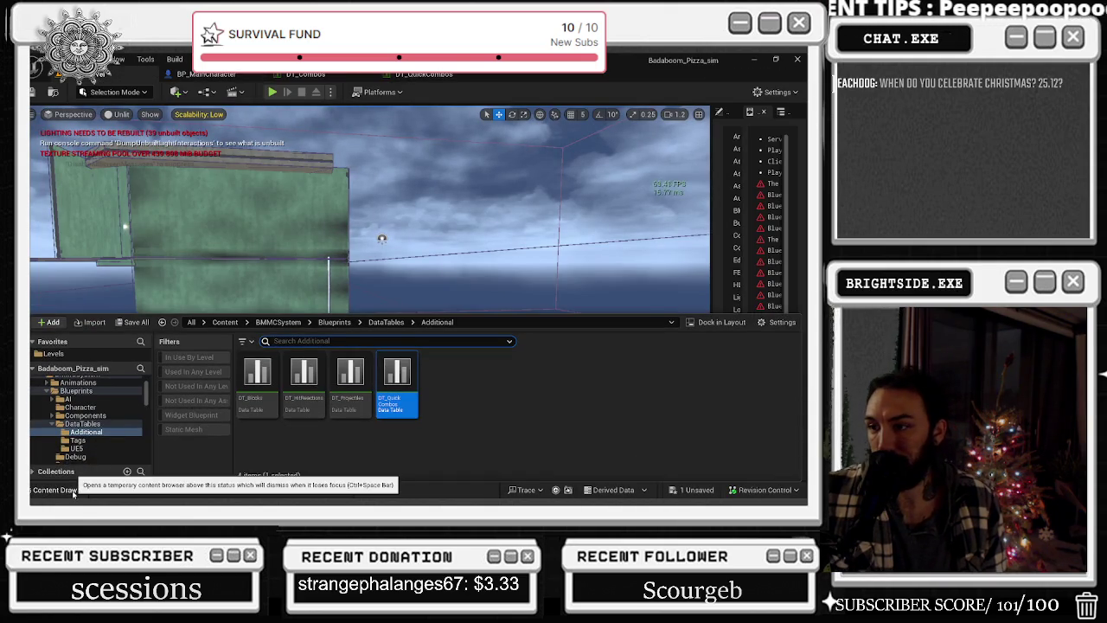
left_click(194, 76)
left_click(305, 74)
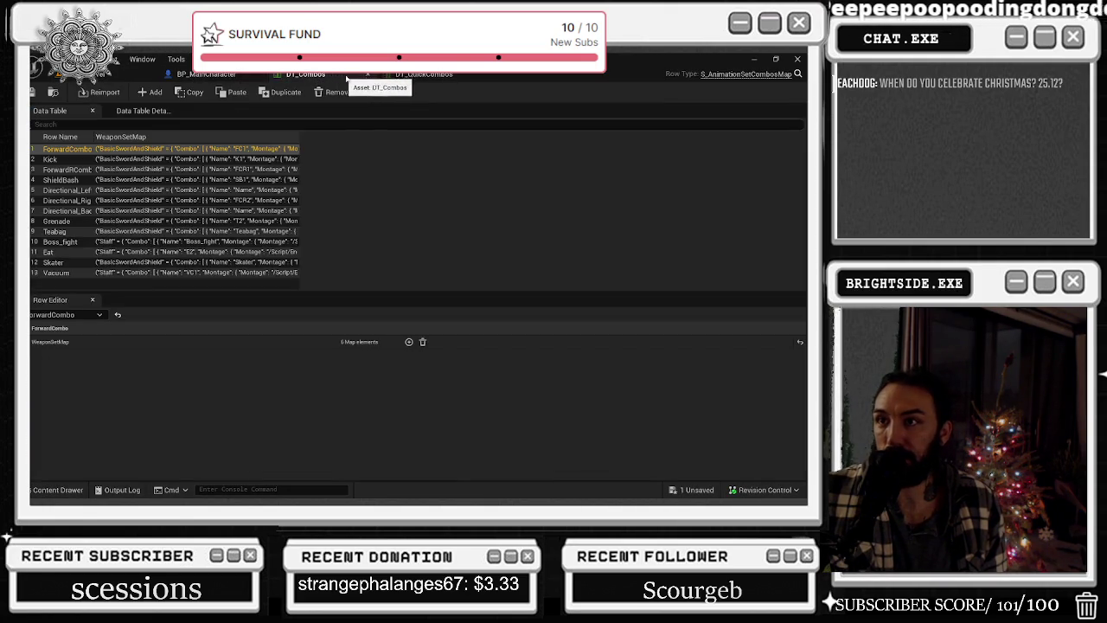
left_click(229, 76)
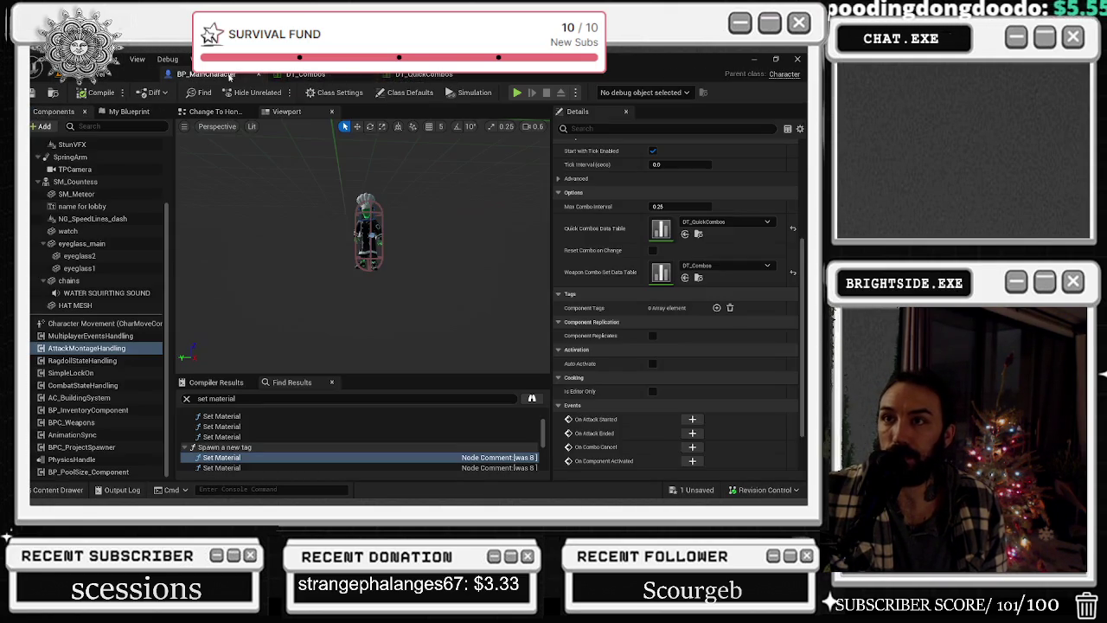
- Inspect AttackMontageHandling and CombatStateHandling, opening the DT_HitReactions data table
left_click(86, 348)
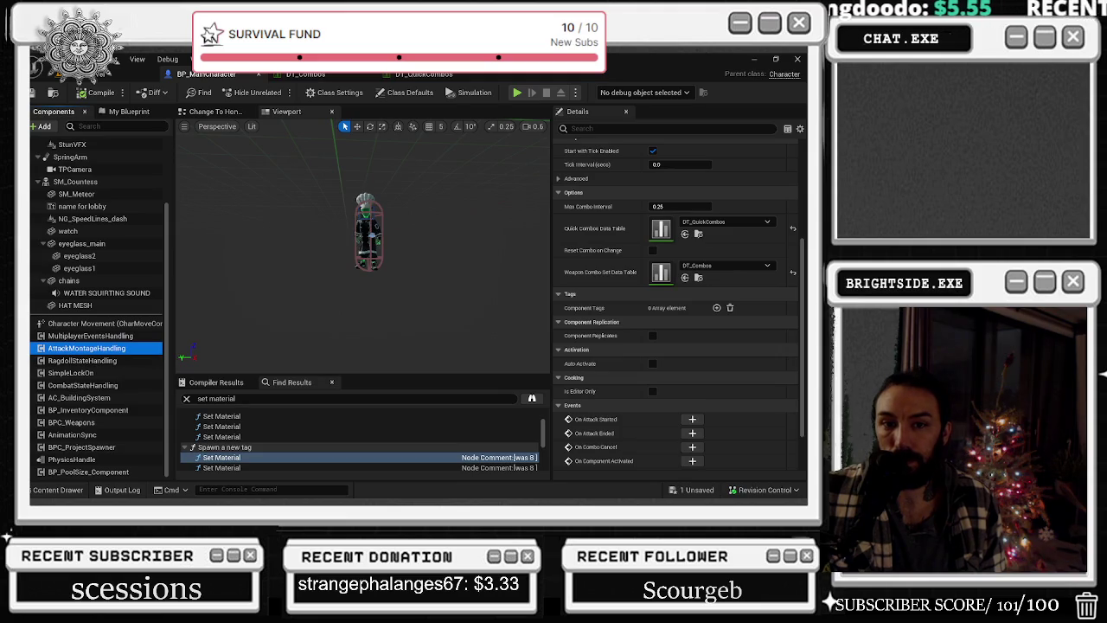
left_click(101, 386)
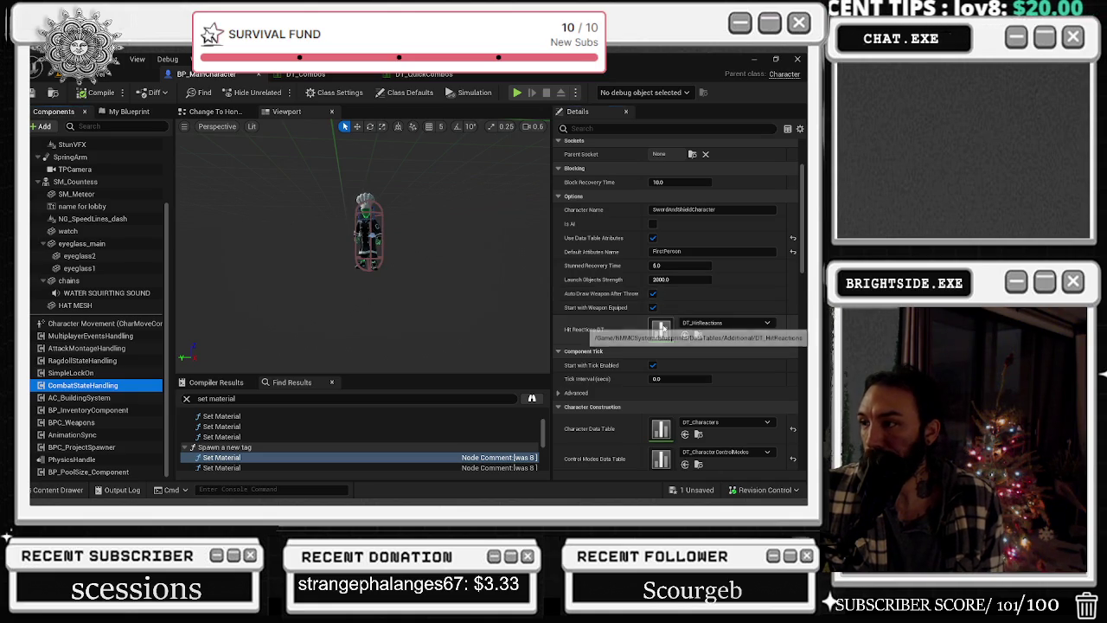
double_click(663, 328)
left_click(131, 74)
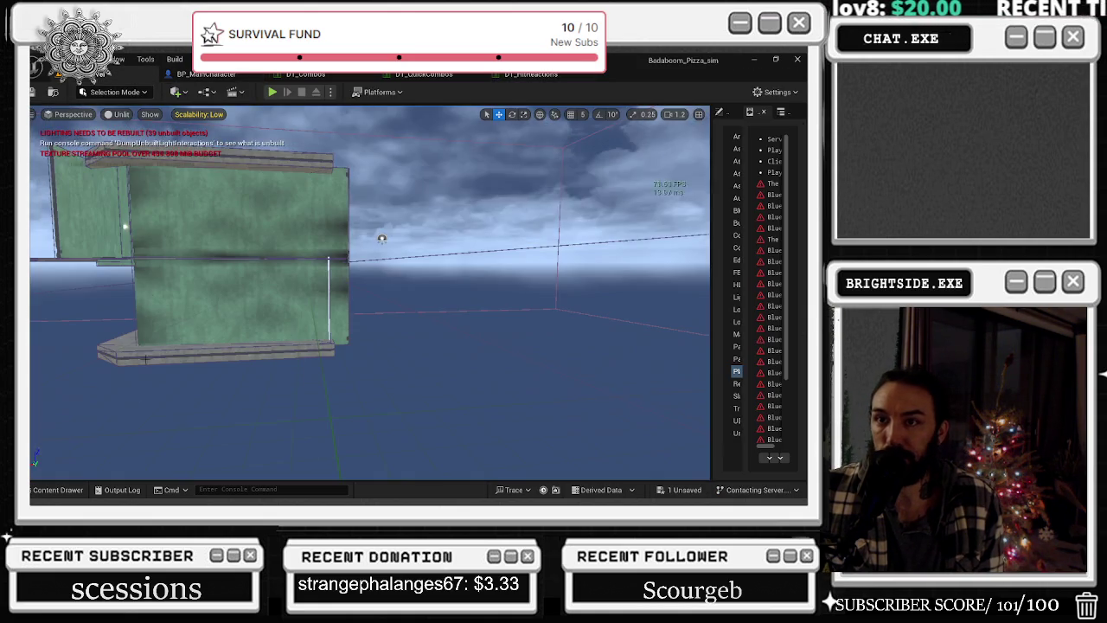
left_click(57, 489)
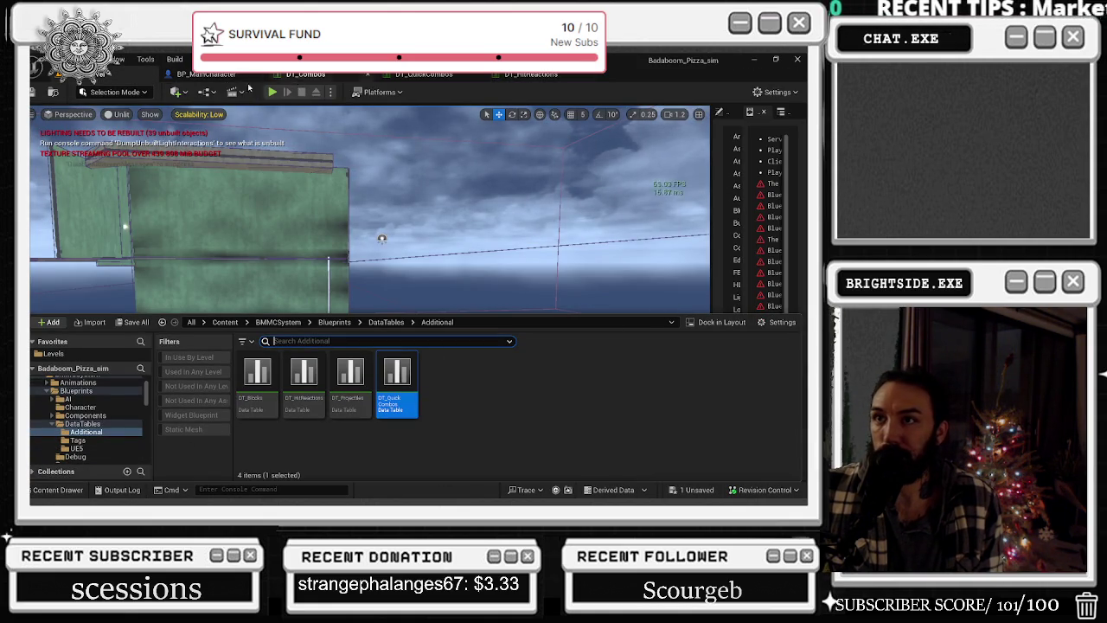
left_click(229, 74)
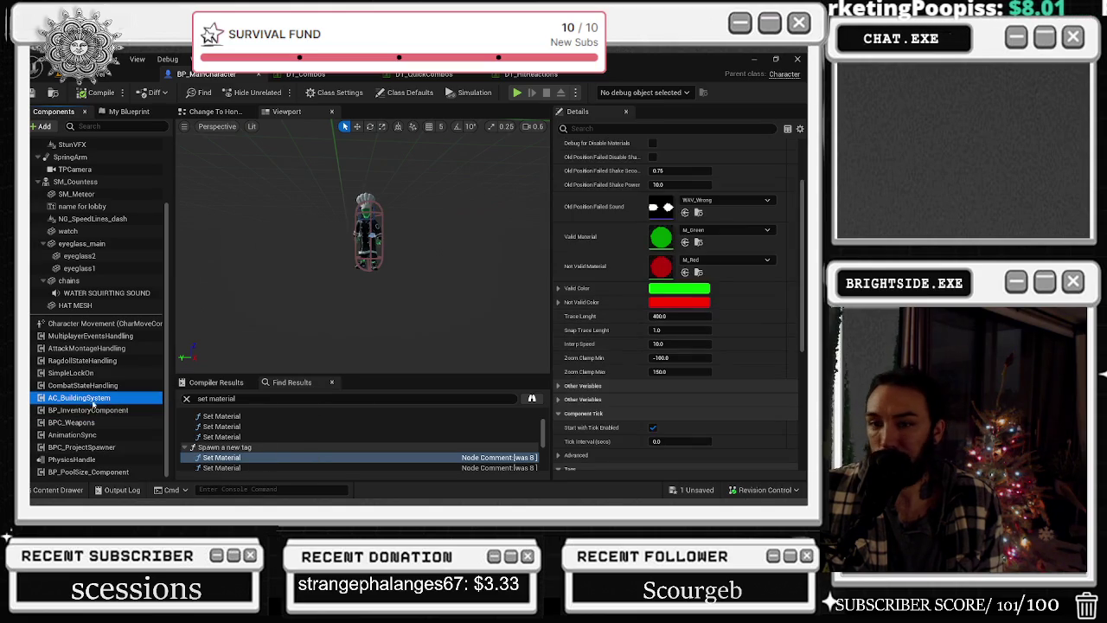
- Open the DT_AnimationSets data table from the CombatStateHandling component's details
left_click(86, 385)
scroll(760, 285, "down", 1)
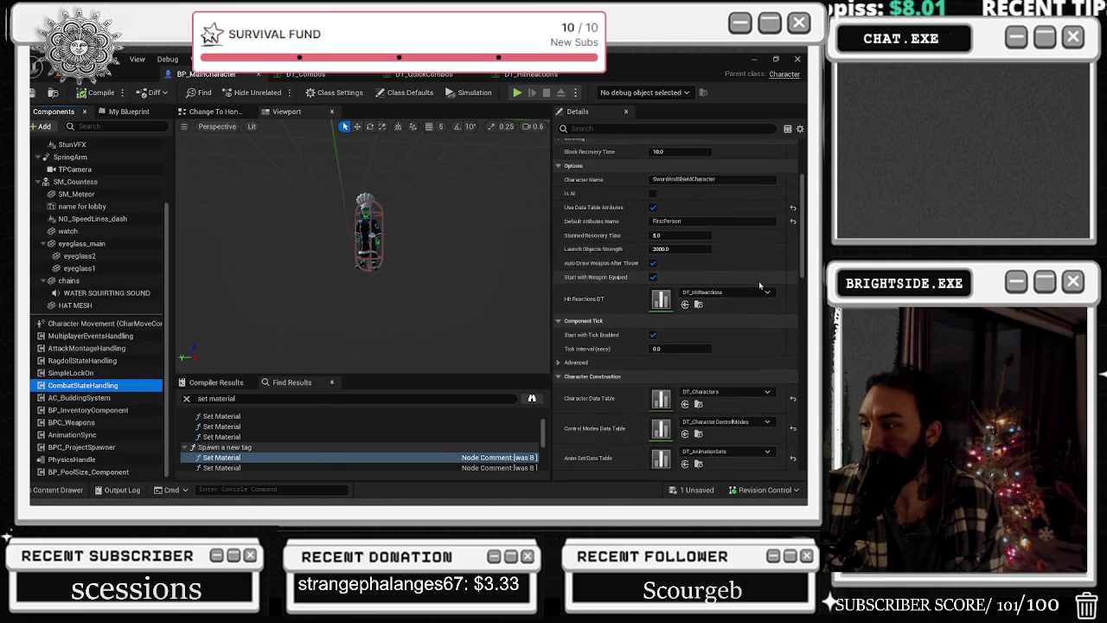
scroll(760, 285, "down", 4)
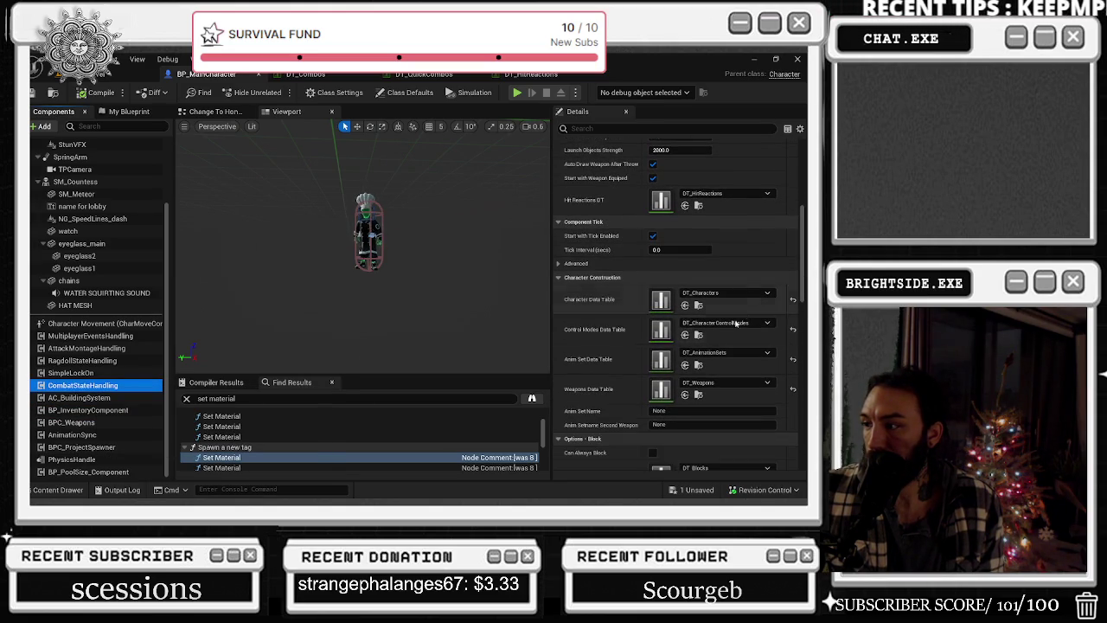
double_click(660, 359)
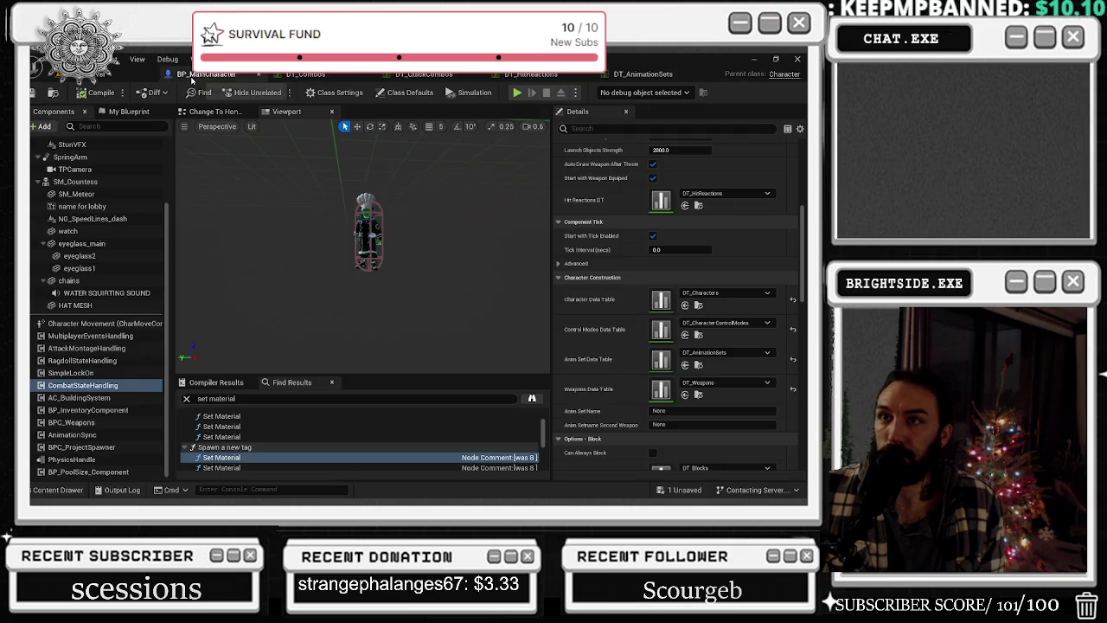
left_click(203, 73)
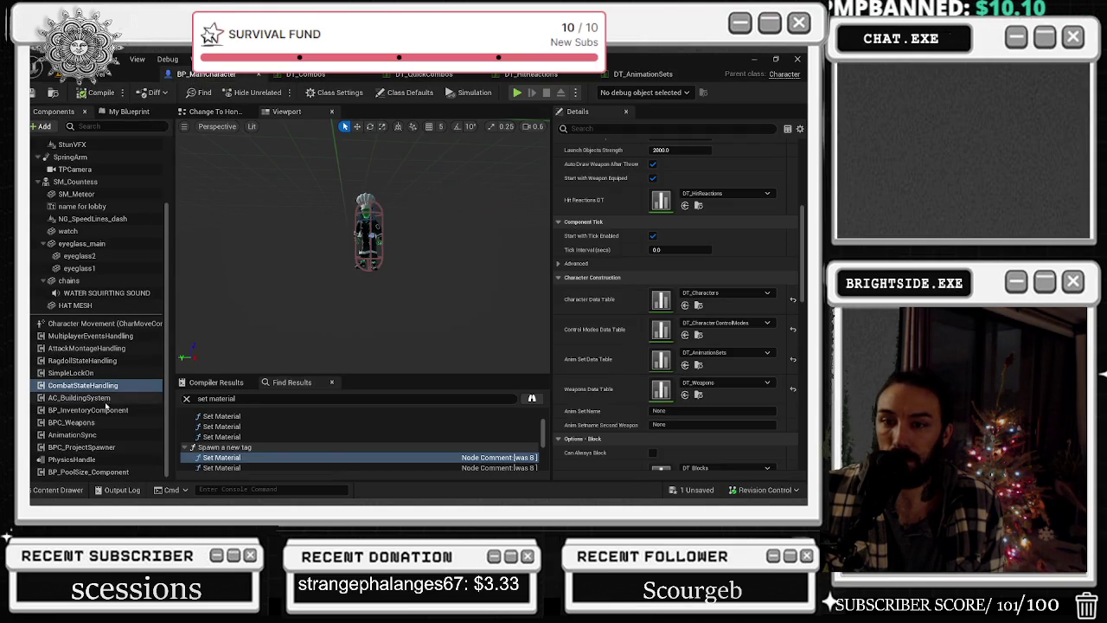
- Check BP_InventoryComponent, BPC_Weapons and AnimationSync; open and close the empty DT_SyncAnimation table
left_click(105, 408)
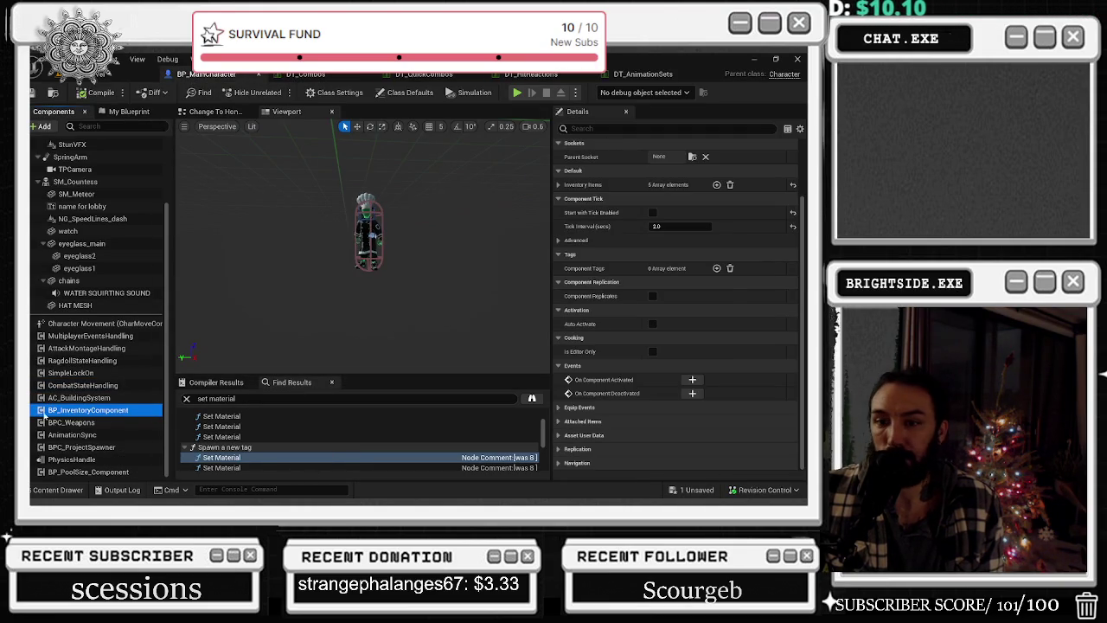
left_click(52, 422)
scroll(647, 283, "down", 5)
left_click(72, 434)
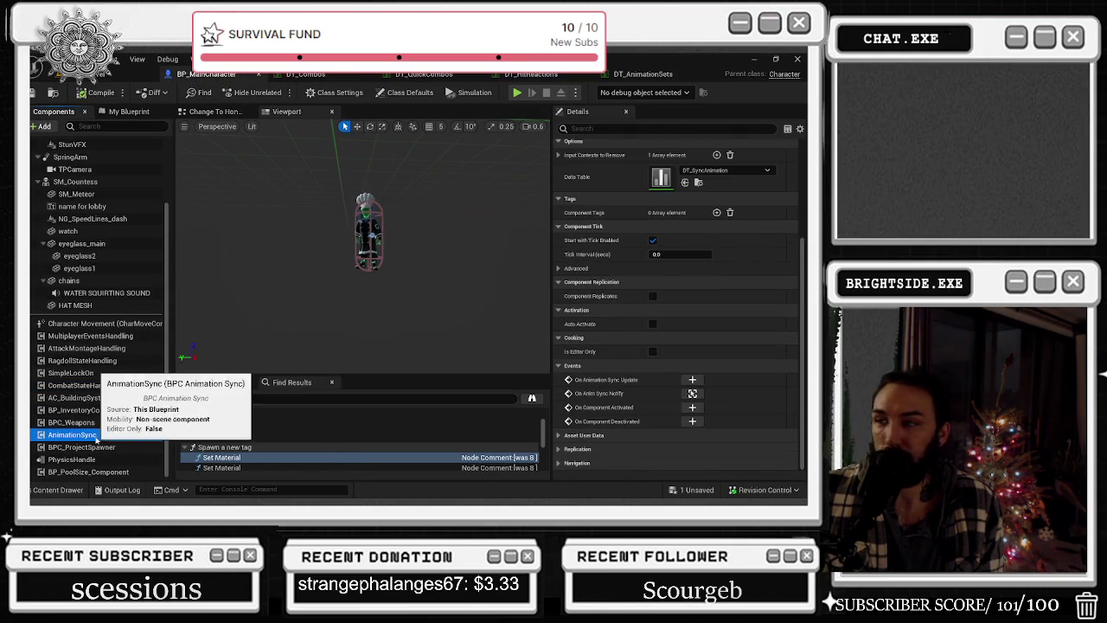
scroll(611, 246, "up", 2)
double_click(661, 244)
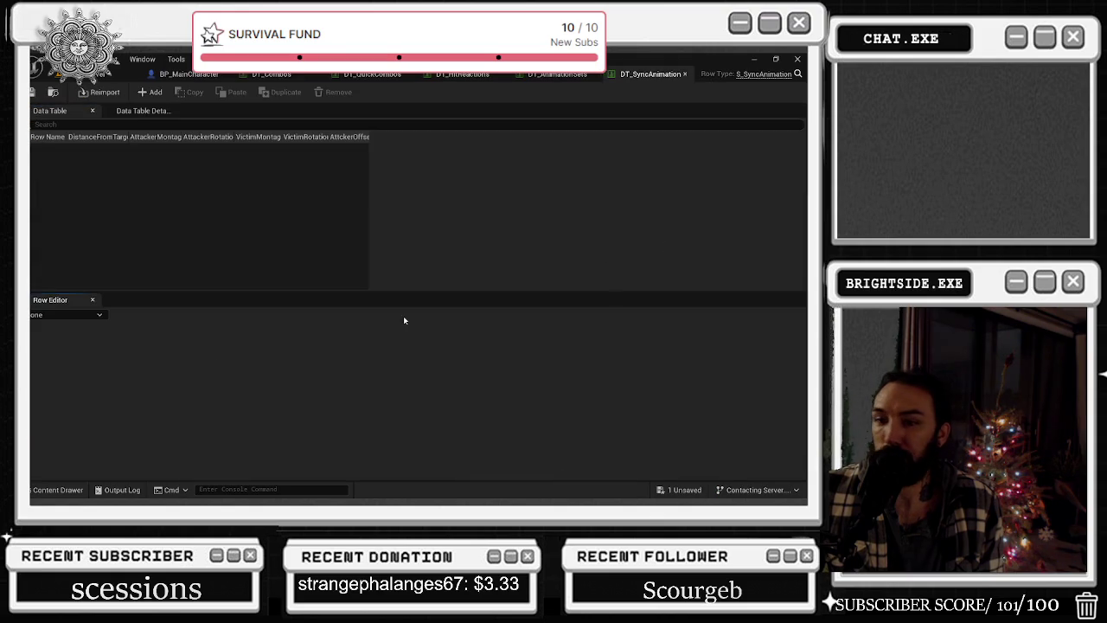
left_click(684, 74)
left_click(111, 74)
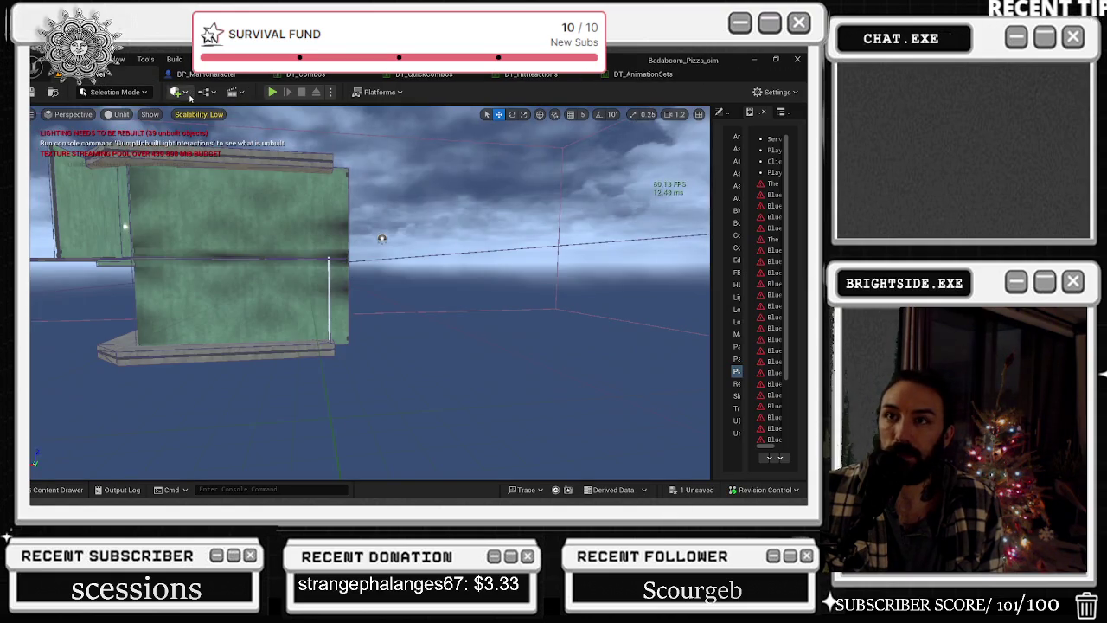
left_click(204, 73)
- Review BPC_ProjectSpawner, PhysicsHandle and BP_PoolSize_Component settings, then return to the level editor
left_click(86, 447)
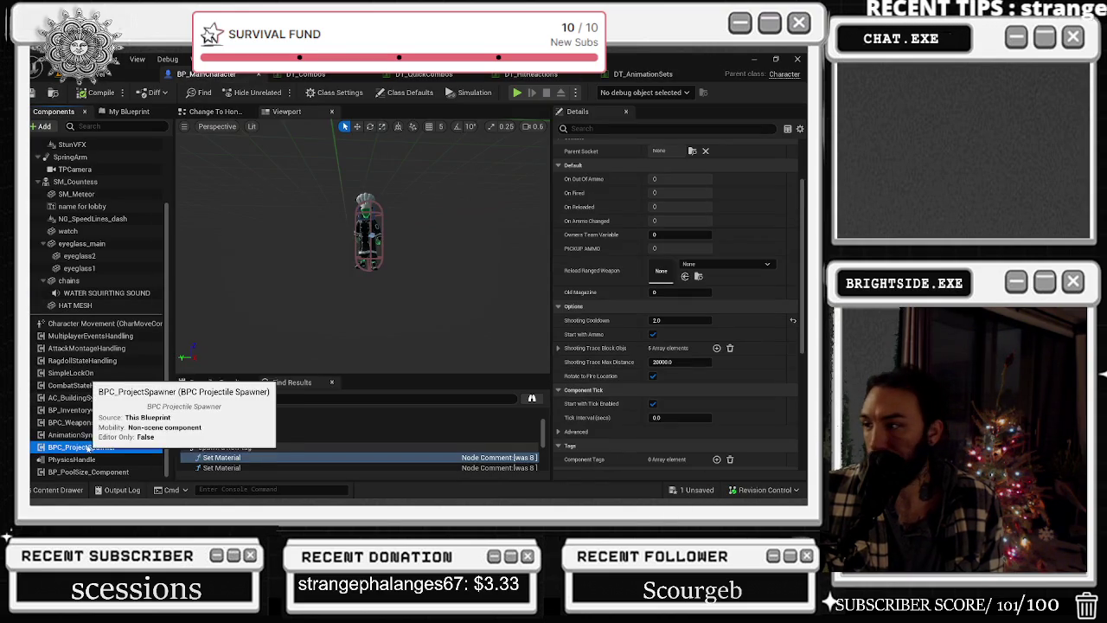
scroll(684, 289, "down", 1)
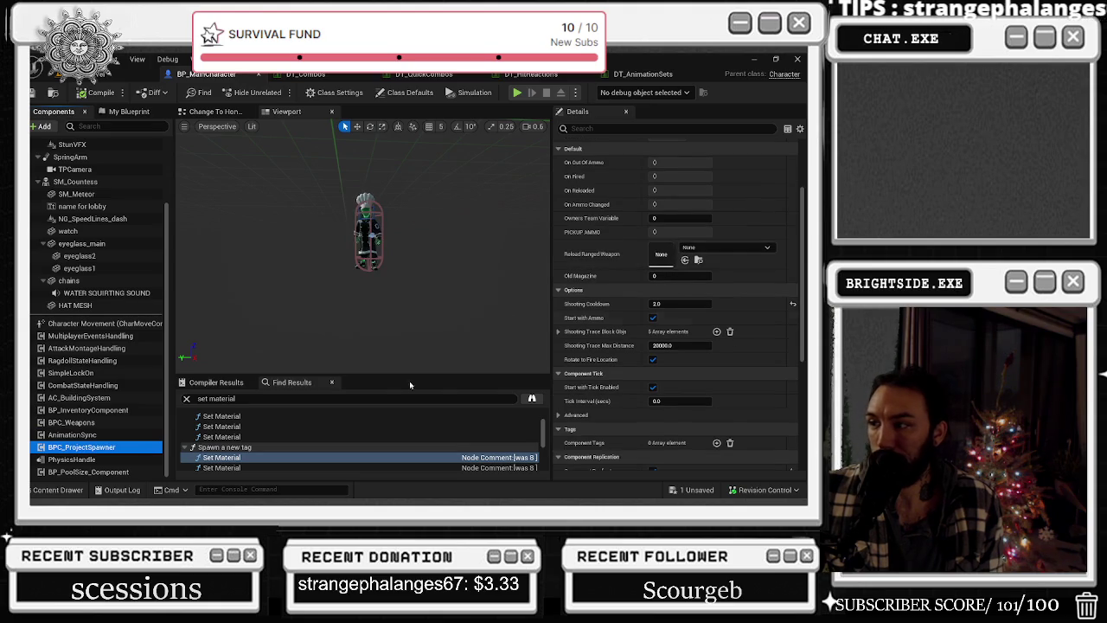
left_click(100, 460)
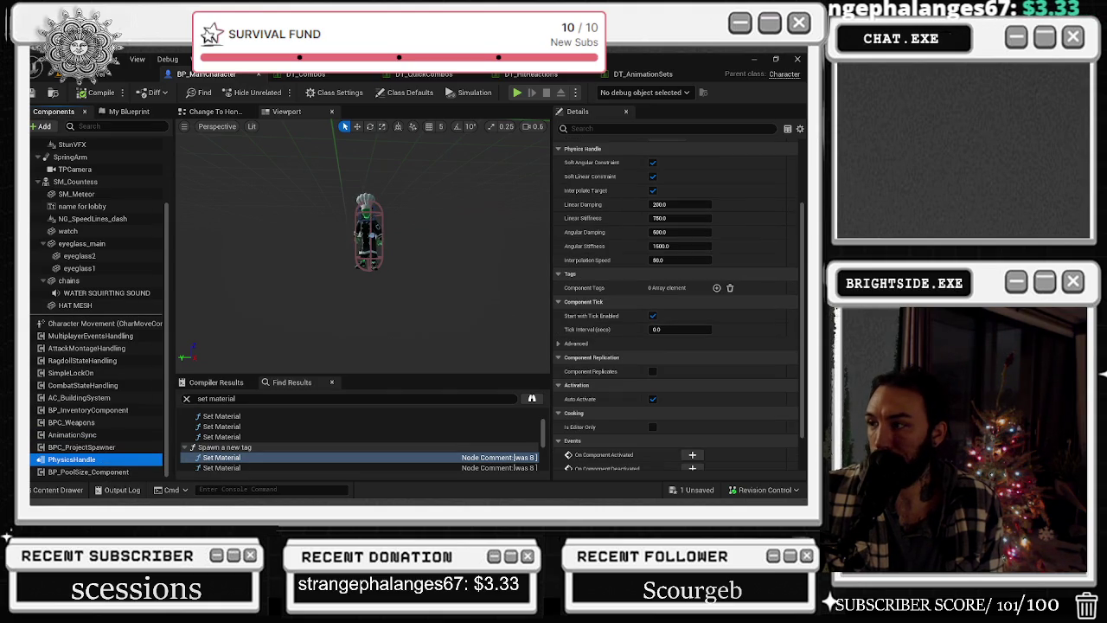
scroll(778, 335, "down", 2)
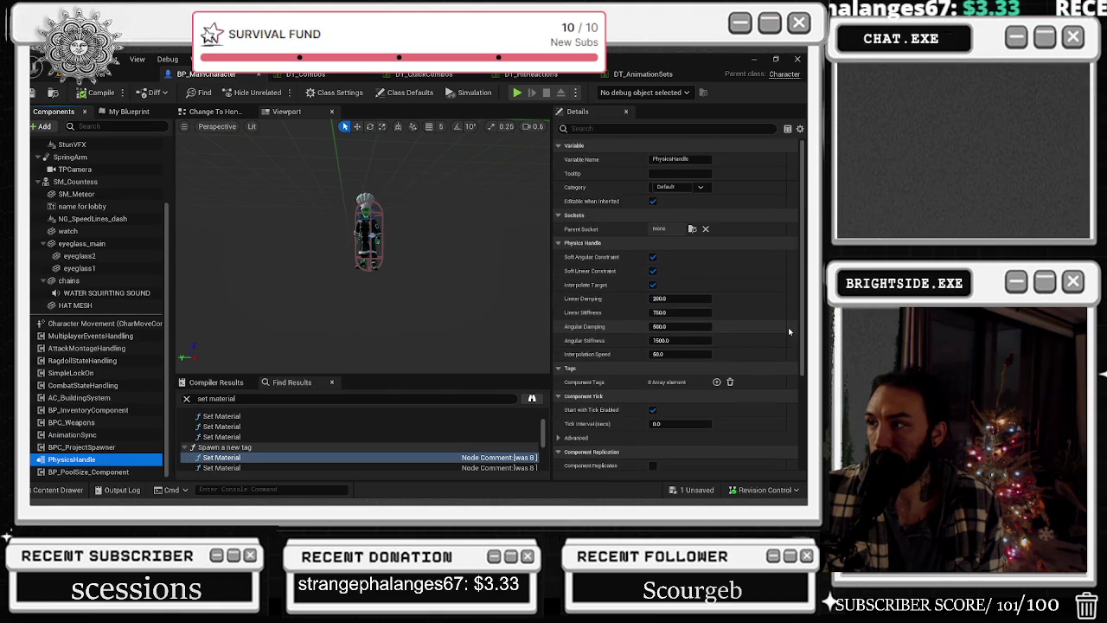
left_click(80, 472)
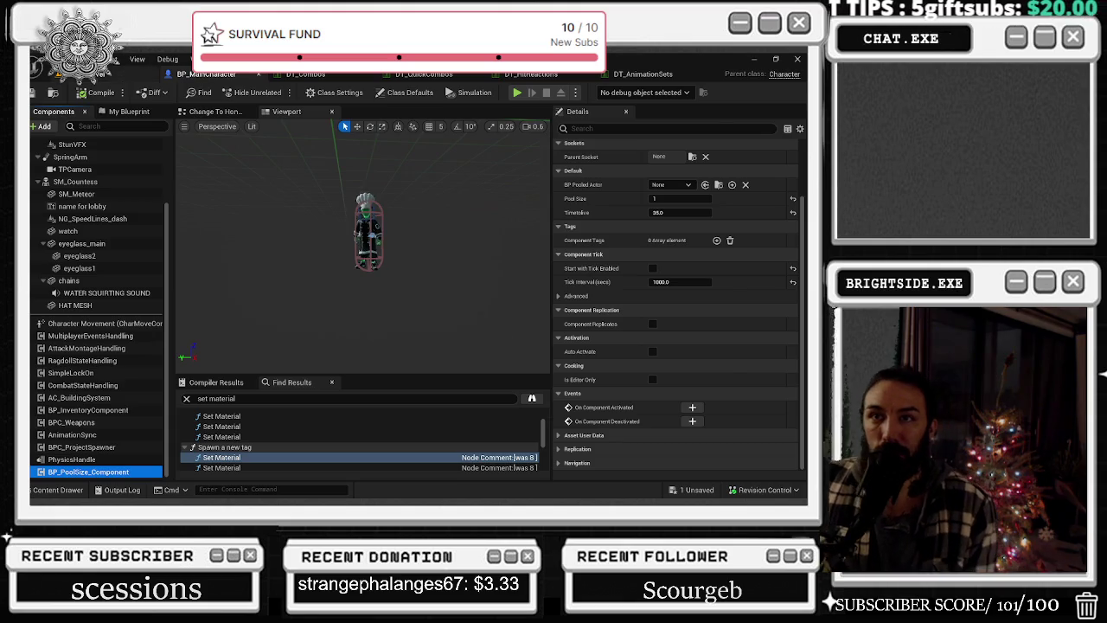
left_click(130, 73)
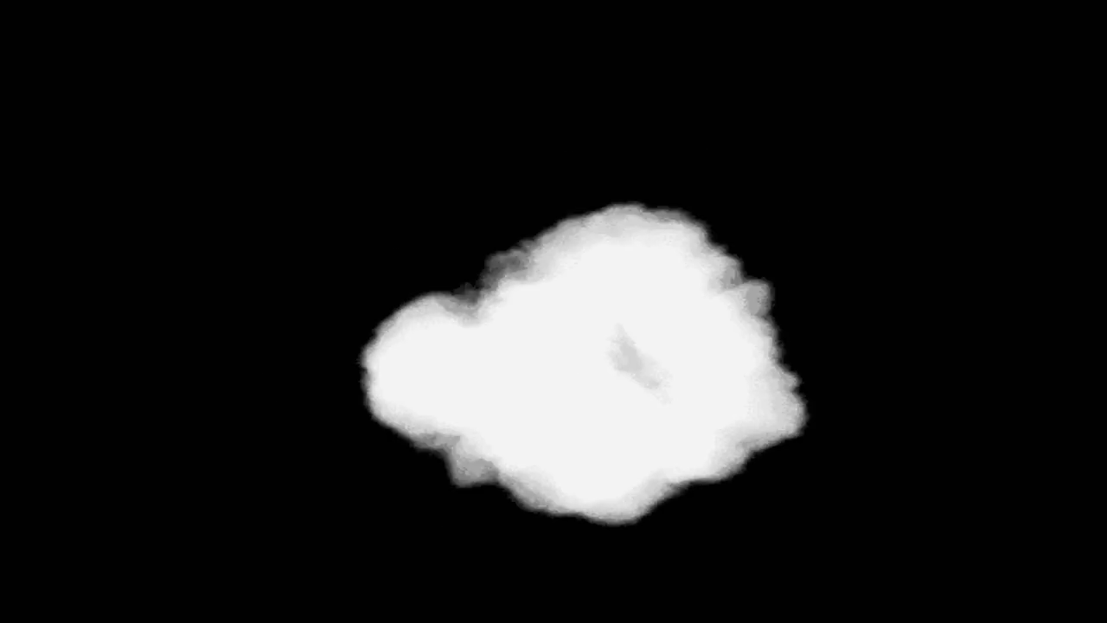
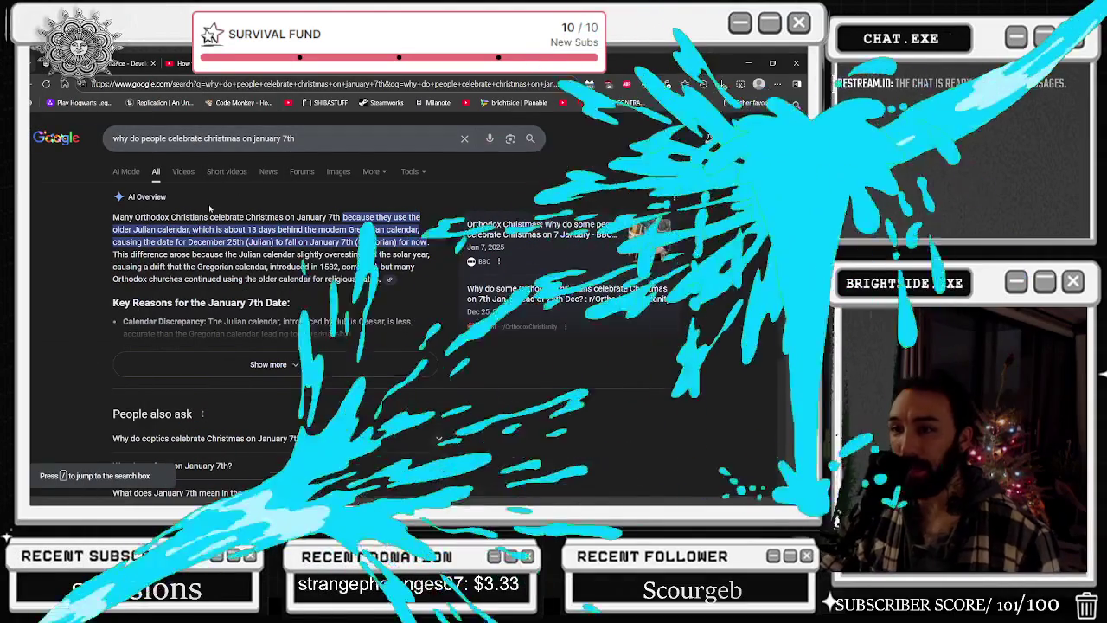
- Read the AI Overview on why Christmas is celebrated on January 7th, then minimize the browser
left_click_drag(195, 218, 223, 221)
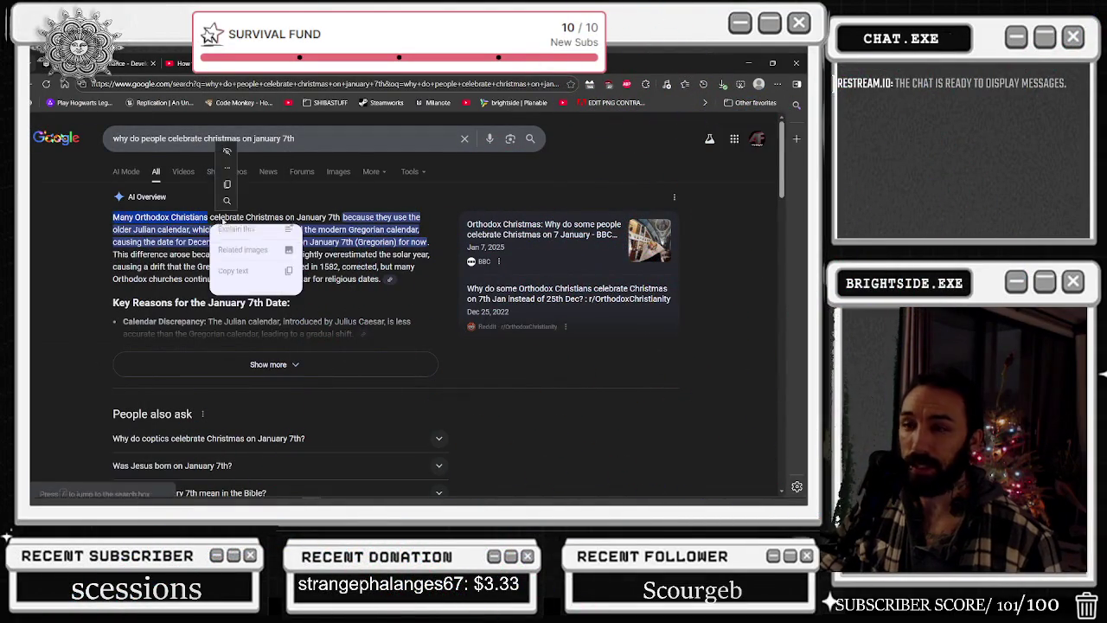
left_click(344, 225)
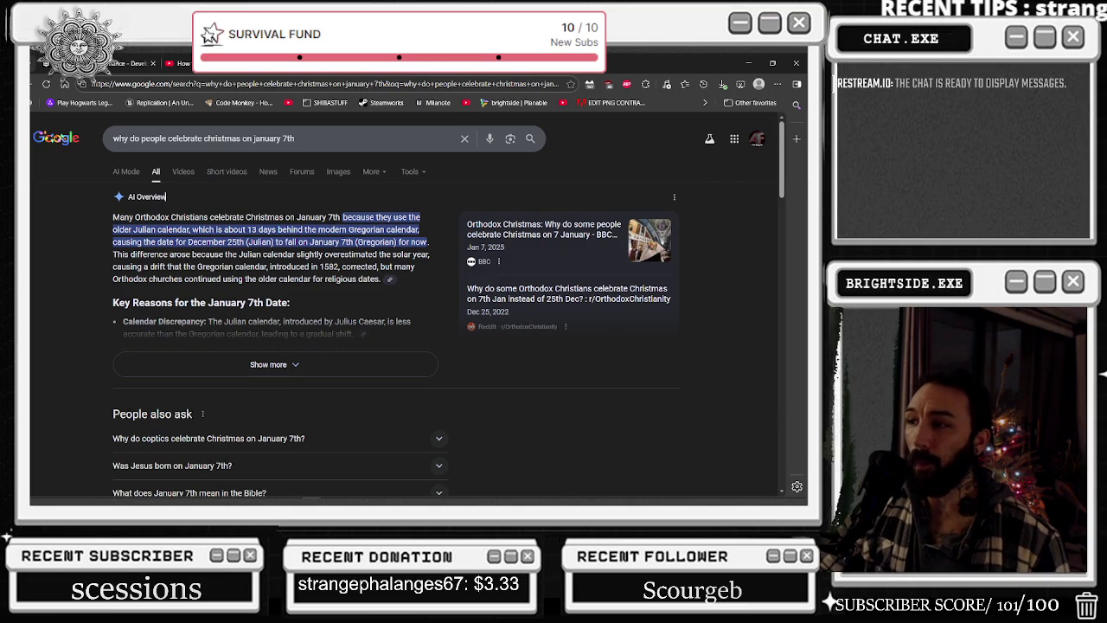
scroll(301, 283, "down", 1)
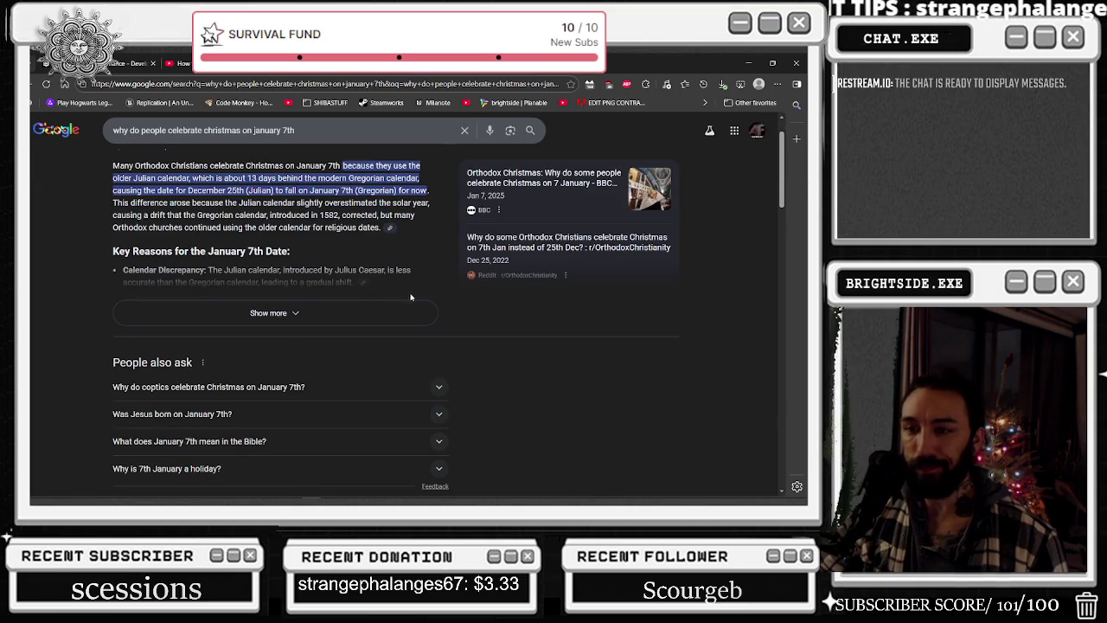
scroll(420, 275, "down", 2)
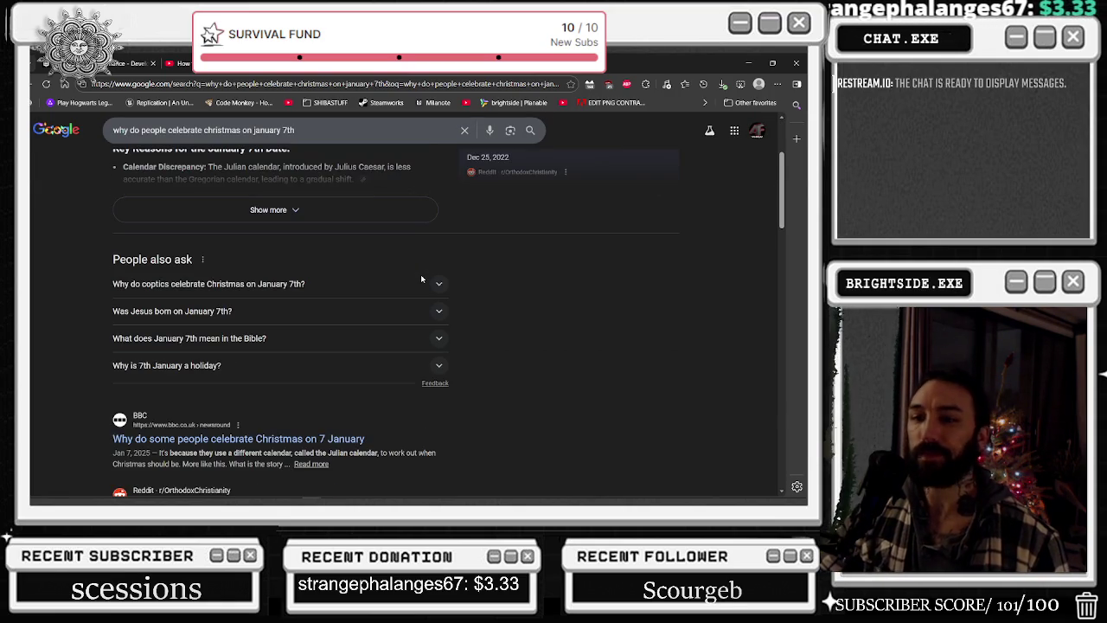
scroll(421, 278, "down", 1)
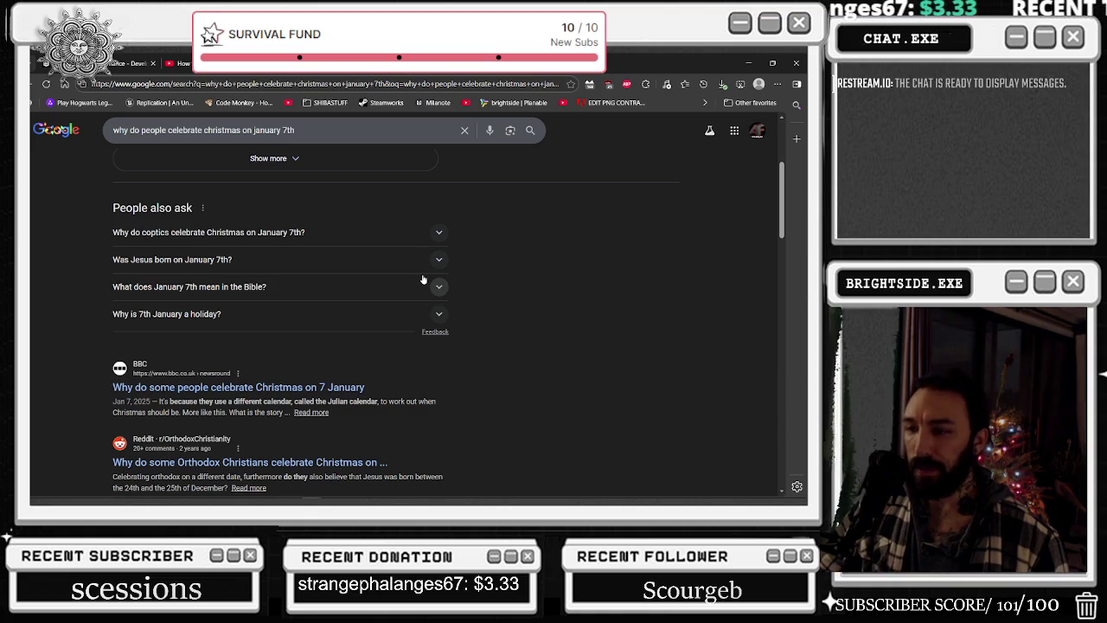
scroll(426, 291, "up", 4)
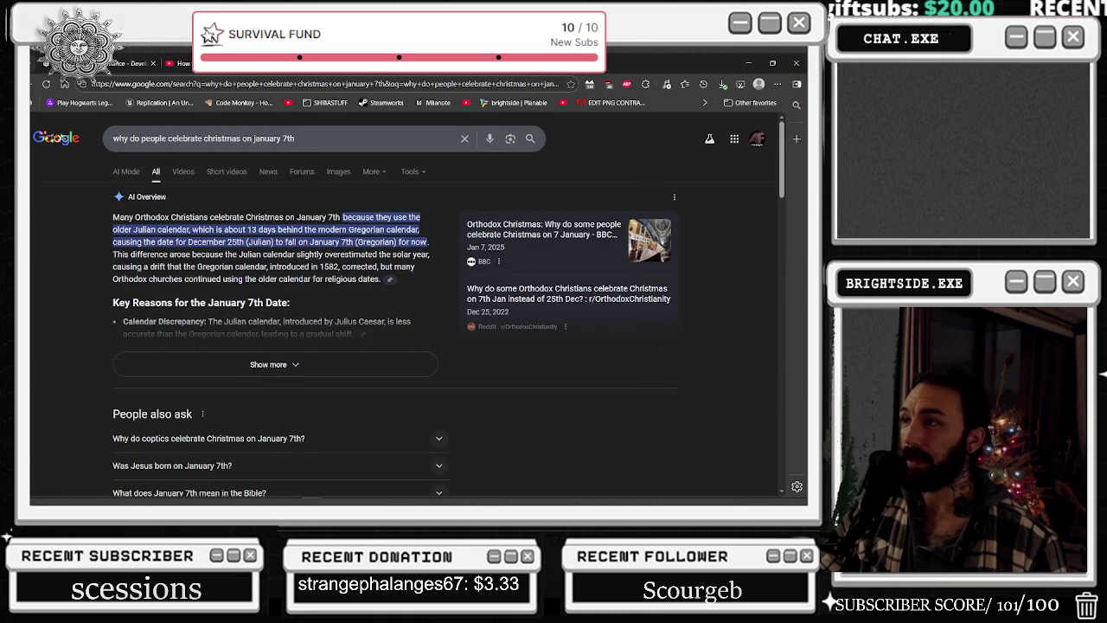
key("ctrl+Tab")
left_click(748, 62)
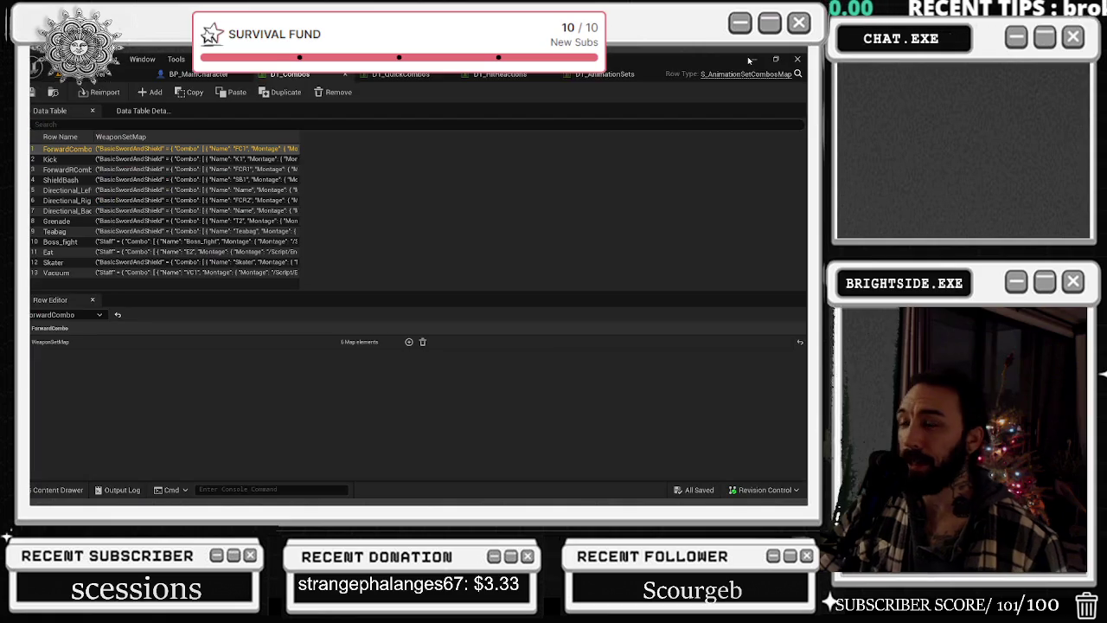
- Set the Twitch stream quality to 160p and show the stream chat
key("alt+Tab")
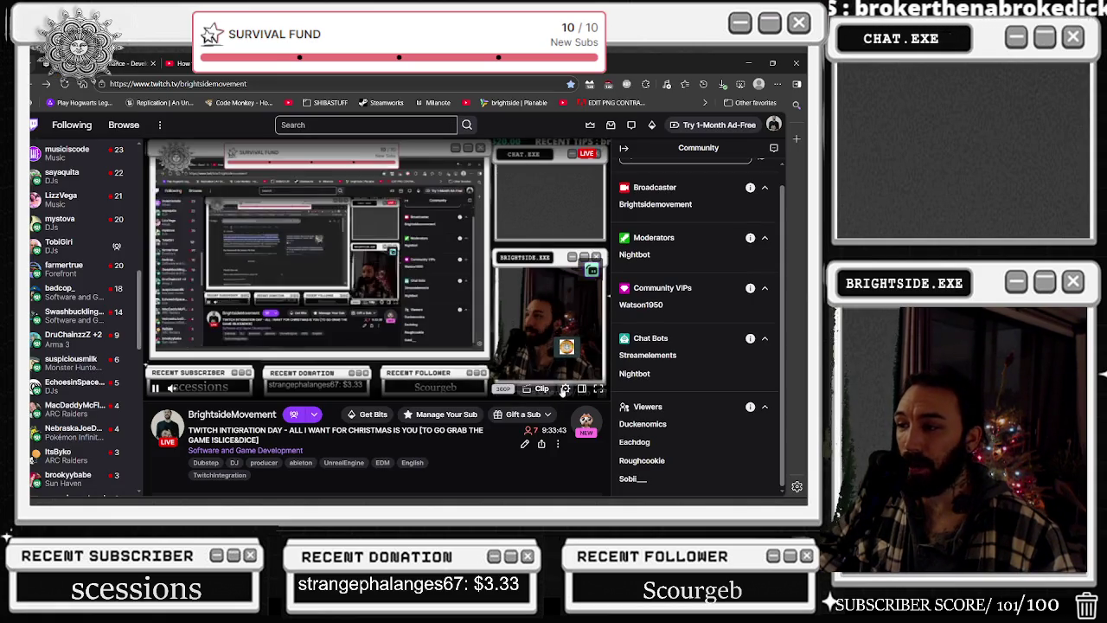
left_click(564, 389)
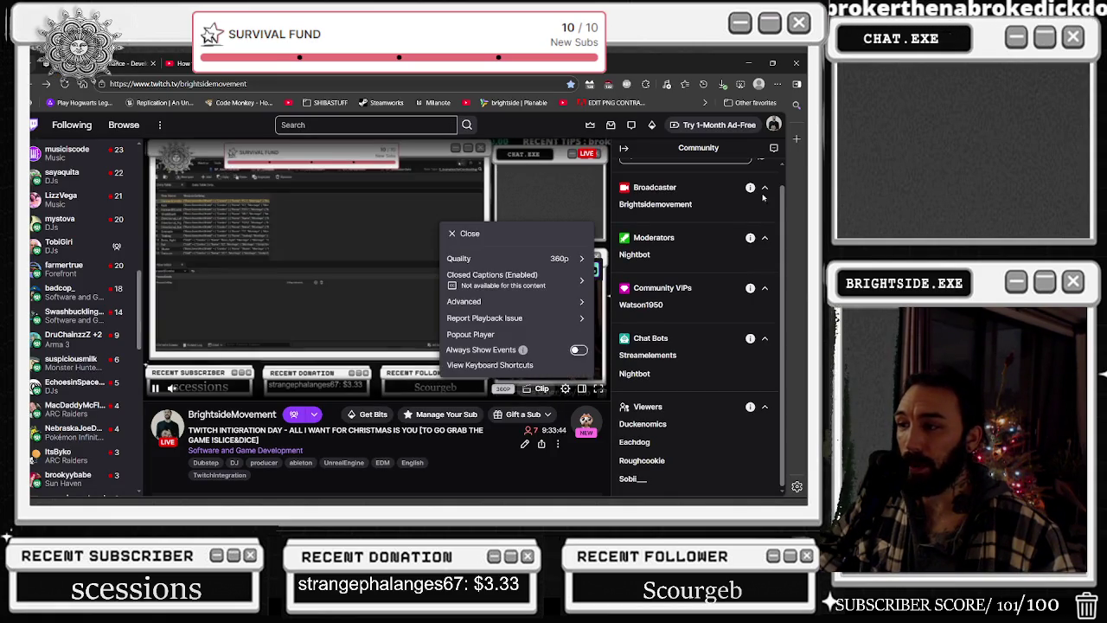
left_click(776, 148)
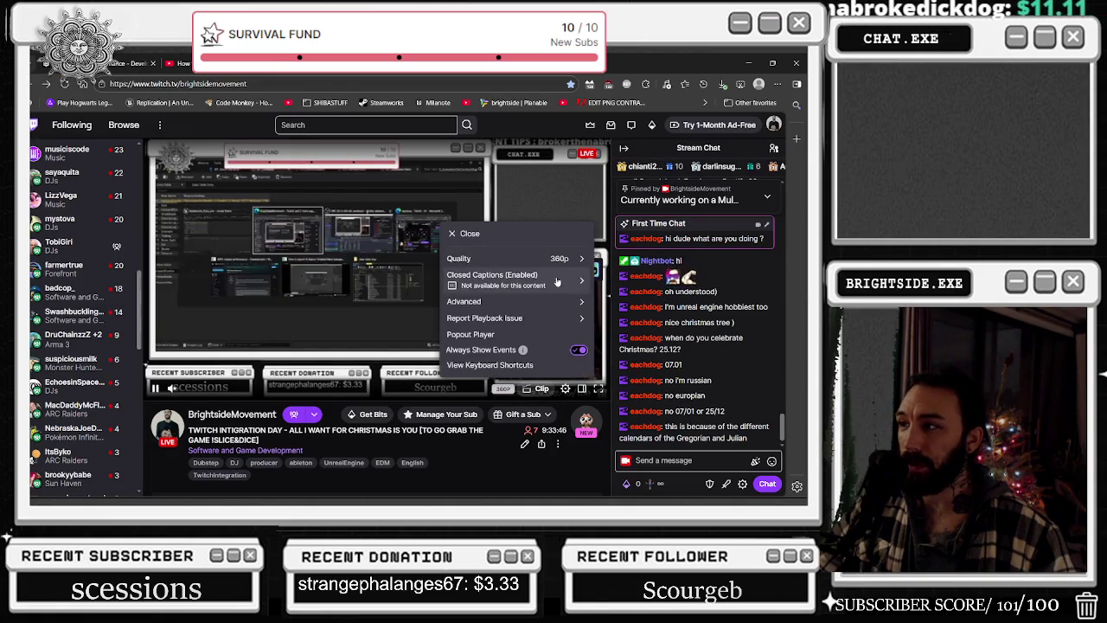
left_click(555, 263)
left_click(472, 357)
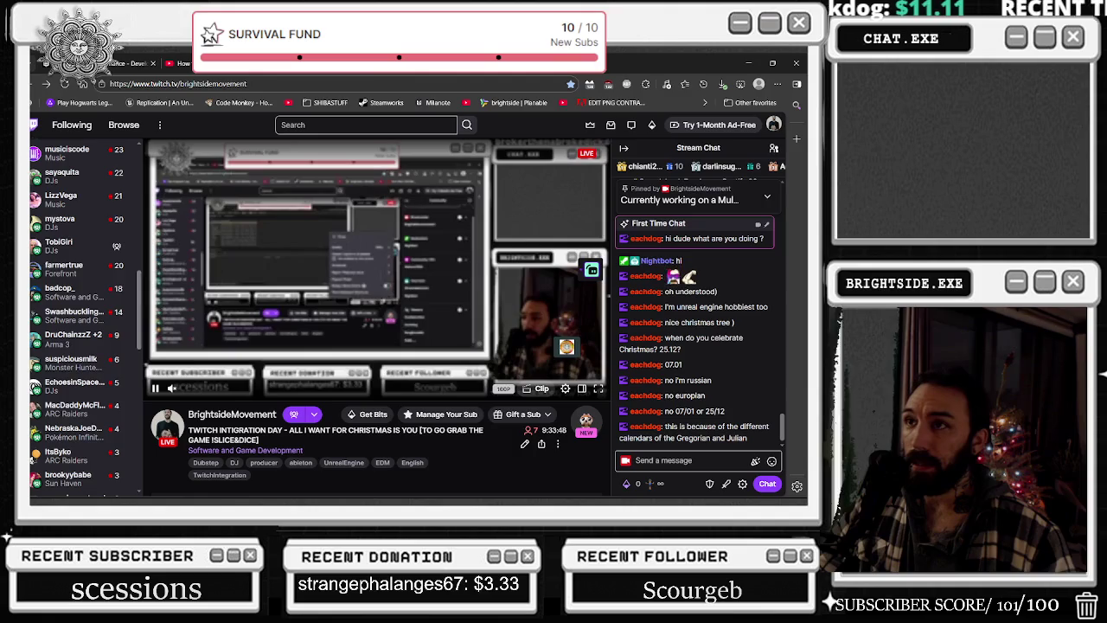
- Switch to the Blender-to-Unreal export tutorial tab, minimize the browser and stay in Unreal
left_click(187, 59)
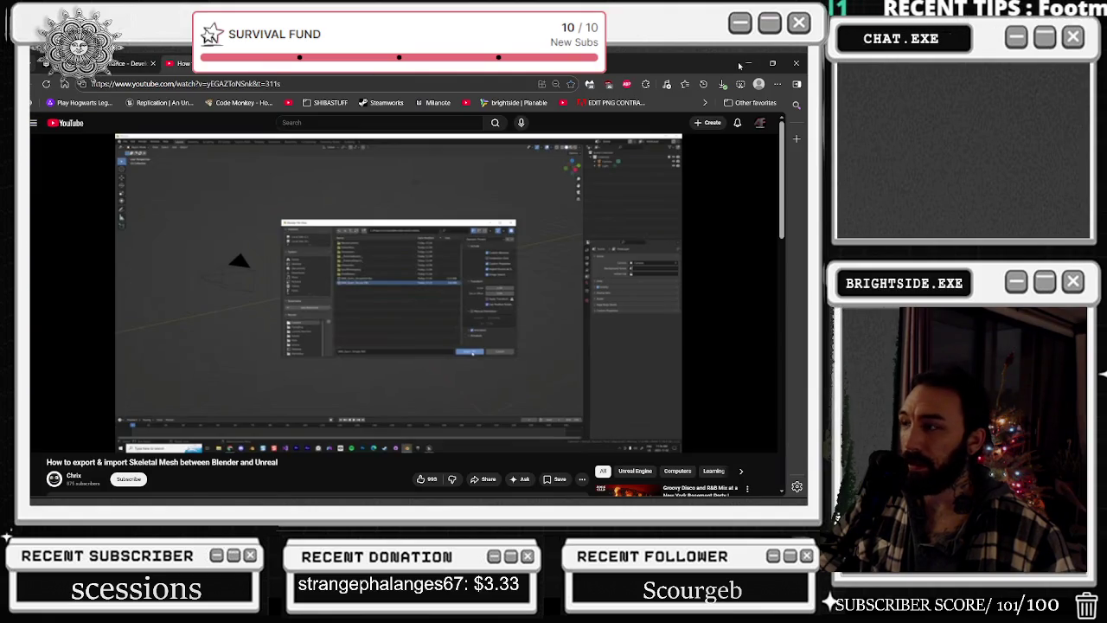
left_click(749, 64)
key("alt+Tab")
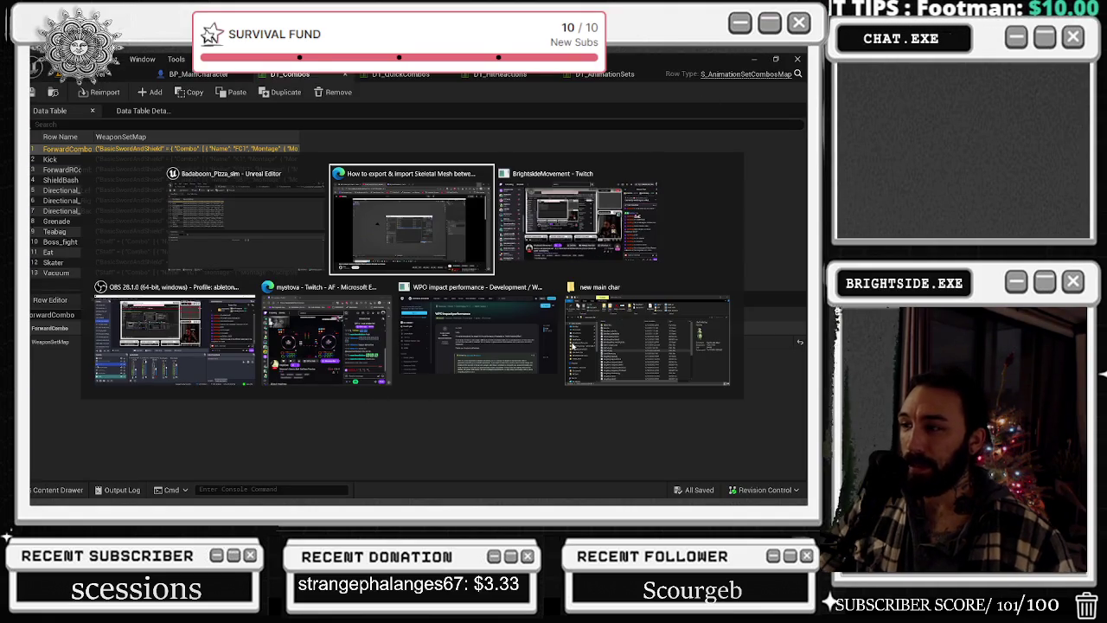
key("Escape")
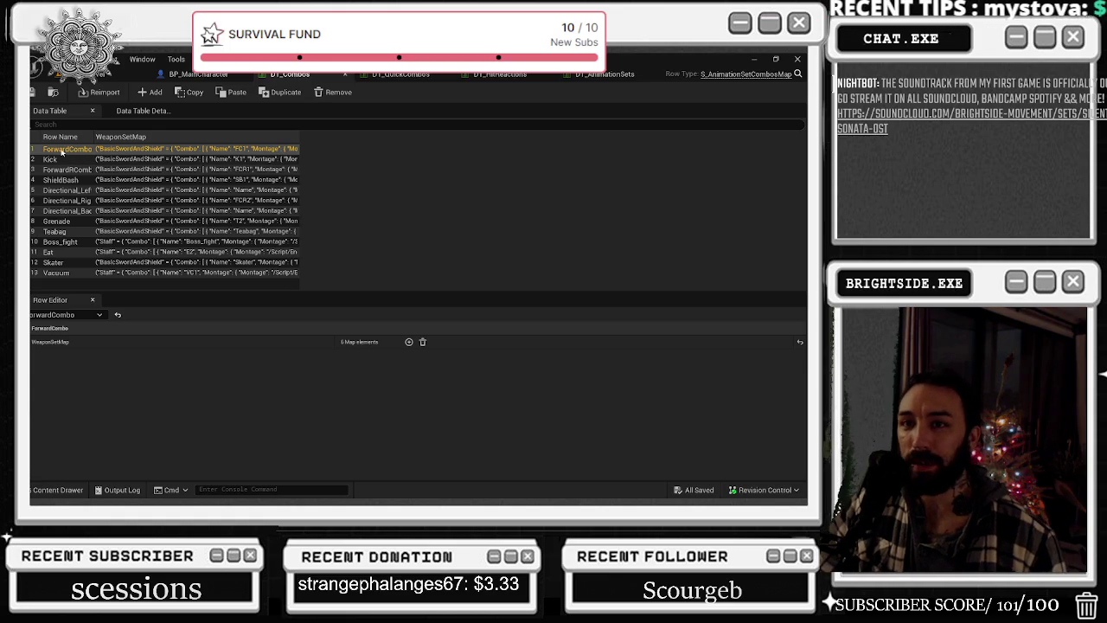
- Inspect the Kick, ShieldBash, Directional_Left and Directional_Right rows, expanding Directional_Right's WeaponSetMap
left_click(62, 159)
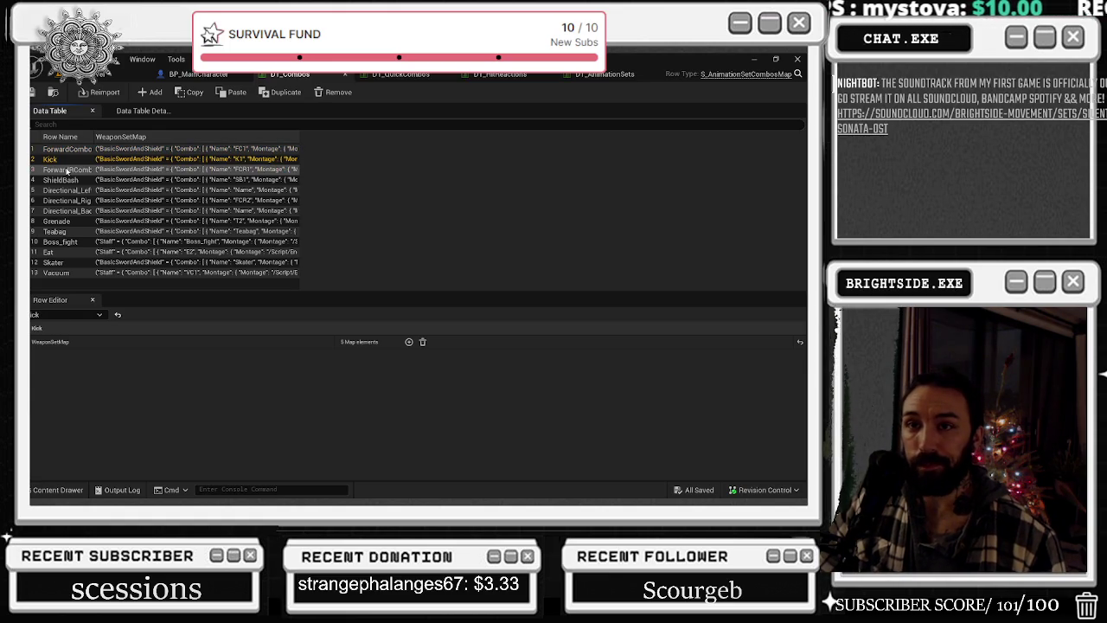
left_click(65, 180)
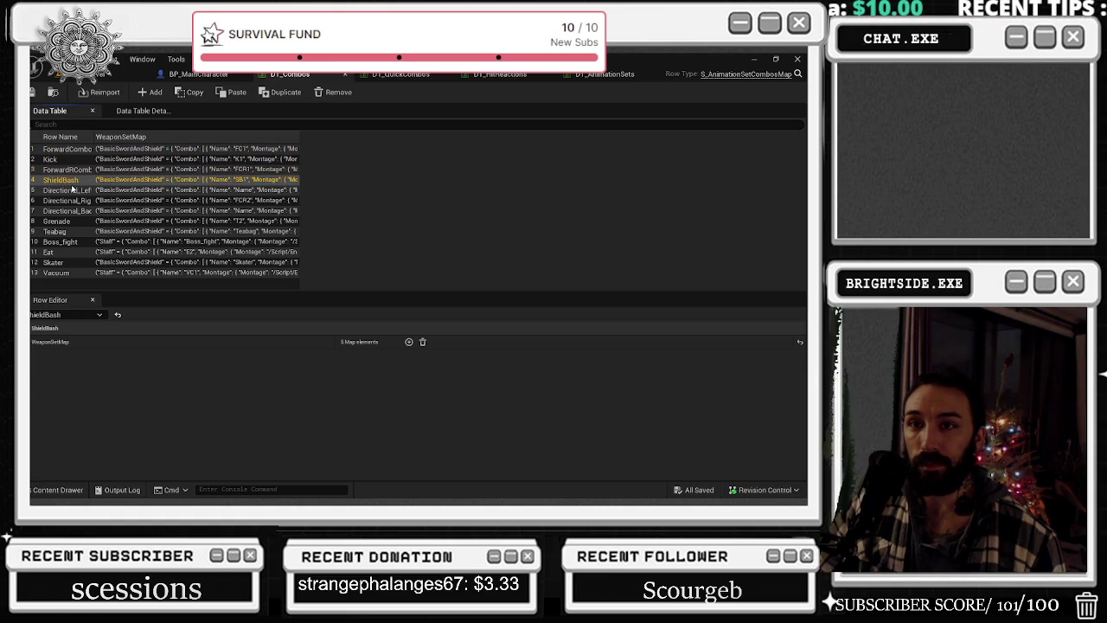
left_click(74, 189)
left_click(81, 200)
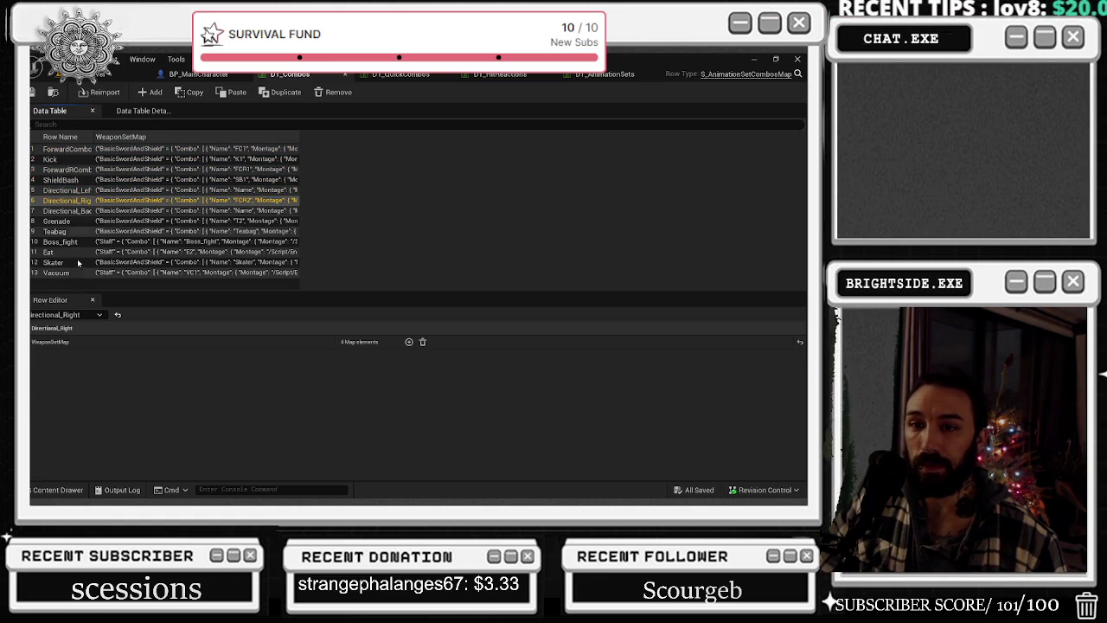
left_click(32, 344)
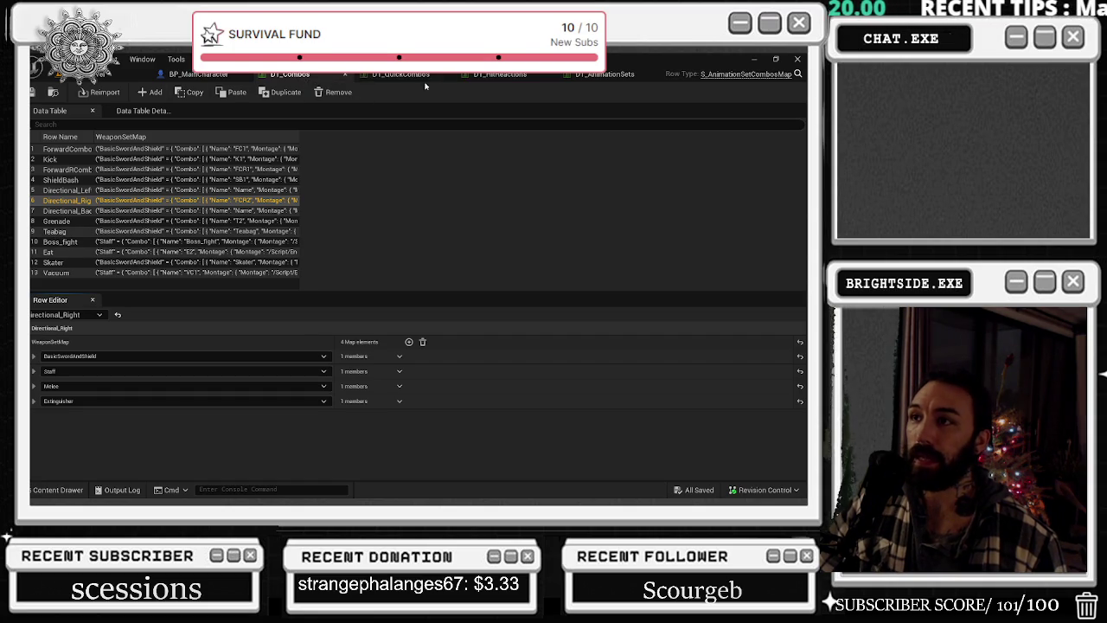
- In DT_QuickCombos, inspect the FrontCombo row's first combo entry
left_click(413, 74)
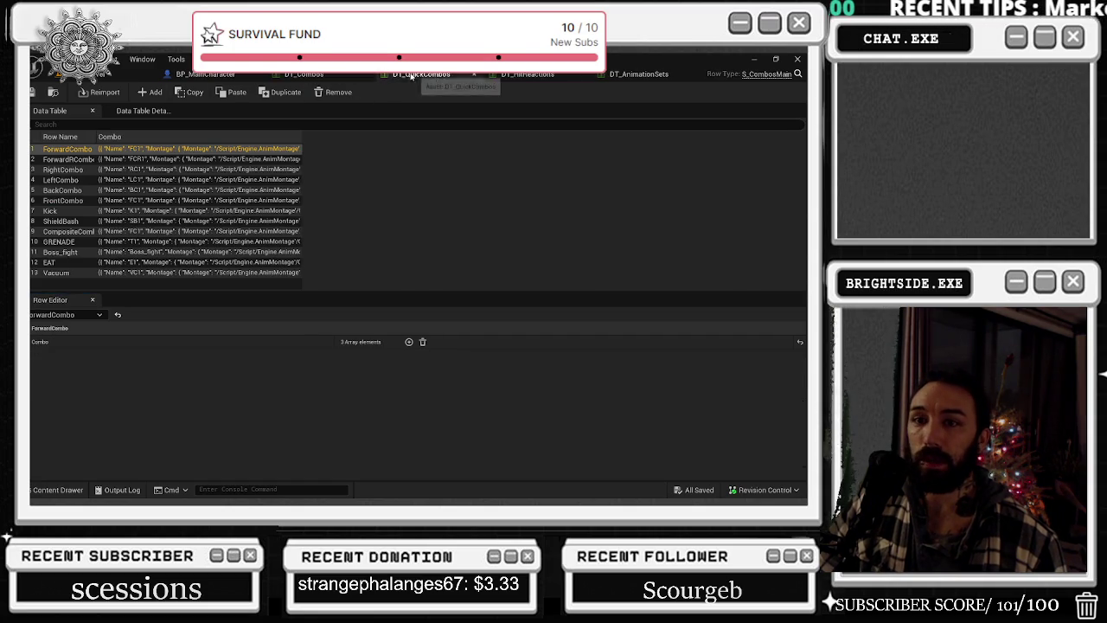
left_click(66, 200)
left_click(35, 356)
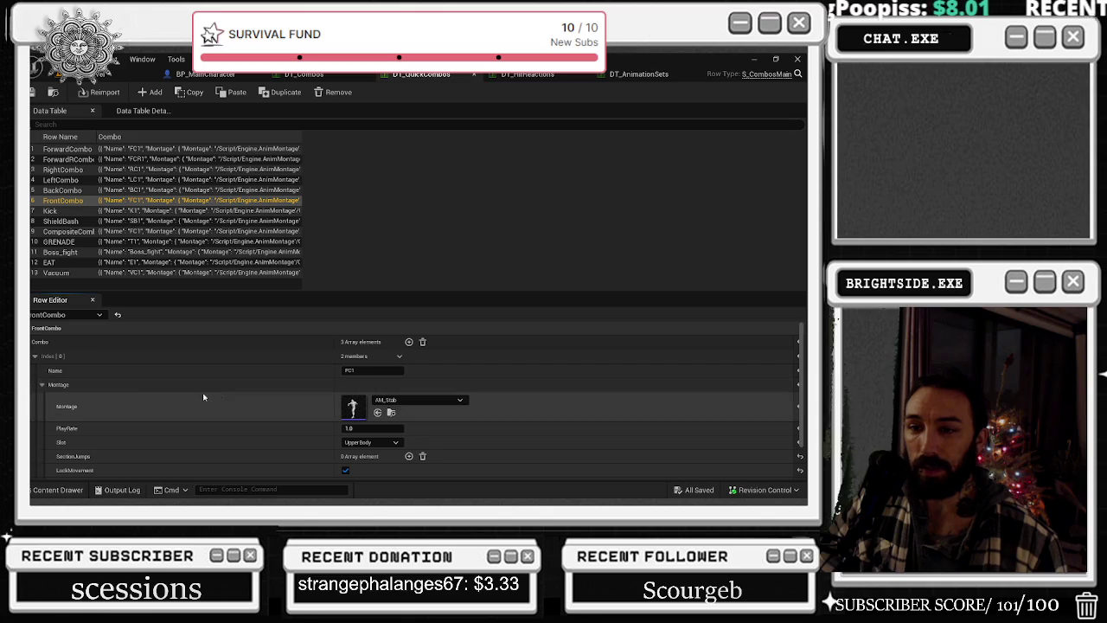
scroll(136, 399, "down", 2)
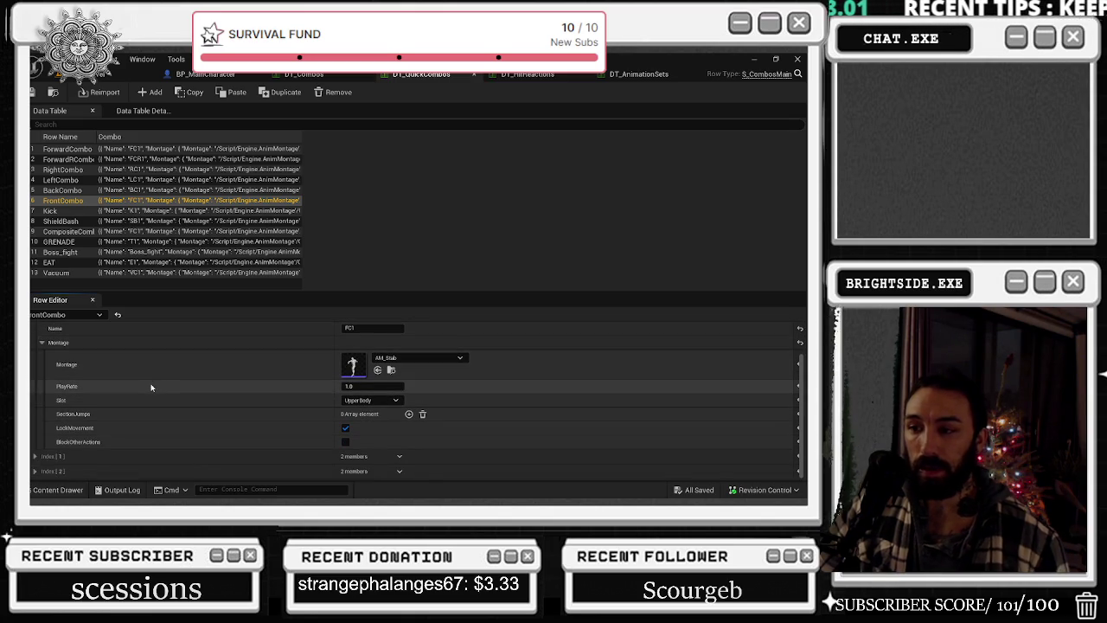
- Compare ForwardCombo in both tables, expanding BasicSwordAndShield's first combo montage details in DT_Combos
left_click(316, 76)
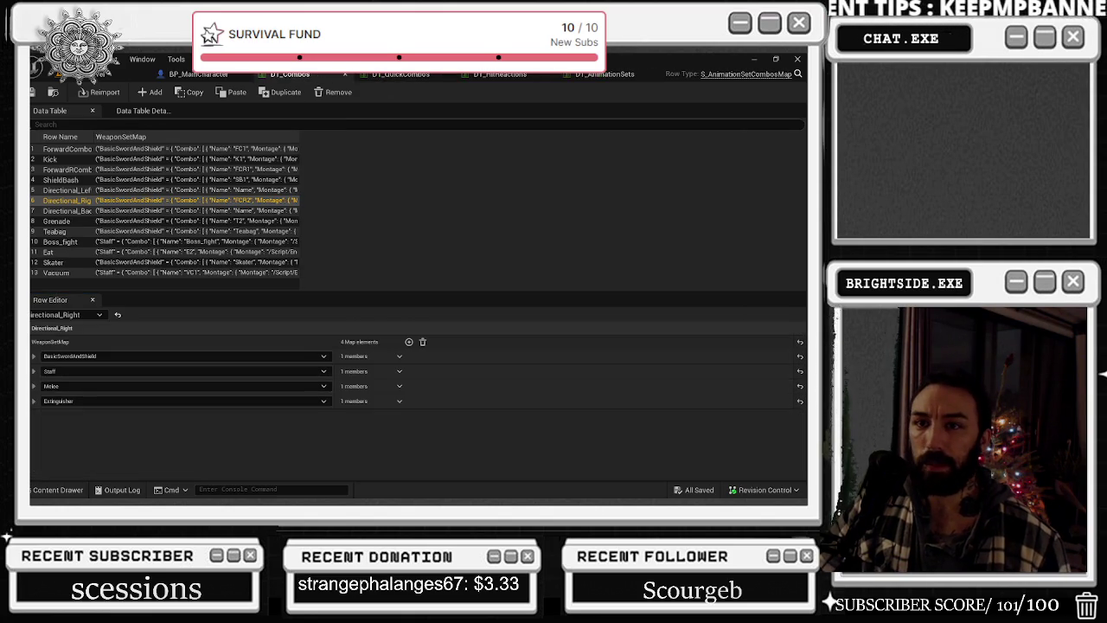
left_click(415, 76)
left_click(63, 150)
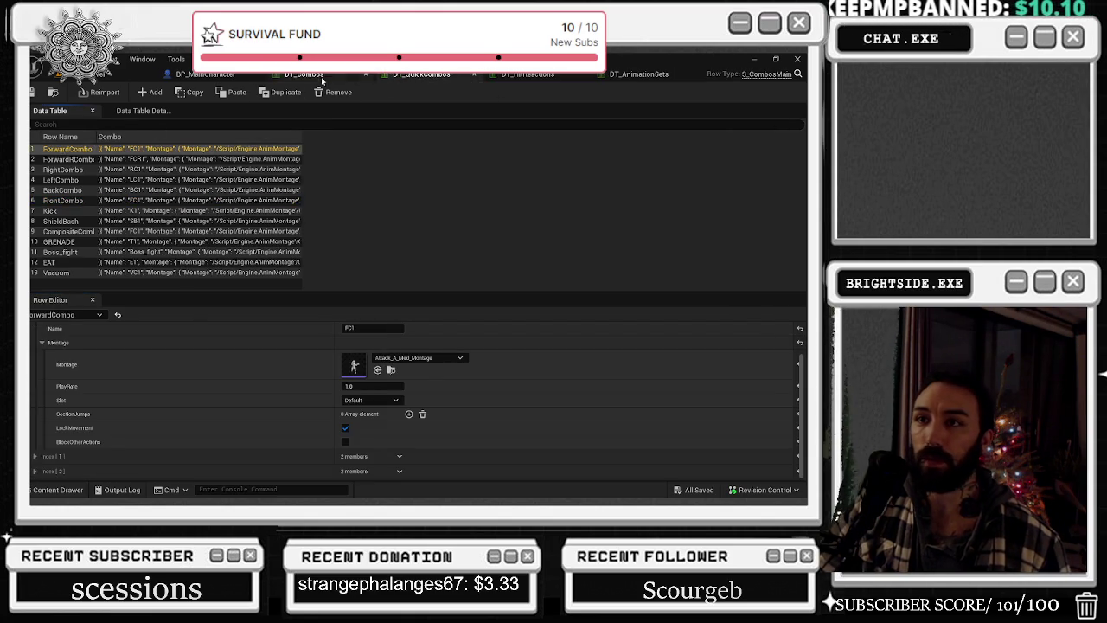
left_click(304, 73)
left_click(65, 149)
left_click(33, 355)
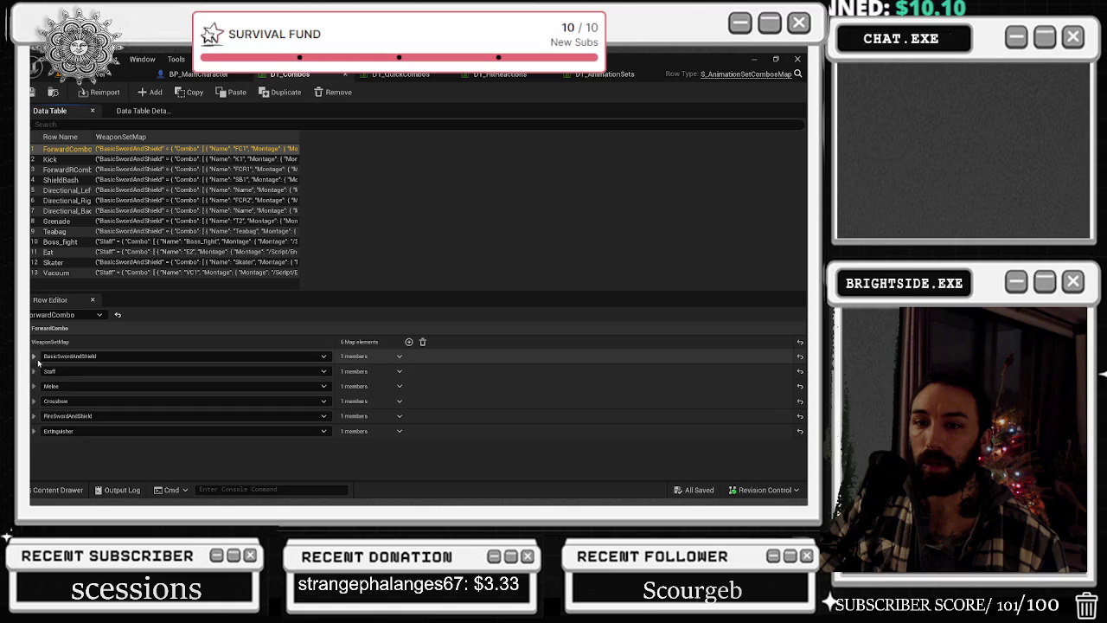
left_click(41, 370)
left_click(51, 385)
left_click(58, 413)
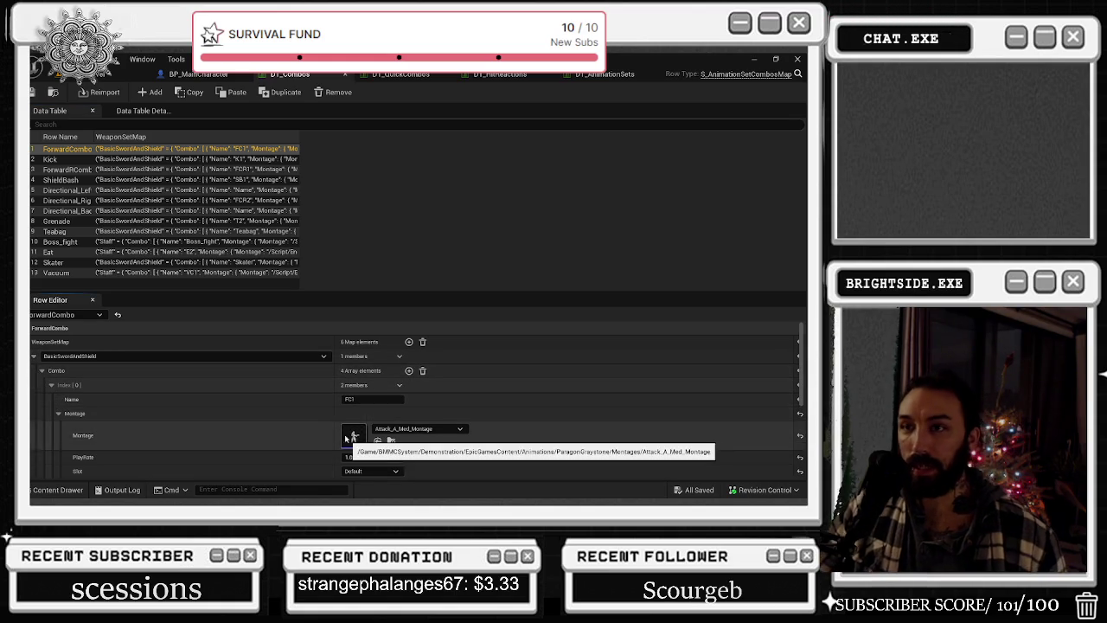
- Flip between DT_QuickCombos and DT_Combos once more, then open DT_HitReactions
left_click(413, 76)
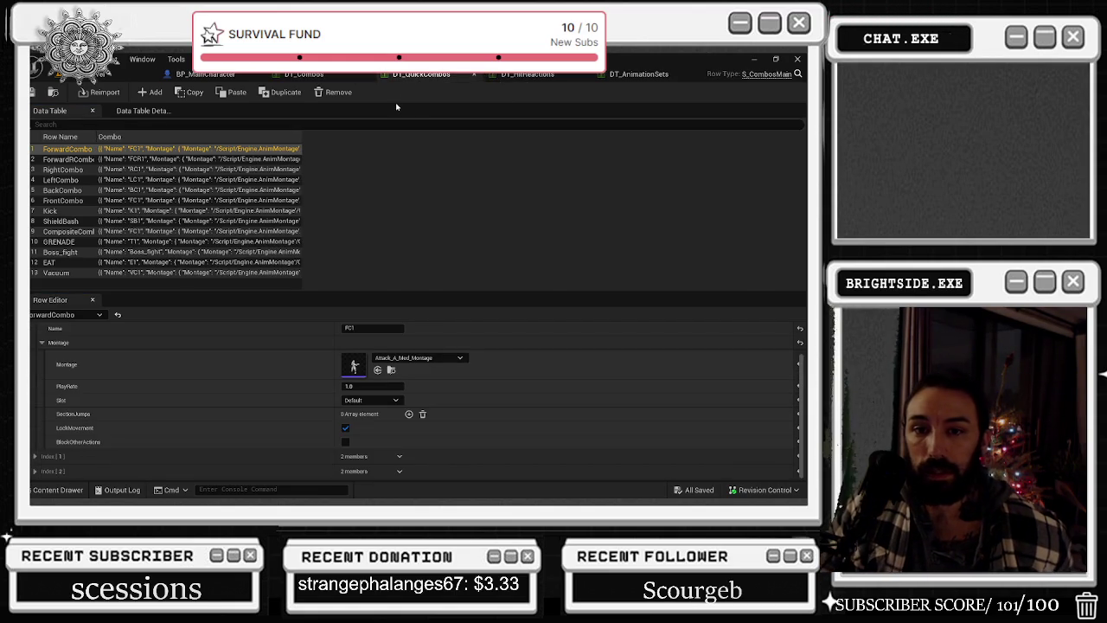
left_click(315, 76)
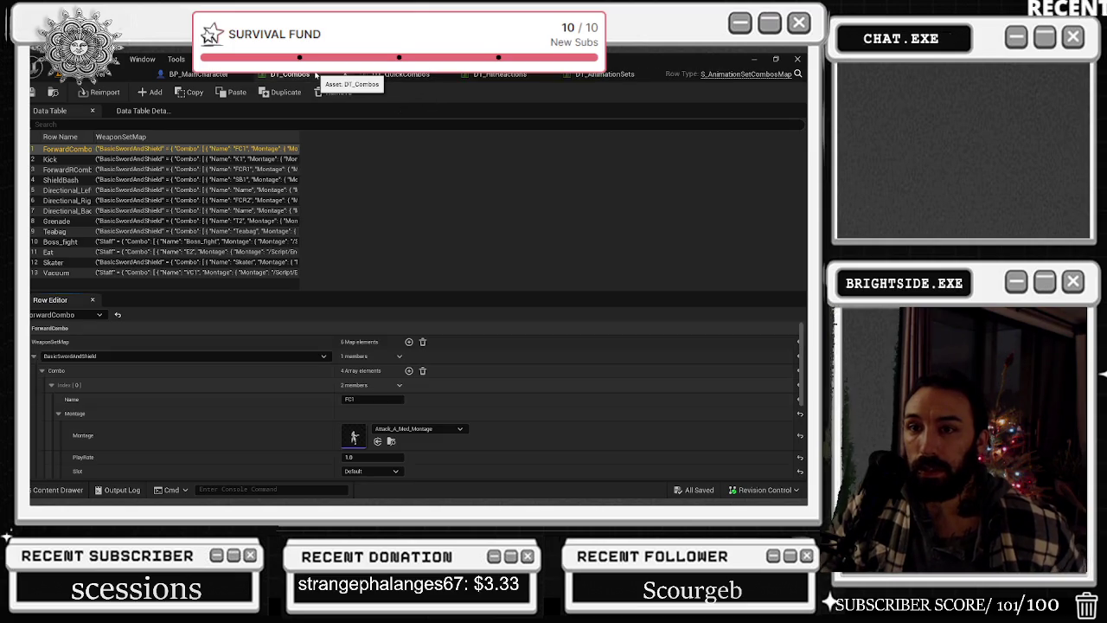
left_click(407, 76)
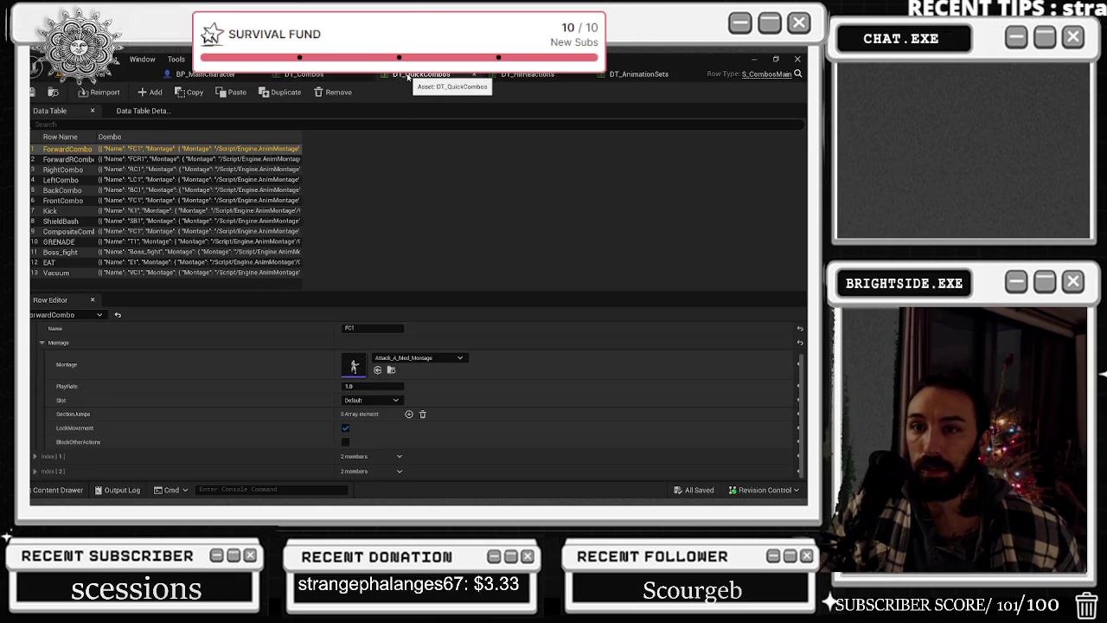
left_click(304, 75)
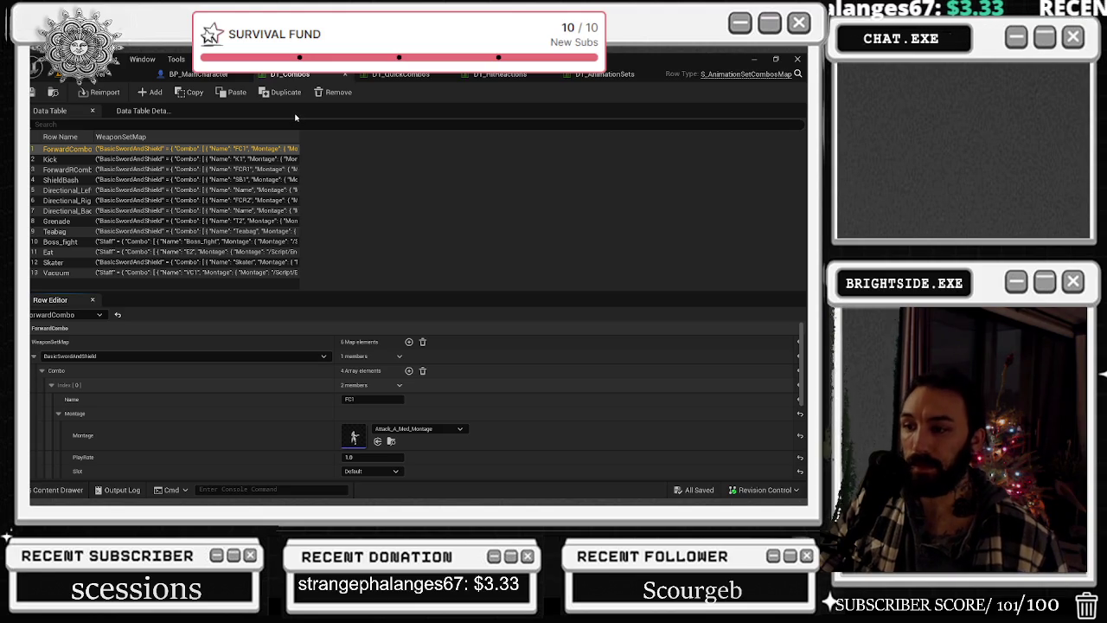
left_click(501, 75)
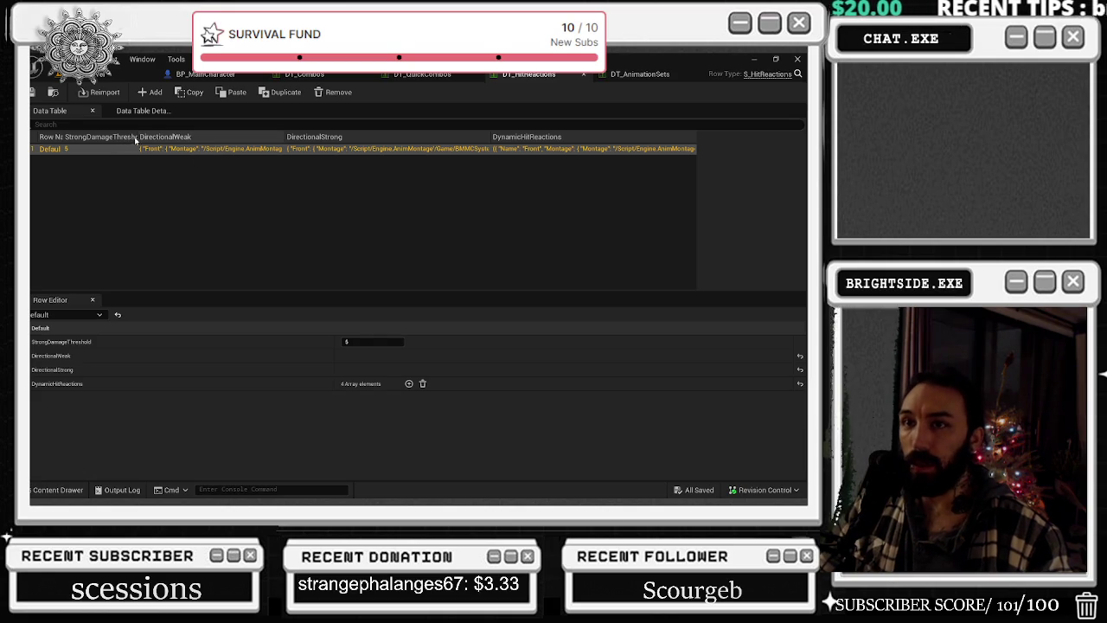
- Widen the StrongDamageThreshold and Row Name columns, and review the DirectionalWeak and DirectionalStrong Front reactions
left_click_drag(141, 137, 177, 137)
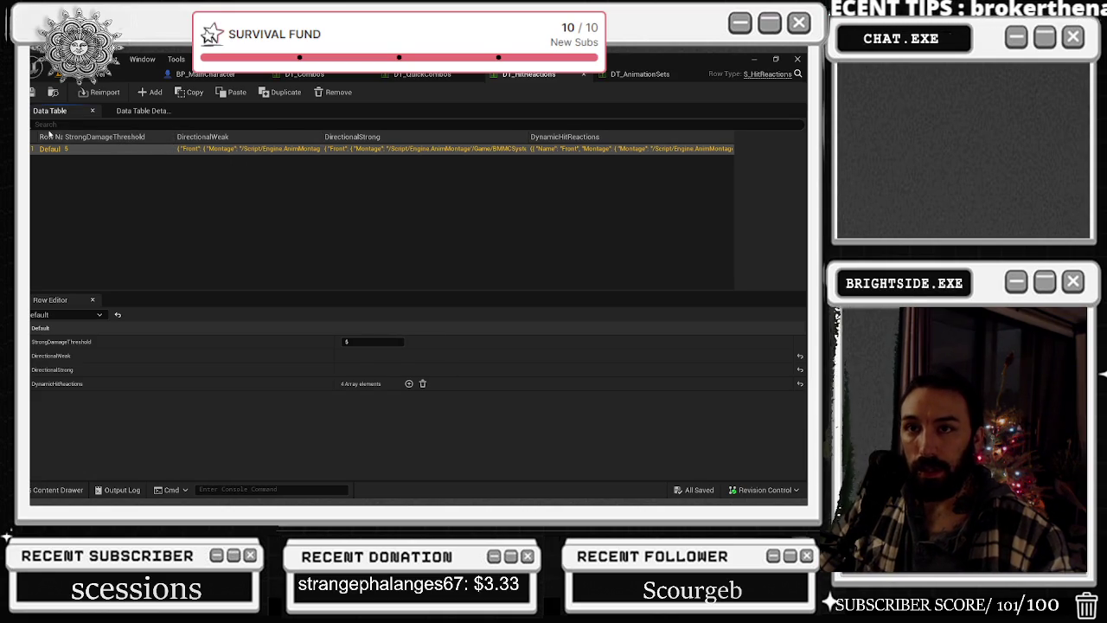
left_click_drag(61, 137, 93, 137)
left_click(52, 356)
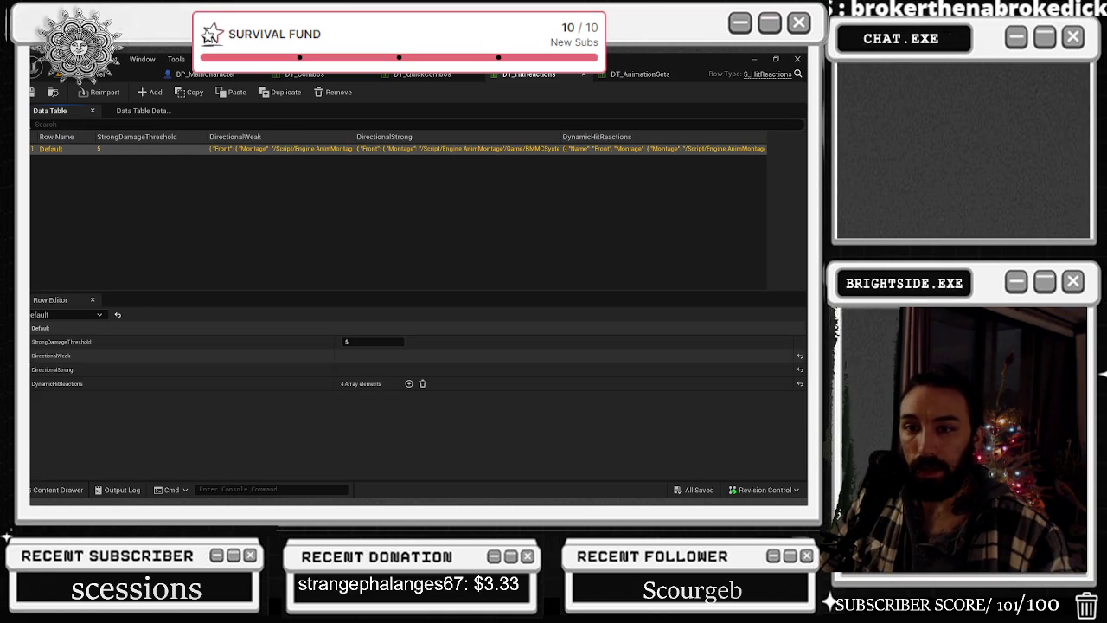
left_click(34, 369)
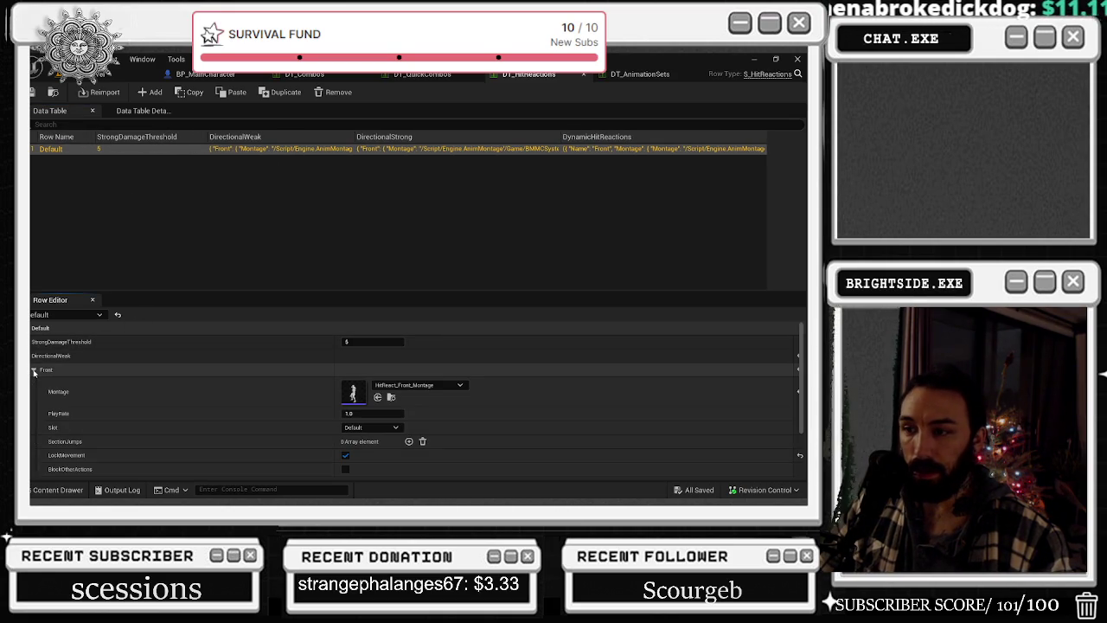
left_click(33, 369)
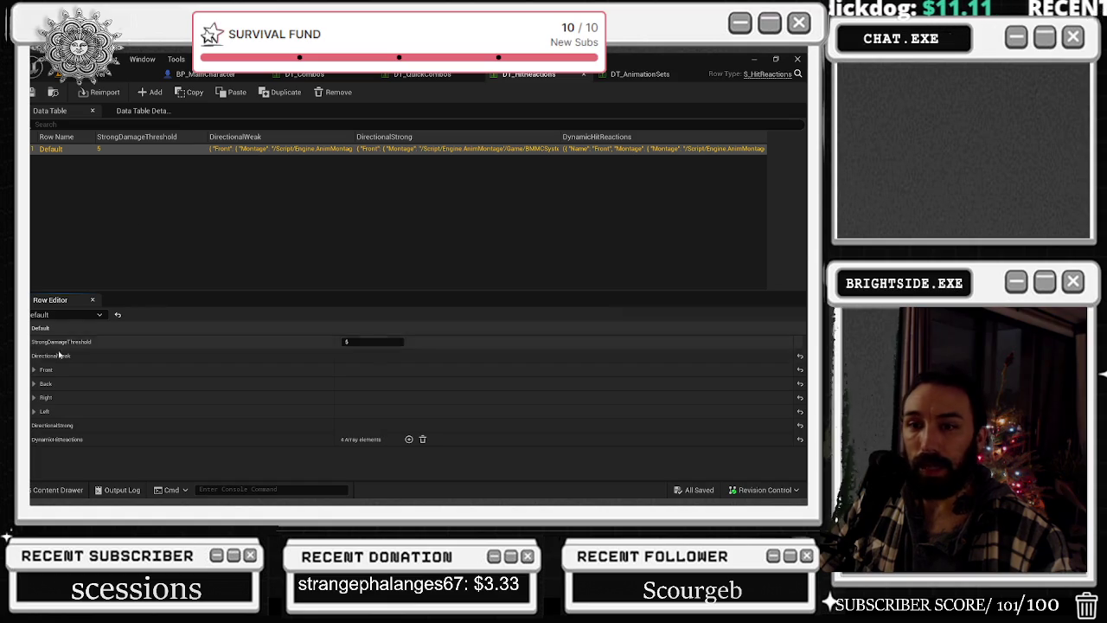
left_click(52, 424)
left_click(34, 439)
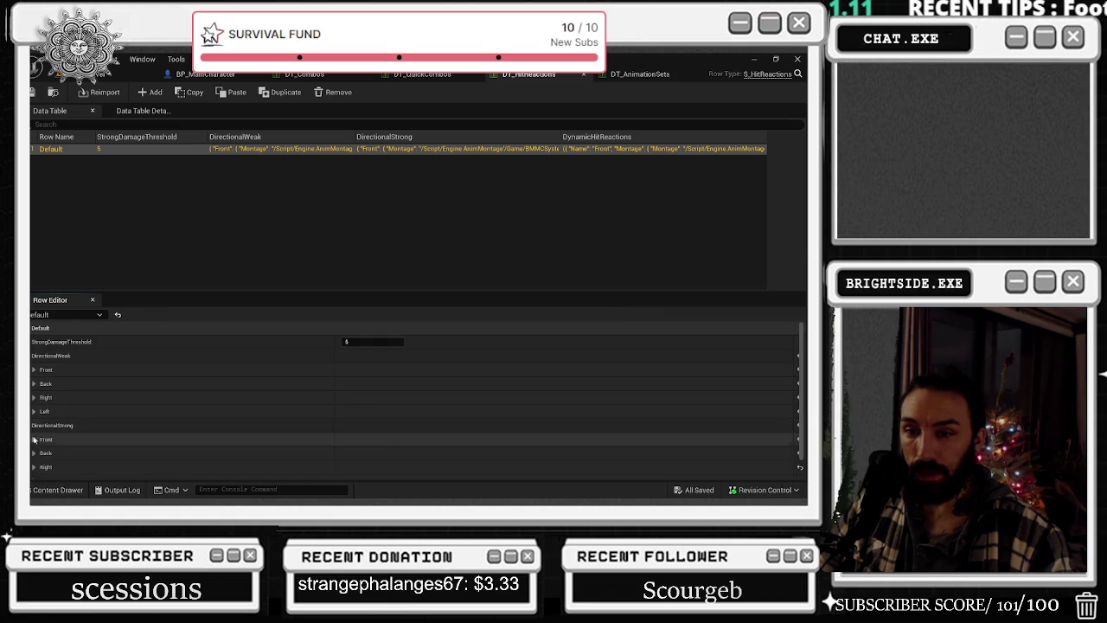
left_click(34, 440)
- Expand DynamicHitReactions to view the first entry's montage settings, then open DT_AnimationSets
scroll(31, 467, "down", 2)
left_click(34, 471)
scroll(66, 423, "down", 3)
left_click(35, 397)
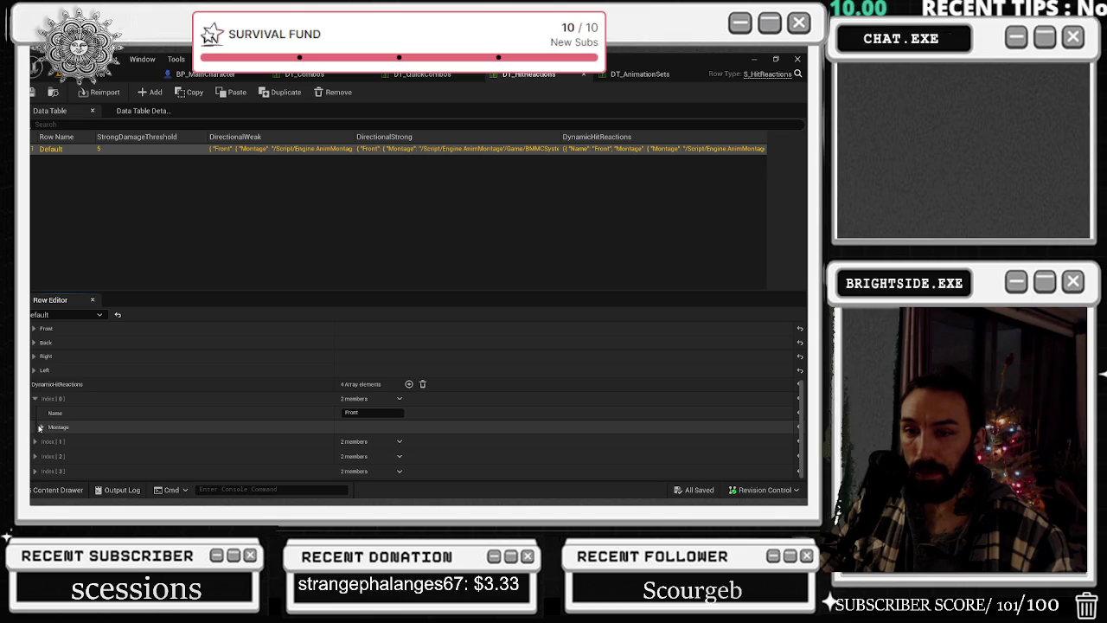
left_click(39, 427)
scroll(97, 423, "up", 5)
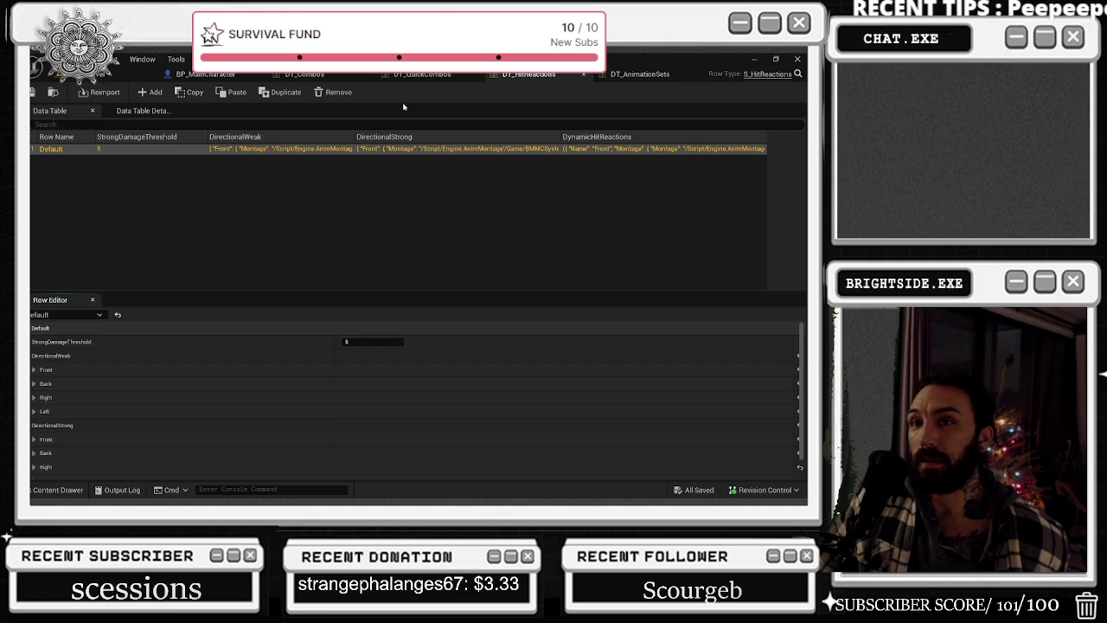
left_click(668, 76)
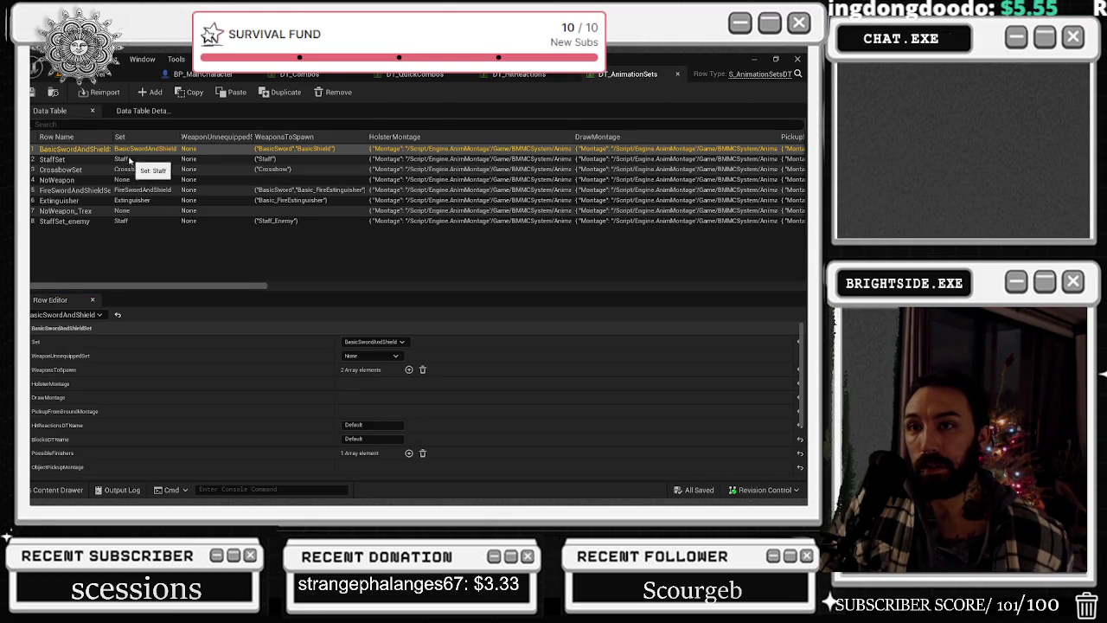
- Widen Row Name, narrow WeaponUnequippedSet, check the StaffSet row, then return to DT_HitReactions
left_click_drag(110, 134, 145, 136)
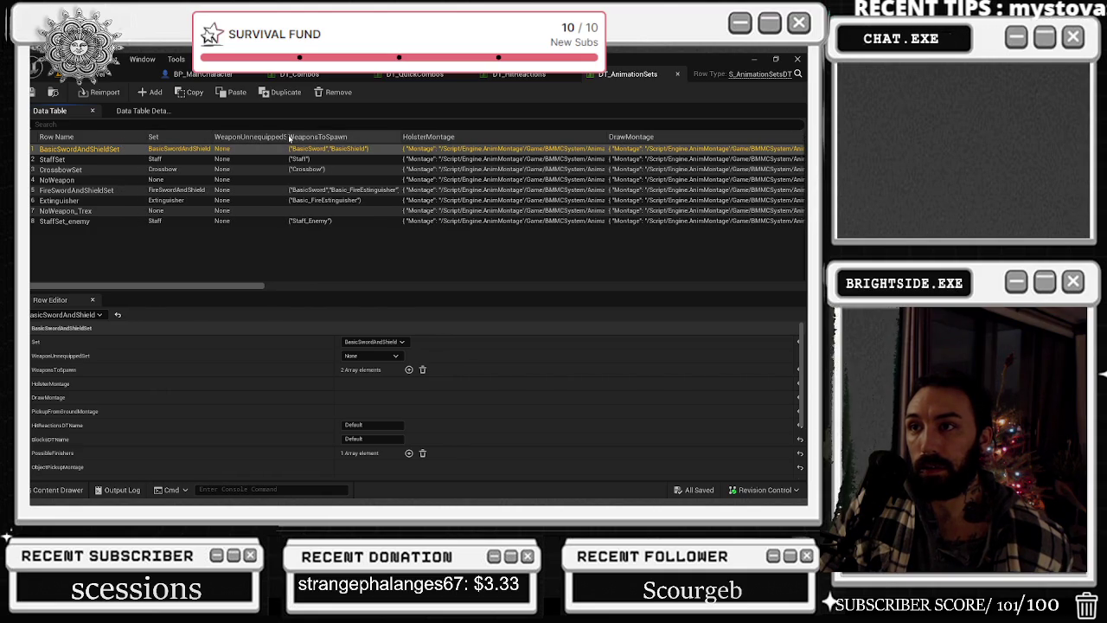
left_click_drag(283, 136, 143, 163)
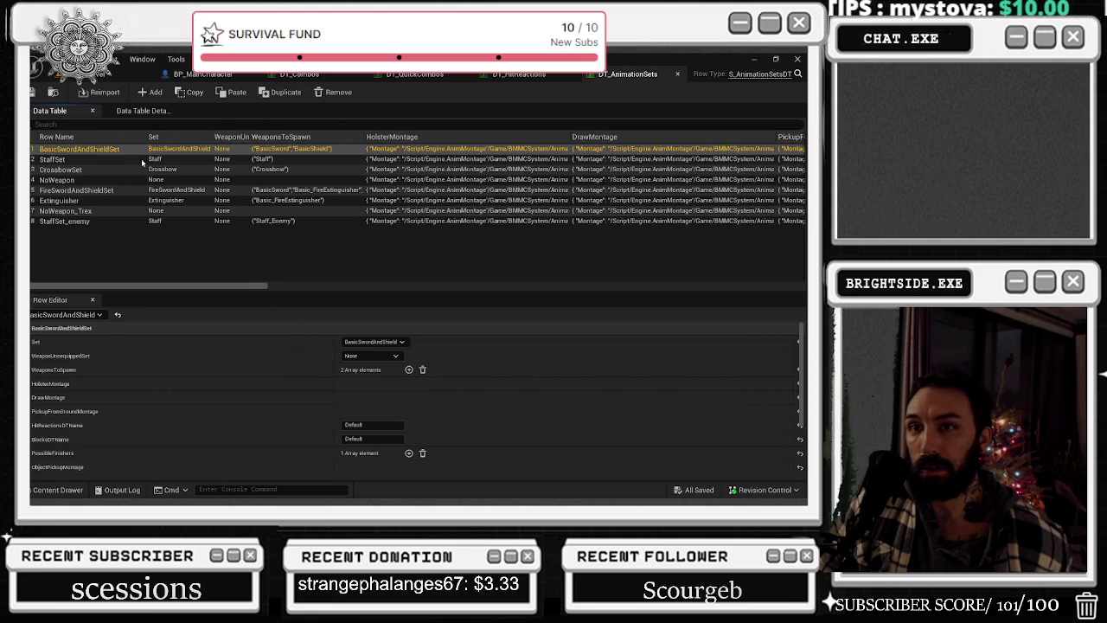
left_click(108, 160)
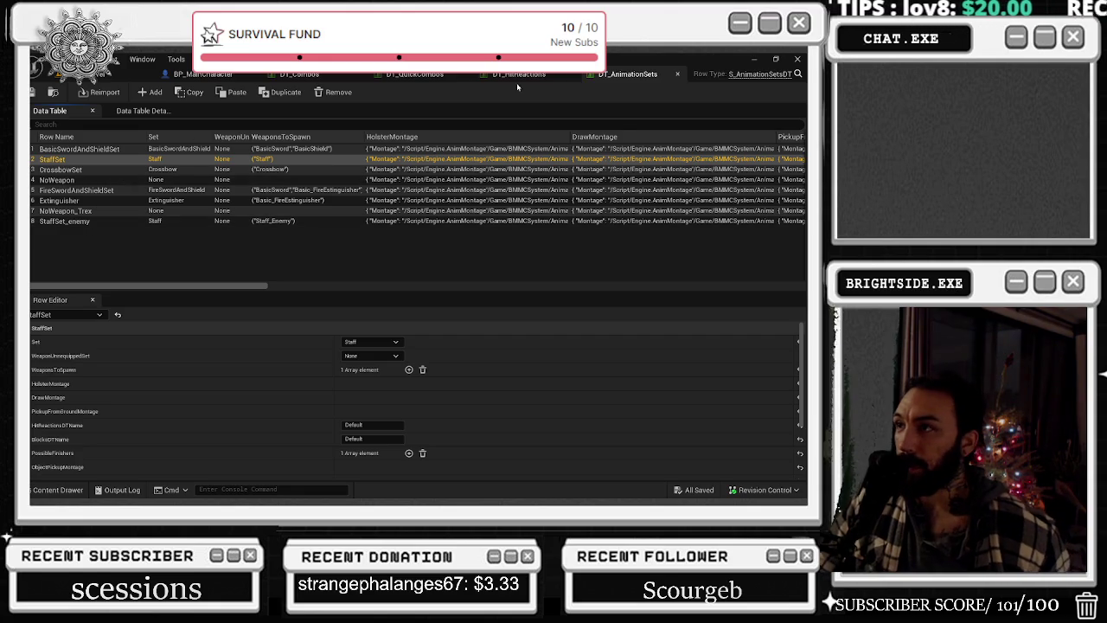
left_click(518, 76)
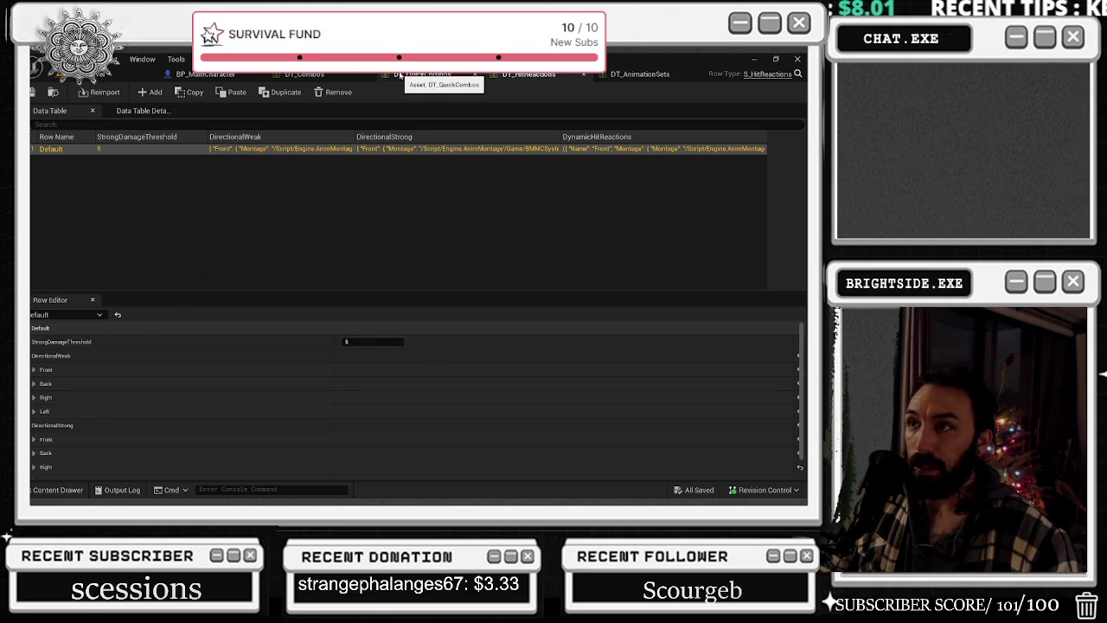
- In DT_Combos, compare the Kick, Boss_fight and Eat combo rows
left_click(299, 75)
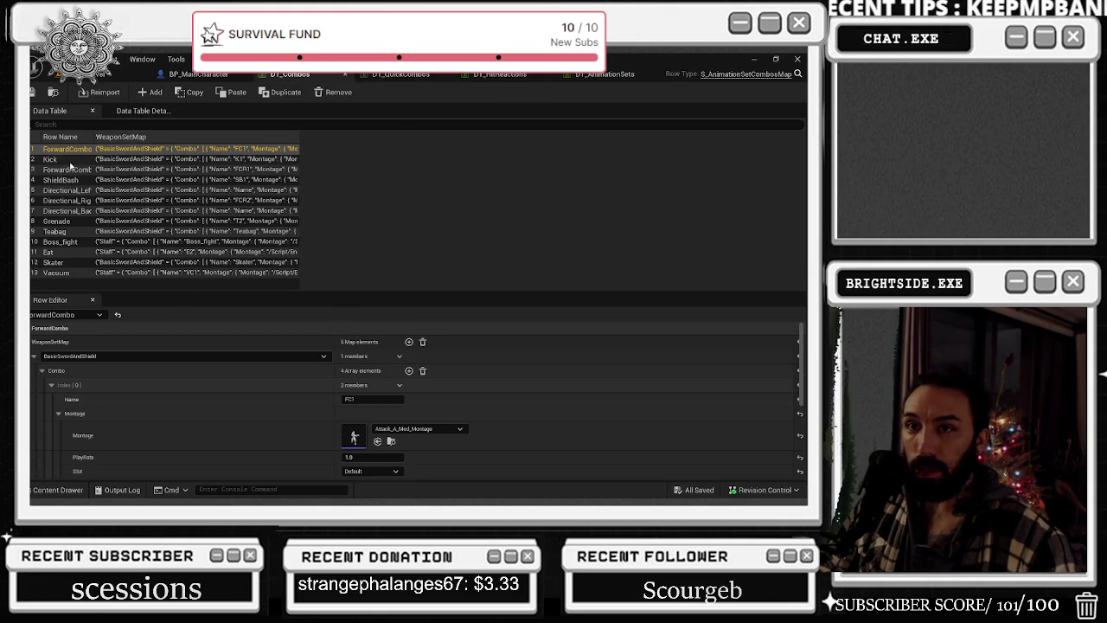
left_click(64, 160)
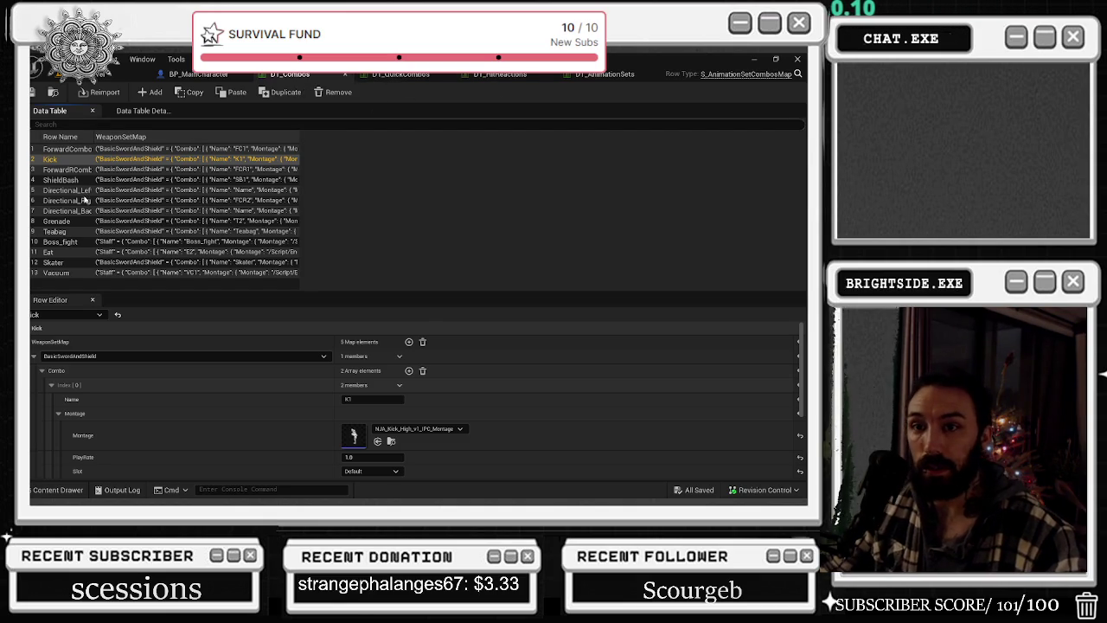
left_click(77, 242)
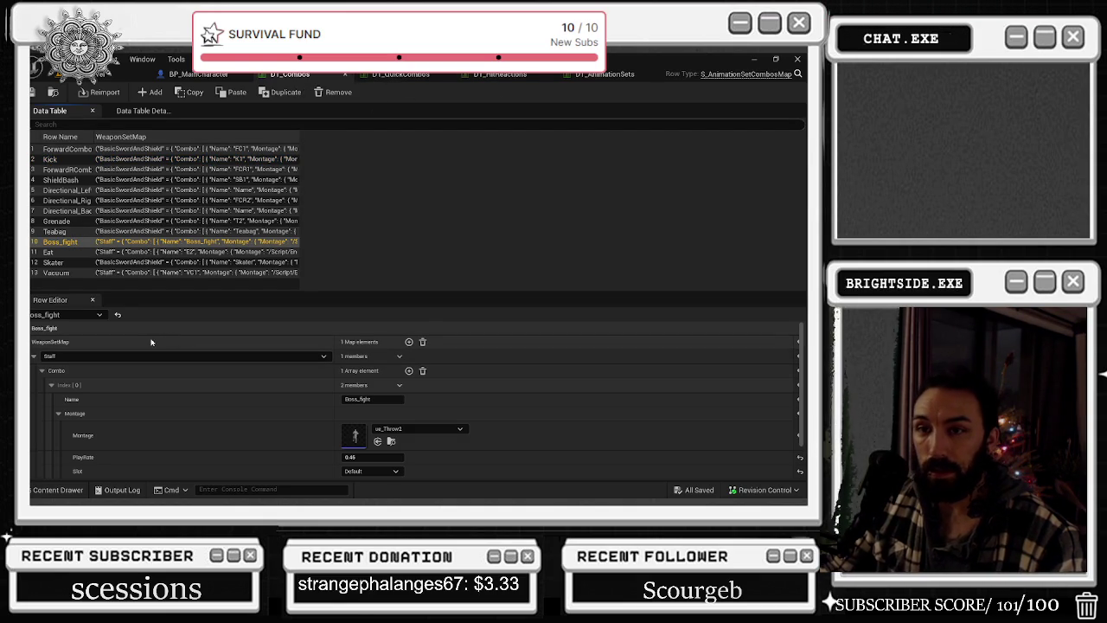
left_click(50, 253)
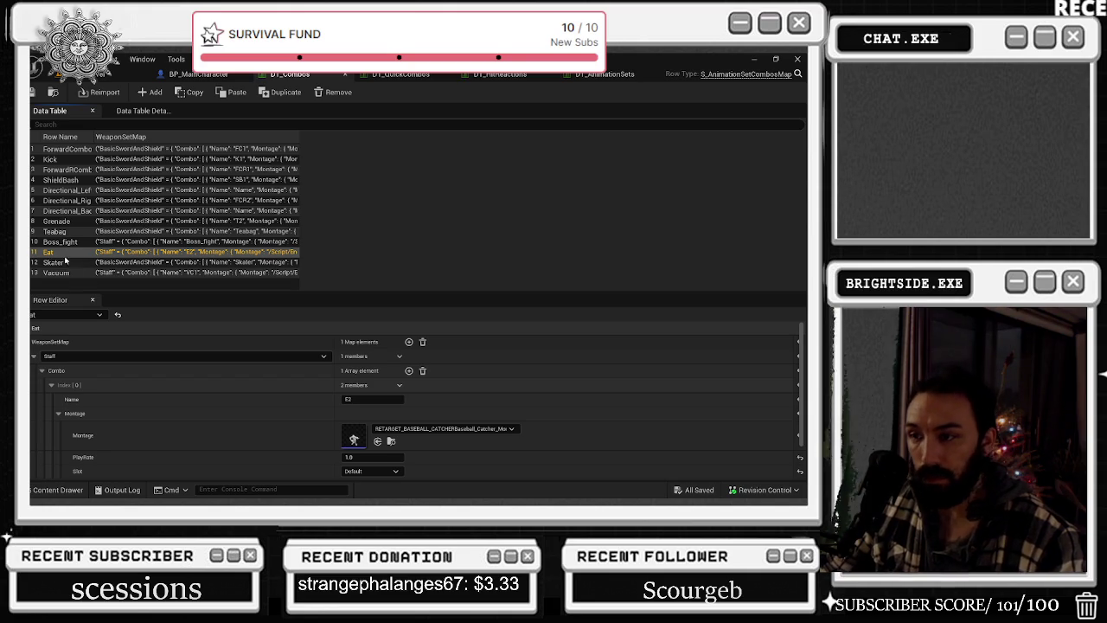
left_click(59, 244)
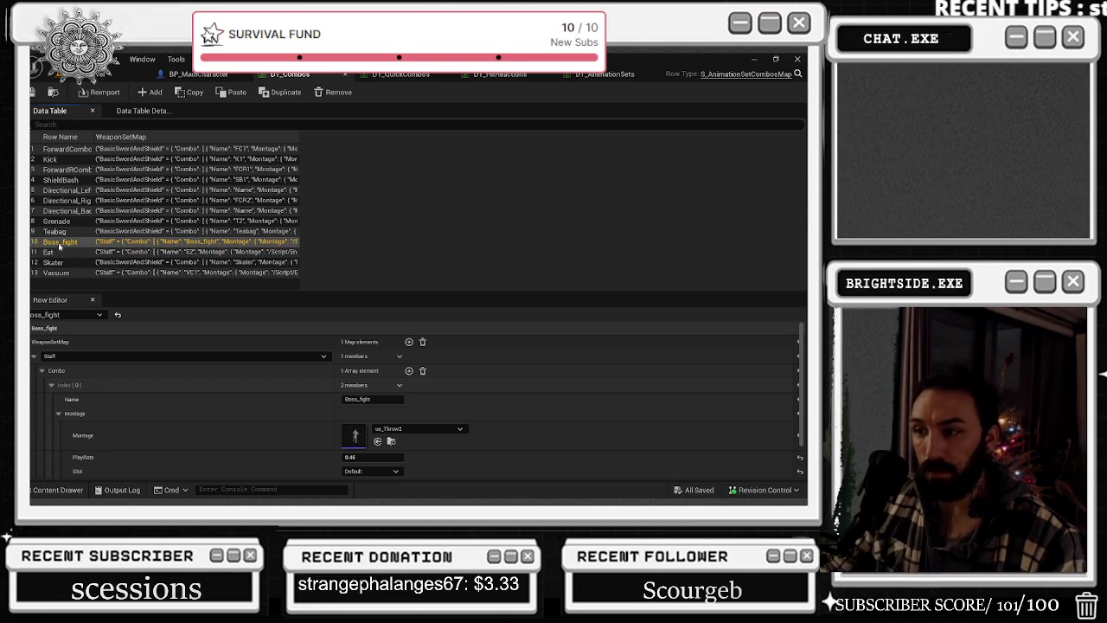
left_click(62, 253)
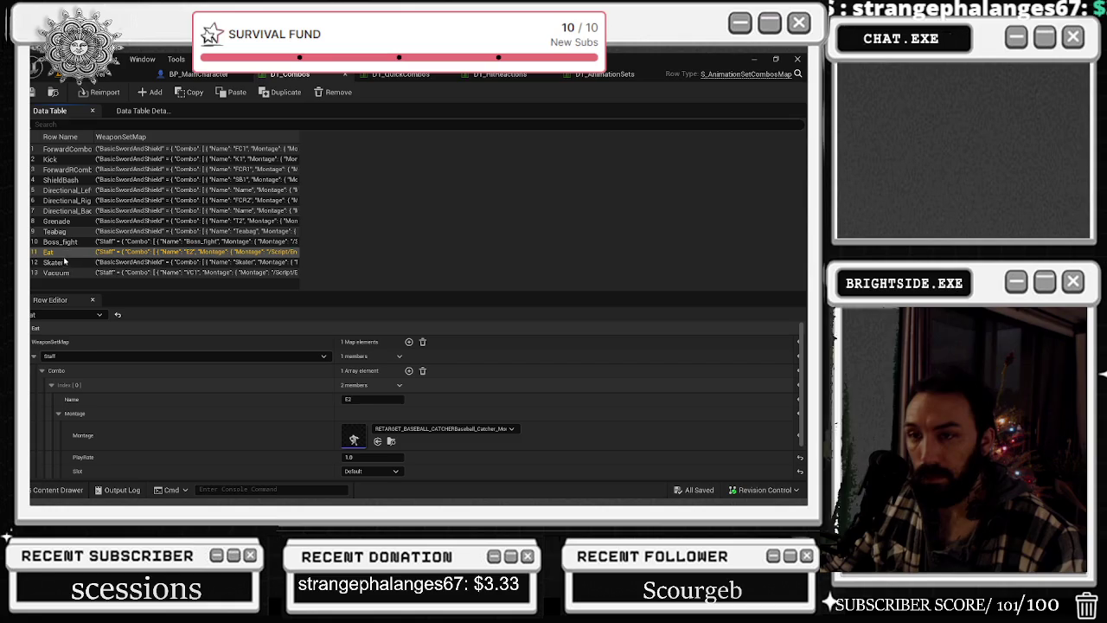
- Review the Skater row's A_AO_Skate_Montage at PlayRate 1.1, then return to the level viewport
left_click(53, 262)
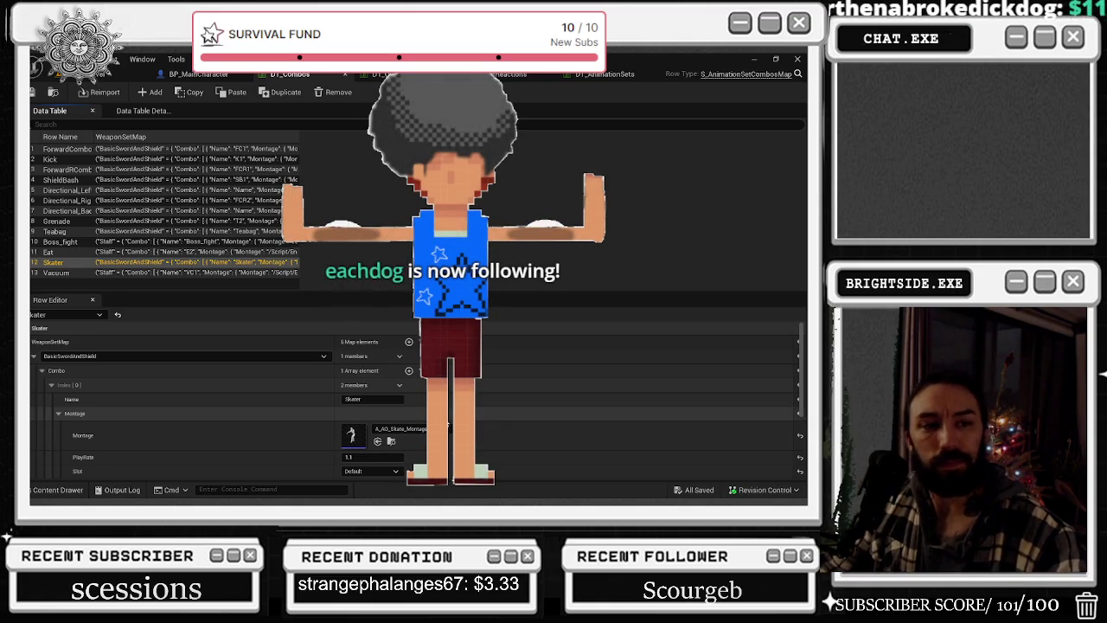
scroll(413, 401, "down", 2)
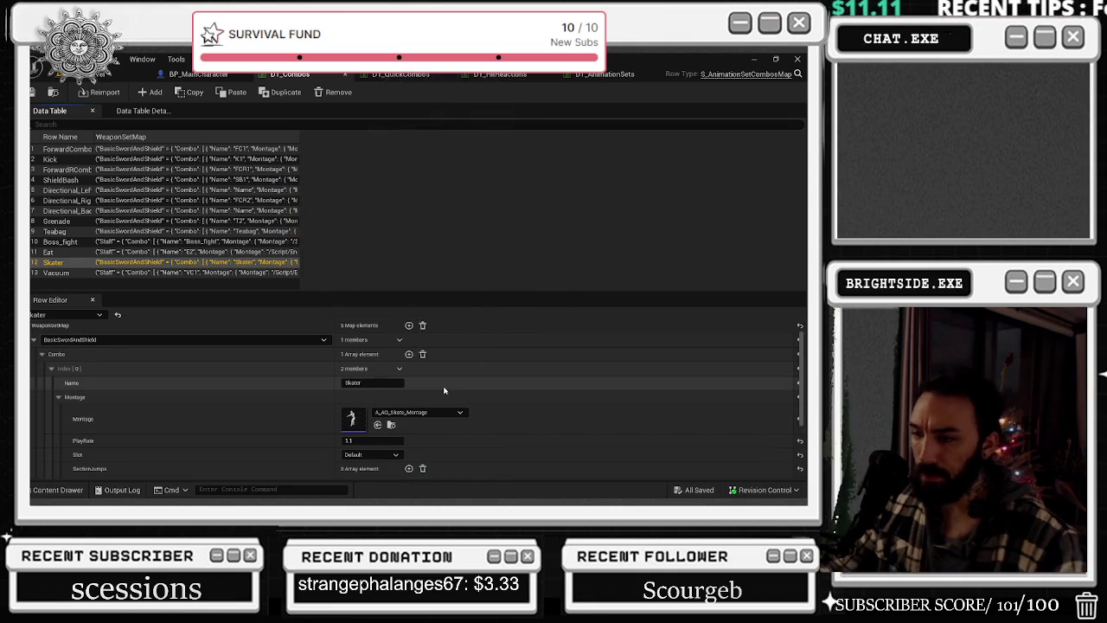
scroll(441, 394, "down", 1)
scroll(499, 379, "down", 1)
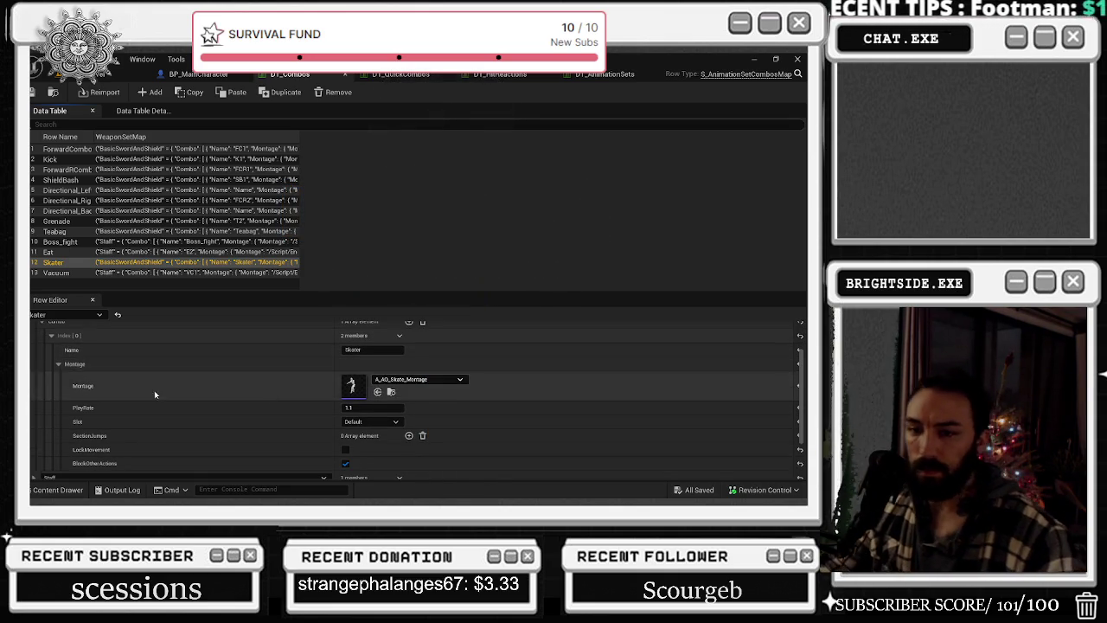
left_click(52, 339)
left_click(41, 74)
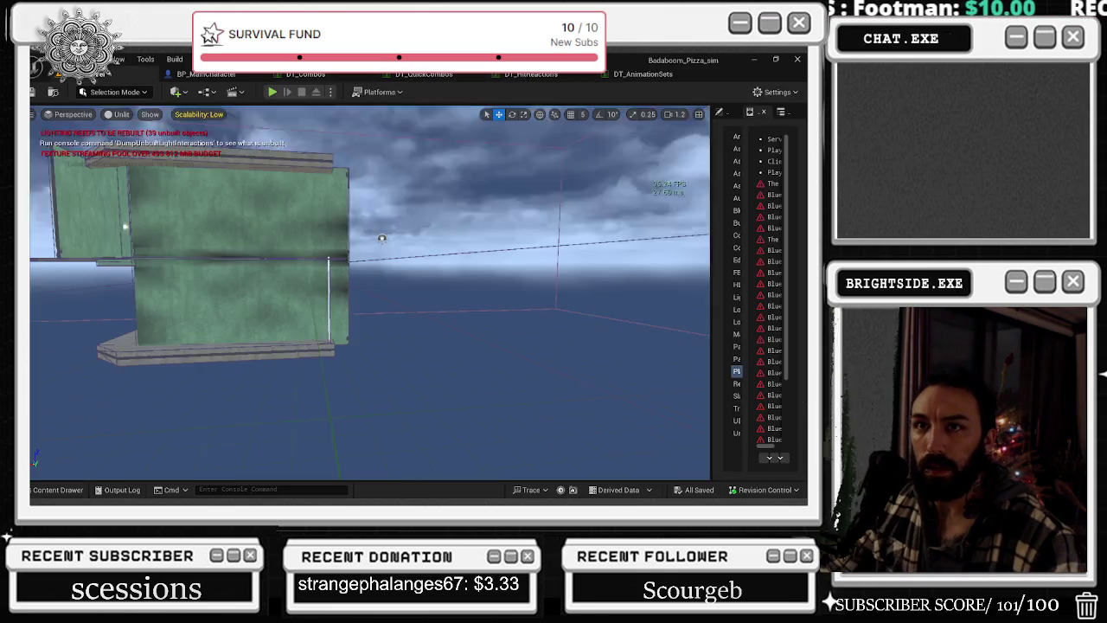
- Search all content for 'skate', then locate the Skater row's A_AO_Skate_Montage asset from DT_Combos
left_click(66, 490)
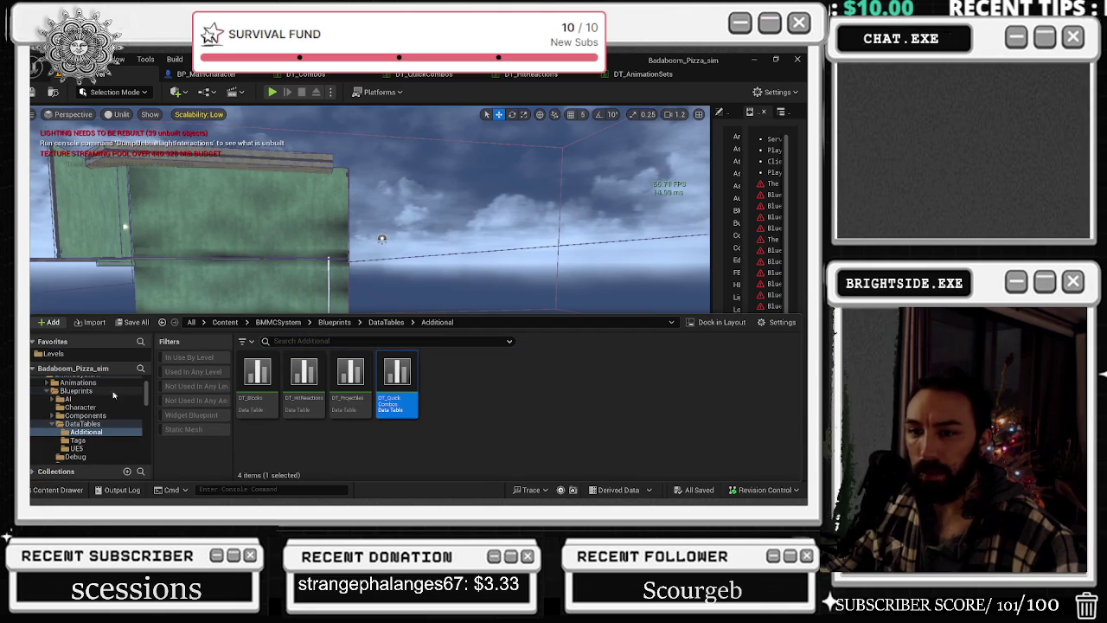
left_click(191, 322)
type("s")
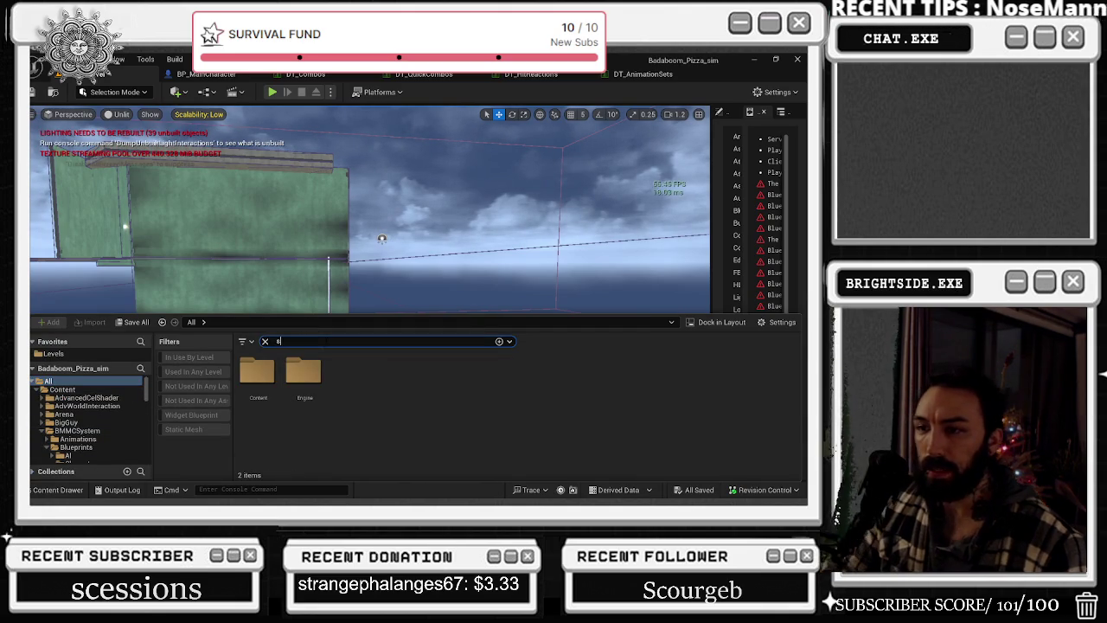
type("kate")
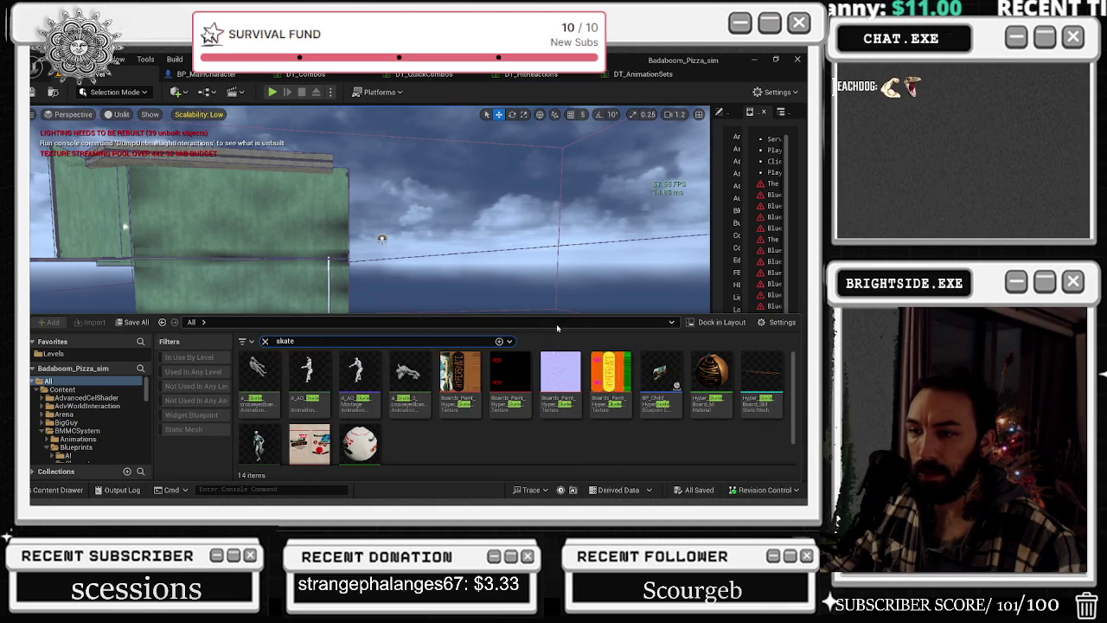
left_click(303, 74)
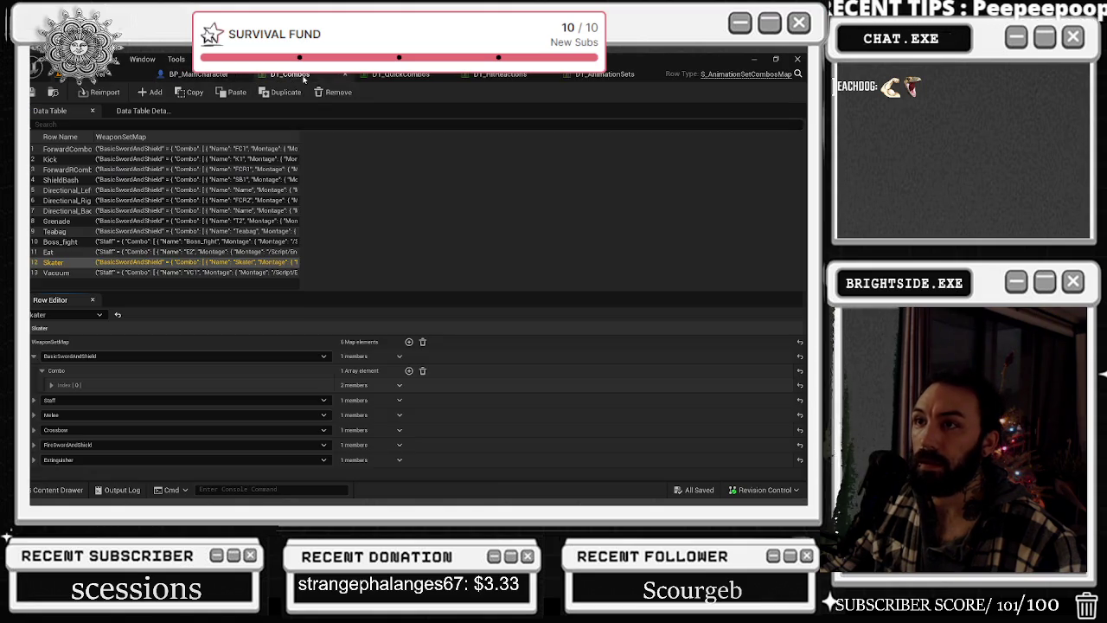
left_click(51, 384)
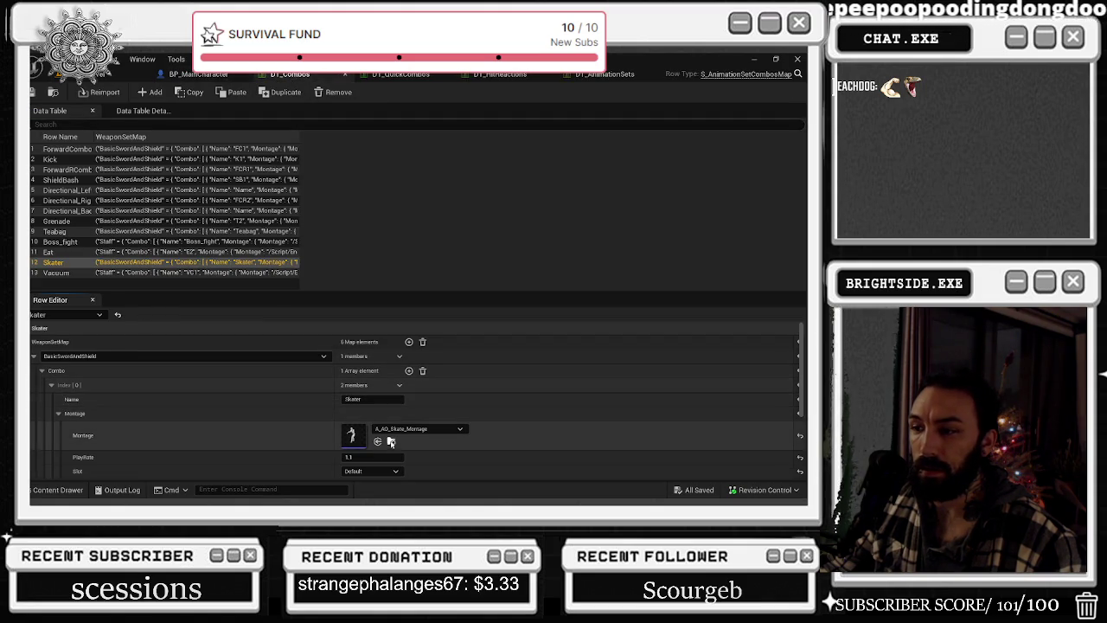
left_click(391, 442)
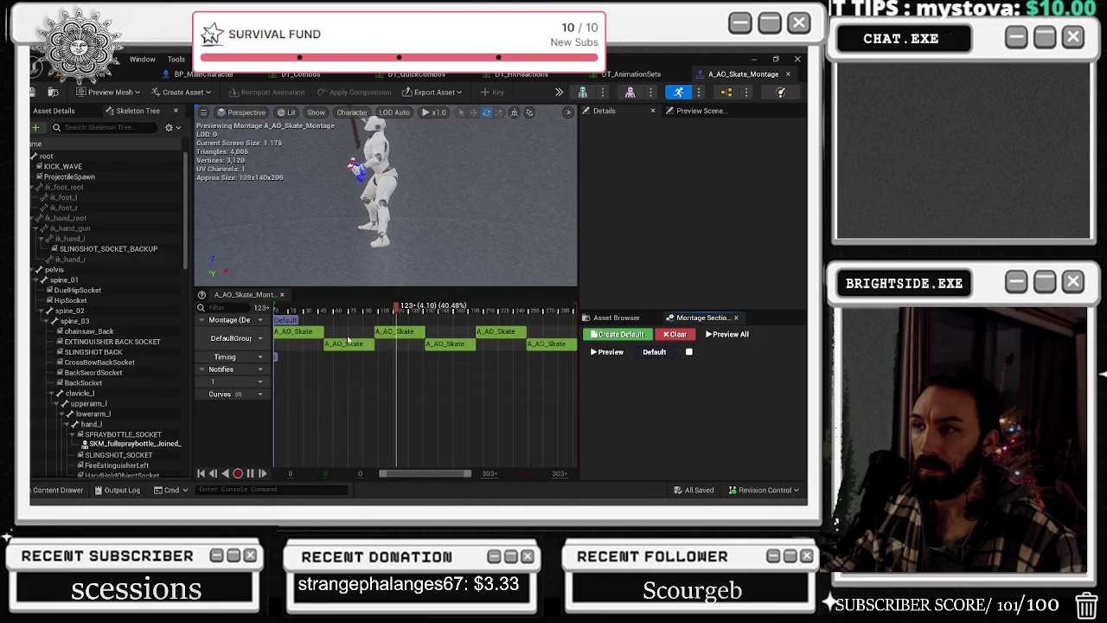
- Close the montage editor and open the Reference Viewer for A_AO_Skate_Montage
left_click(788, 73)
left_click(58, 490)
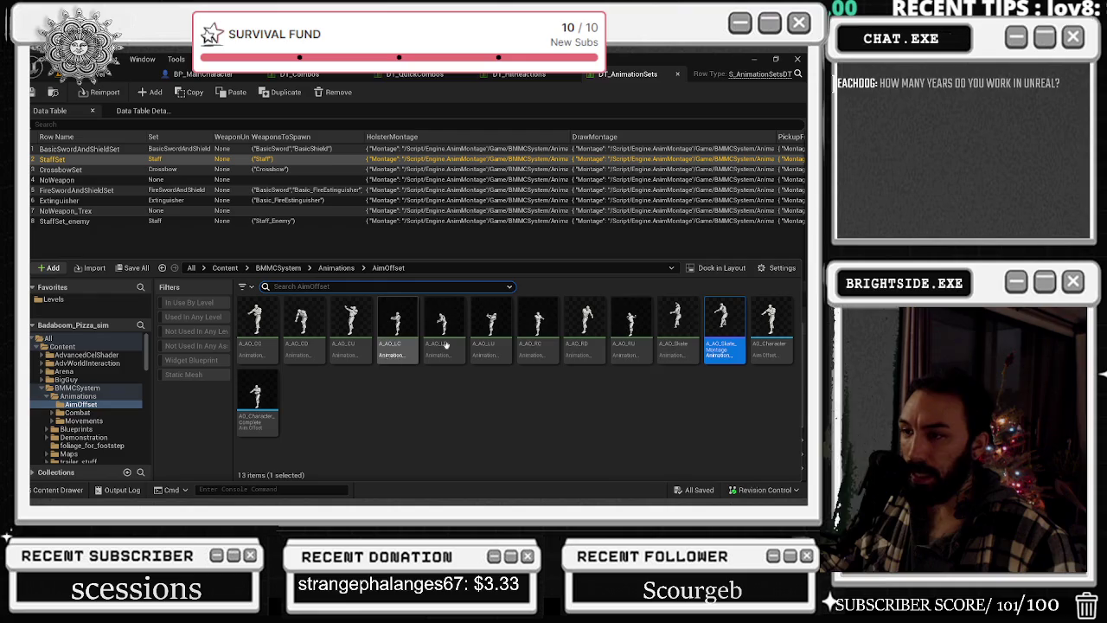
right_click(715, 325)
left_click(609, 420)
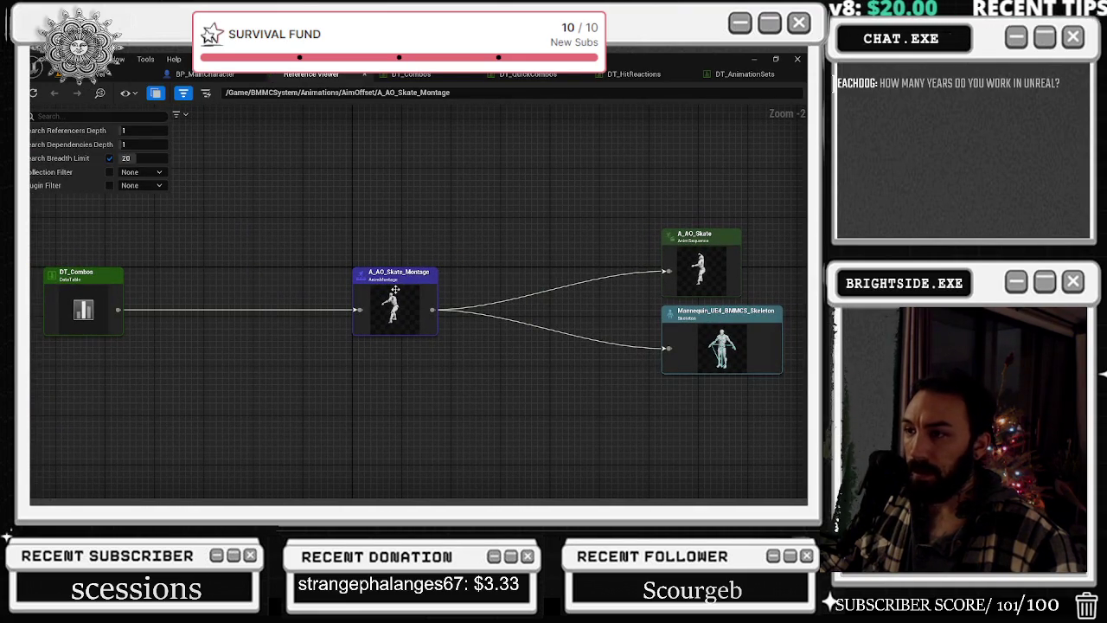
- Trace the graph from A_AO_Skate through the montage to DT_Combos and its referencing blueprints
double_click(689, 250)
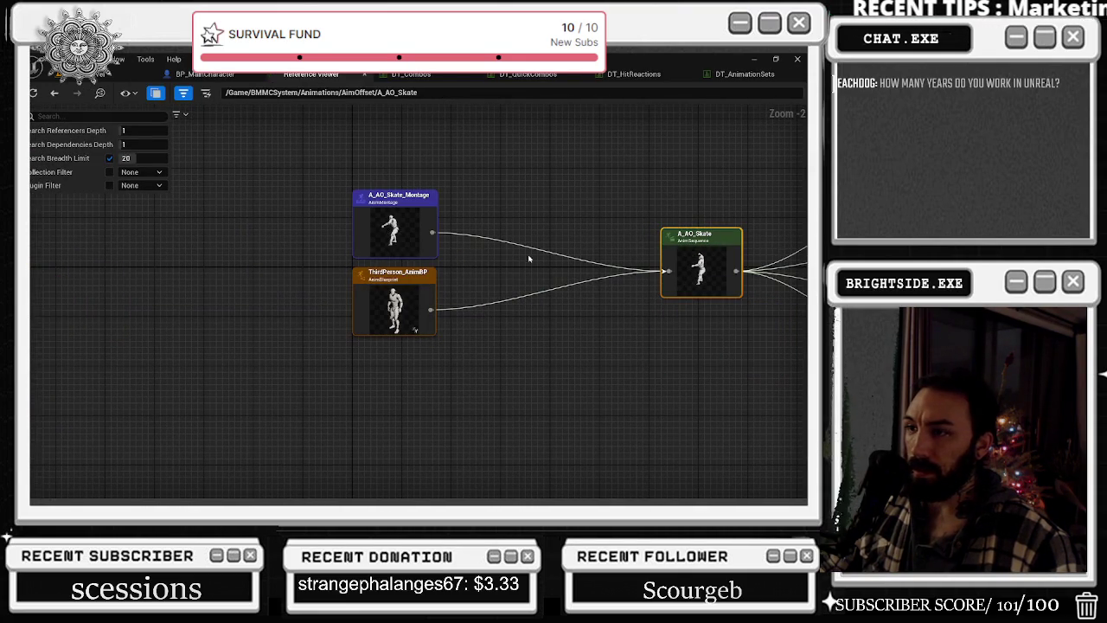
mouse_move(489, 292)
left_mouse_down()
mouse_move(272, 247)
mouse_move(215, 250)
mouse_move(441, 259)
left_mouse_up()
mouse_move(510, 290)
left_mouse_down()
mouse_move(161, 247)
mouse_move(614, 270)
left_mouse_up()
double_click(380, 271)
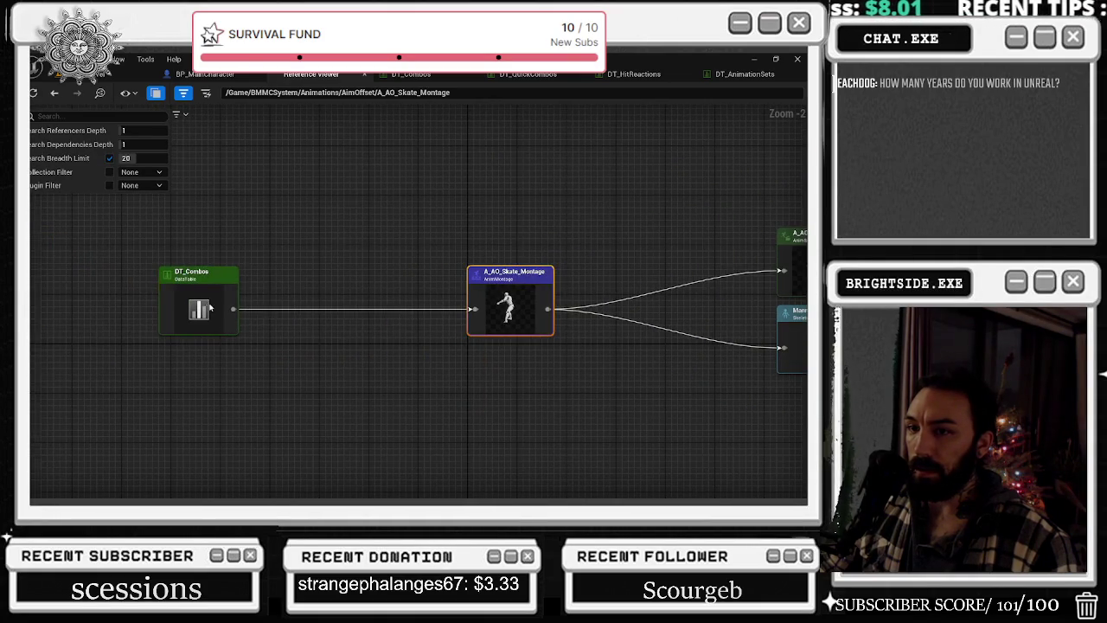
double_click(209, 306)
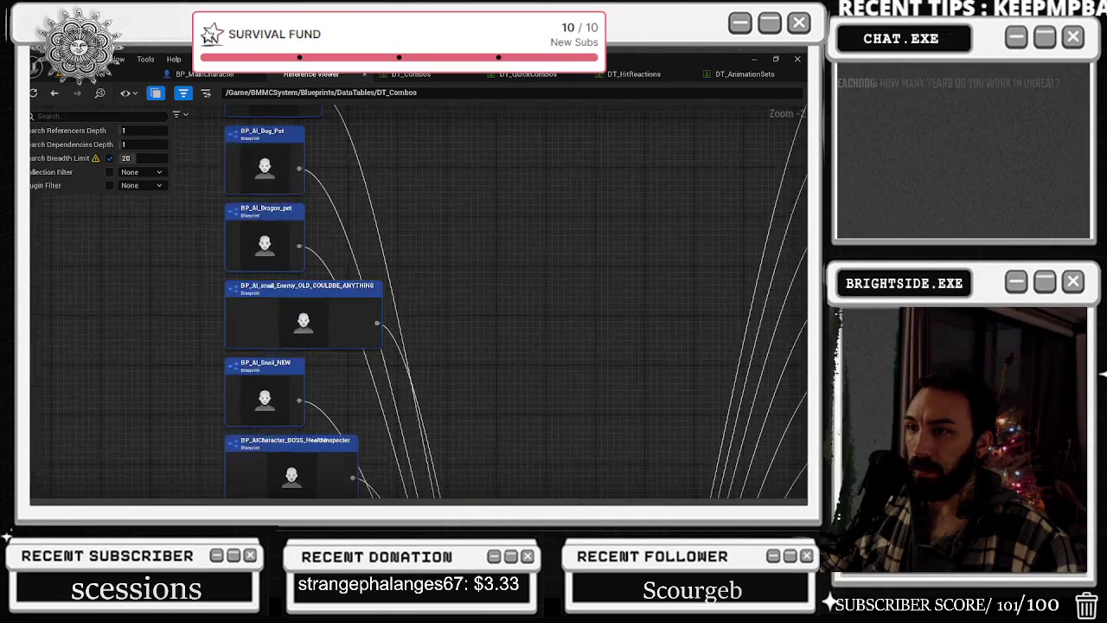
left_click(205, 74)
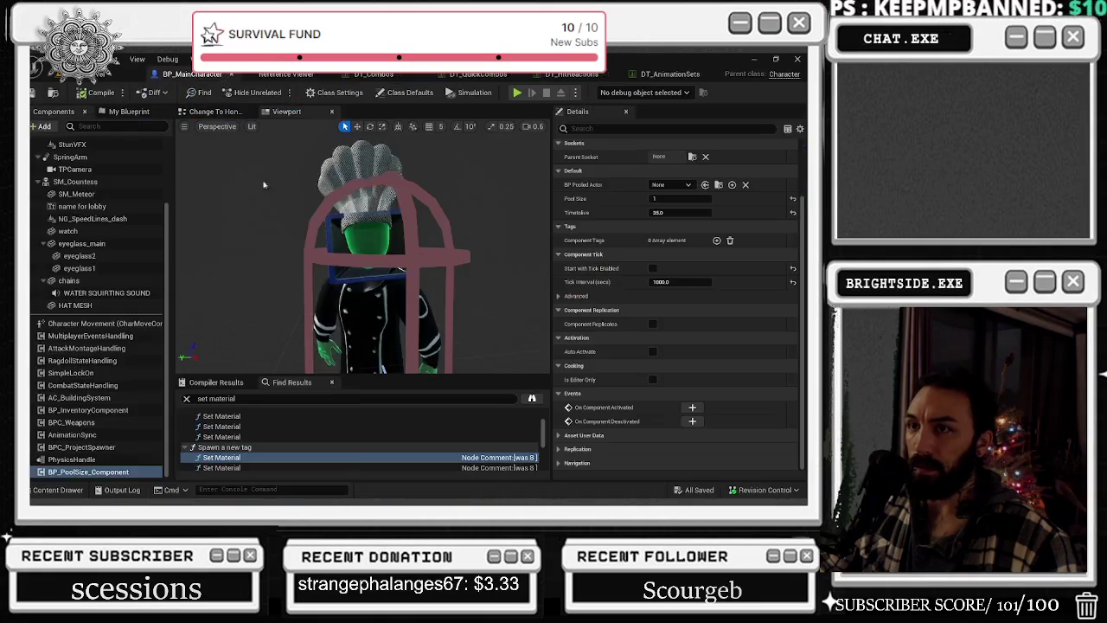
- Search BP_MainCharacter's Find Results for 'skate' and pick the first board reference
left_click(187, 398)
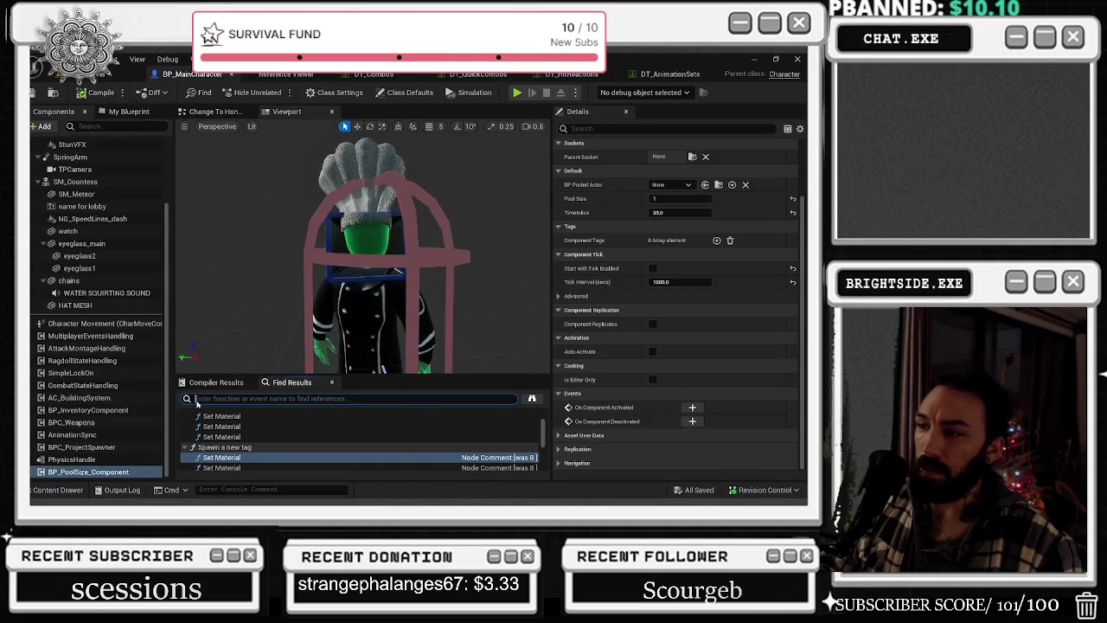
type("skate")
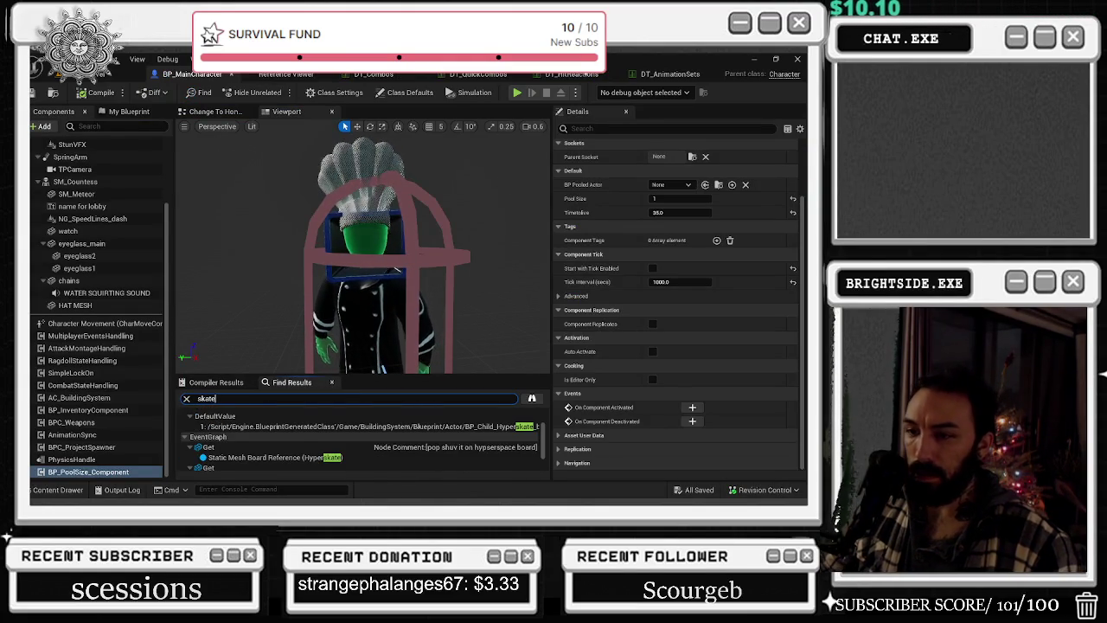
scroll(312, 433, "down", 2)
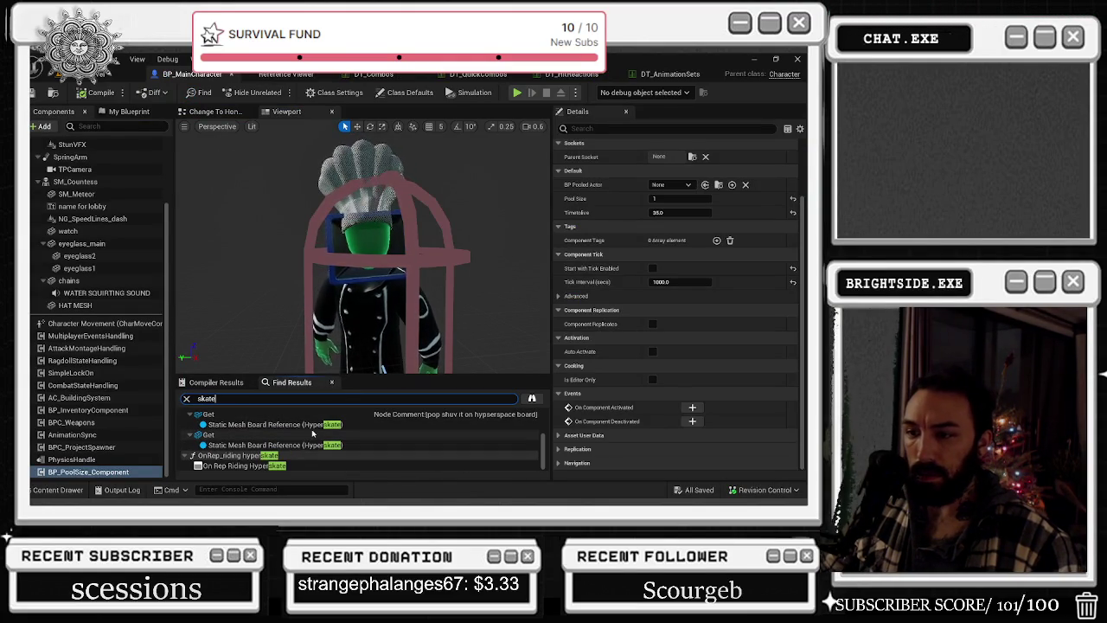
left_click(305, 417)
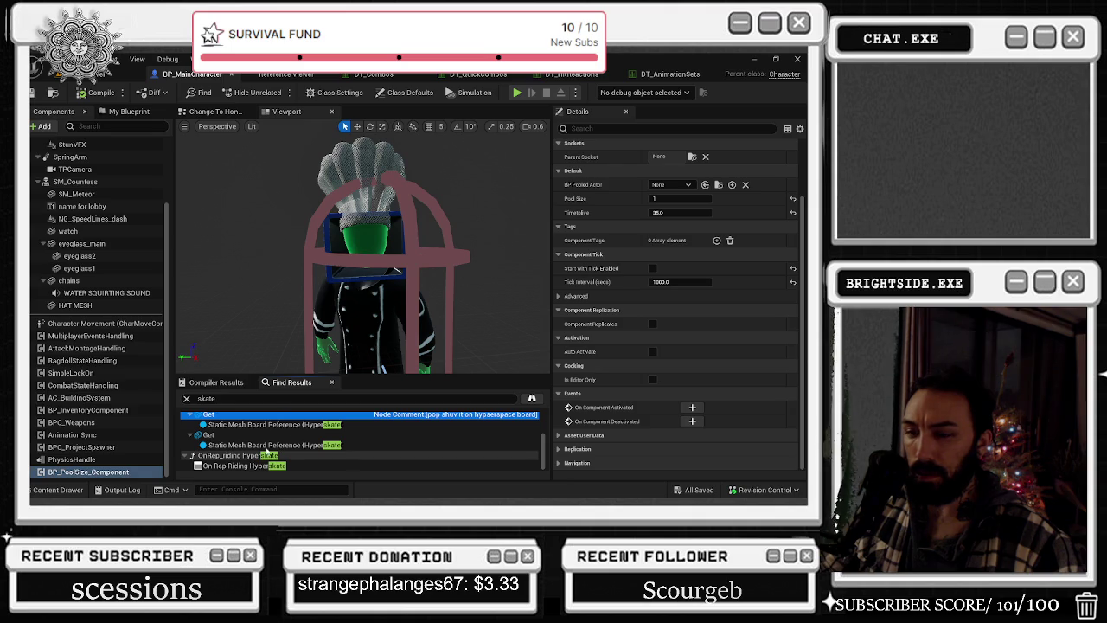
- Follow the board validity check in the Event Graph, then open On Rep Riding Hyperskate
double_click(286, 415)
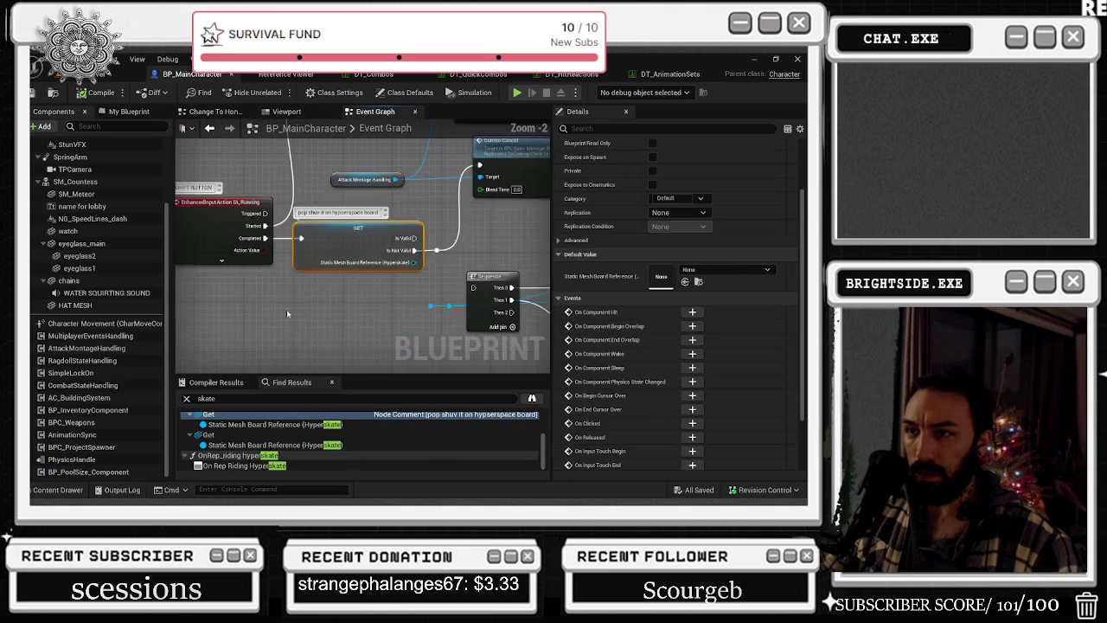
left_click_drag(370, 311, 276, 323)
mouse_move(360, 335)
left_mouse_down()
mouse_move(299, 341)
mouse_move(279, 362)
mouse_move(271, 444)
mouse_move(293, 423)
left_mouse_up()
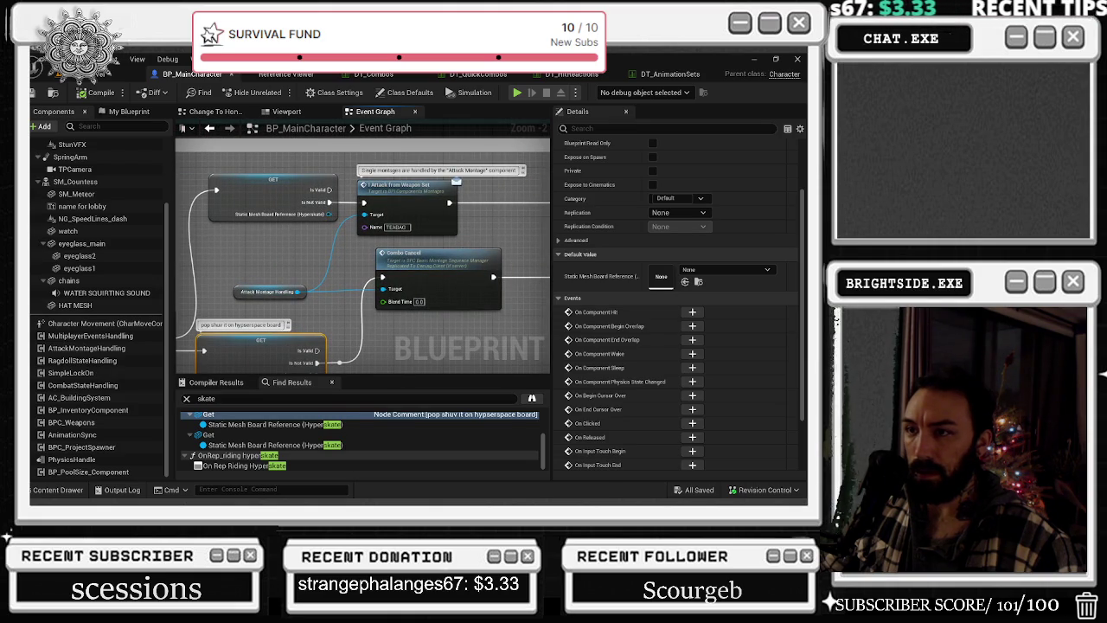
mouse_move(293, 423)
left_mouse_down()
mouse_move(380, 345)
mouse_move(355, 347)
left_mouse_up()
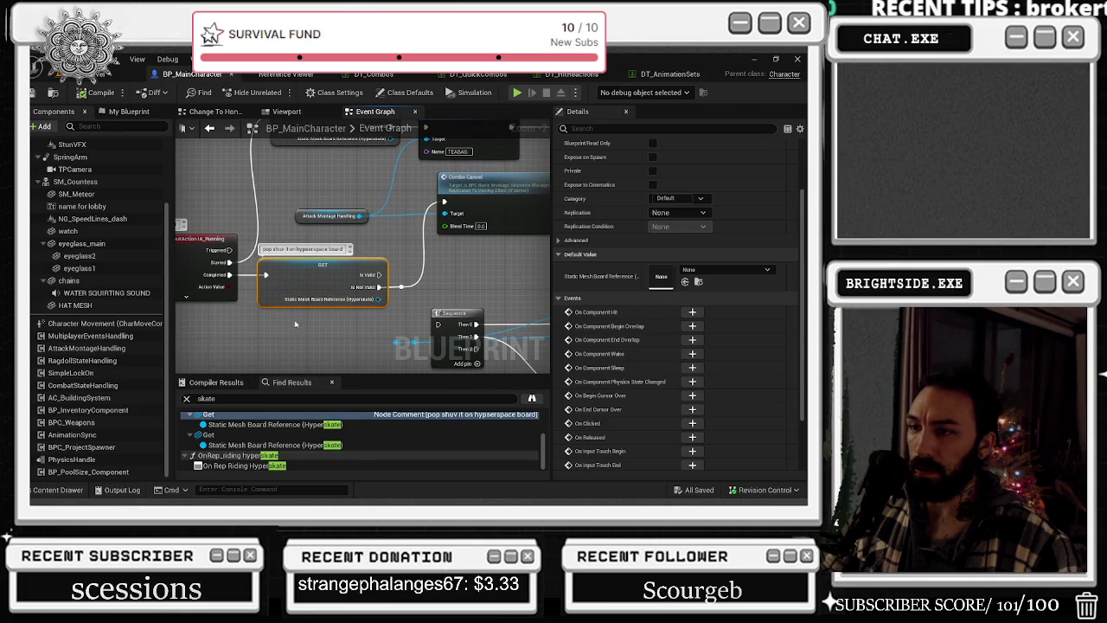
double_click(246, 467)
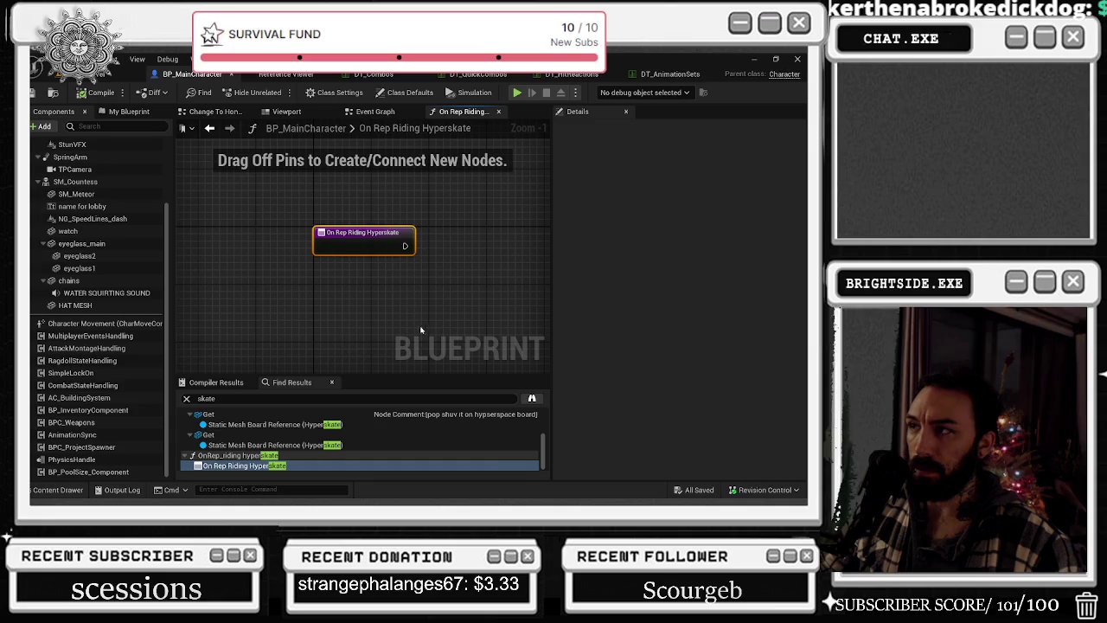
left_click(58, 490)
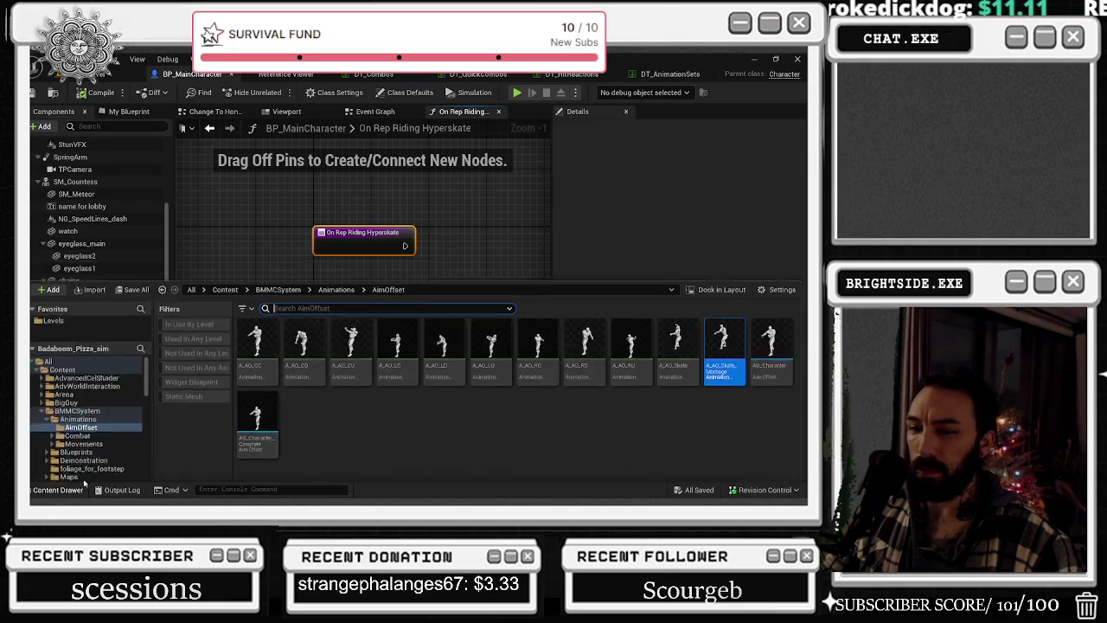
- Search all content for 'bP_chil' child blueprints (47 results), then return to the main level editor
left_click(48, 331)
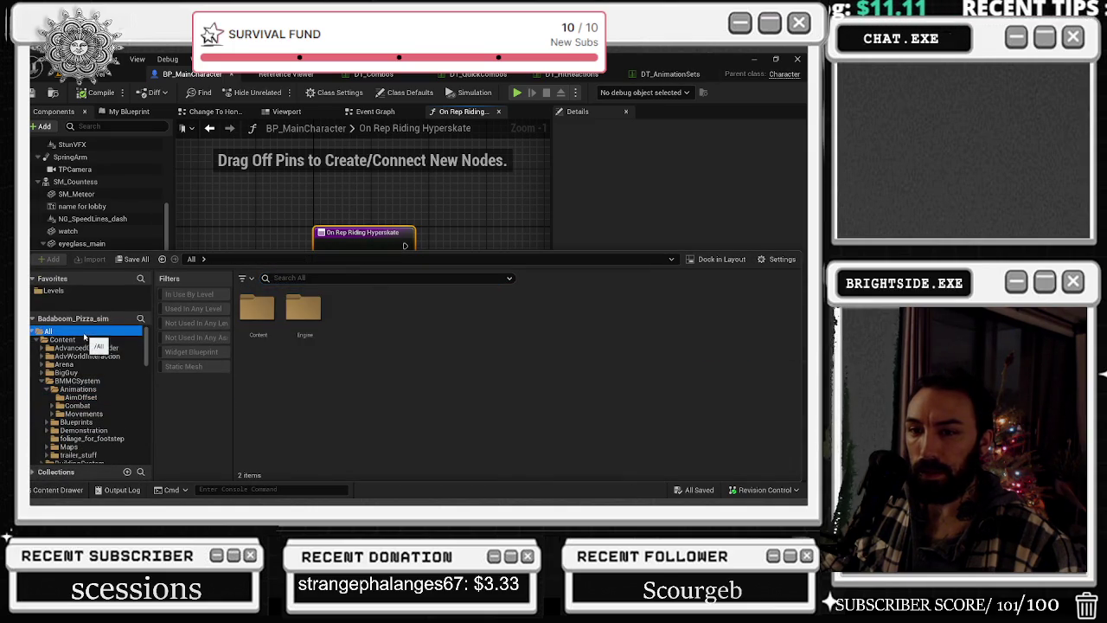
type("bp_")
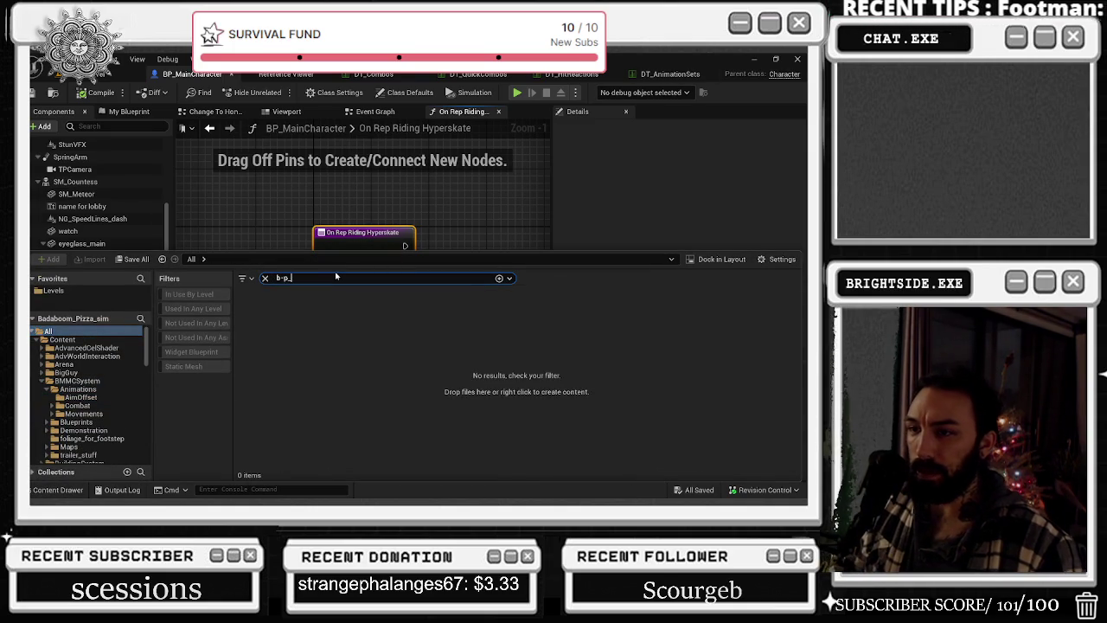
type("P_chil")
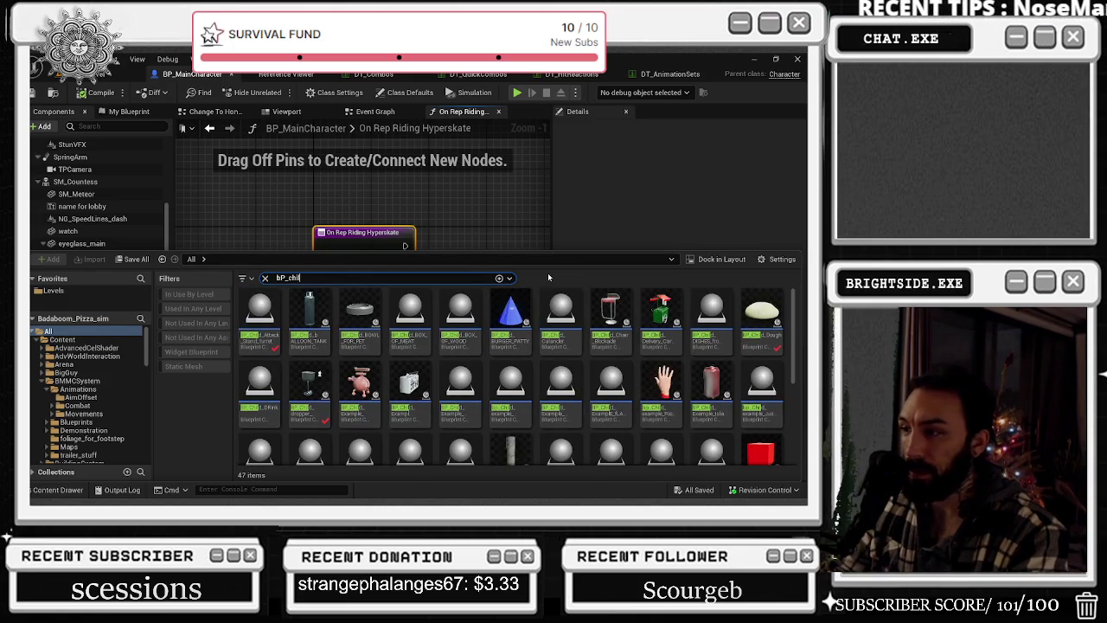
scroll(685, 393, "down", 2)
scroll(686, 392, "down", 3)
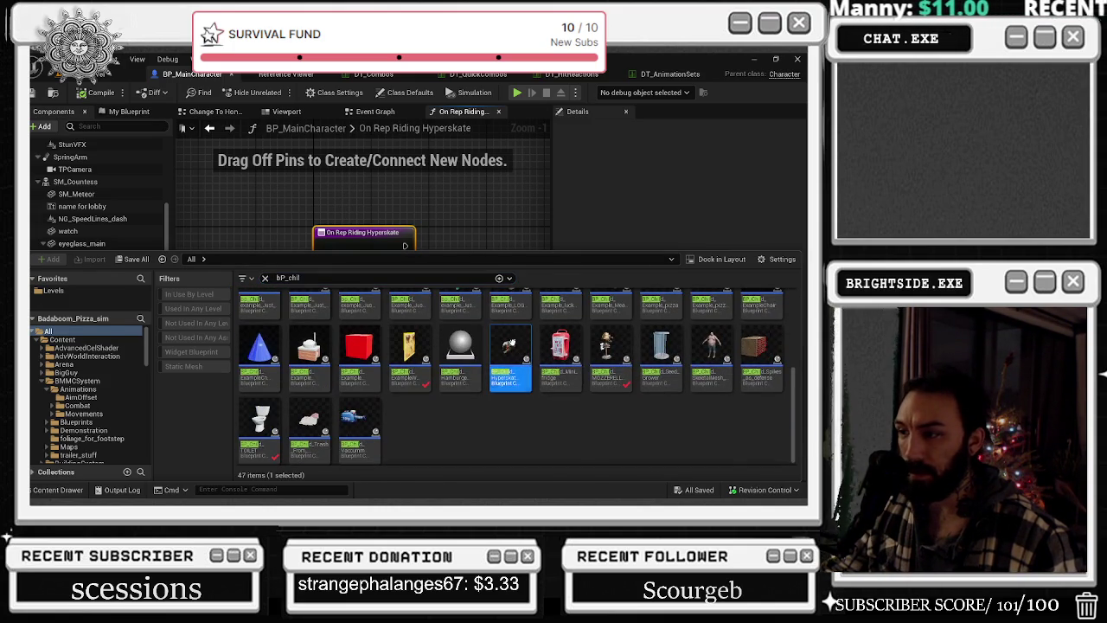
left_click(84, 59)
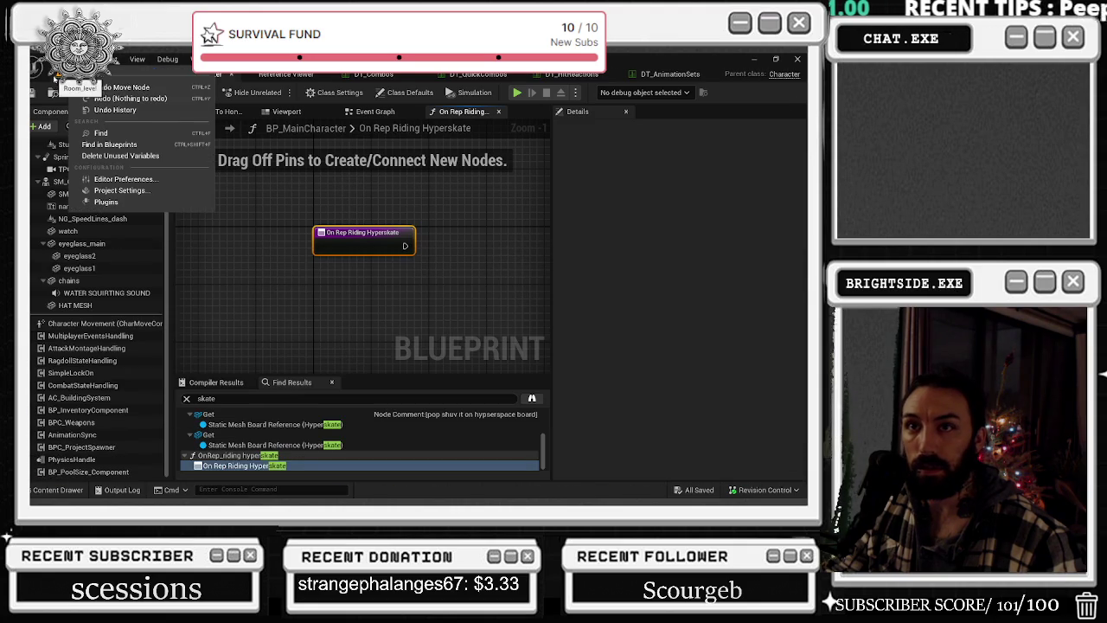
left_click(74, 78)
left_click(75, 489)
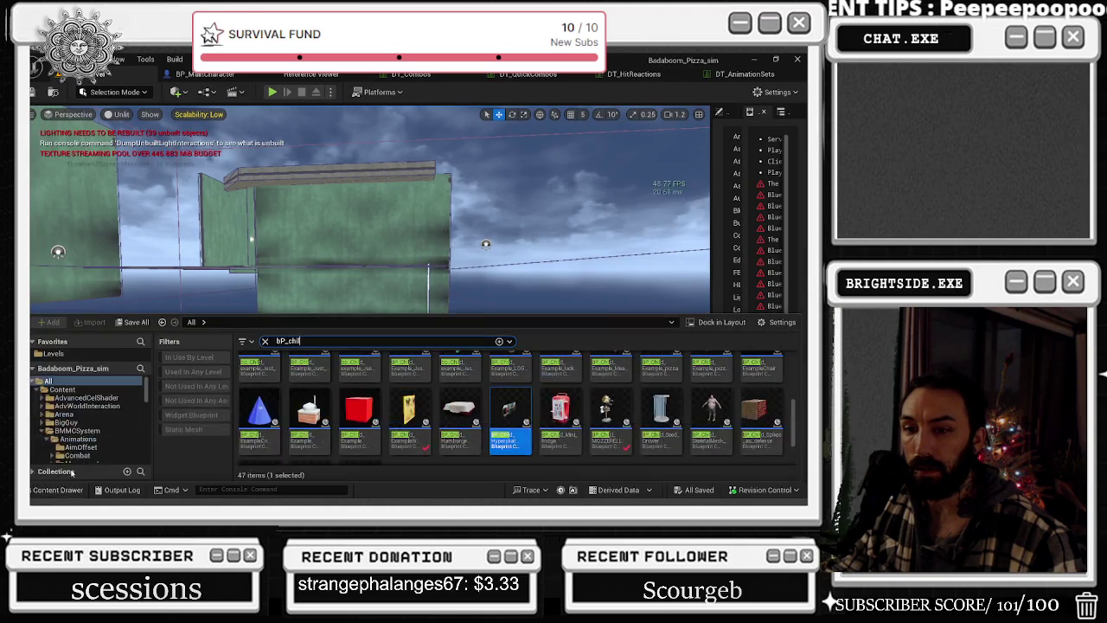
- Open the Demonstration level from the project's Levels folder
left_click(53, 354)
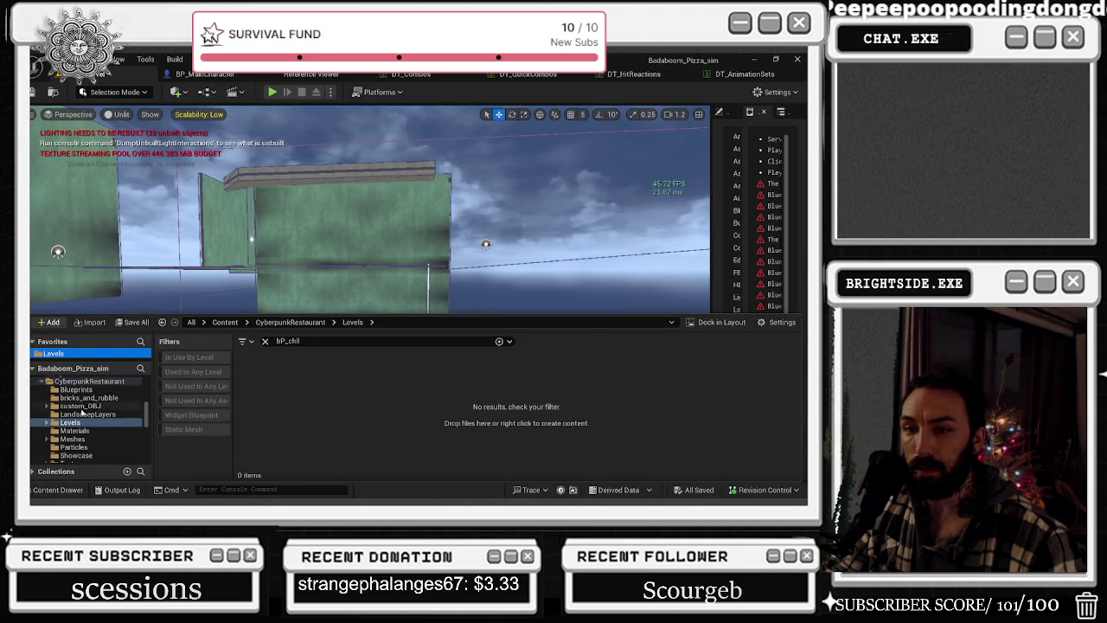
scroll(82, 414, "up", 10)
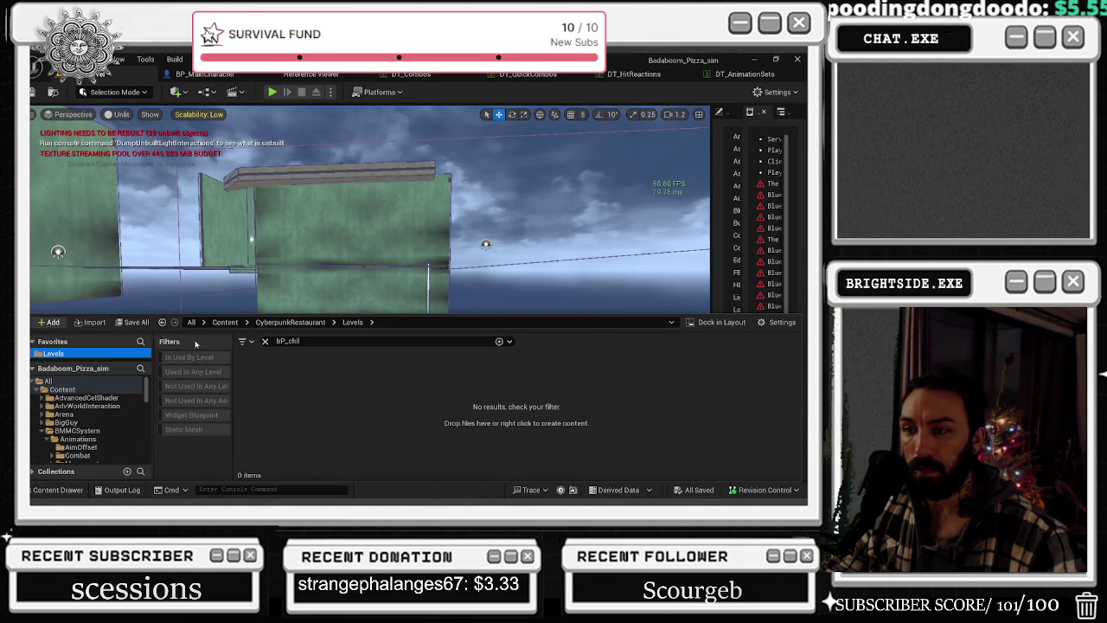
left_click(265, 341)
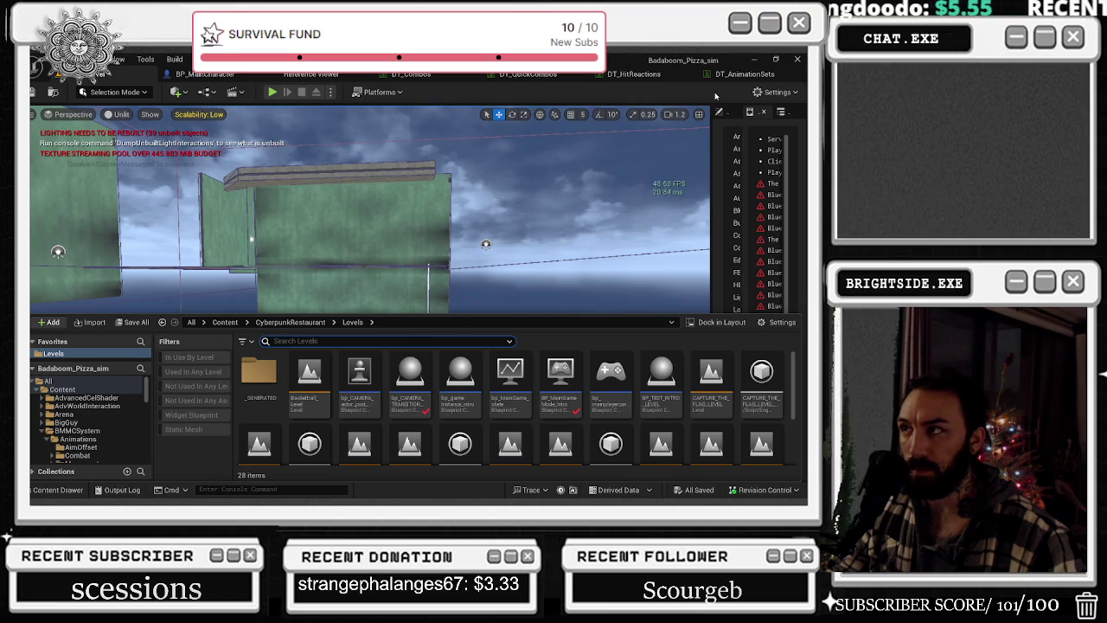
mouse_move(621, 405)
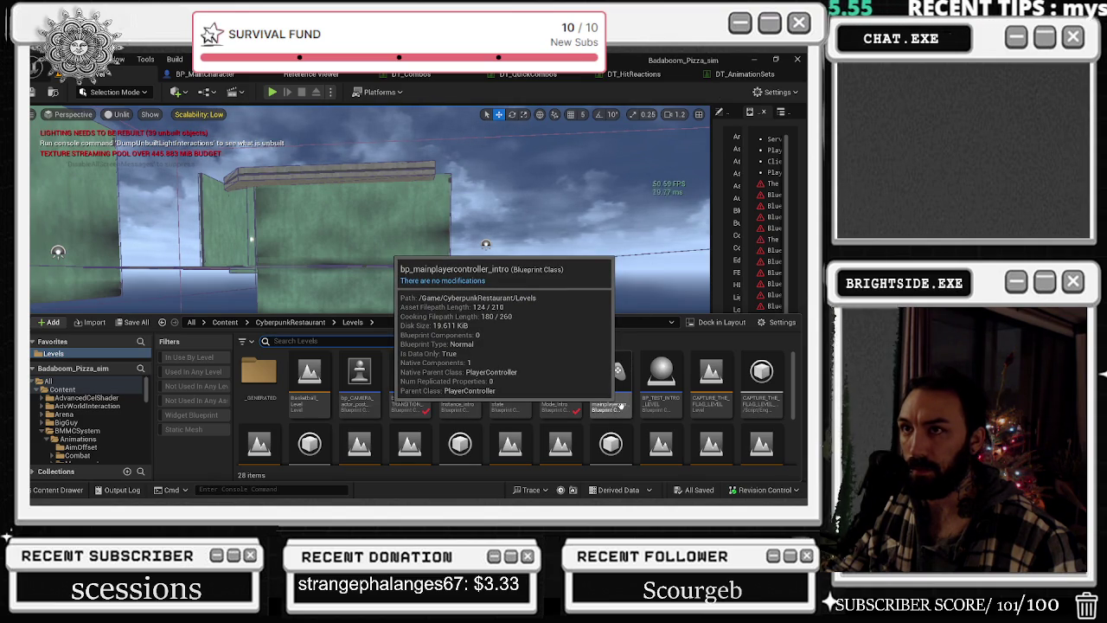
scroll(621, 405, "down", 5)
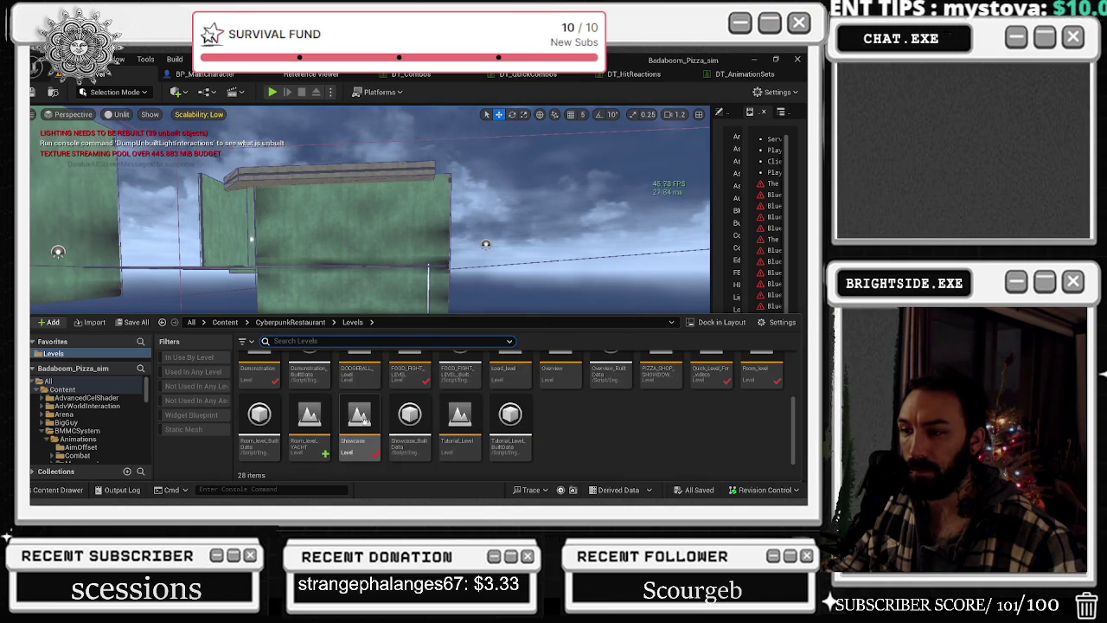
scroll(389, 415, "up", 2)
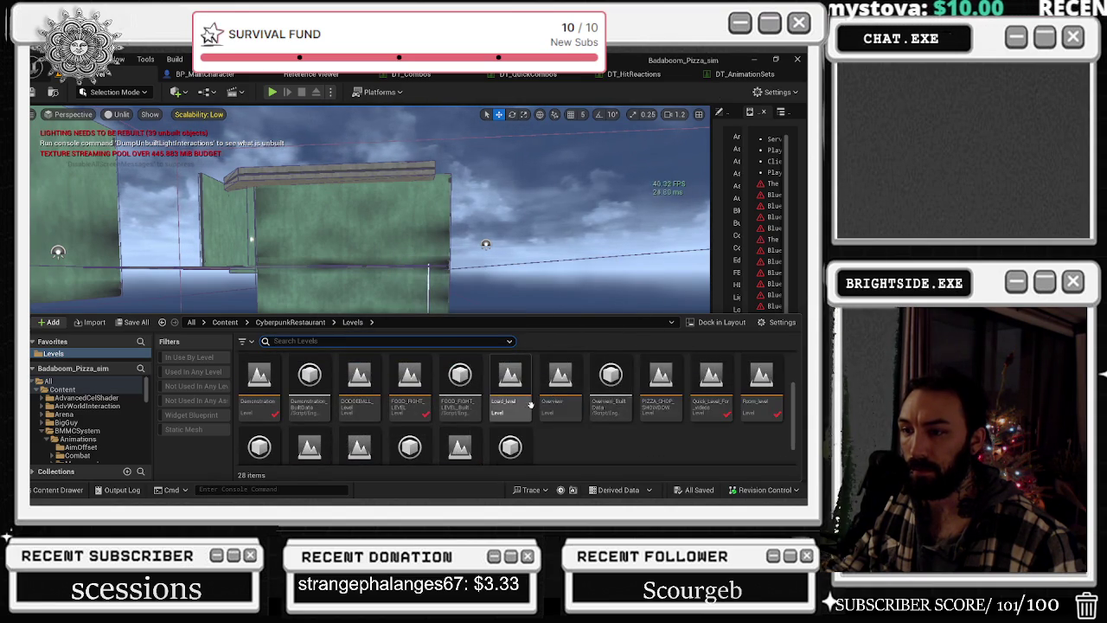
double_click(277, 393)
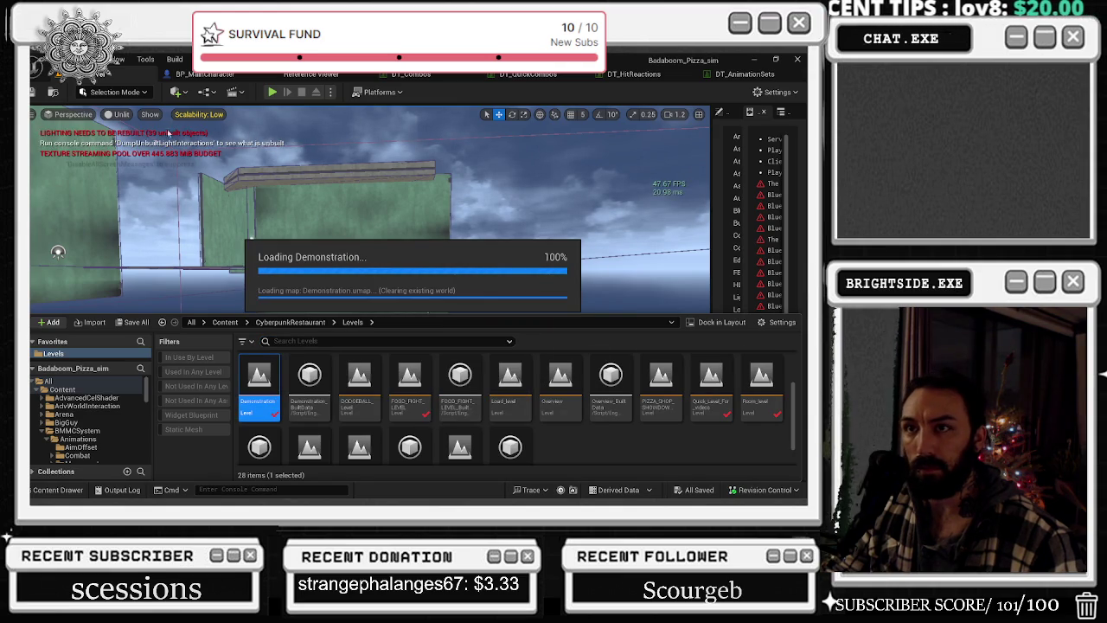
- Search all project content for 'bp_chi' to list the child blueprints
left_click(90, 382)
left_click(285, 341)
type("b")
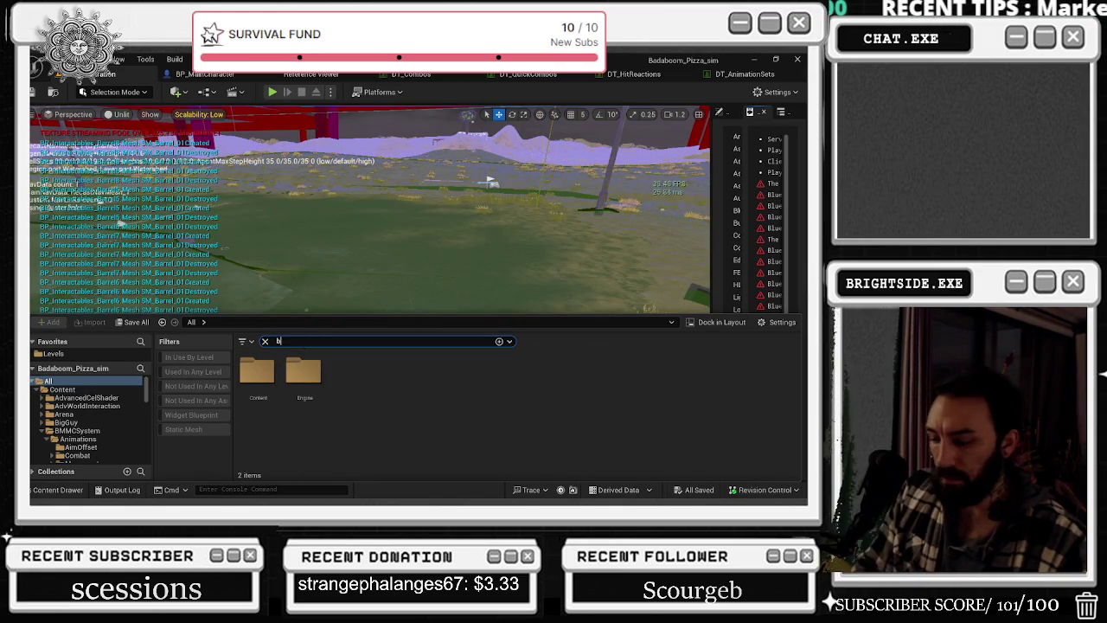
type("p_chi")
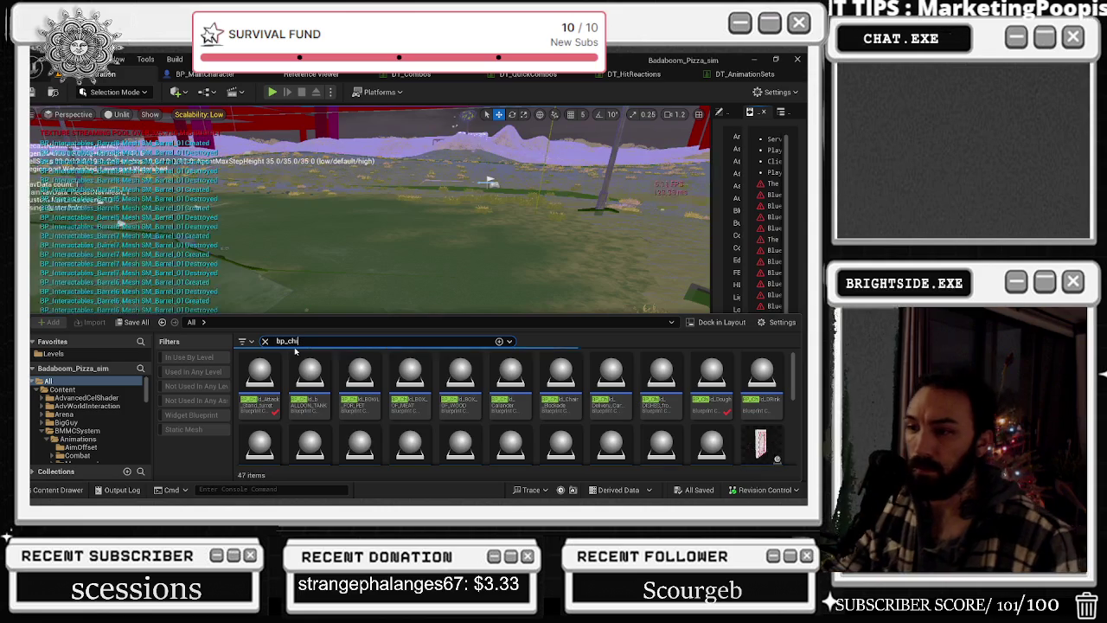
scroll(459, 389, "down", 2)
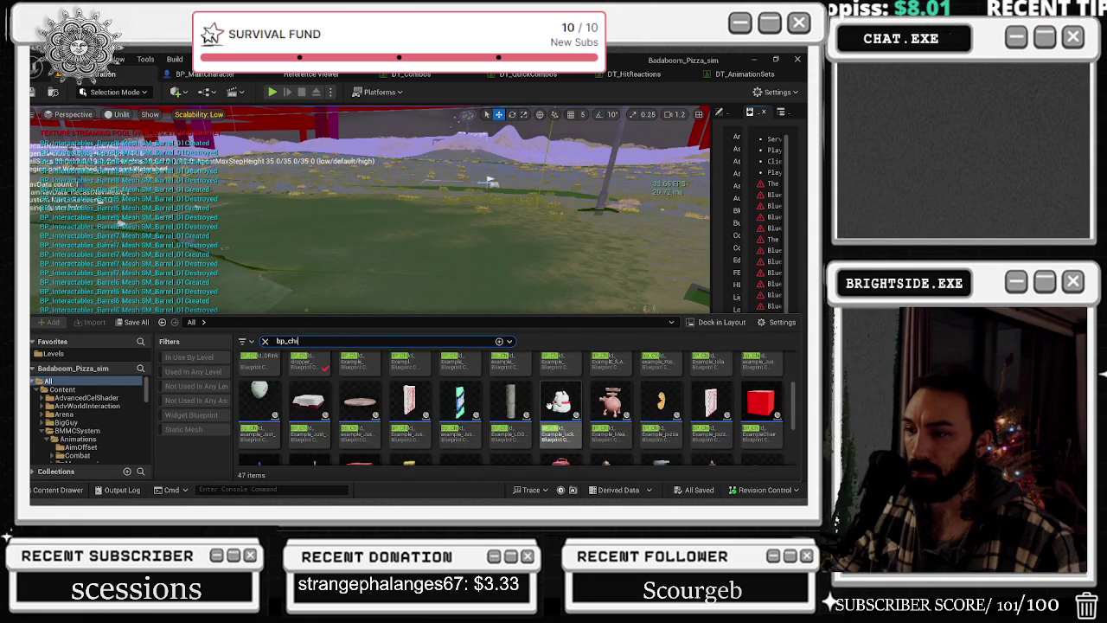
scroll(549, 405, "up", 2)
left_click(333, 221)
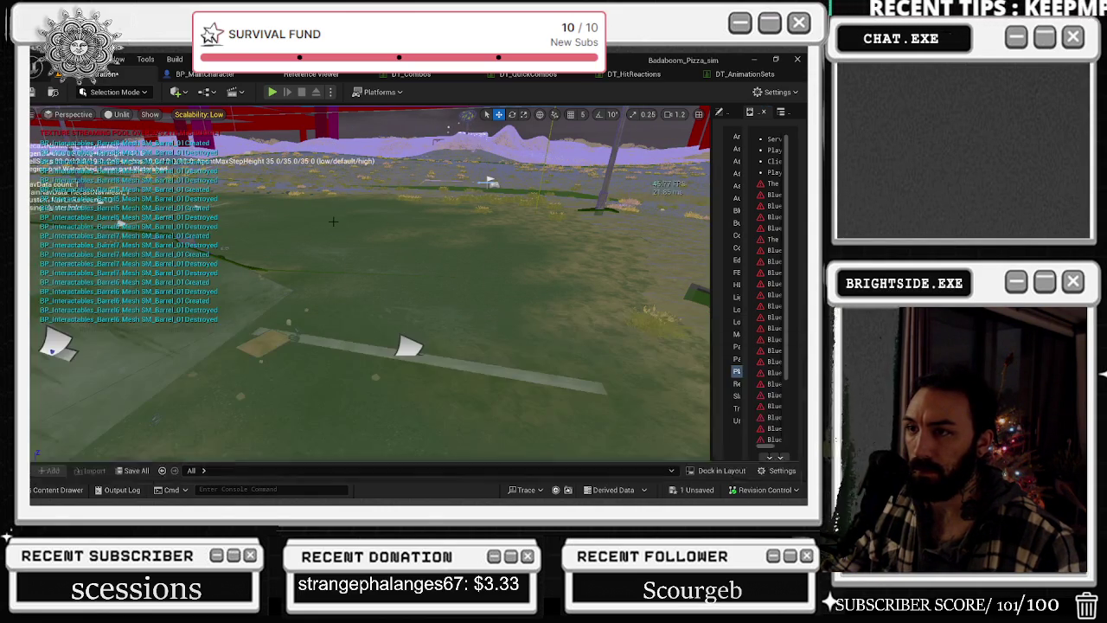
- Drop the chosen child blueprint into the level and start a Play In Editor session
left_click_drag(333, 221, 320, 223)
left_click(271, 92)
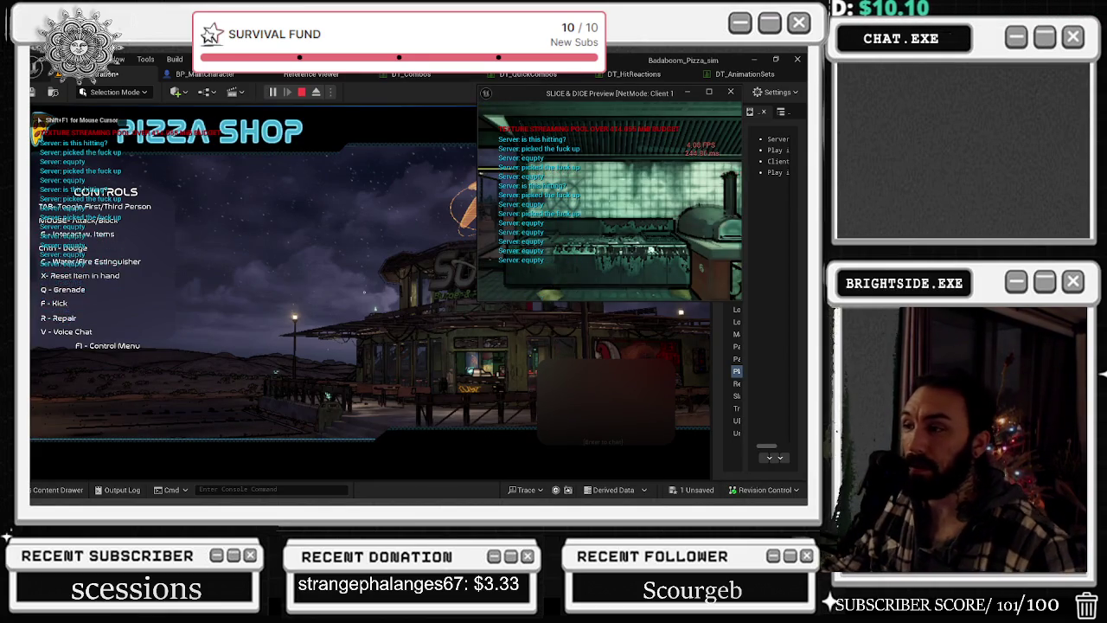
key("alt+Tab")
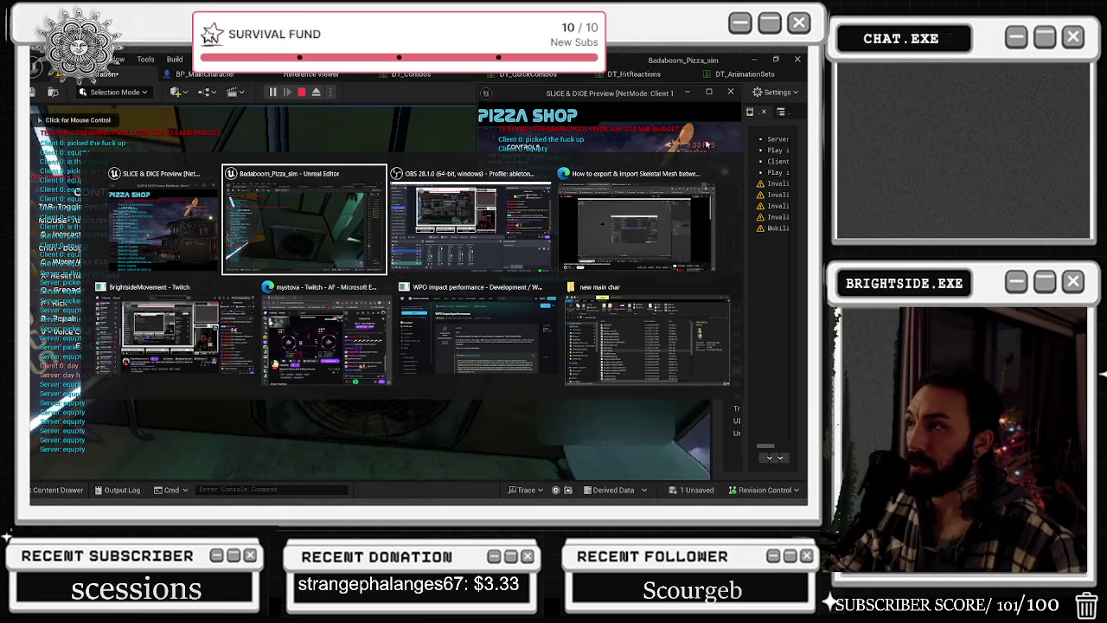
left_click(217, 310)
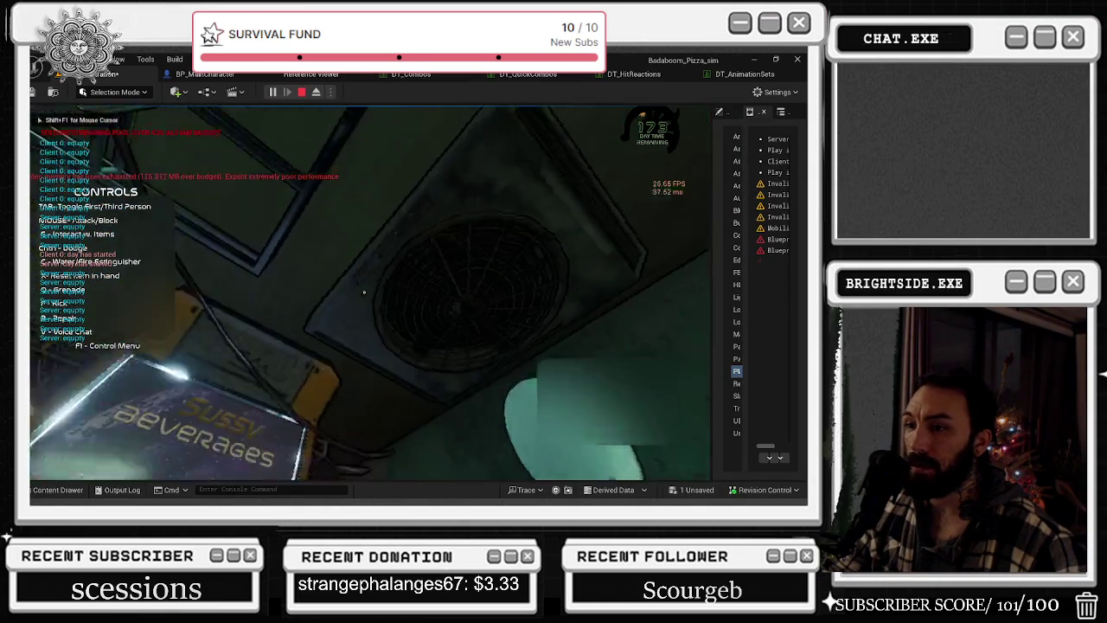
- Walk the character outside to find and ride the Hyperskate, then stop playing
key("w")
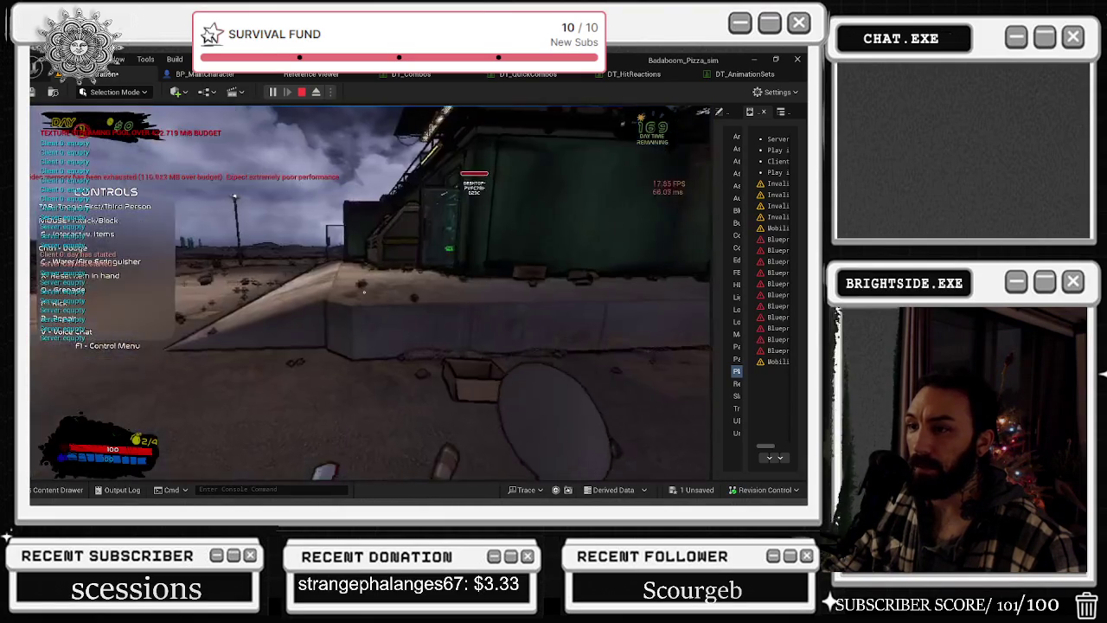
key("e")
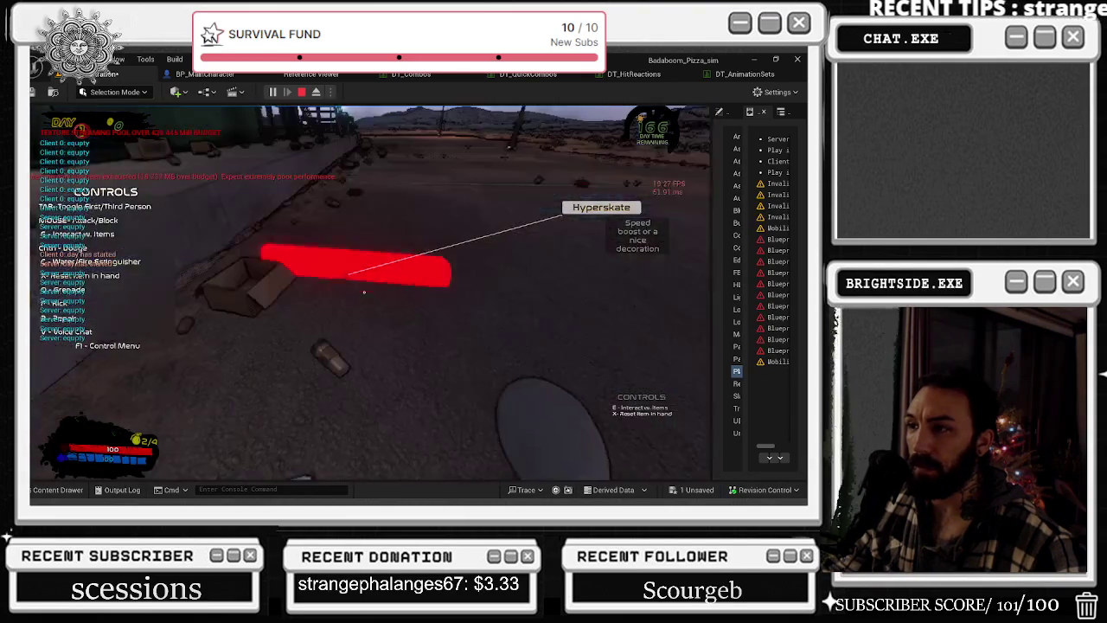
key("alt+Tab")
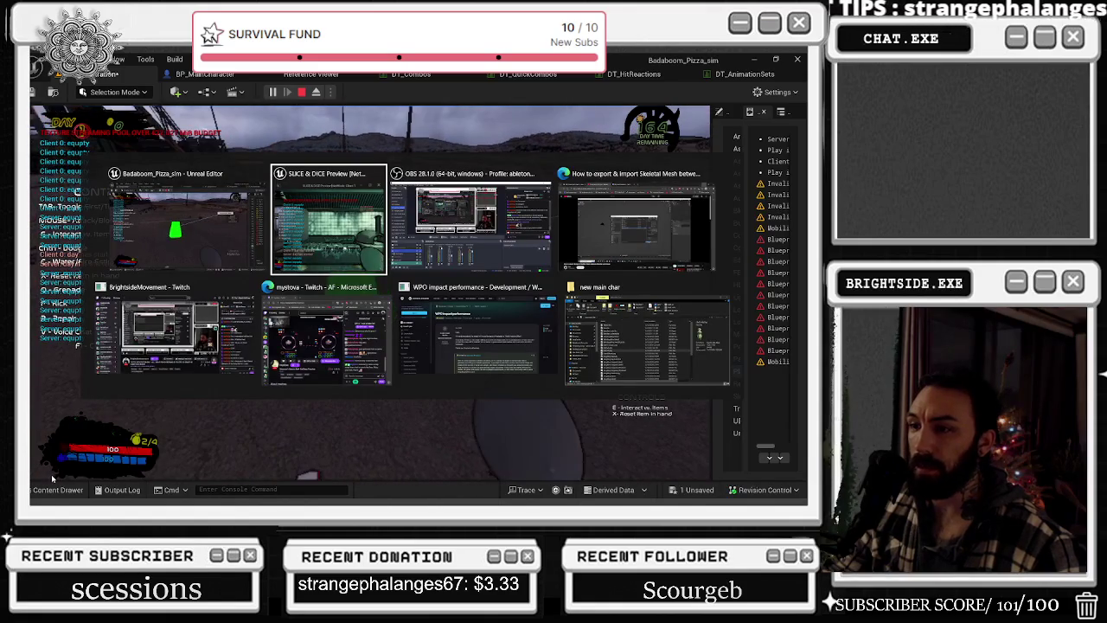
key("Escape")
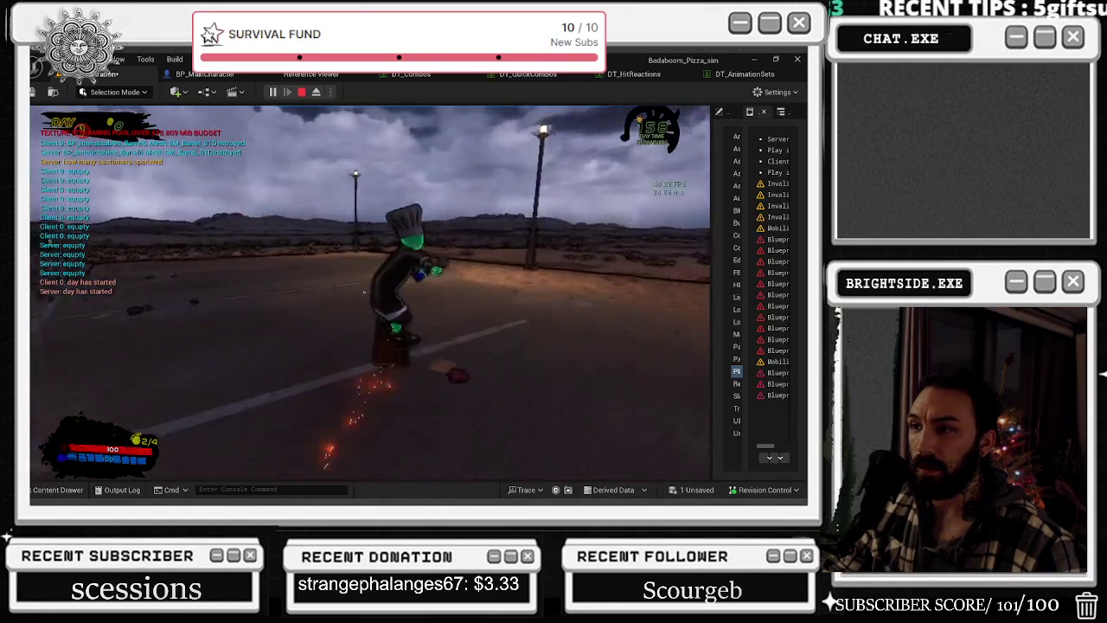
key("Escape")
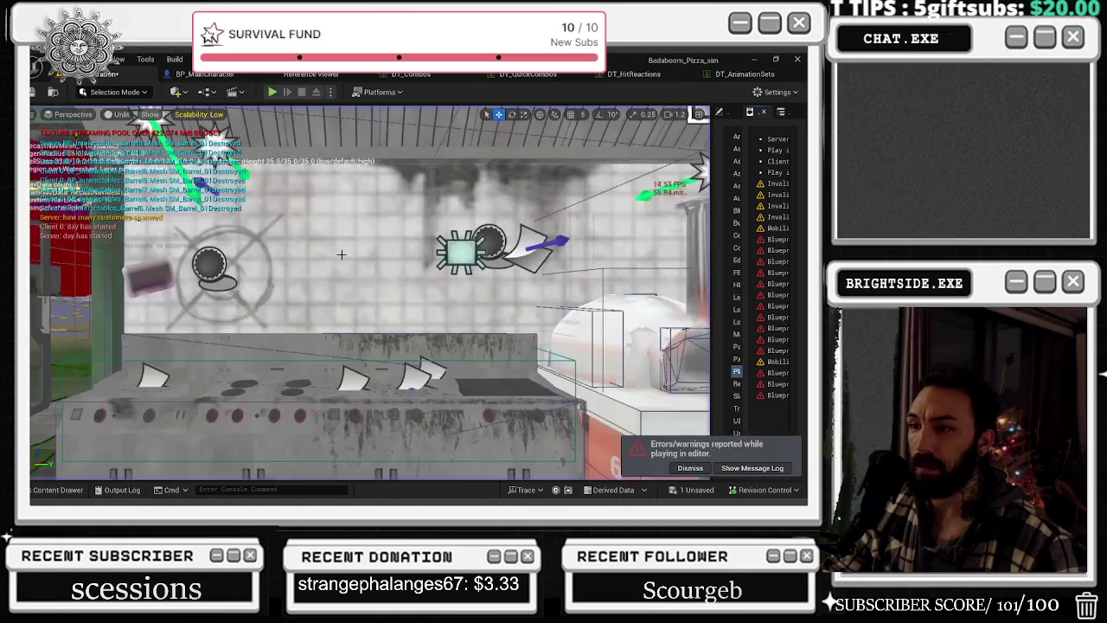
- Frame the Hyperskate board in the viewport and glance at its blueprint
key("f")
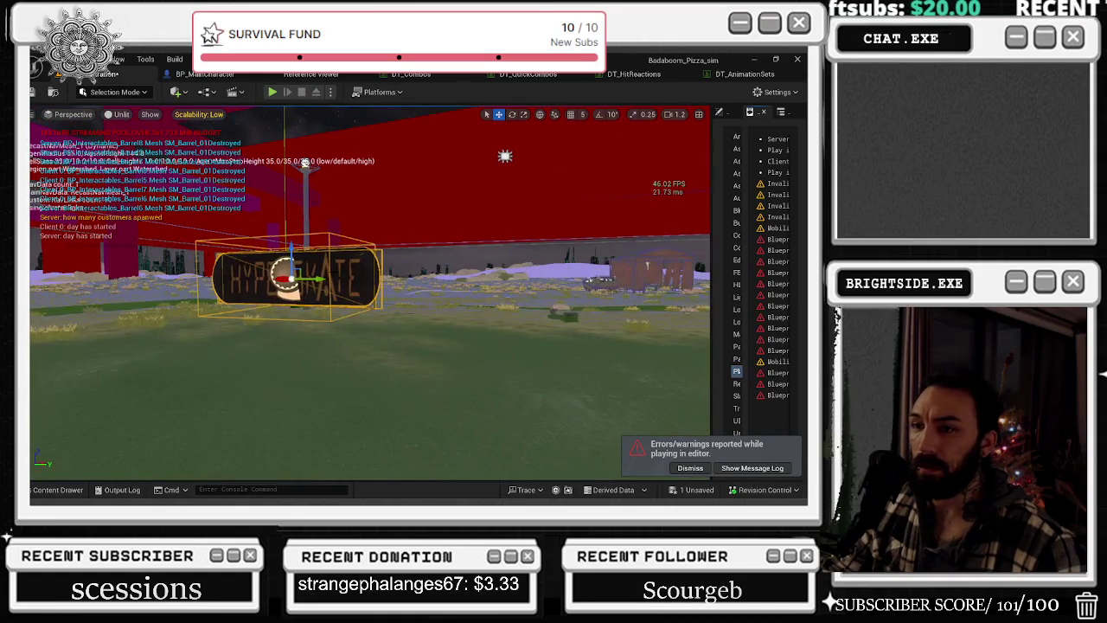
key("ctrl+e")
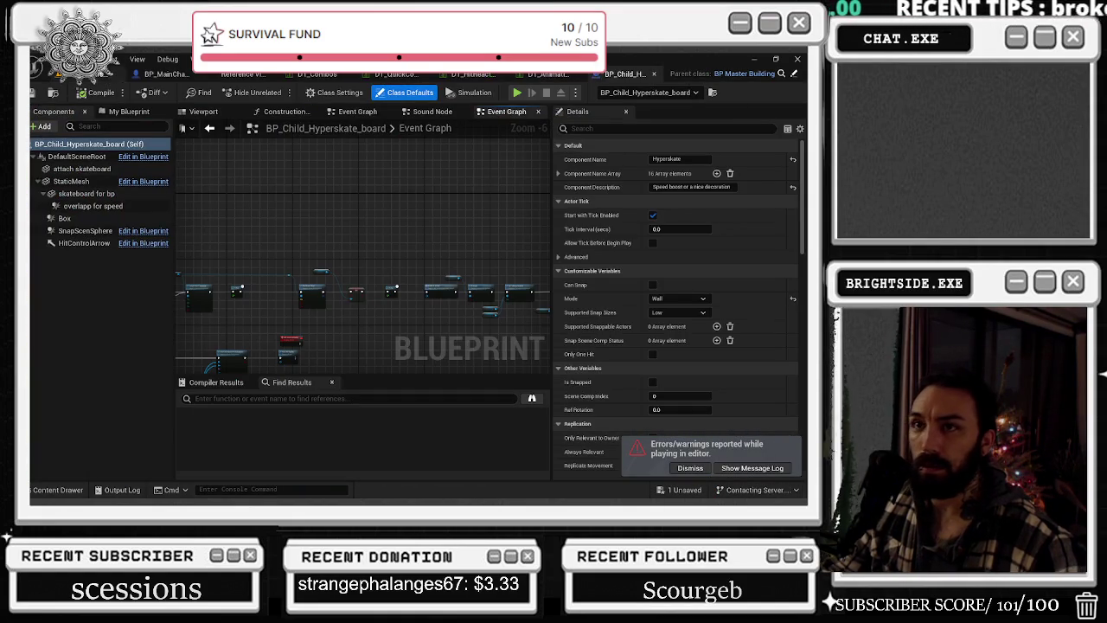
key("ctrl+Tab")
- Look over BP_MainCharacter's preview and reference graph, close the Reference Viewer, then switch to the browser
left_click(330, 92)
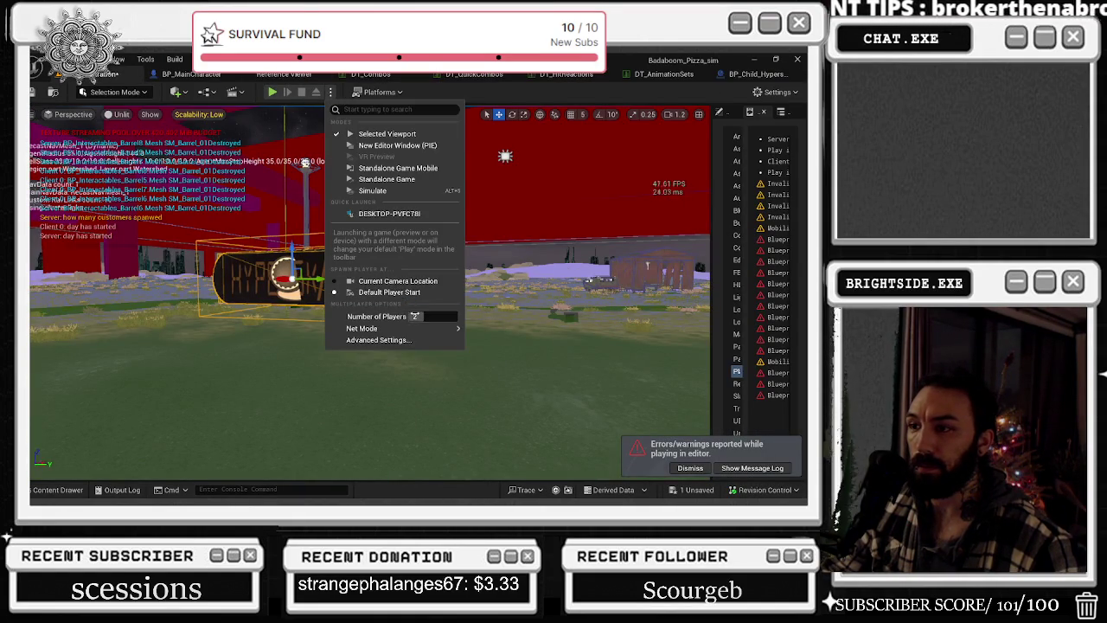
left_click(192, 74)
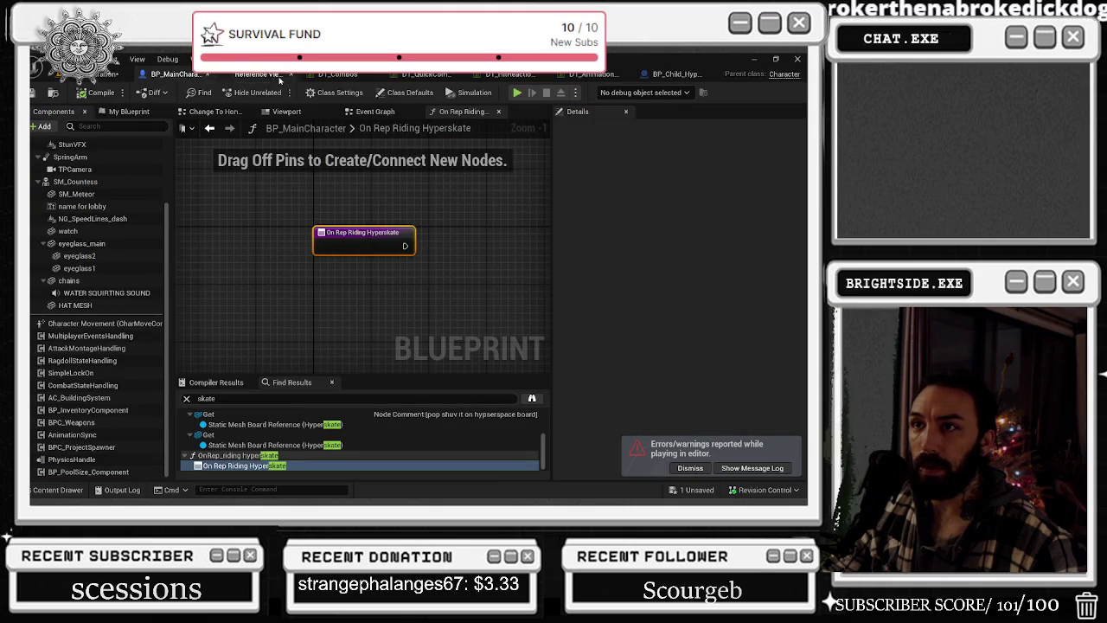
left_click(288, 112)
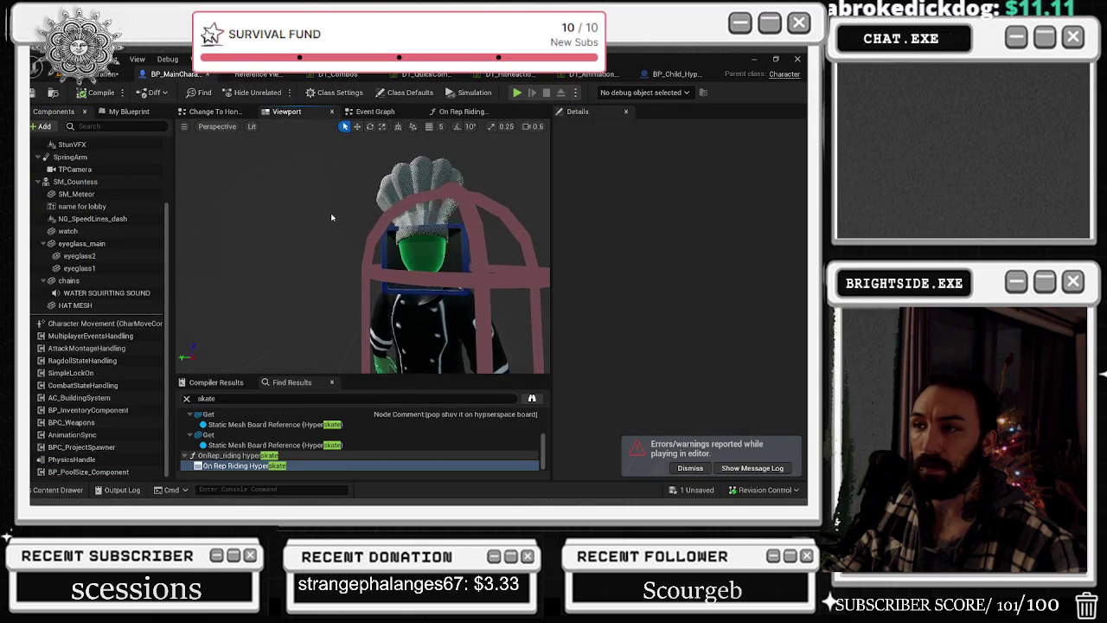
left_click(286, 74)
left_click(204, 75)
left_click(251, 127)
left_click(264, 156)
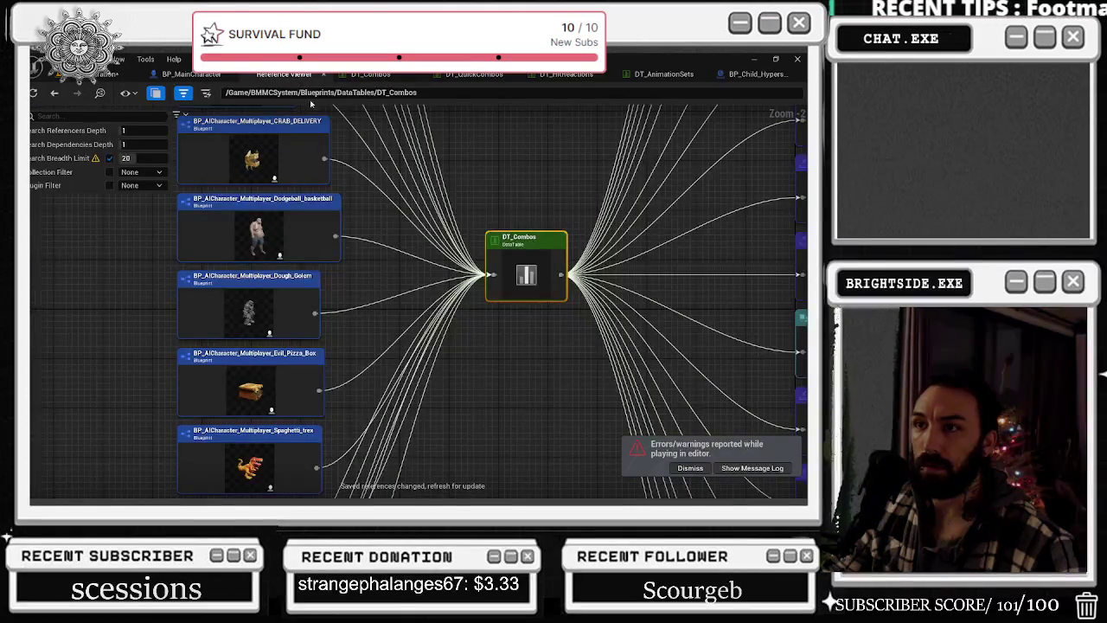
left_click(322, 75)
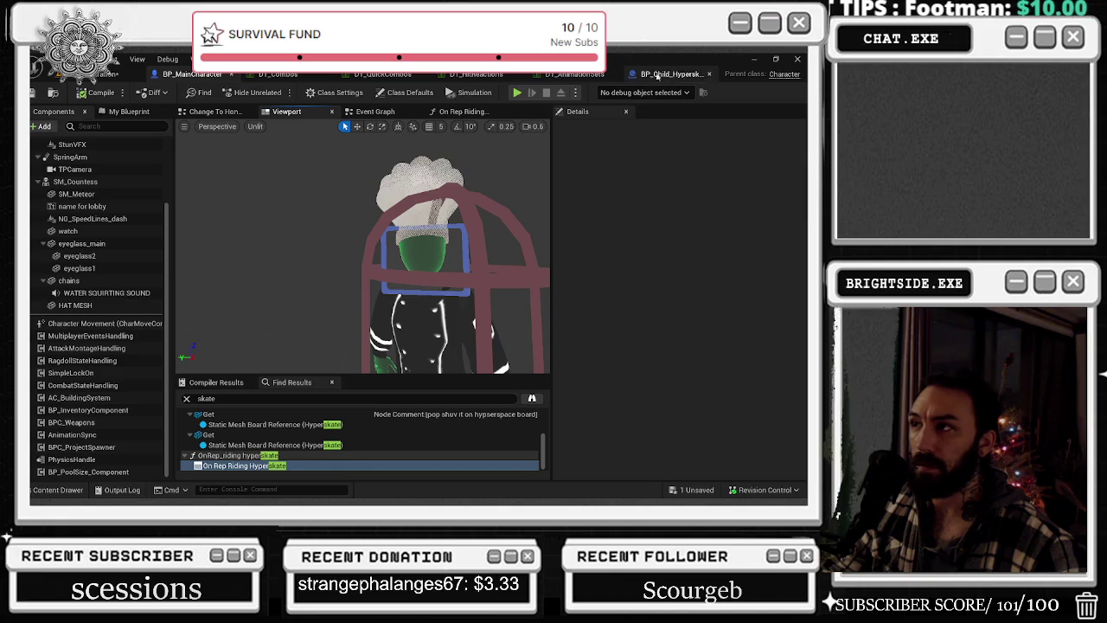
left_click(117, 74)
key("alt+Tab")
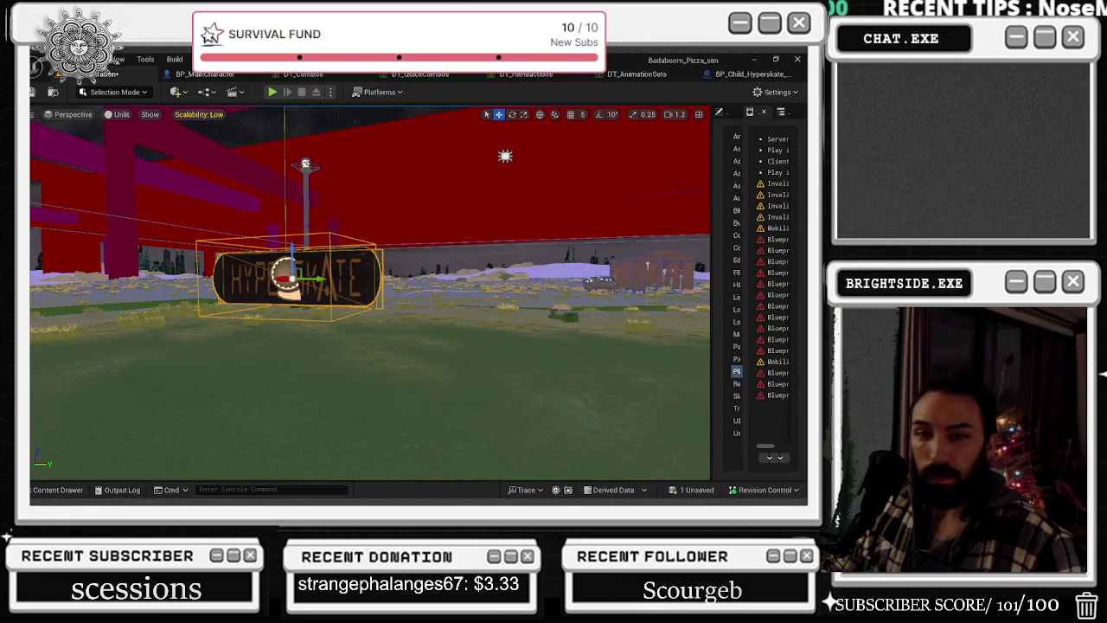
key("alt+Tab")
key("alt+Tab")
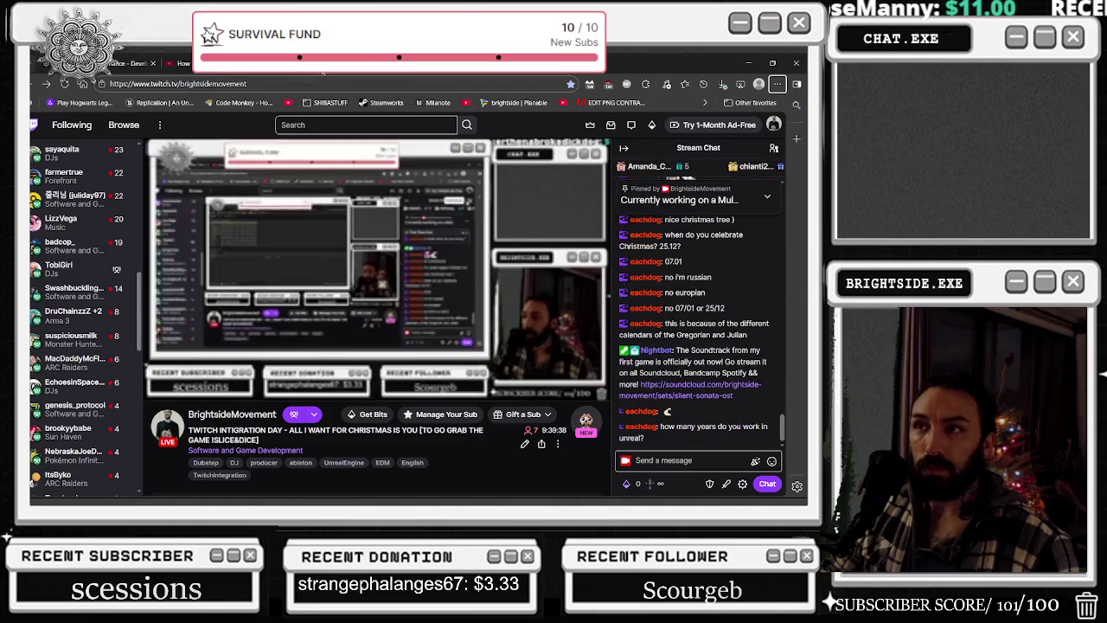
key("ctrl+Tab")
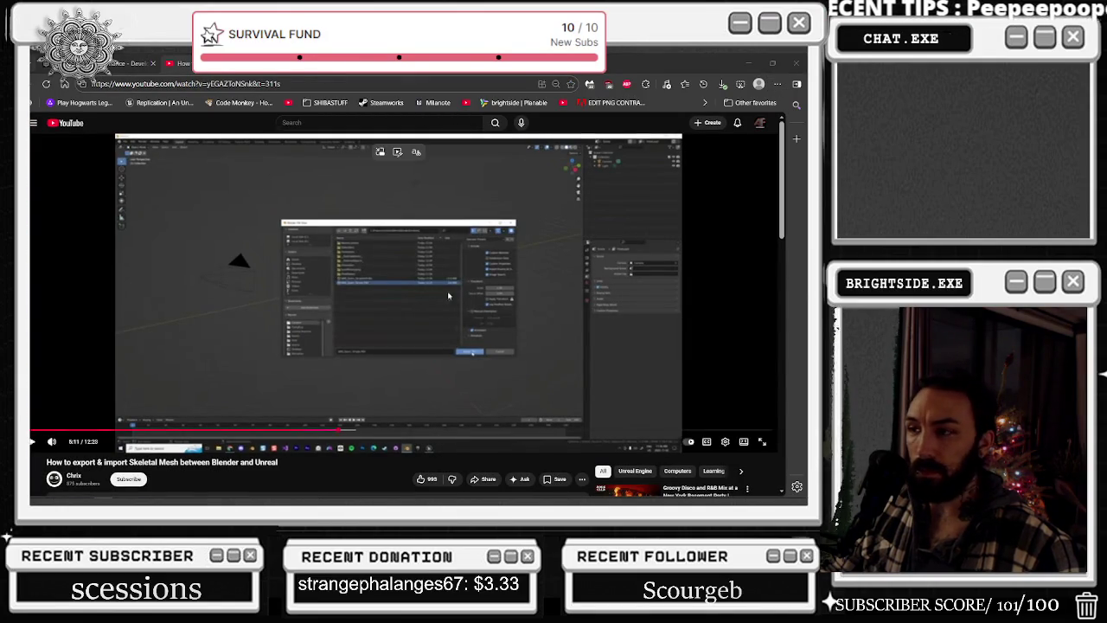
left_click(753, 65)
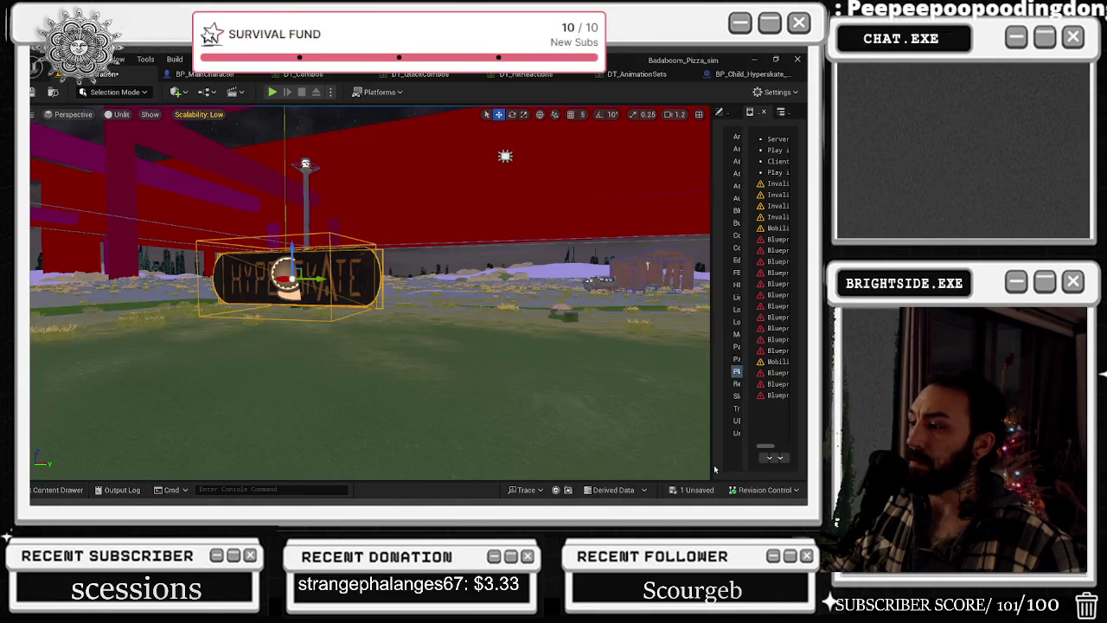
- Save all changed packages and bring up BP_Child_Hyperskate_board's Event Graph
key("ctrl+shift+s")
left_click(492, 397)
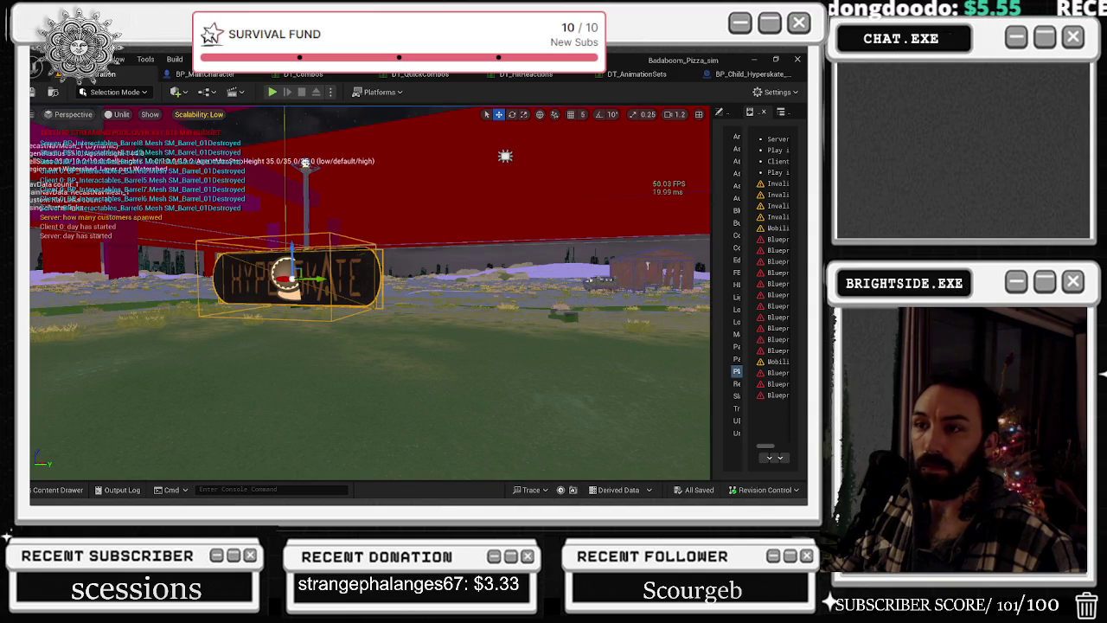
key("ctrl+e")
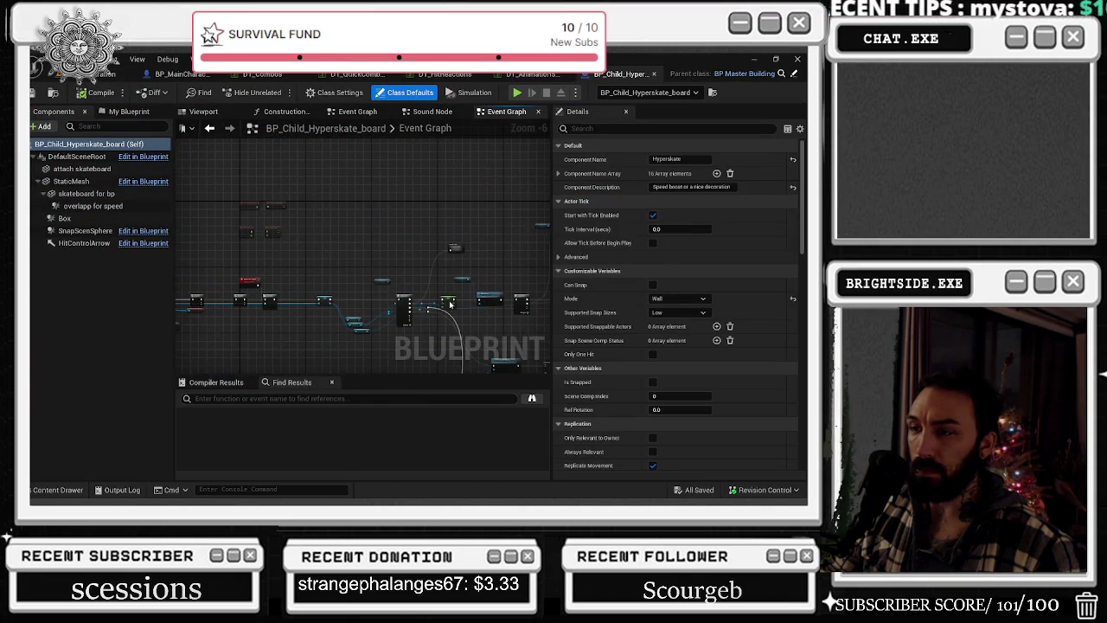
scroll(257, 354, "up", 6)
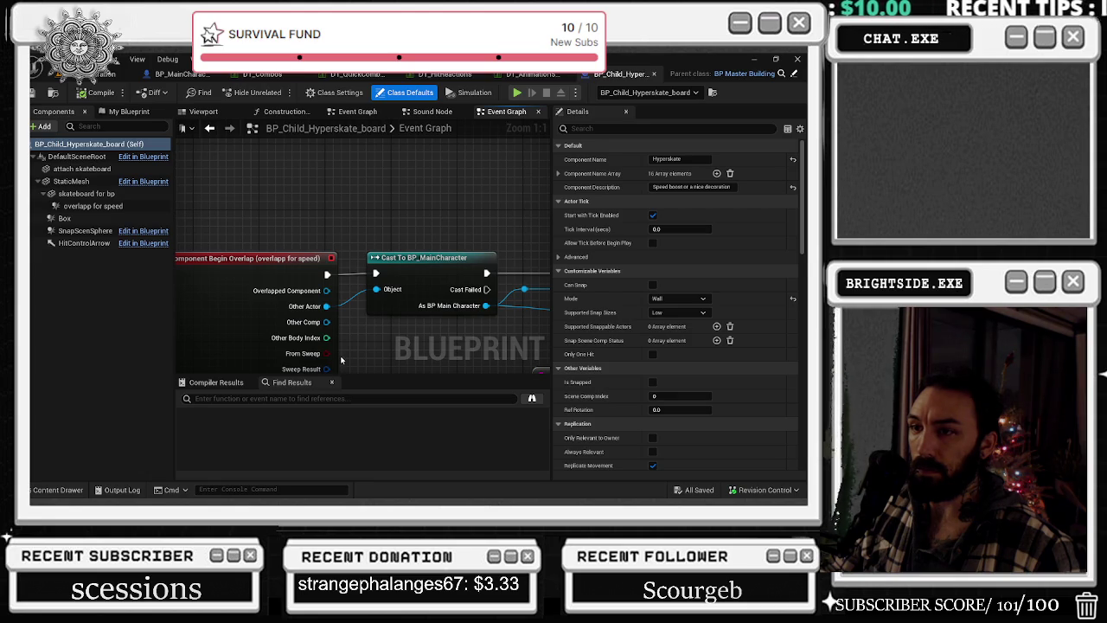
- Survey the board graph's Can Run, SET, getter, Sequence and sound nodes
scroll(342, 360, "down", 3)
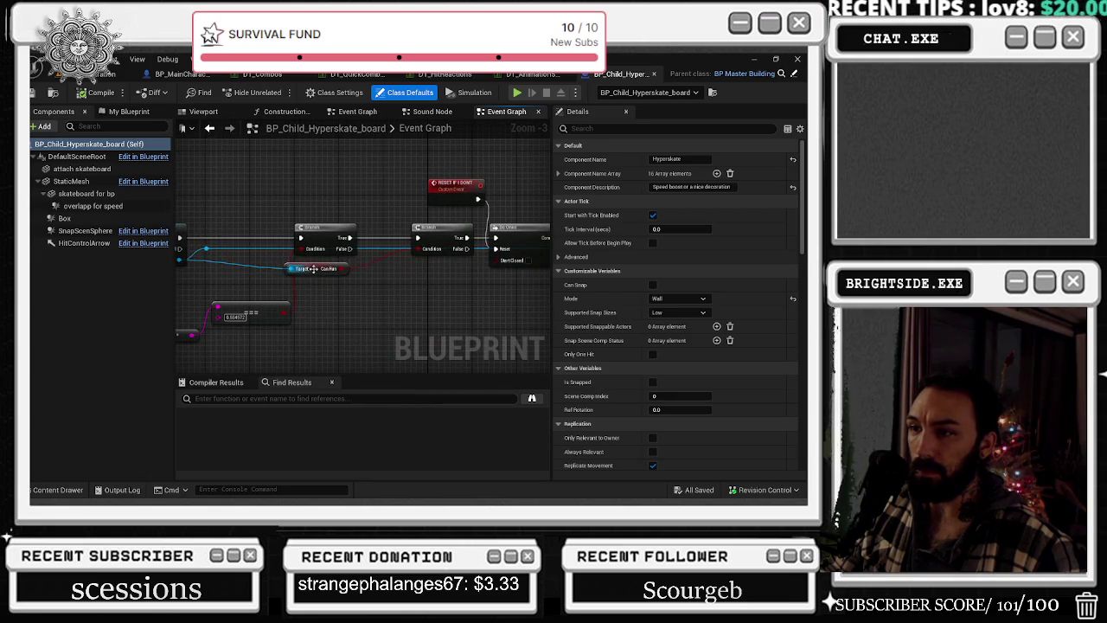
left_click_drag(313, 269, 333, 272)
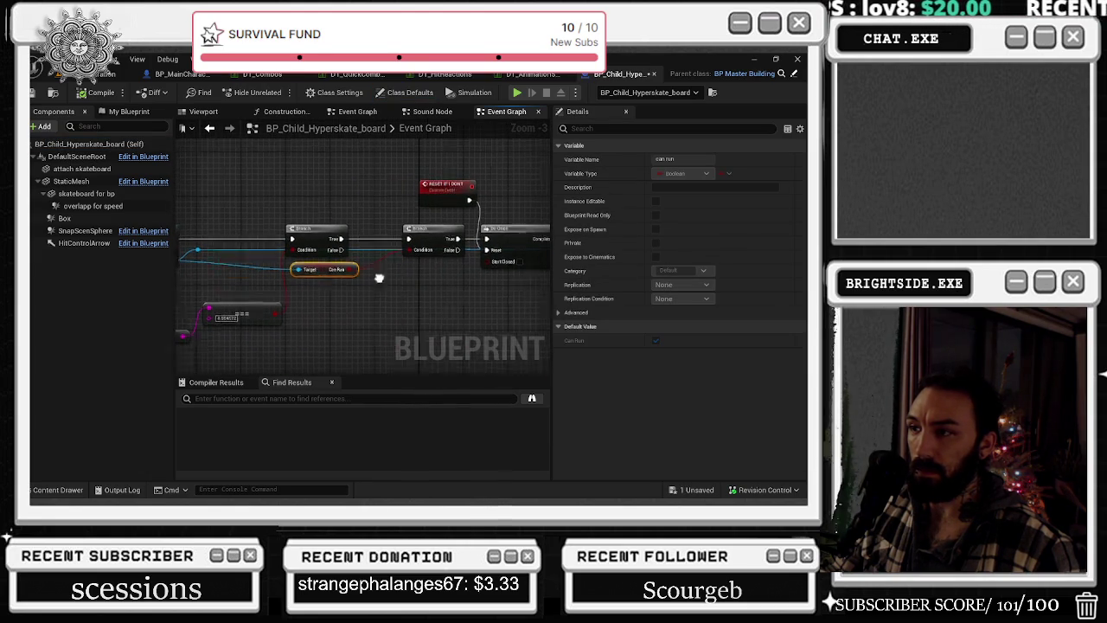
left_click_drag(427, 269, 340, 274)
mouse_move(369, 185)
left_mouse_down()
mouse_move(297, 166)
mouse_move(249, 198)
mouse_move(613, 152)
mouse_move(475, 177)
mouse_move(485, 172)
left_mouse_up()
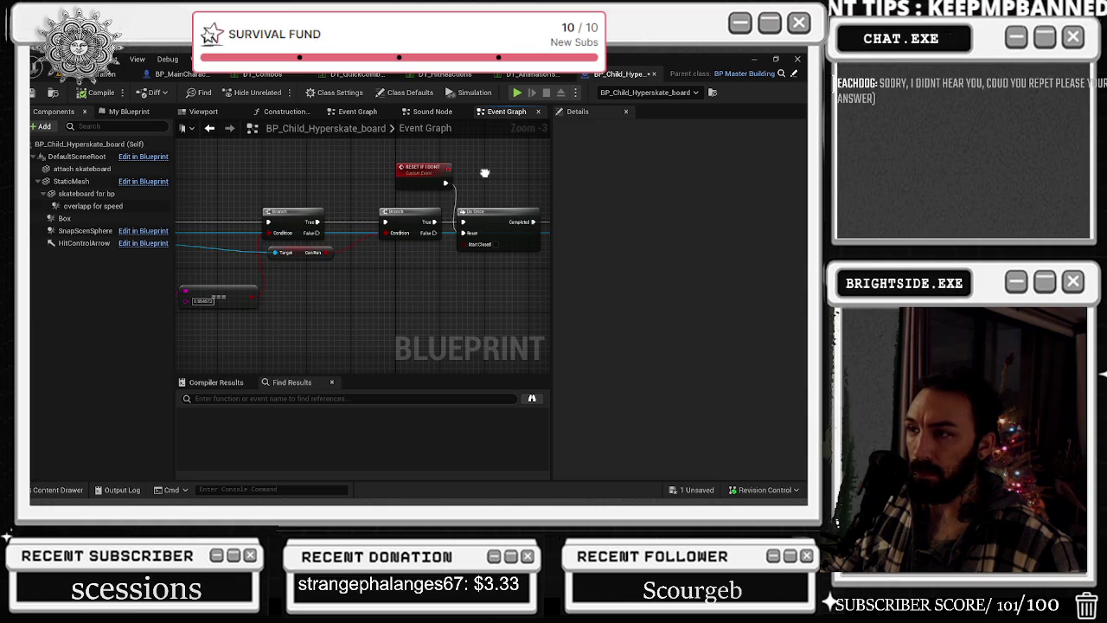
mouse_move(484, 172)
left_mouse_down()
mouse_move(338, 178)
mouse_move(276, 207)
left_mouse_up()
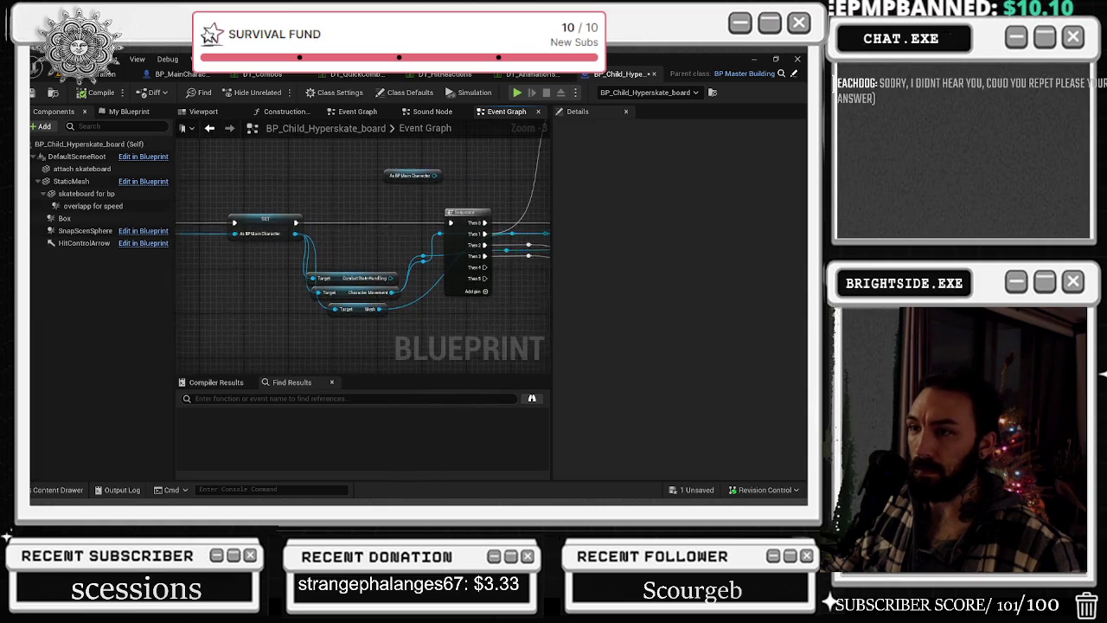
mouse_move(352, 326)
left_mouse_down()
mouse_move(328, 312)
mouse_move(160, 309)
left_mouse_up()
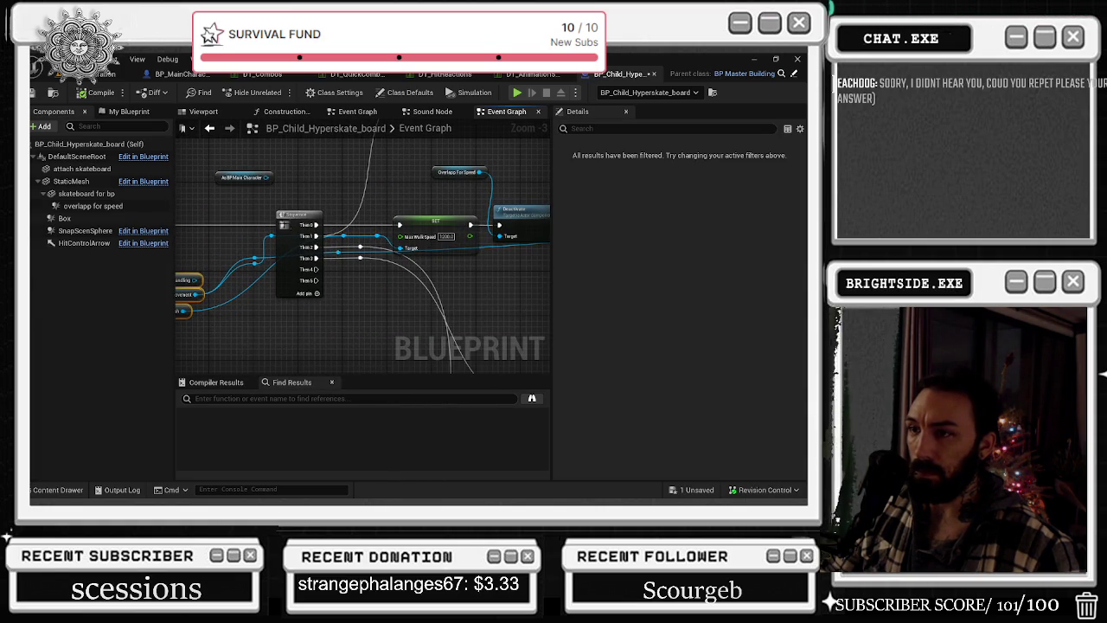
left_click_drag(291, 226, 191, 308)
left_click(310, 207)
left_click_drag(342, 223, 359, 165)
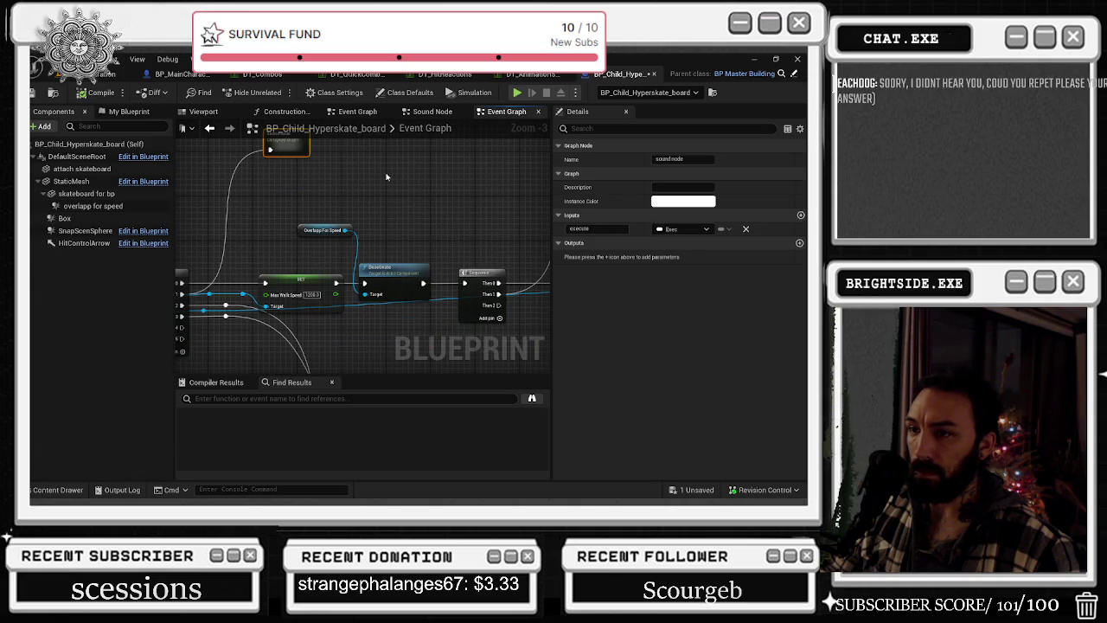
mouse_move(375, 223)
left_mouse_down()
mouse_move(346, 233)
mouse_move(375, 312)
left_mouse_up()
- Follow the execution chain through Delay, Set Visibility, Overlapp For Speed, Detach and Attach nodes
mouse_move(346, 242)
left_mouse_down()
mouse_move(458, 260)
mouse_move(268, 256)
left_mouse_up()
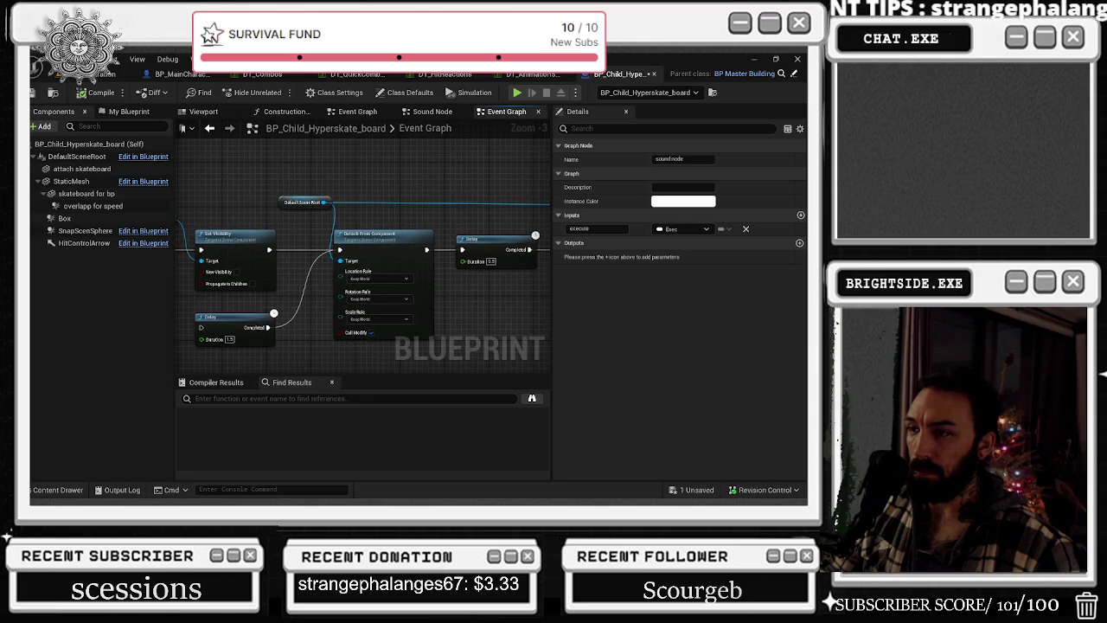
left_click_drag(432, 286, 268, 253)
left_click_drag(519, 259, 227, 288)
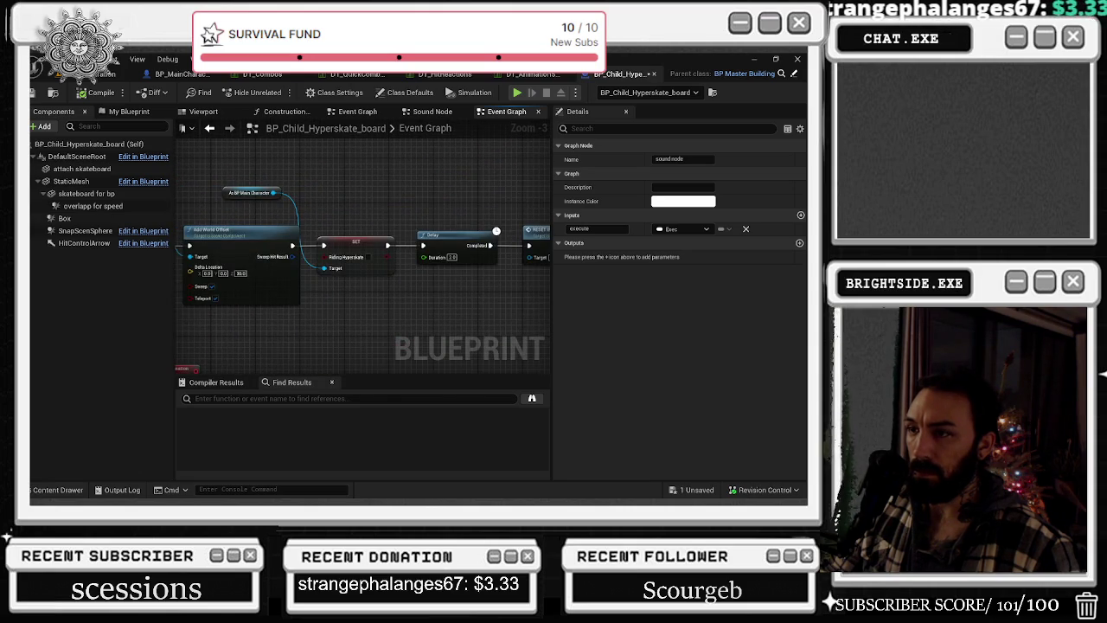
left_click_drag(389, 259, 278, 251)
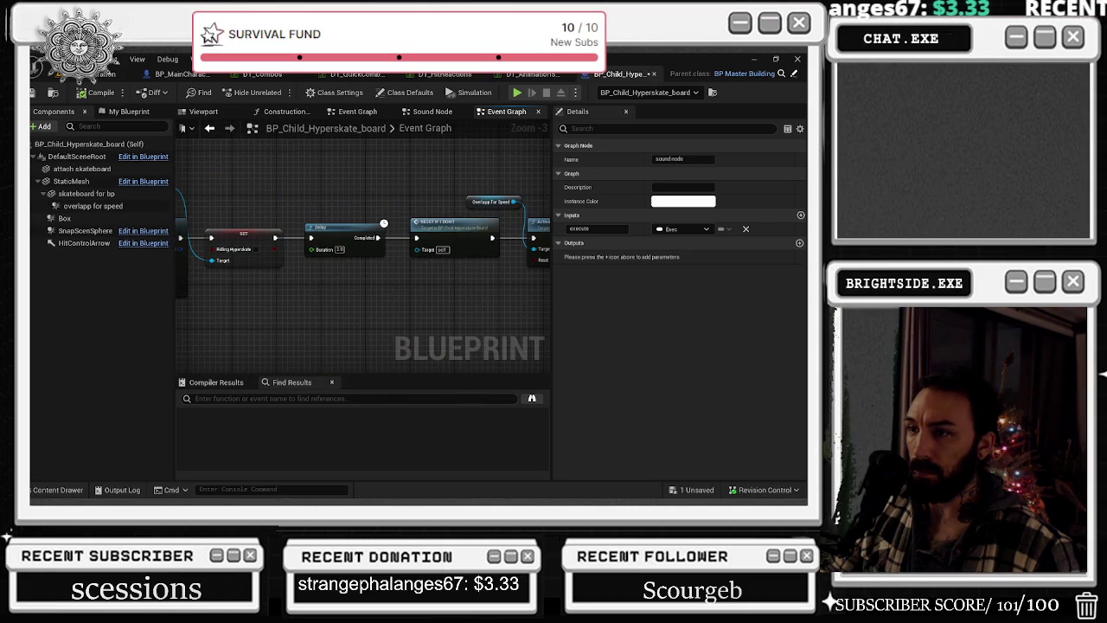
left_click_drag(389, 259, 222, 275)
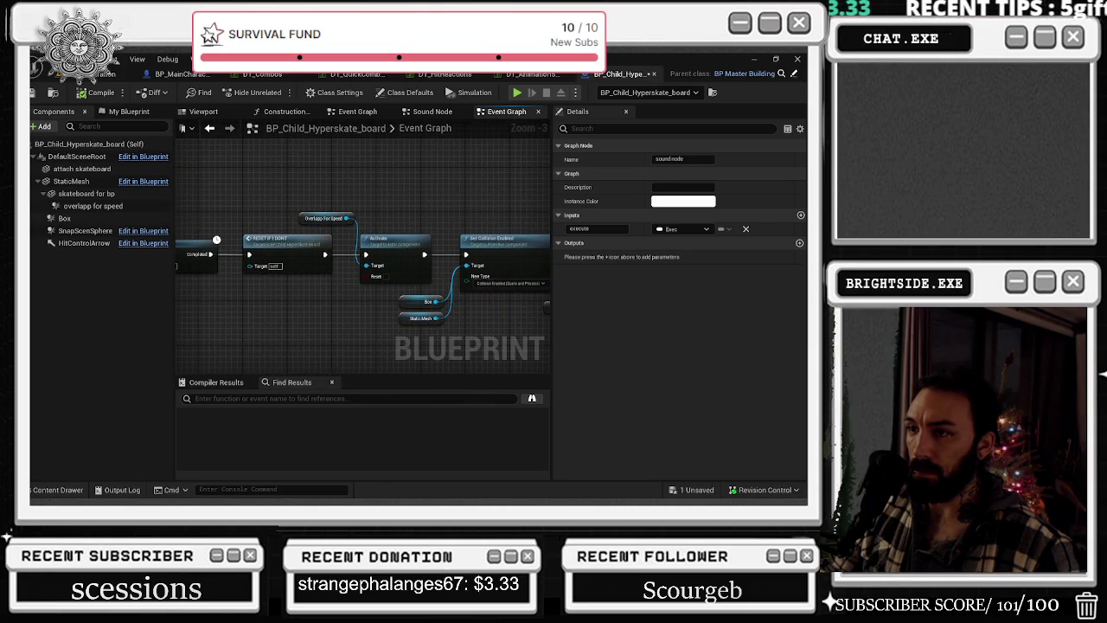
left_click_drag(389, 259, 268, 266)
left_click_drag(389, 259, 244, 274)
mouse_move(389, 260)
left_mouse_down()
mouse_move(225, 264)
mouse_move(71, 323)
mouse_move(328, 263)
mouse_move(173, 277)
left_mouse_up()
left_click_drag(216, 155, 176, 214)
mouse_move(397, 207)
left_mouse_down()
mouse_move(270, 178)
mouse_move(225, 185)
mouse_move(397, 190)
mouse_move(219, 168)
left_mouse_up()
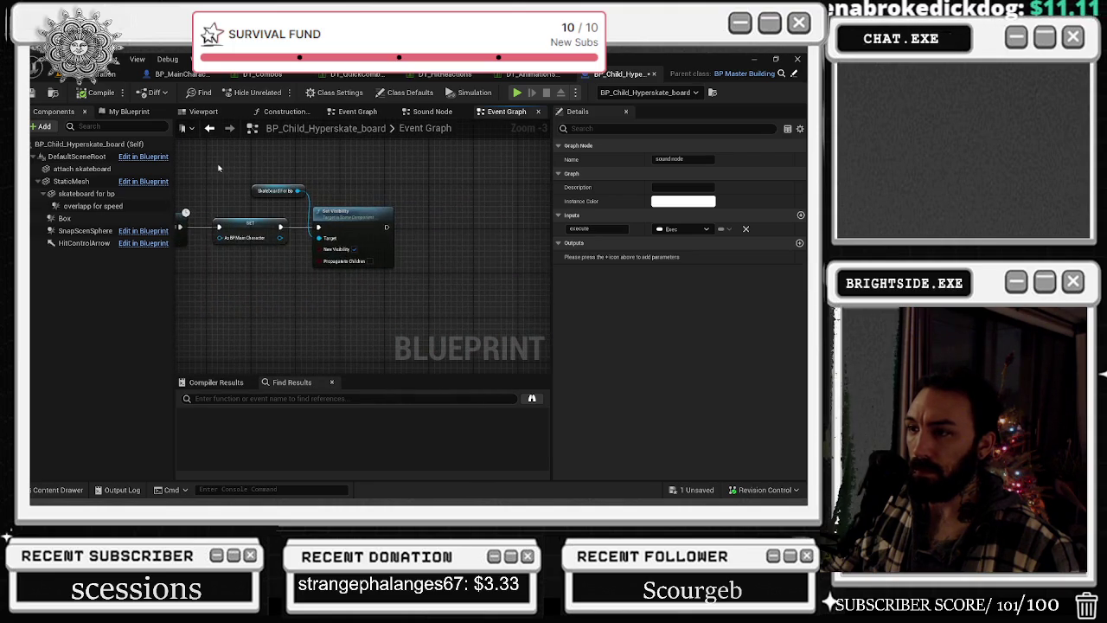
mouse_move(245, 284)
left_mouse_down()
mouse_move(285, 260)
mouse_move(259, 242)
mouse_move(312, 225)
mouse_move(286, 250)
mouse_move(271, 298)
left_mouse_up()
- Locate the server animation event and the SET Riding Hyperskate node
left_click(428, 190)
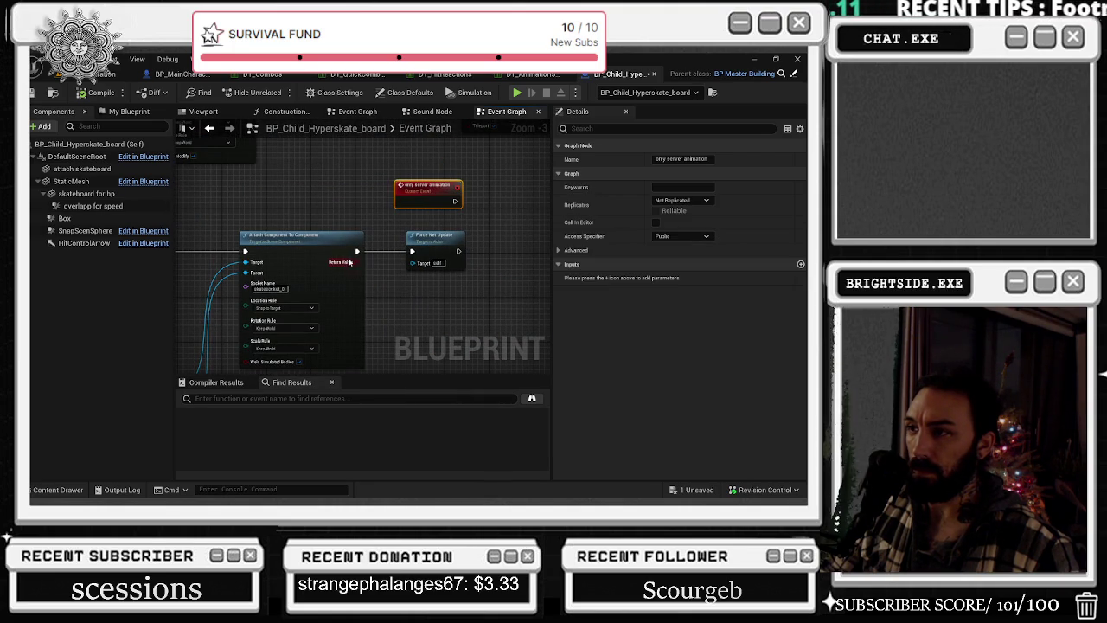
left_click_drag(268, 205, 404, 136)
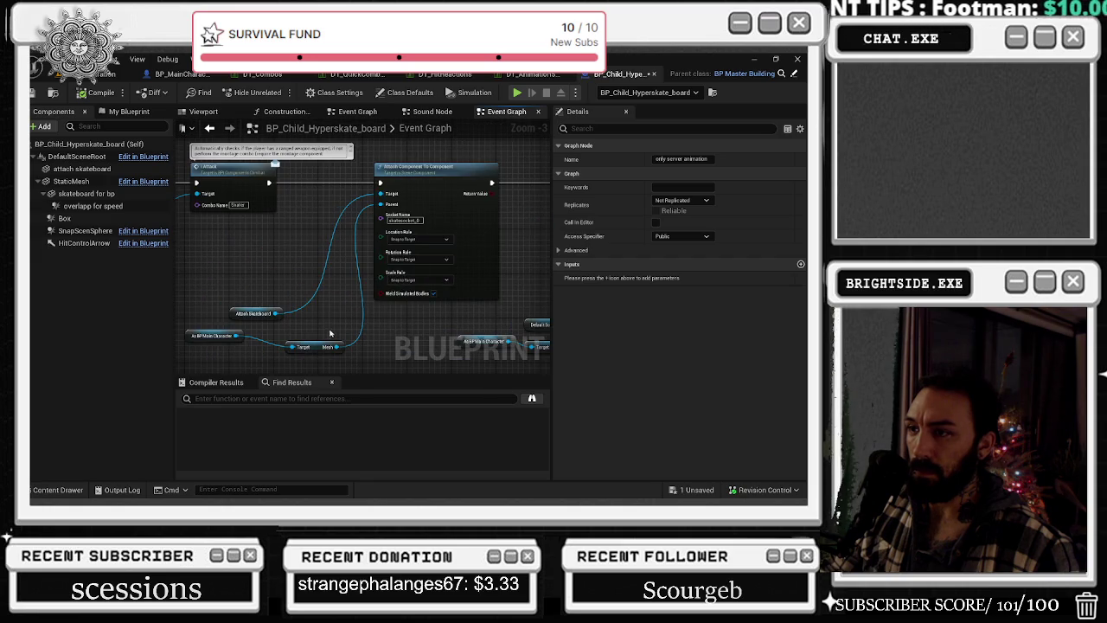
left_click_drag(329, 333, 521, 373)
left_click_drag(454, 339, 542, 333)
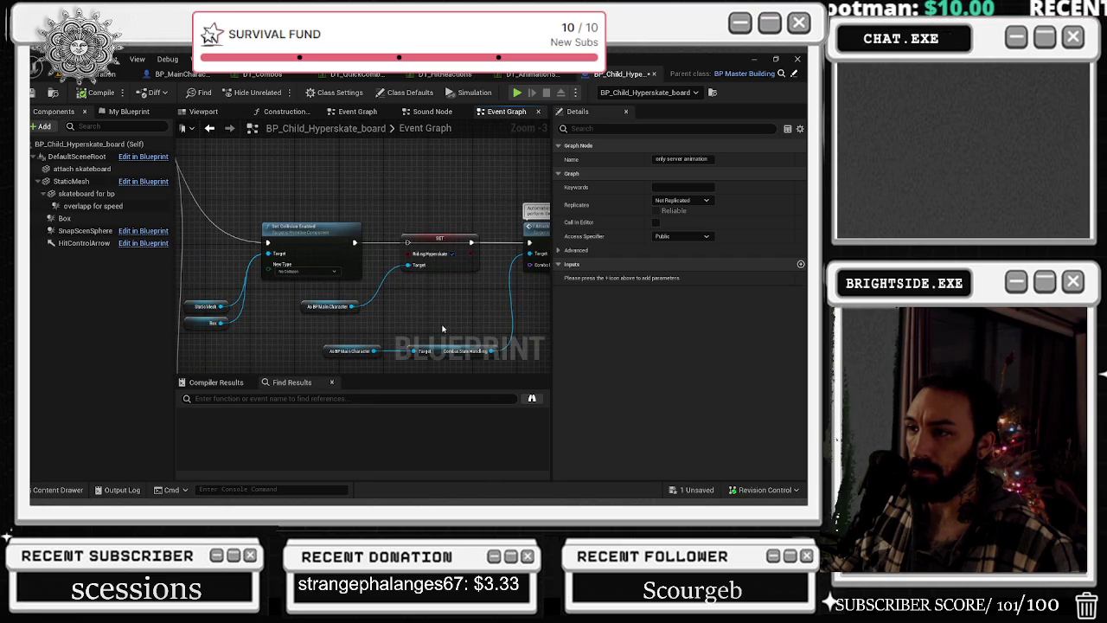
mouse_move(425, 239)
left_mouse_down()
mouse_move(430, 291)
mouse_move(524, 291)
mouse_move(467, 260)
mouse_move(342, 224)
mouse_move(482, 289)
mouse_move(389, 251)
mouse_move(186, 359)
mouse_move(225, 432)
mouse_move(277, 328)
mouse_move(370, 329)
mouse_move(432, 346)
mouse_move(422, 327)
left_mouse_up()
left_click(452, 353)
scroll(344, 312, "down", 1)
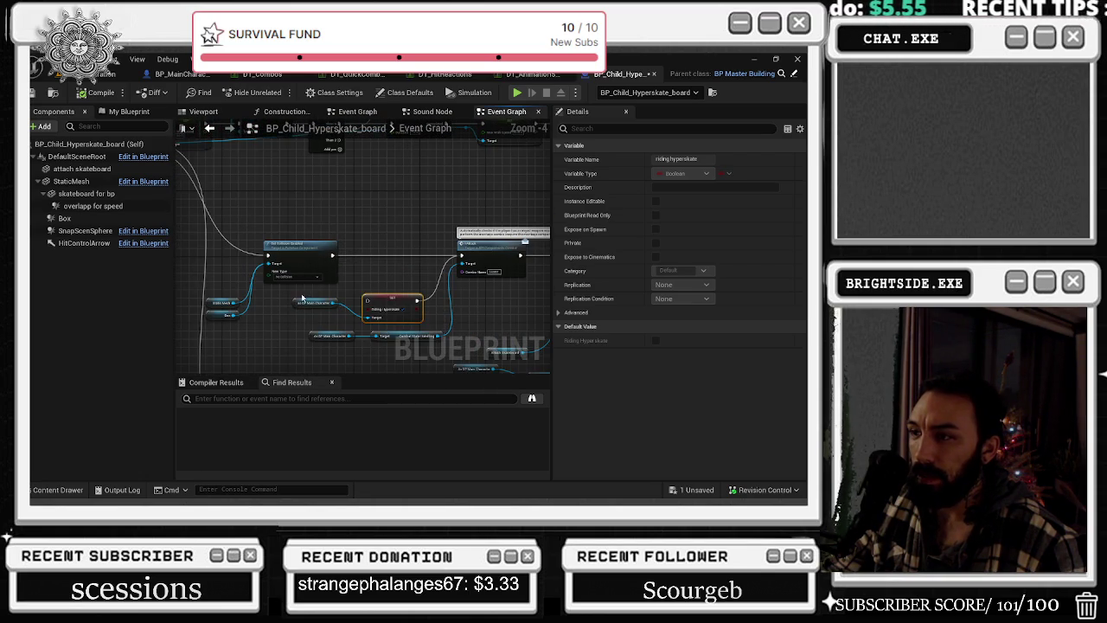
scroll(532, 288, "up", 2)
- Wire the SET node into Delay and delete the Riding Hyperskate setter with its cast
left_click_drag(375, 188, 499, 285)
left_click(359, 238)
scroll(363, 251, "down", 3)
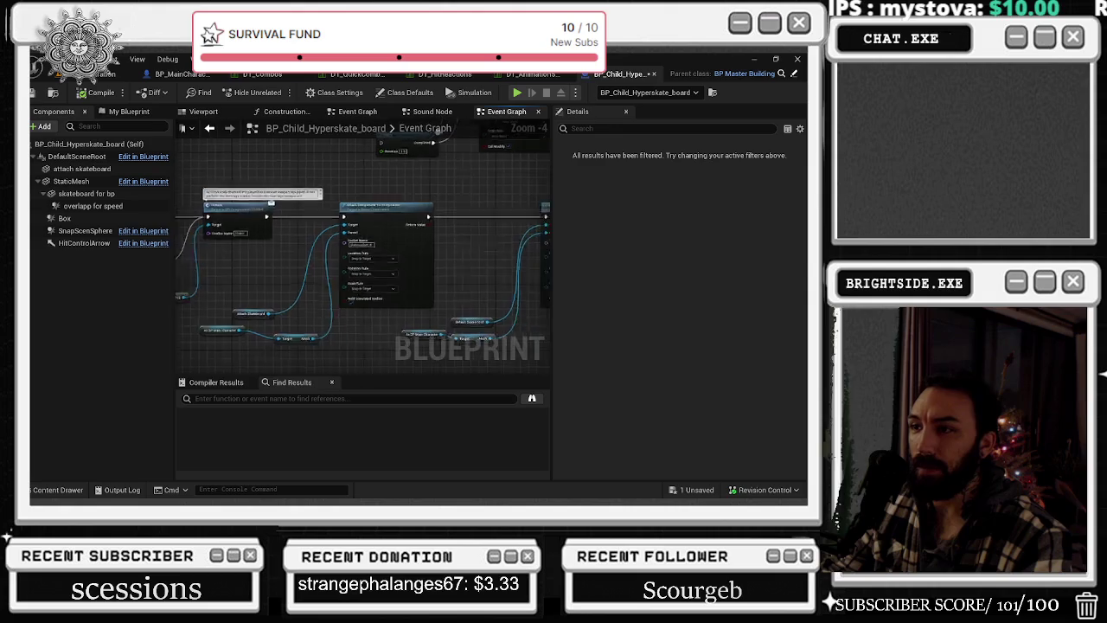
left_click(289, 253)
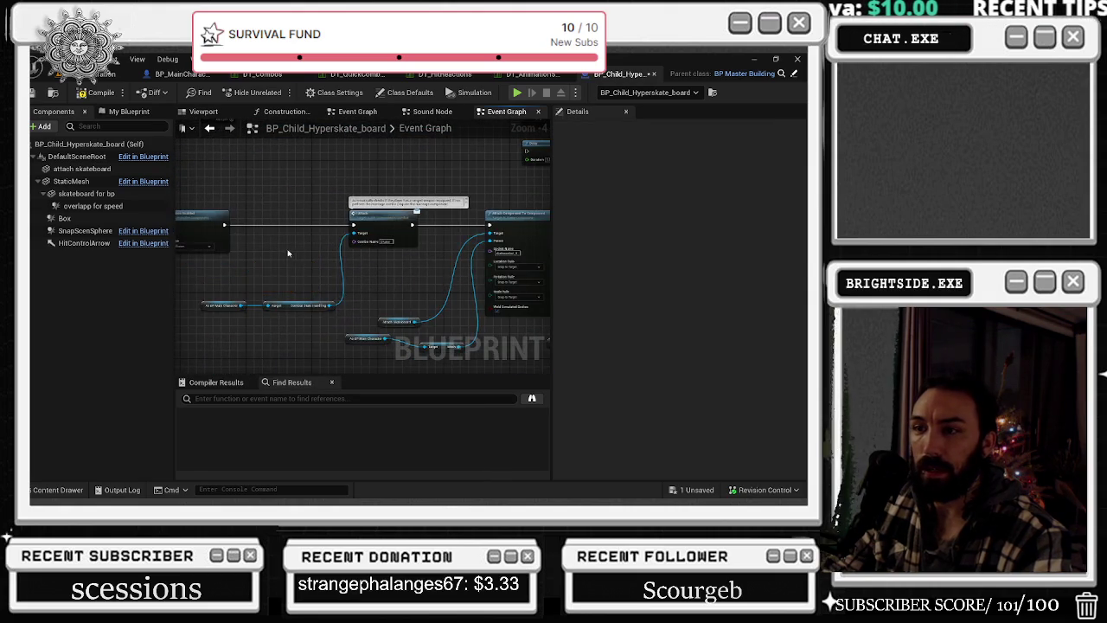
scroll(311, 286, "down", 2)
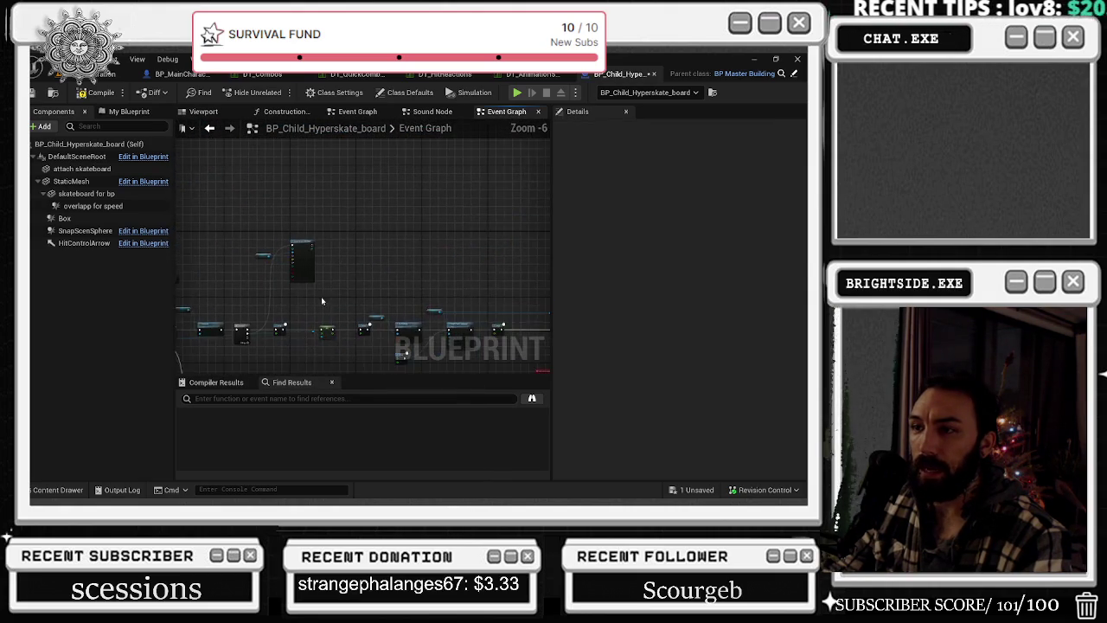
scroll(526, 246, "up", 2)
scroll(525, 245, "up", 2)
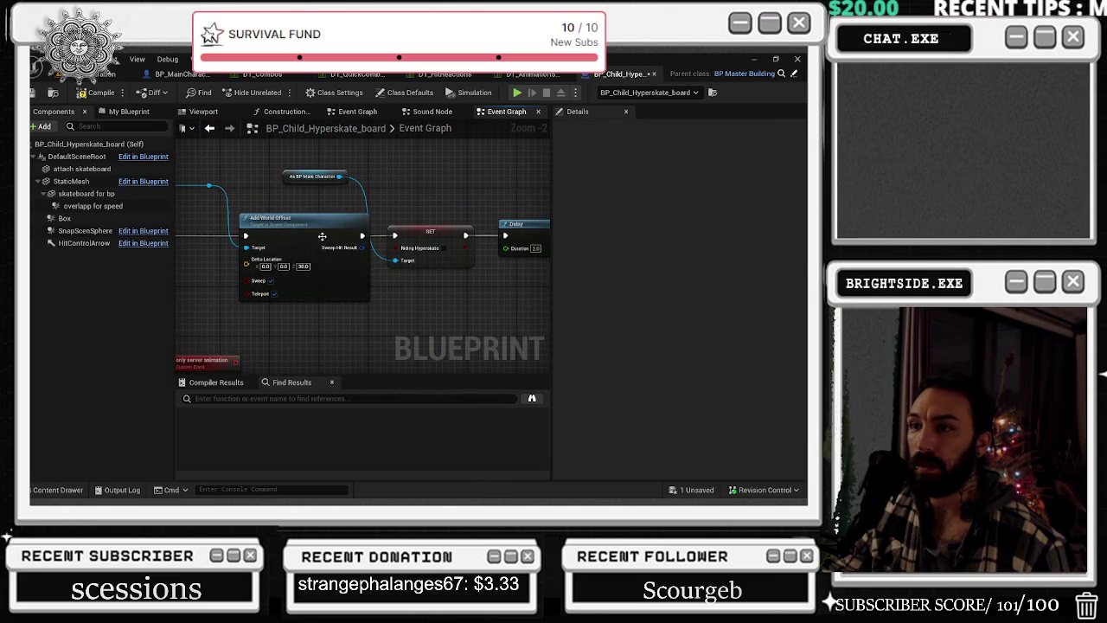
left_click_drag(395, 205, 309, 269)
left_click_drag(421, 259, 427, 256)
left_click_drag(354, 275, 329, 214)
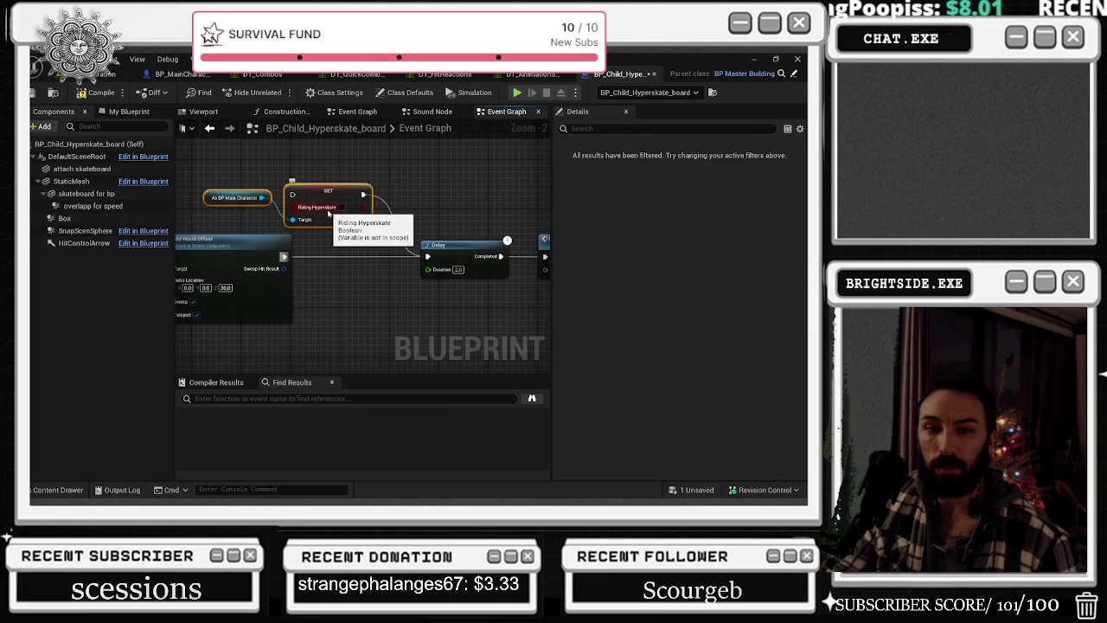
key("Delete")
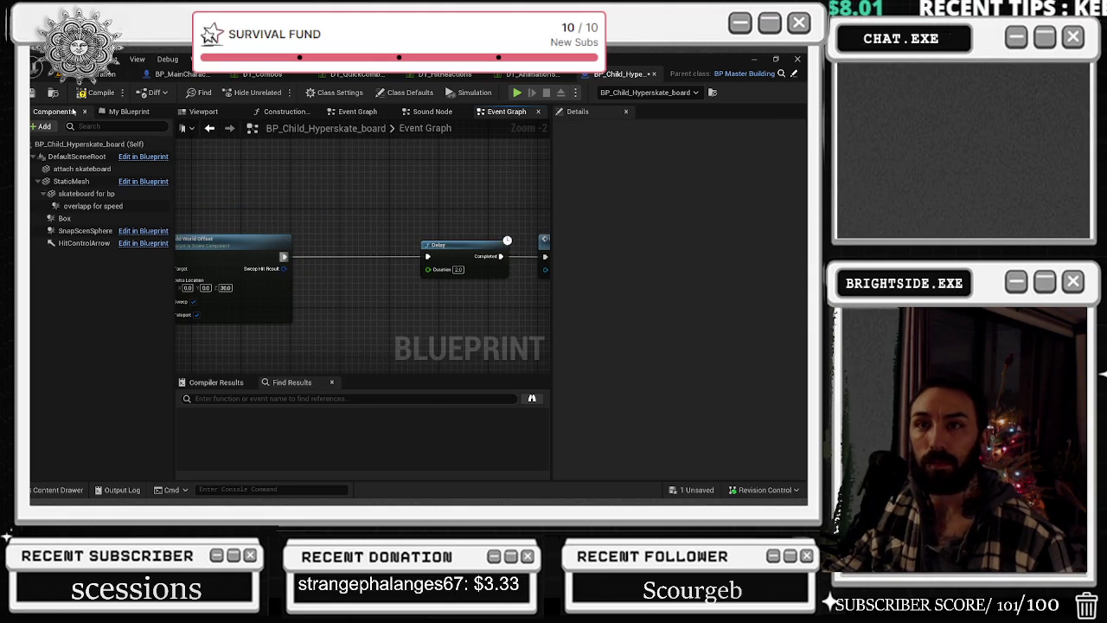
- In BP_MainCharacter, select the Mesh and browse to its Anim Class asset
left_click(184, 73)
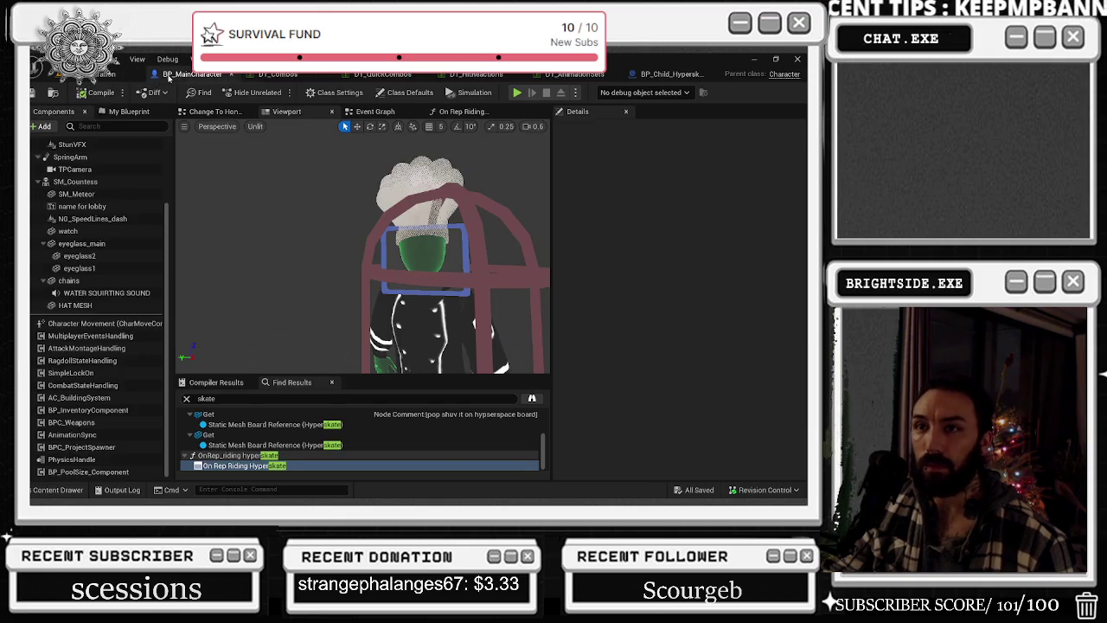
scroll(92, 173, "up", 5)
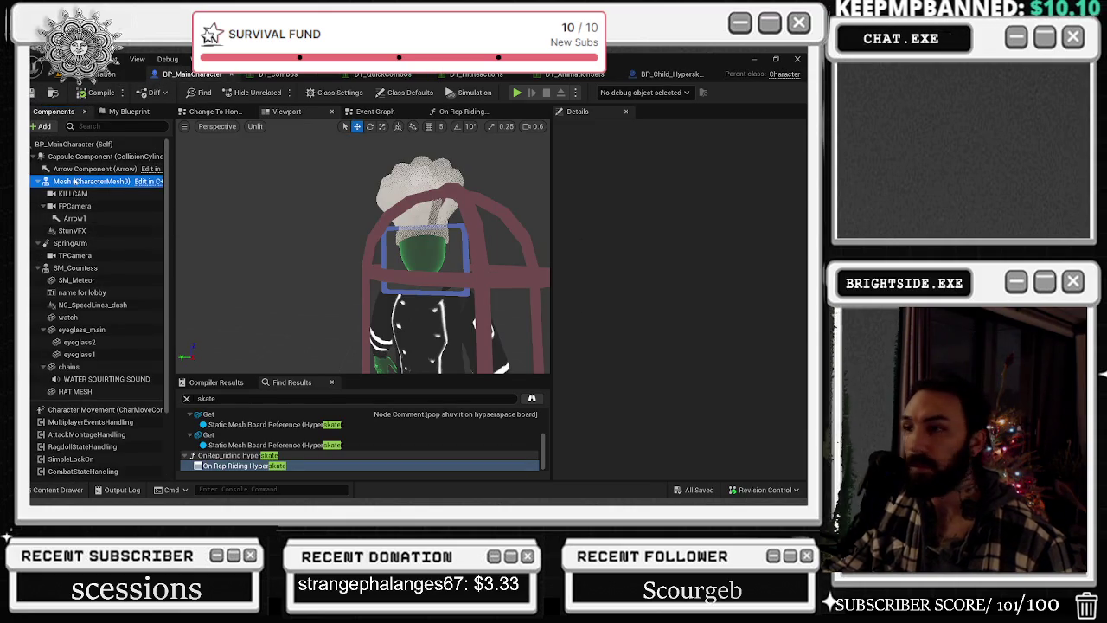
left_click(86, 181)
scroll(718, 320, "down", 1)
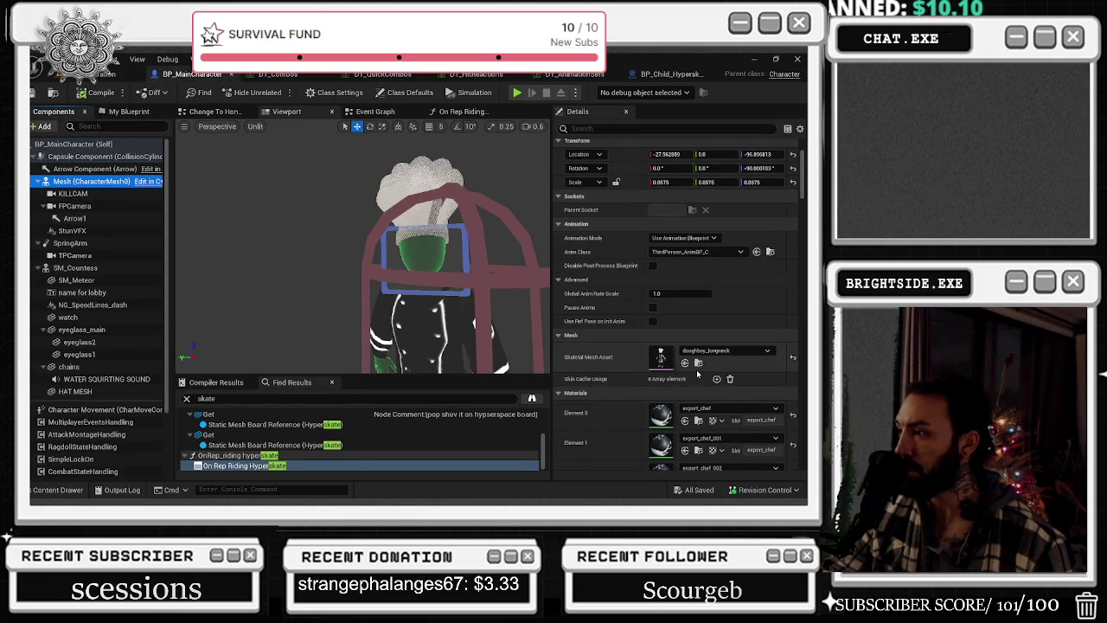
left_click(770, 252)
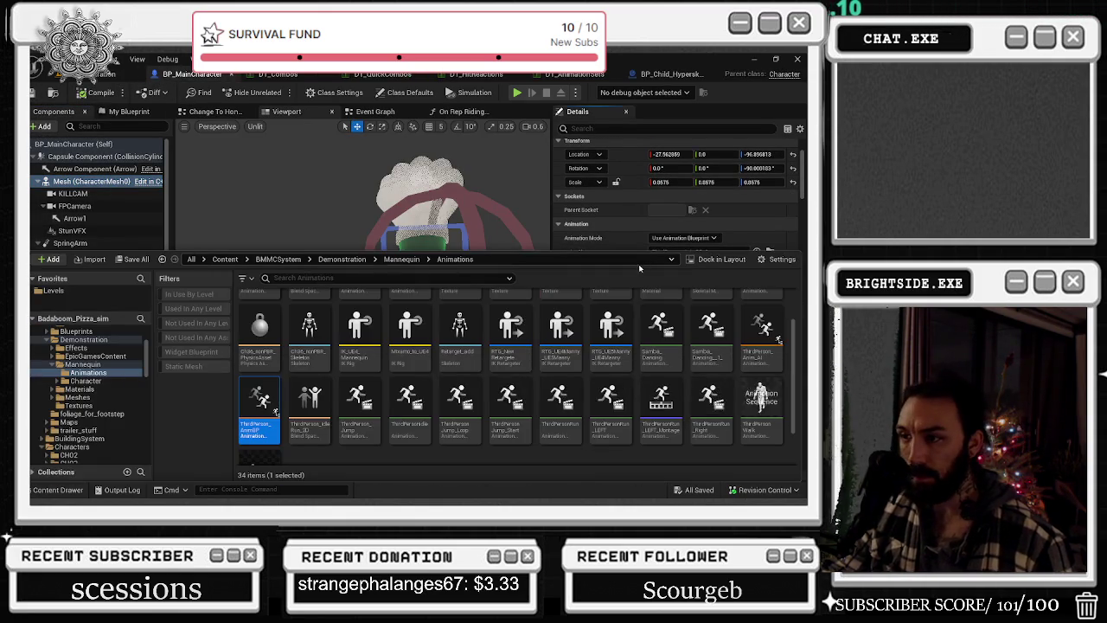
- Open ThirdPerson_AnimBP and select its Riding Hyperskate and Is In Air SET nodes
double_click(258, 424)
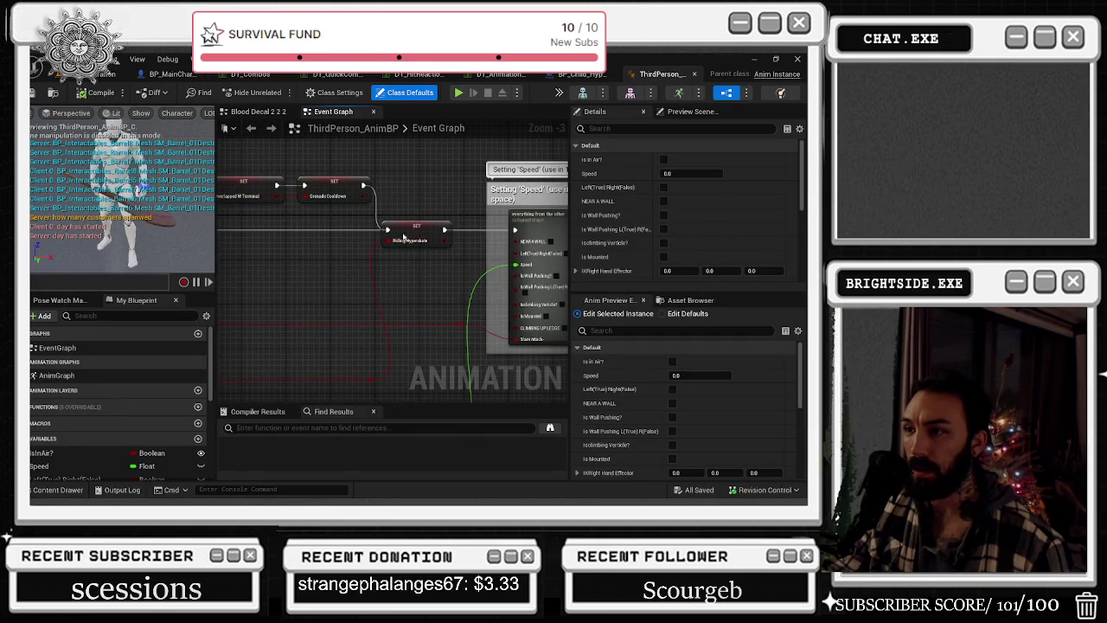
mouse_move(444, 226)
left_mouse_down()
mouse_move(417, 235)
mouse_move(422, 178)
left_mouse_up()
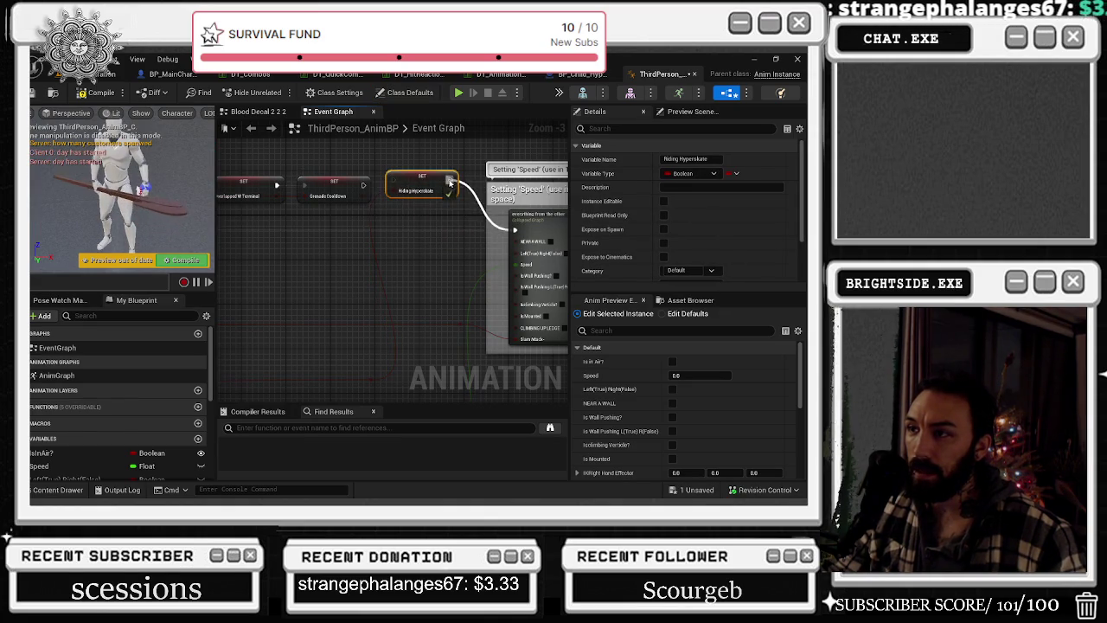
left_click_drag(368, 168, 407, 193)
mouse_move(462, 221)
left_mouse_down()
mouse_move(458, 188)
mouse_move(439, 237)
left_mouse_up()
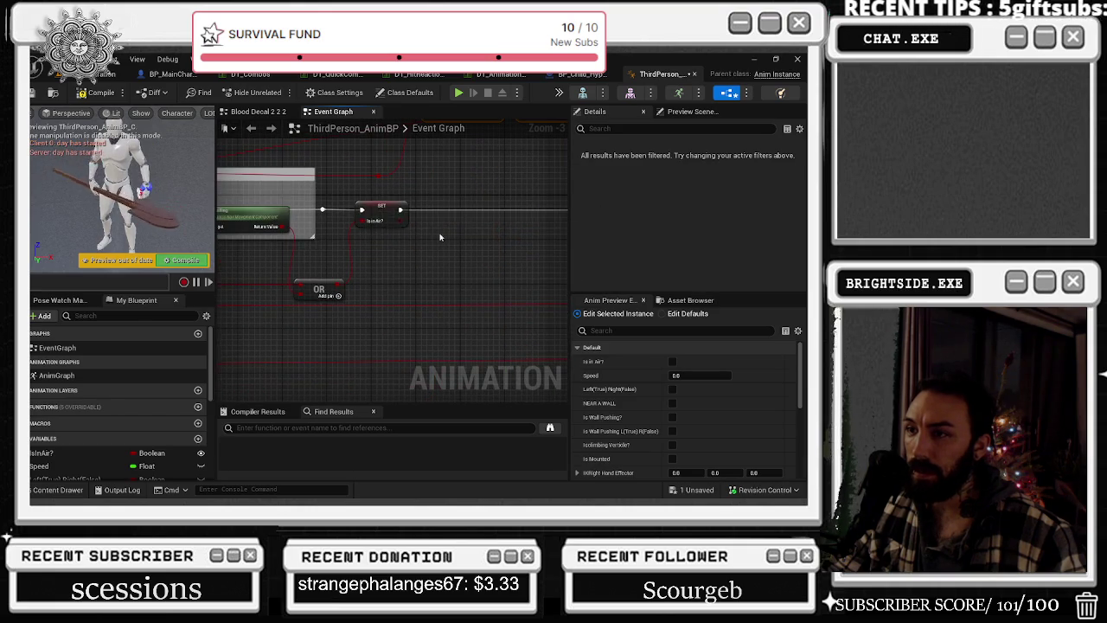
left_click(377, 209)
mouse_move(377, 208)
left_mouse_down()
mouse_move(393, 281)
mouse_move(517, 229)
mouse_move(449, 197)
mouse_move(272, 171)
mouse_move(377, 180)
left_mouse_up()
left_click(477, 172)
- Inspect the Riding Hyperskate getters, undo a wire and relink Is Falling to the OR node
mouse_move(367, 251)
left_mouse_down()
mouse_move(493, 255)
mouse_move(350, 293)
left_mouse_up()
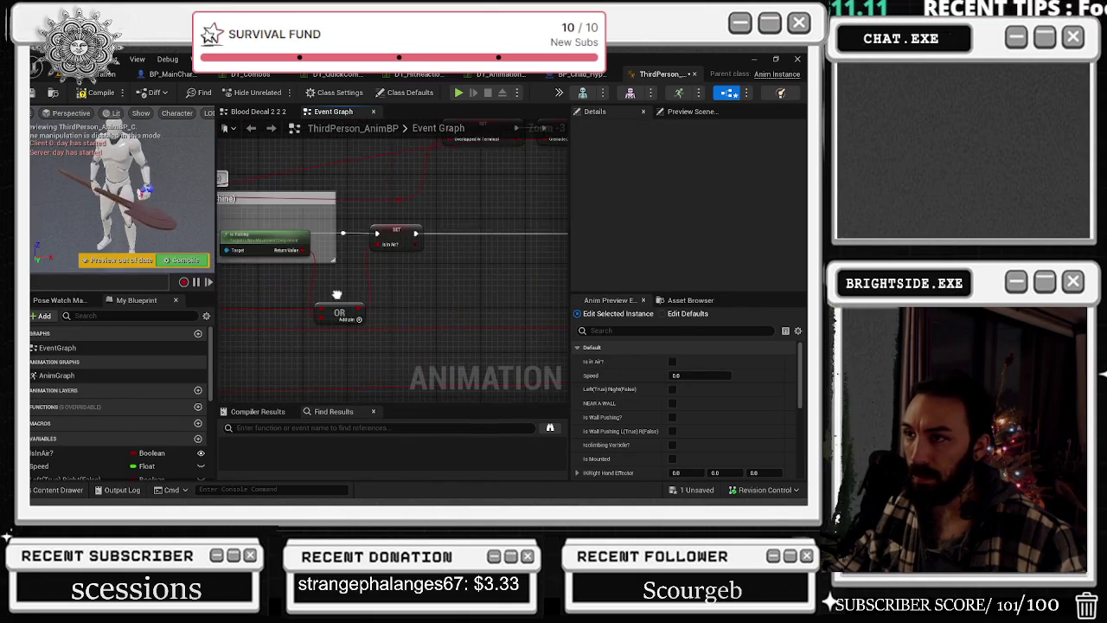
left_click_drag(368, 224, 389, 294)
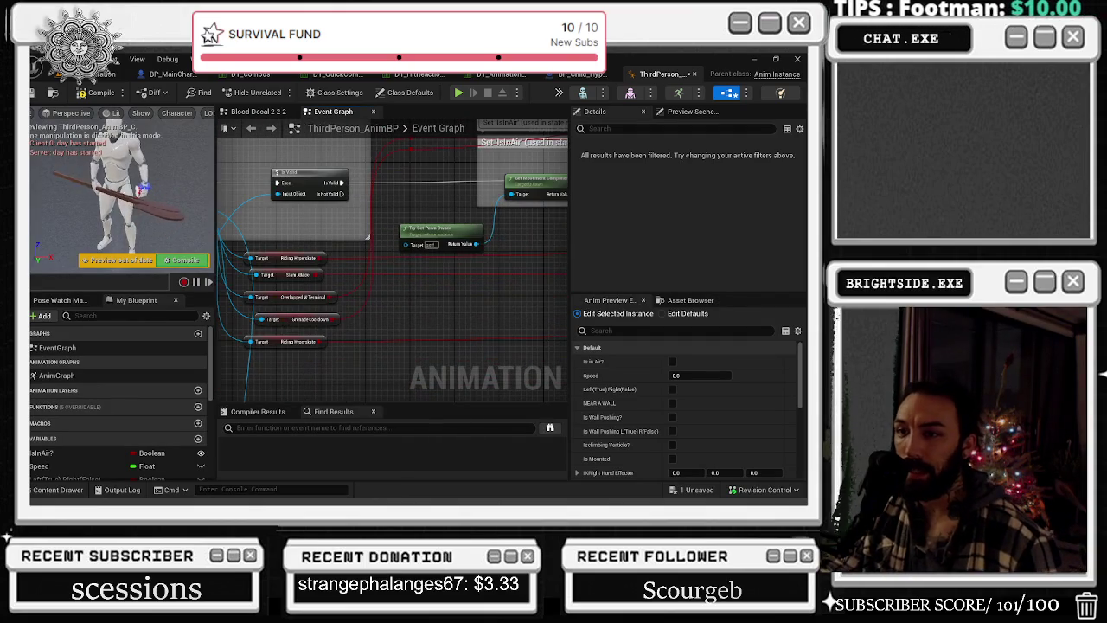
left_click(292, 257)
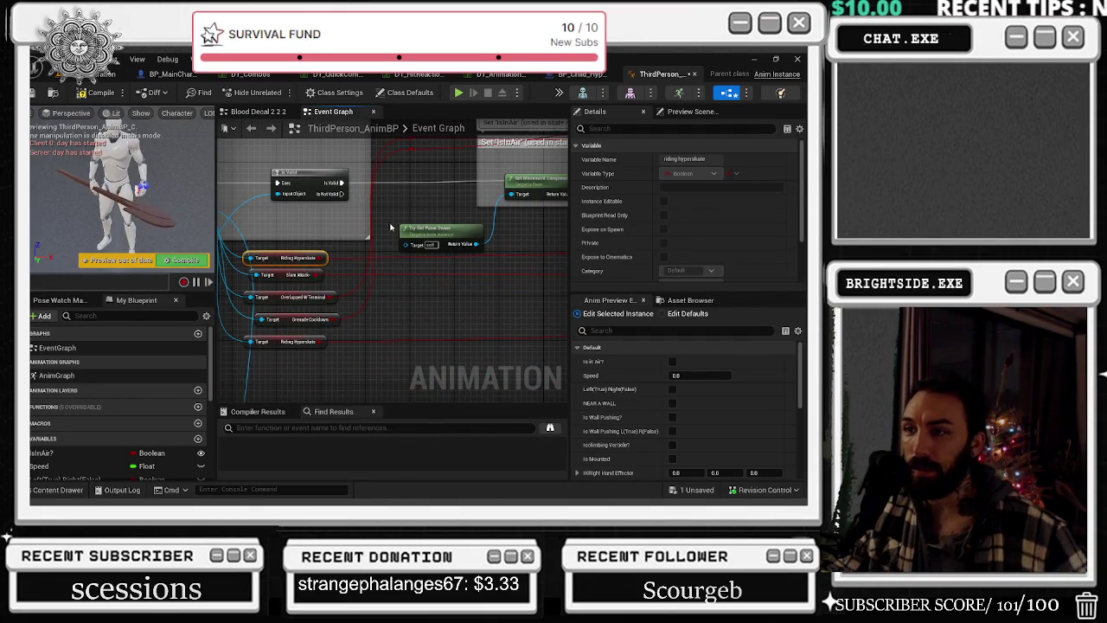
left_click_drag(390, 227, 227, 254)
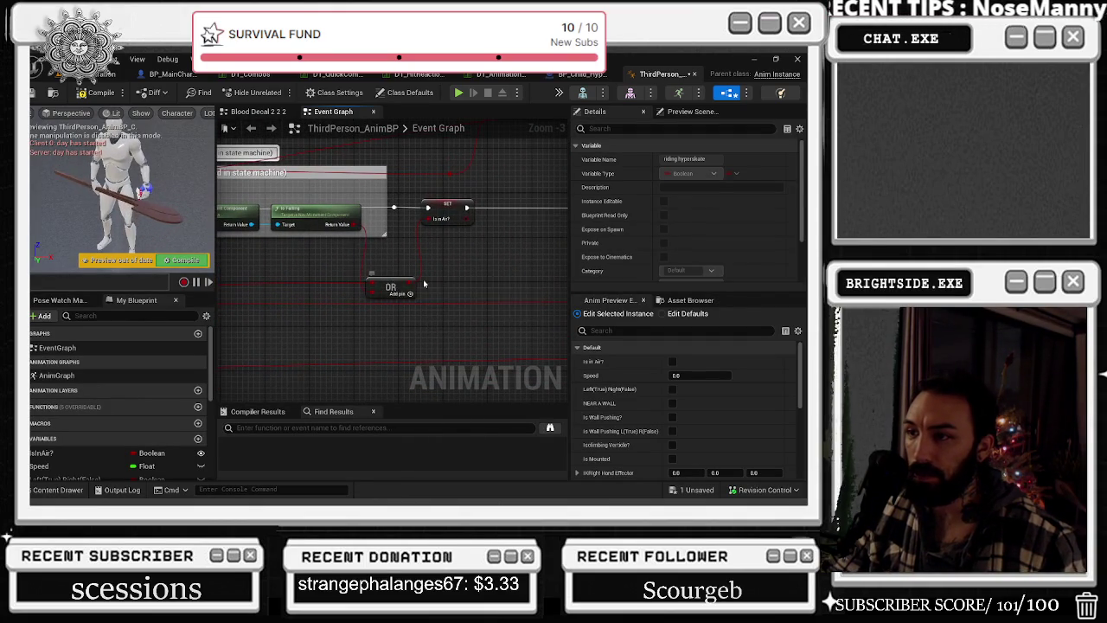
mouse_move(391, 296)
left_mouse_down()
mouse_move(467, 285)
mouse_move(454, 281)
mouse_move(498, 211)
left_mouse_up()
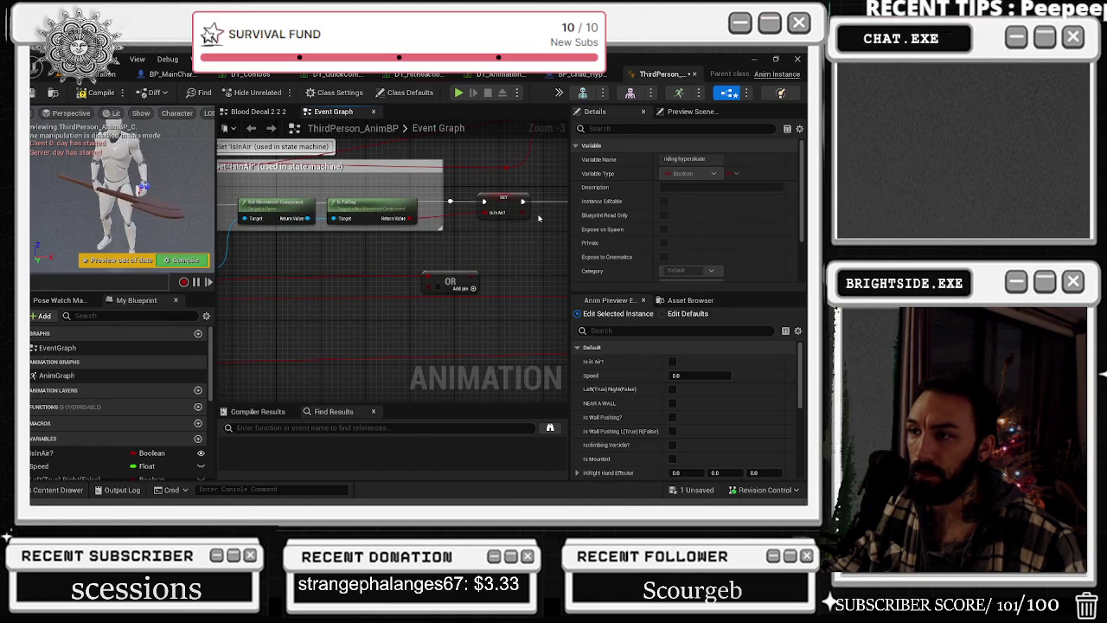
key("ctrl+z")
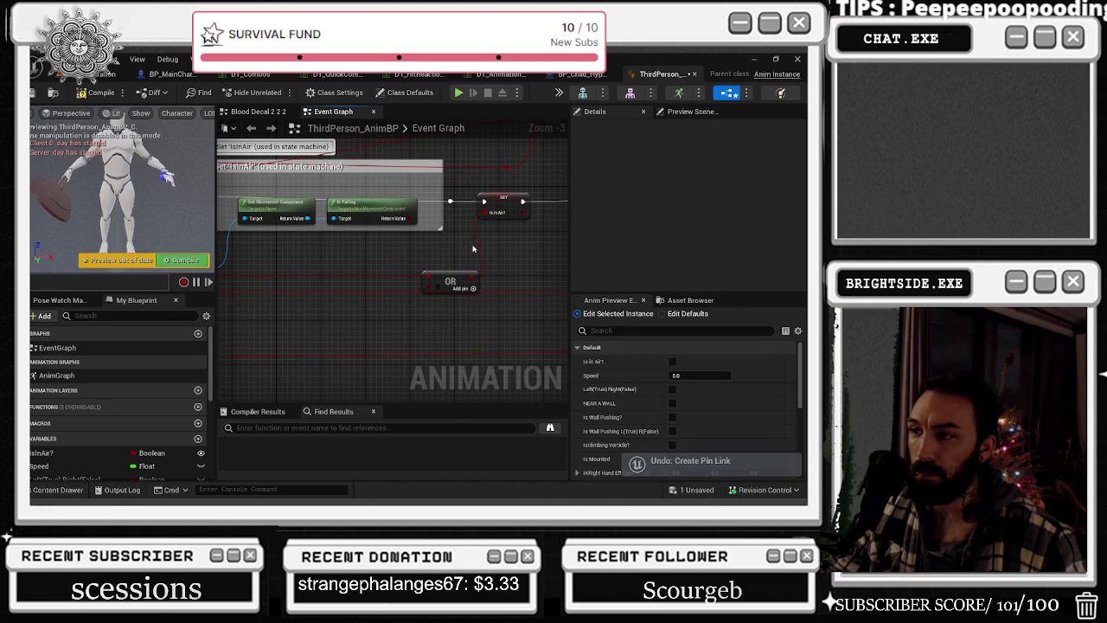
mouse_move(467, 281)
left_mouse_down()
mouse_move(441, 238)
mouse_move(411, 223)
left_mouse_up()
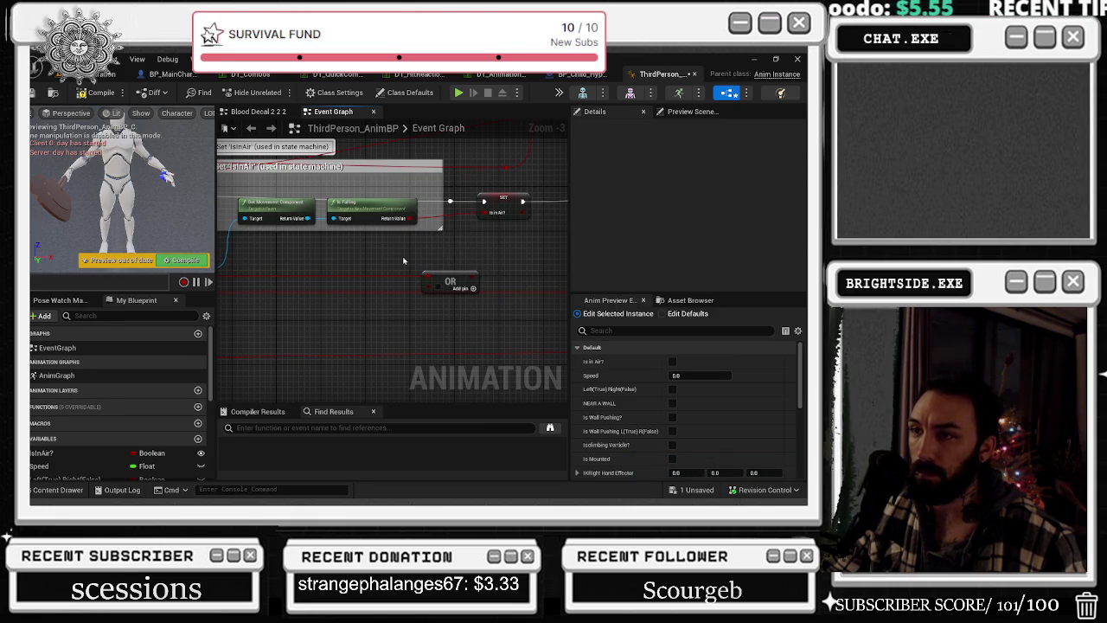
- Reposition the Riding Hyperskate getter near Try Get Pawn Owner and bring up its actions
mouse_move(402, 255)
left_mouse_down()
mouse_move(556, 245)
mouse_move(427, 277)
left_mouse_up()
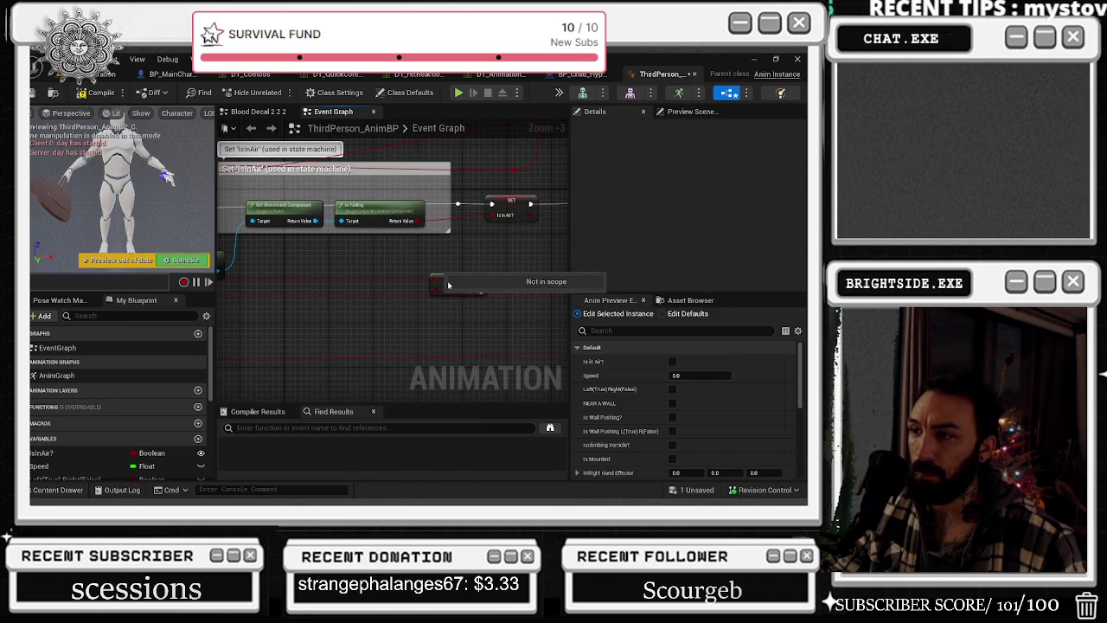
mouse_move(451, 251)
left_mouse_down()
mouse_move(642, 220)
mouse_move(702, 194)
left_mouse_up()
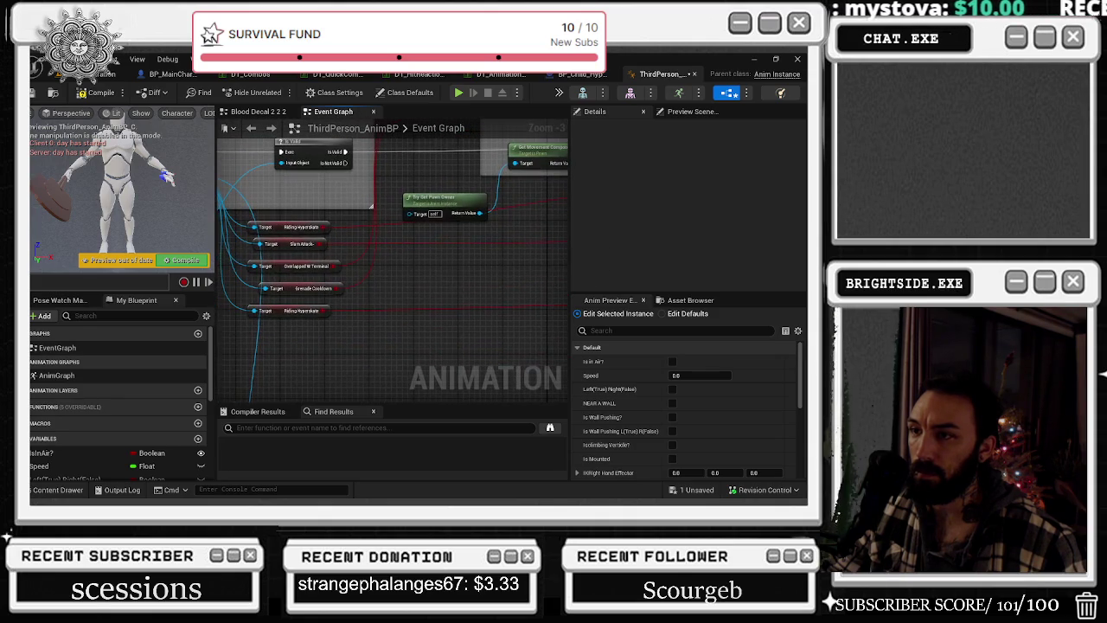
left_click(282, 222)
left_click_drag(415, 207, 113, 212)
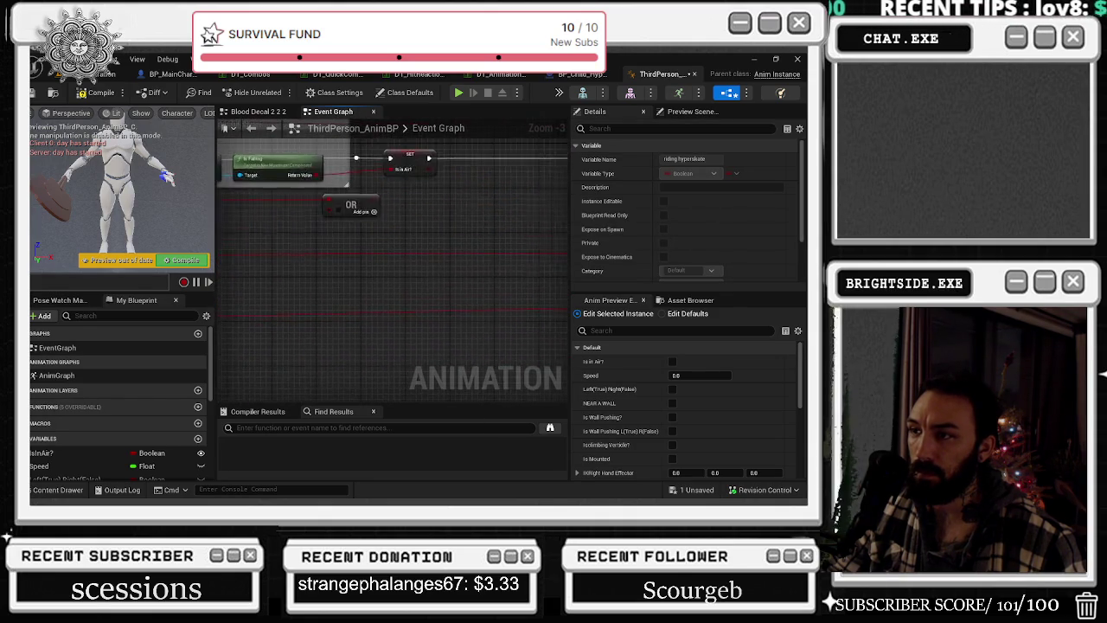
left_click_drag(260, 225, 447, 213)
mouse_move(381, 248)
left_mouse_down()
mouse_move(303, 338)
mouse_move(393, 333)
mouse_move(460, 256)
mouse_move(251, 339)
left_mouse_up()
mouse_move(229, 210)
left_mouse_down()
mouse_move(234, 155)
mouse_move(165, 156)
mouse_move(243, 152)
left_mouse_up()
mouse_move(282, 285)
left_mouse_down()
mouse_move(478, 206)
mouse_move(342, 299)
mouse_move(403, 206)
mouse_move(358, 316)
mouse_move(343, 270)
mouse_move(363, 294)
mouse_move(380, 286)
mouse_move(395, 327)
mouse_move(393, 317)
left_mouse_up()
double_click(344, 275)
right_click(307, 309)
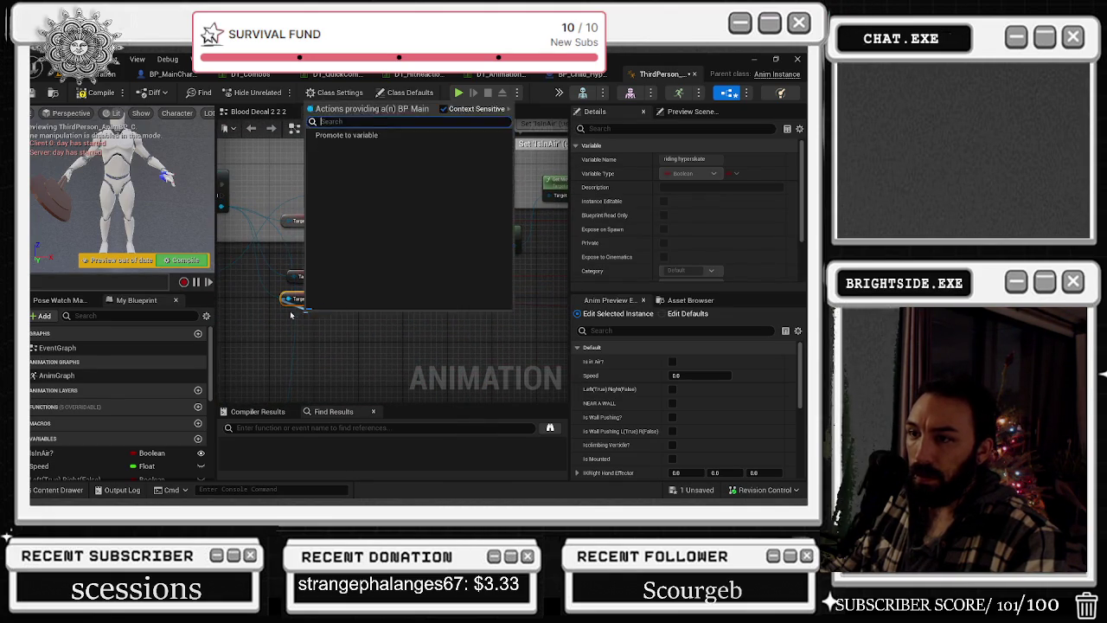
- Restore the Riding Hyperskate getter, lower the getters, and undo an OR node deletion
left_click(289, 311)
key("ctrl+z")
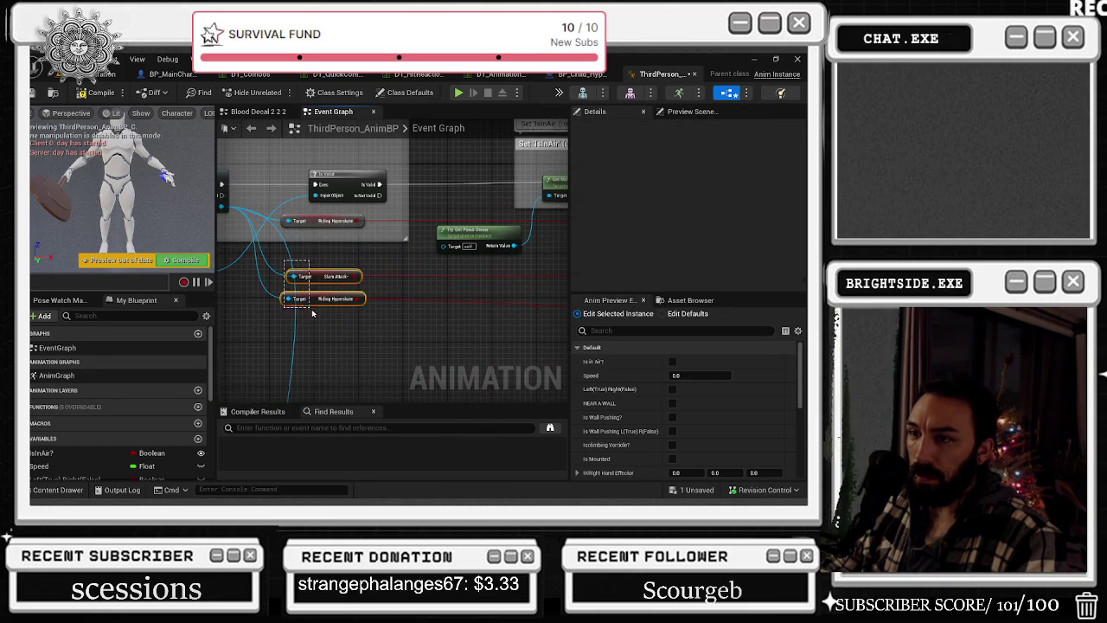
left_click_drag(311, 312, 310, 318)
scroll(360, 209, "down", 2)
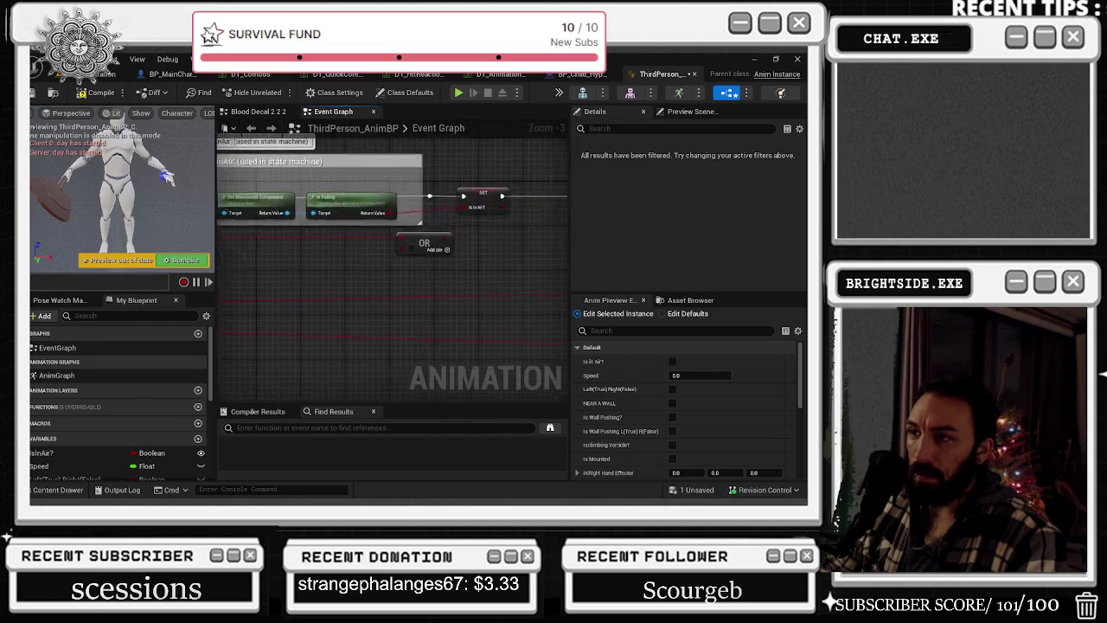
mouse_move(467, 249)
left_mouse_down()
mouse_move(552, 246)
mouse_move(542, 203)
left_mouse_up()
left_click(552, 246)
key("Delete")
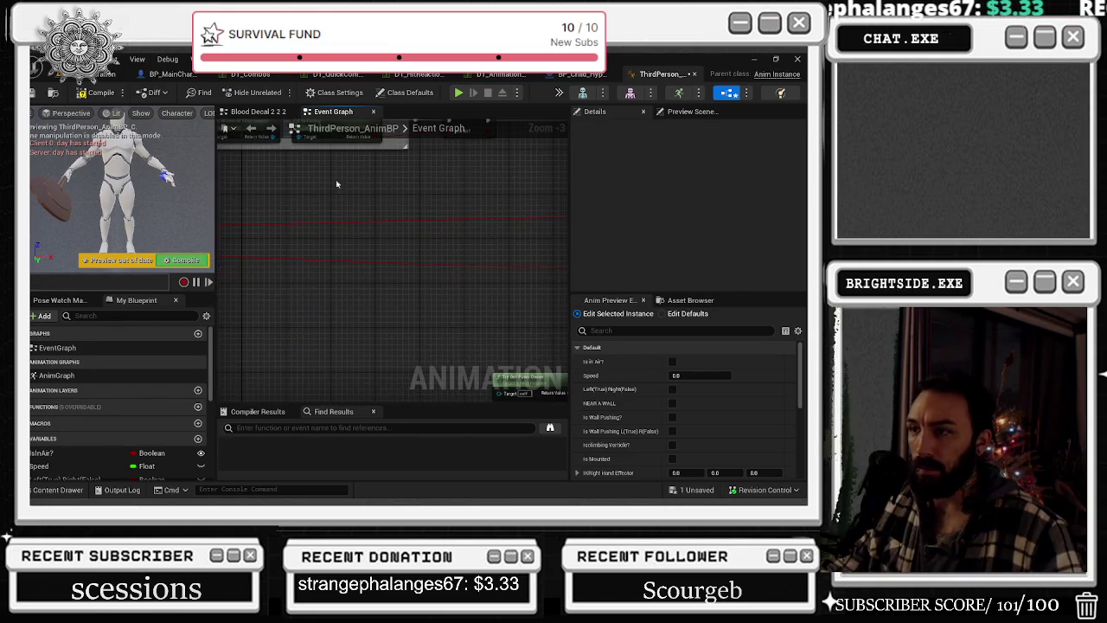
key("ctrl+z")
- Add a reroute point on the red wire and route it up into the OR input
double_click(344, 296)
left_click_drag(339, 294, 404, 204)
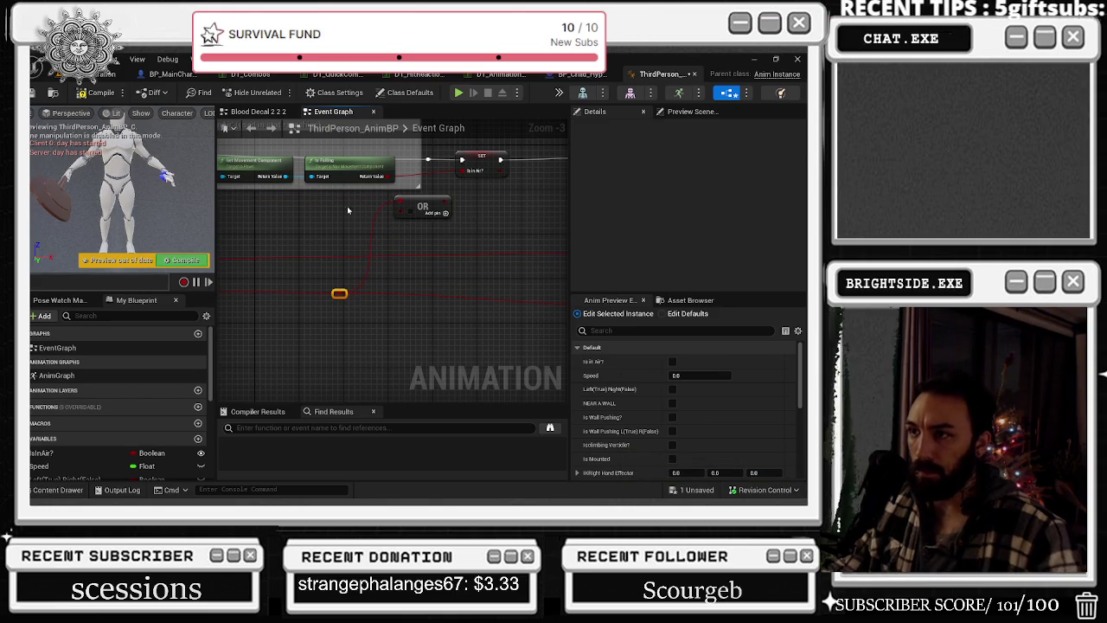
left_click_drag(472, 216, 394, 309)
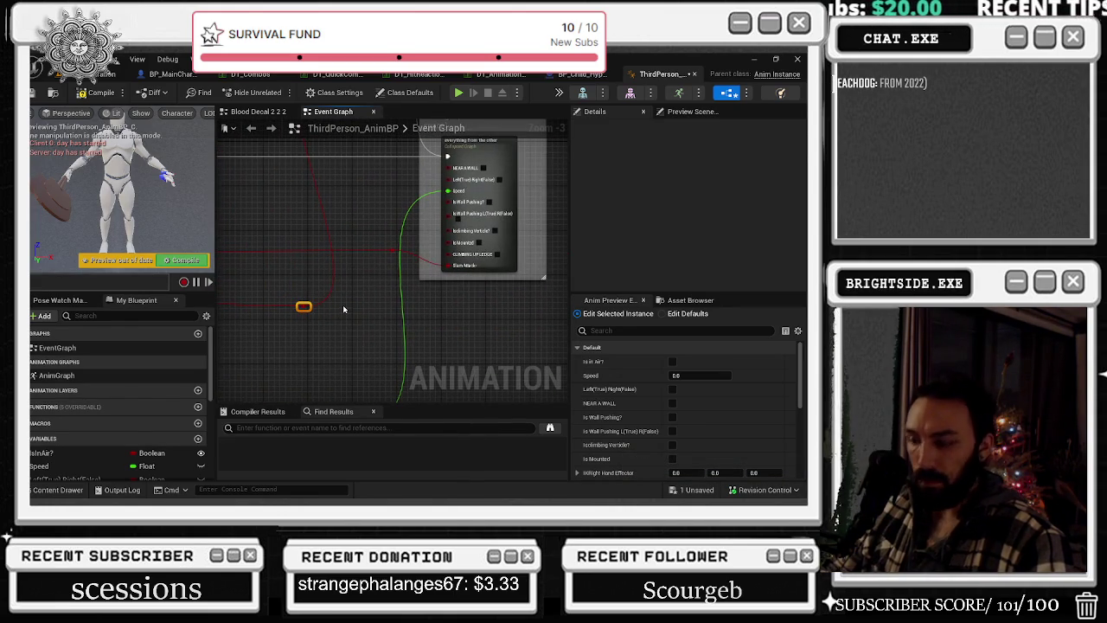
mouse_move(304, 306)
left_mouse_down()
mouse_move(303, 294)
mouse_move(371, 329)
left_mouse_up()
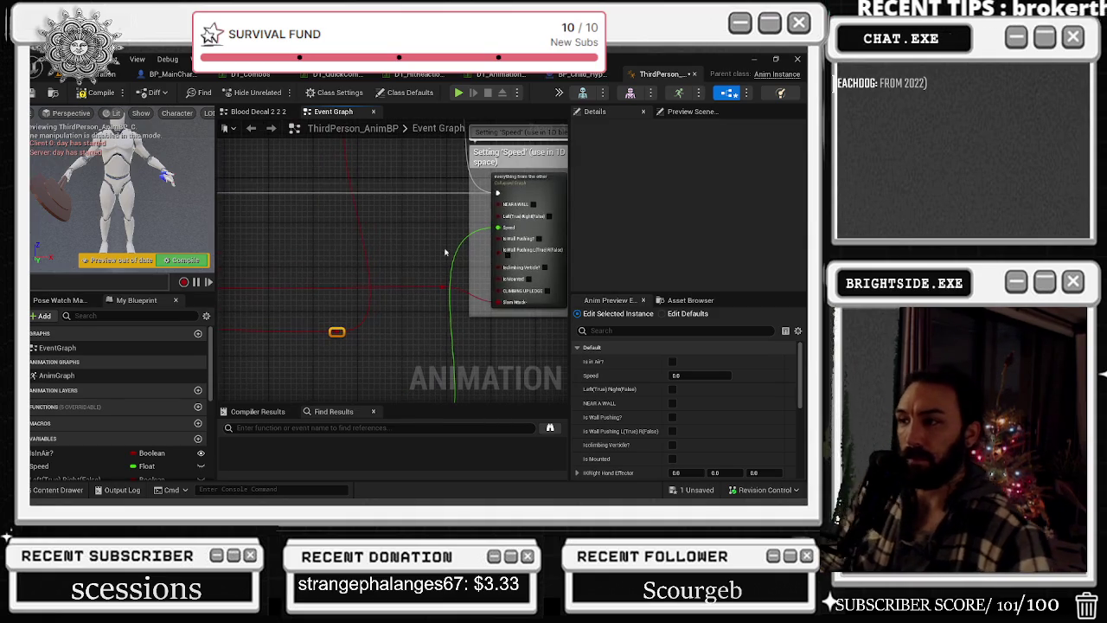
- Inspect the collapsed setter graph, then return to the Event Graph
double_click(545, 175)
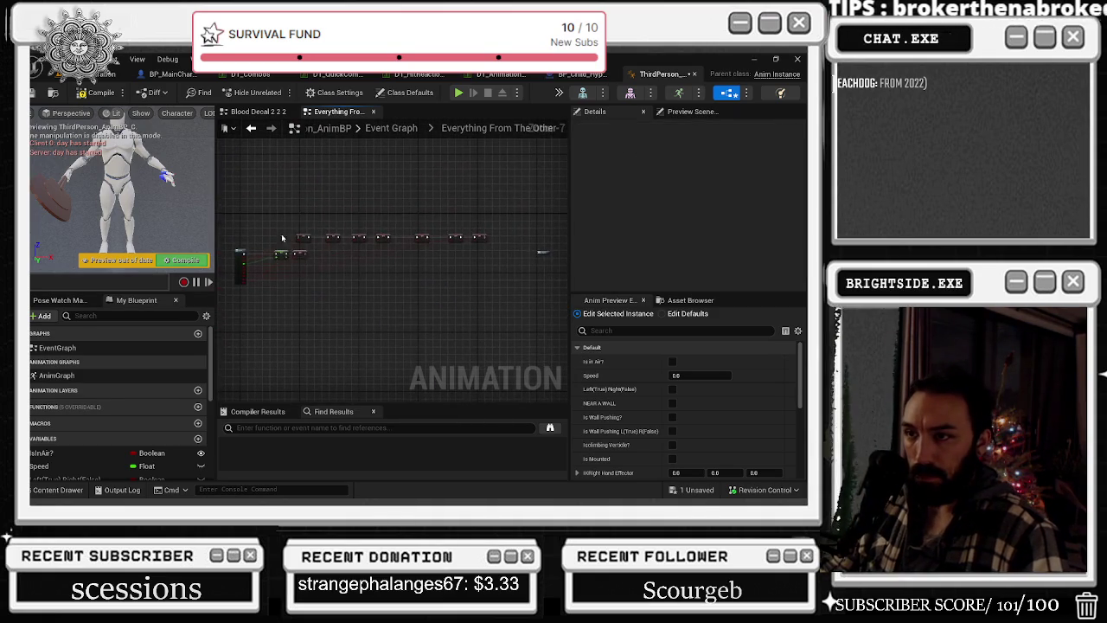
left_click_drag(314, 285, 377, 296)
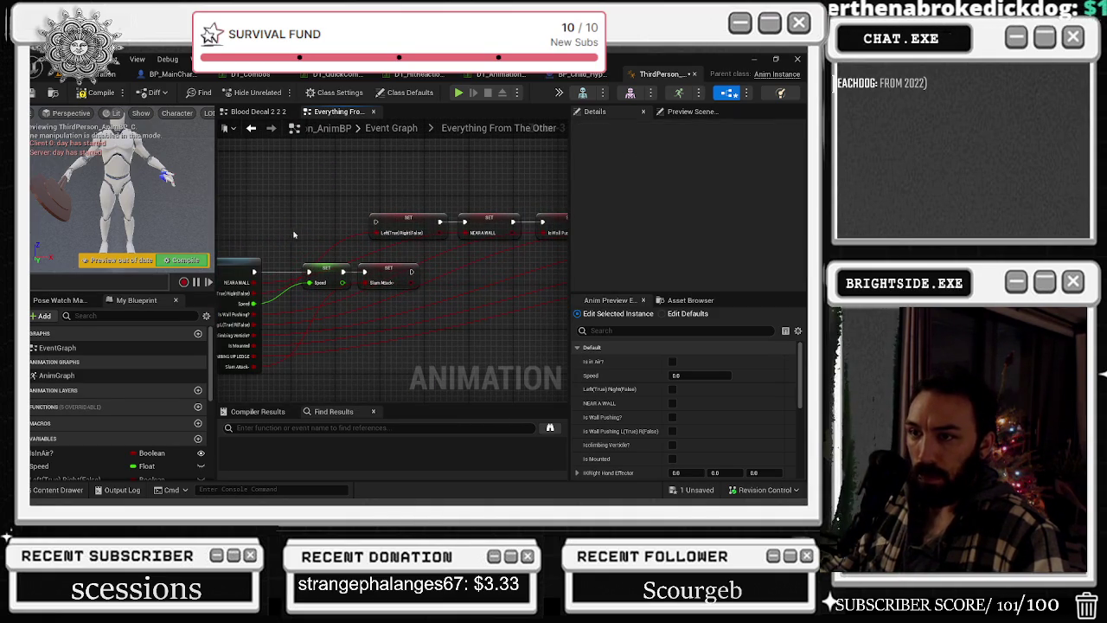
left_click(252, 128)
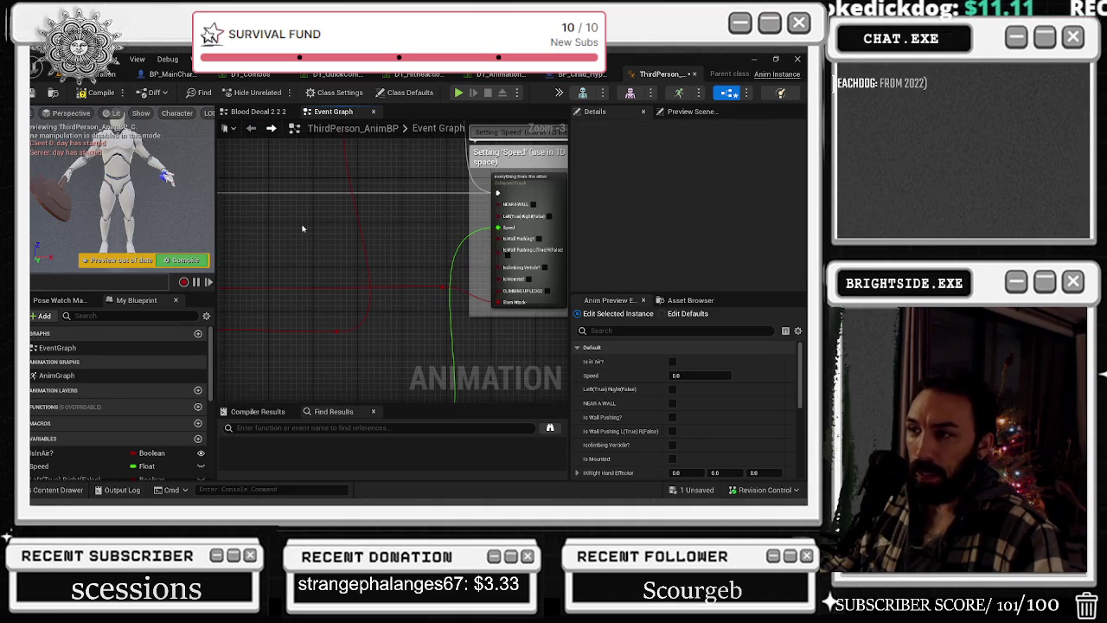
- Move the Setting 'Speed' node, its comment and the selected nodes further left
scroll(333, 258, "down", 5)
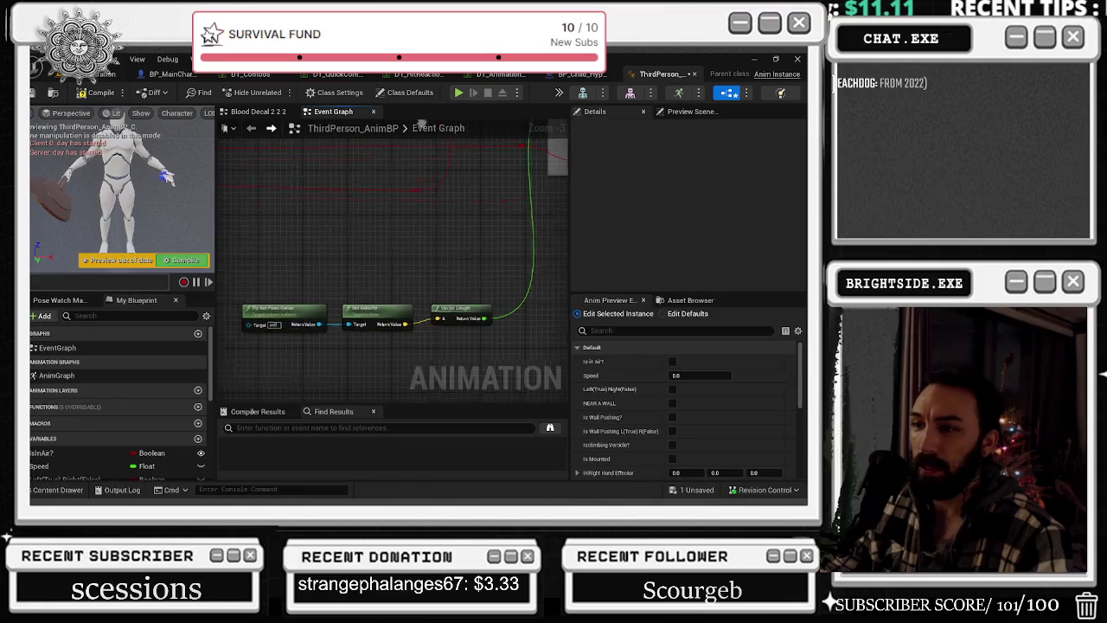
mouse_move(367, 212)
left_mouse_down()
mouse_move(356, 305)
mouse_move(311, 278)
mouse_move(313, 145)
mouse_move(401, 175)
mouse_move(427, 211)
mouse_move(418, 158)
left_mouse_up()
left_click(488, 236)
mouse_move(488, 236)
left_mouse_down()
mouse_move(375, 224)
mouse_move(405, 269)
left_mouse_up()
left_click_drag(487, 258, 350, 245)
left_click_drag(415, 381, 394, 263)
left_click(444, 315)
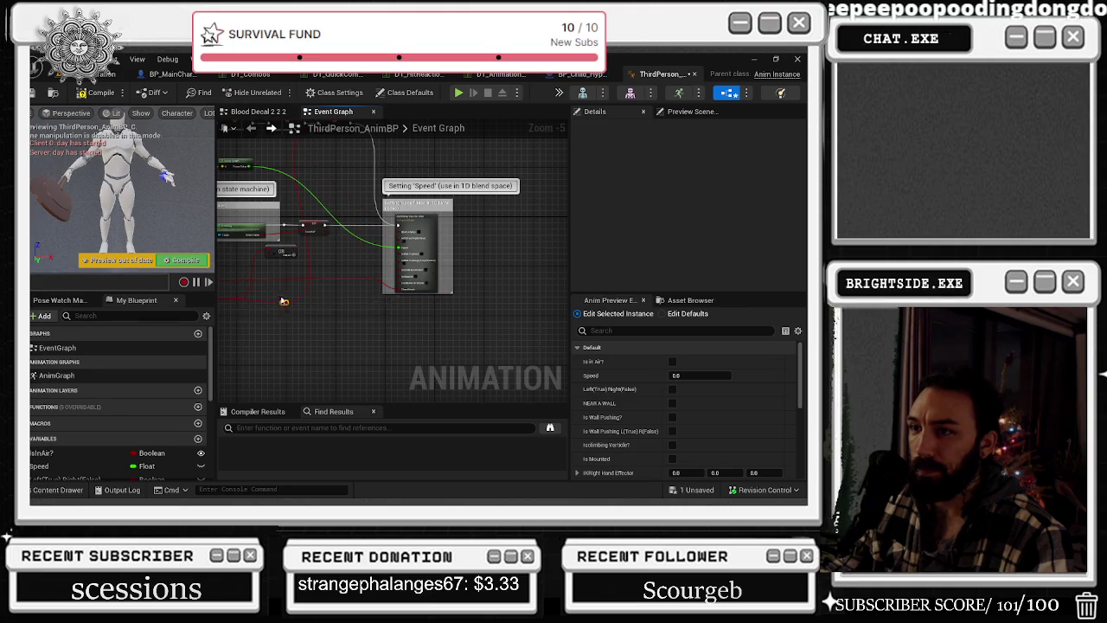
- Select the Slam Attack node off Cast To BP_MainCharacter and save the animation blueprint
scroll(283, 301, "up", 2)
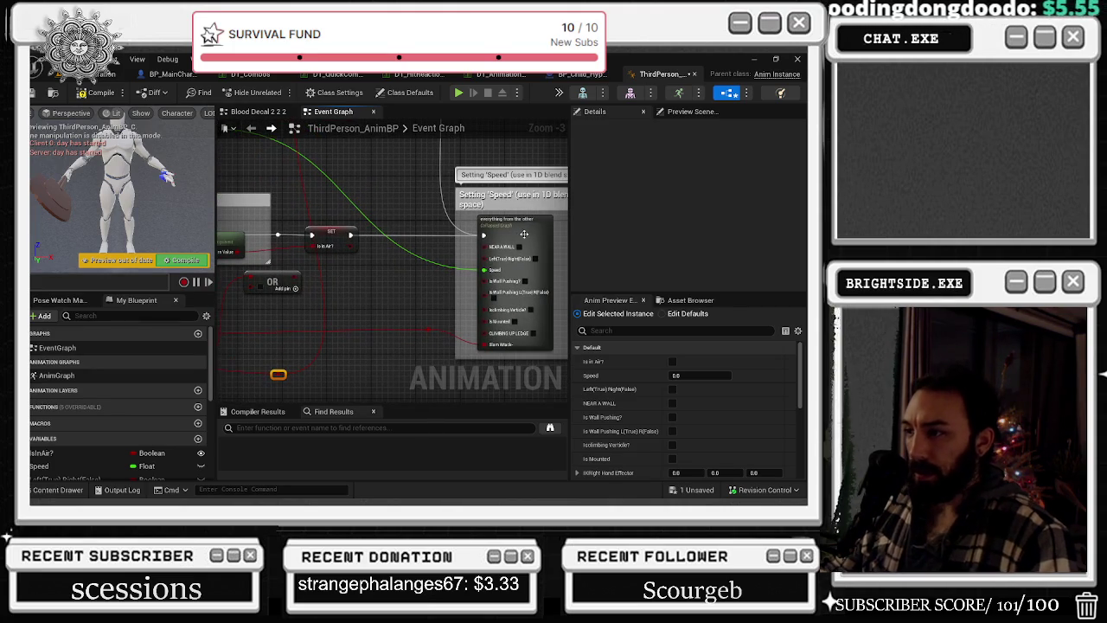
left_click_drag(524, 234, 383, 288)
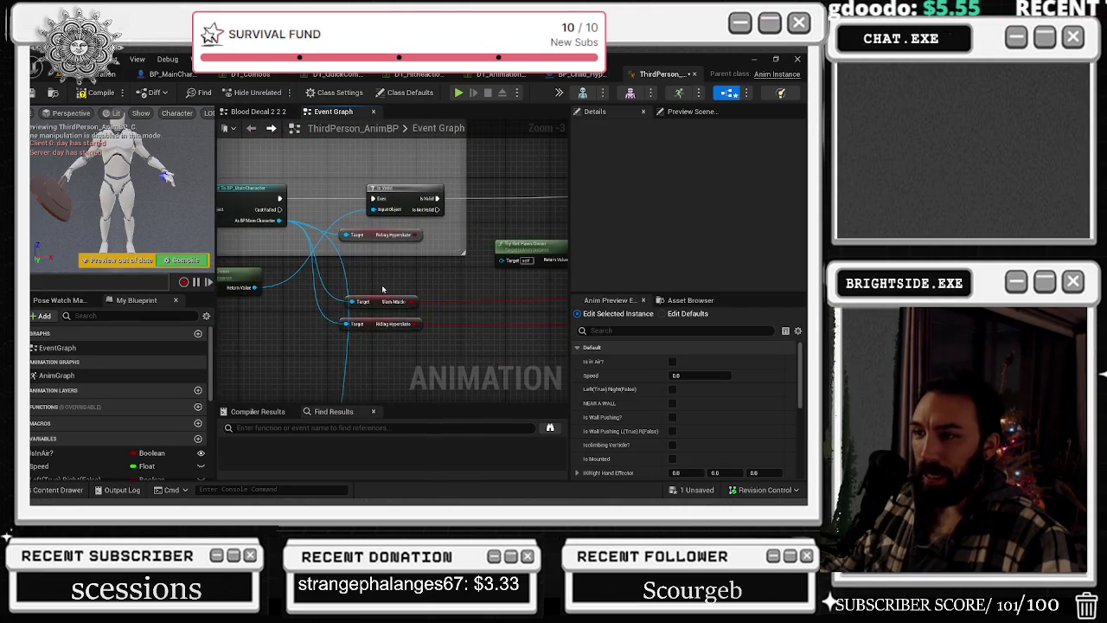
left_click(383, 300)
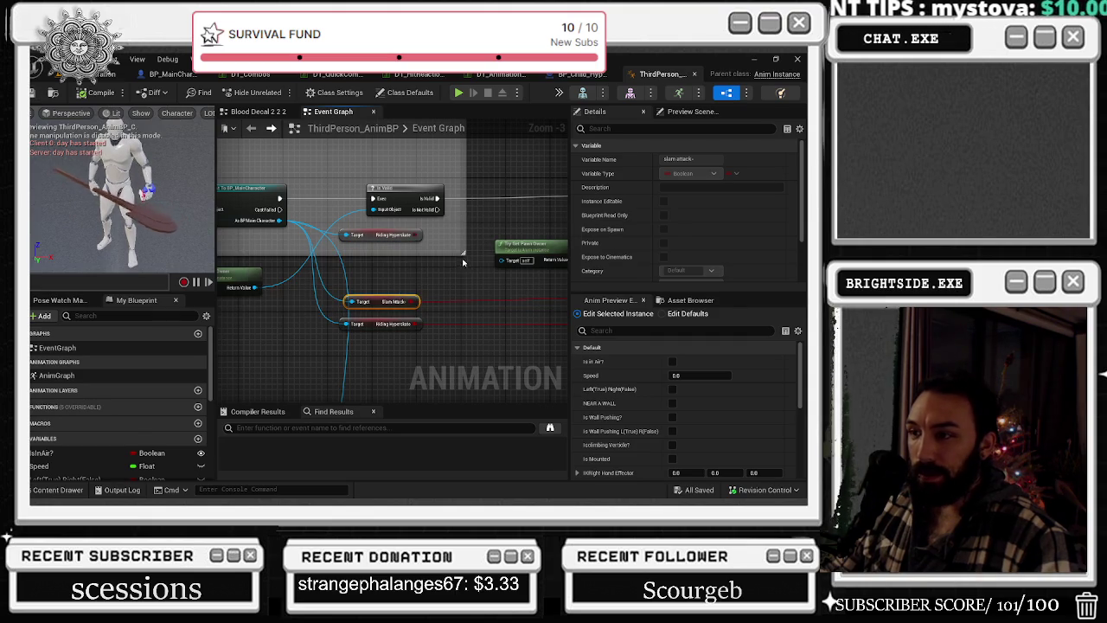
left_click_drag(383, 300, 366, 265)
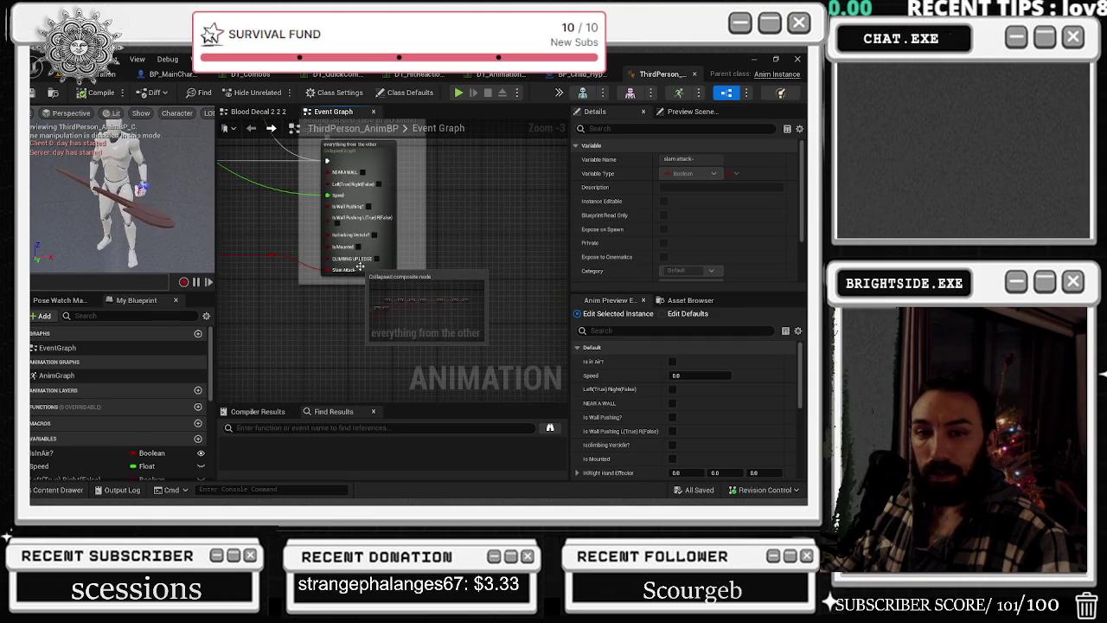
left_click(33, 93)
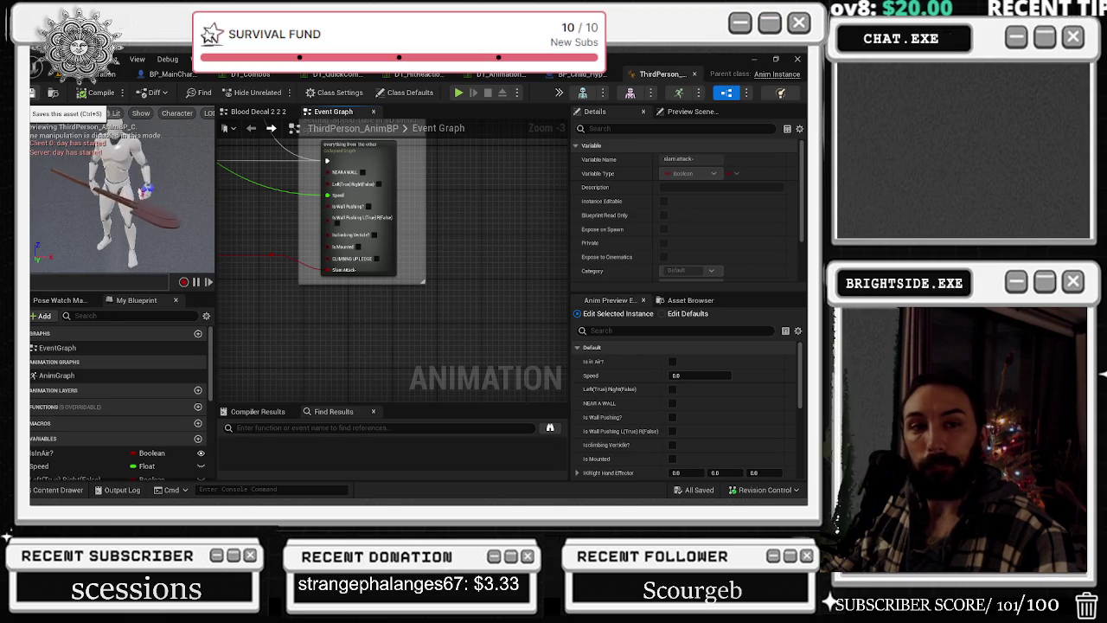
- Peek into the Everything From The Other graph, expand EventGraph's sub-graphs, and search 'slam'
double_click(390, 198)
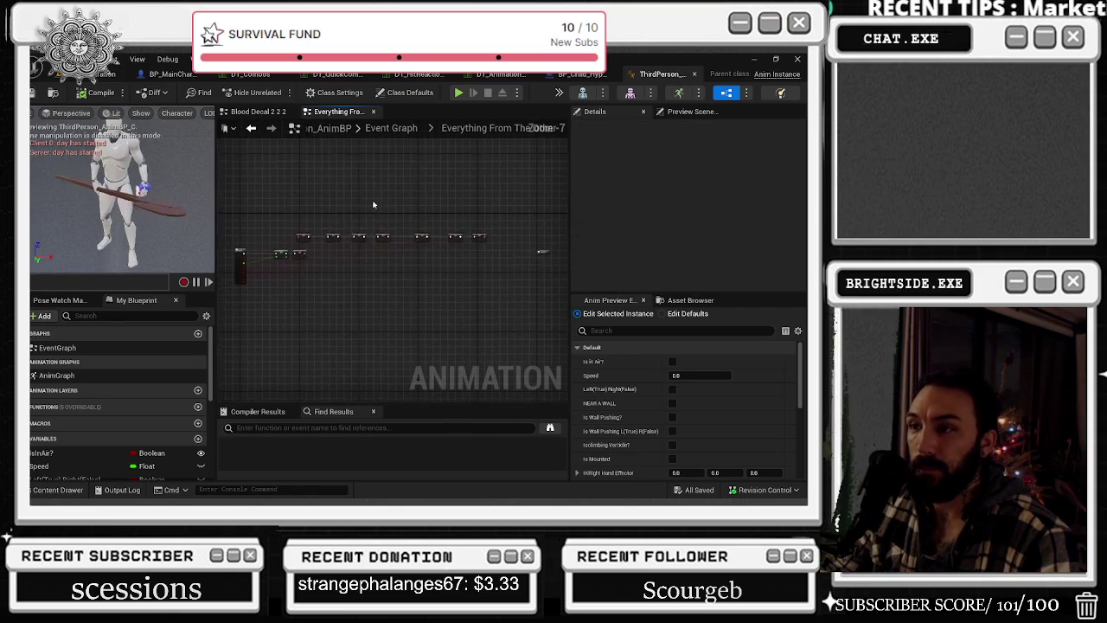
scroll(363, 252, "up", 4)
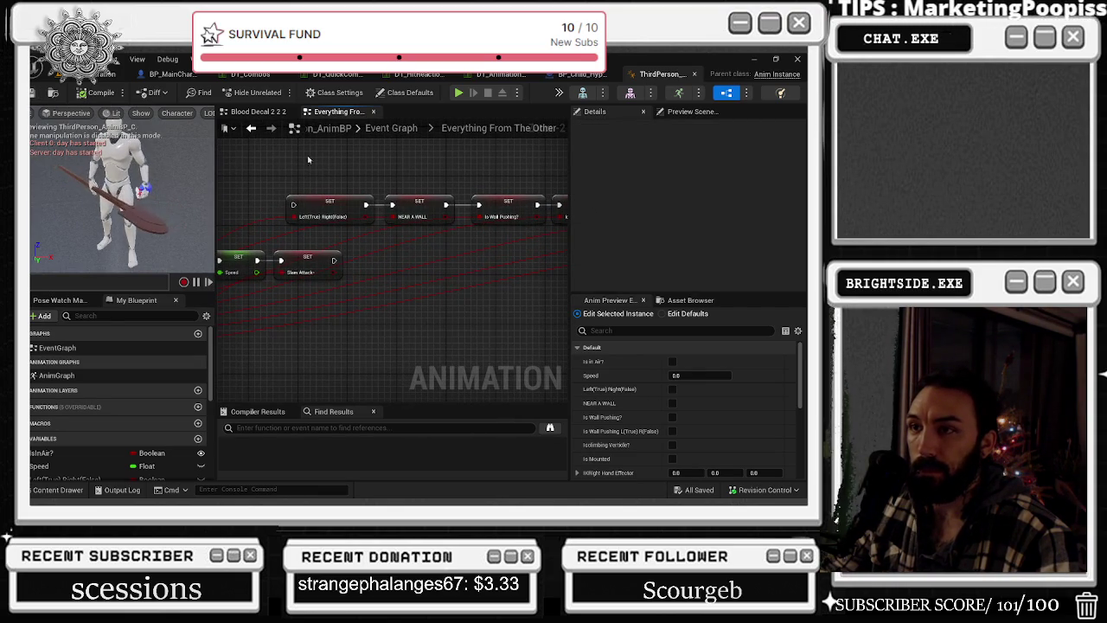
left_click(250, 129)
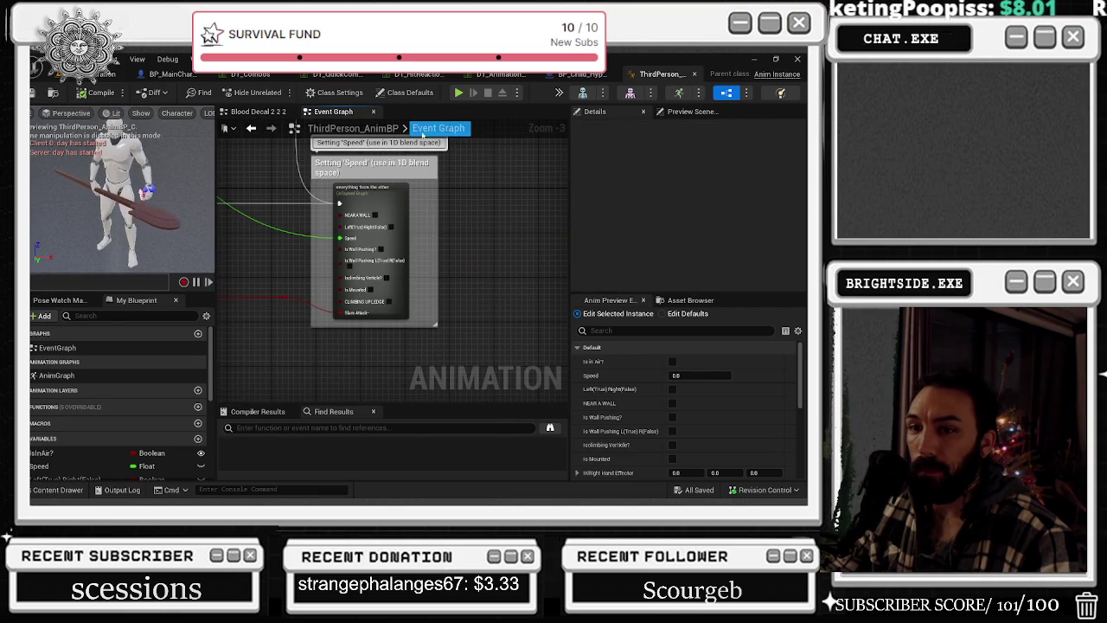
left_click(33, 348)
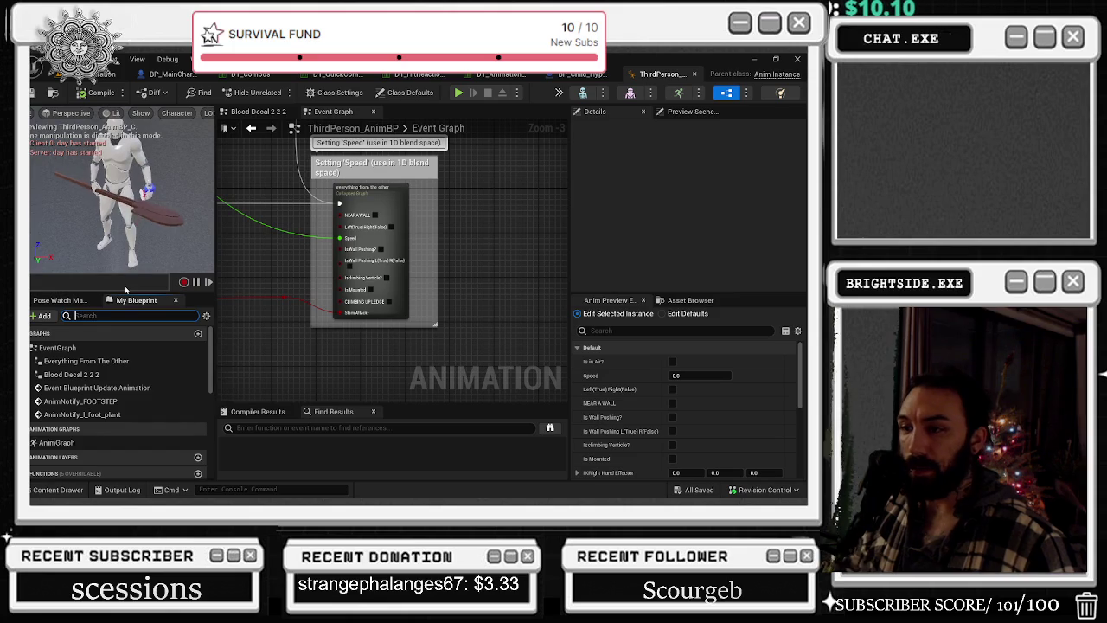
type("slam")
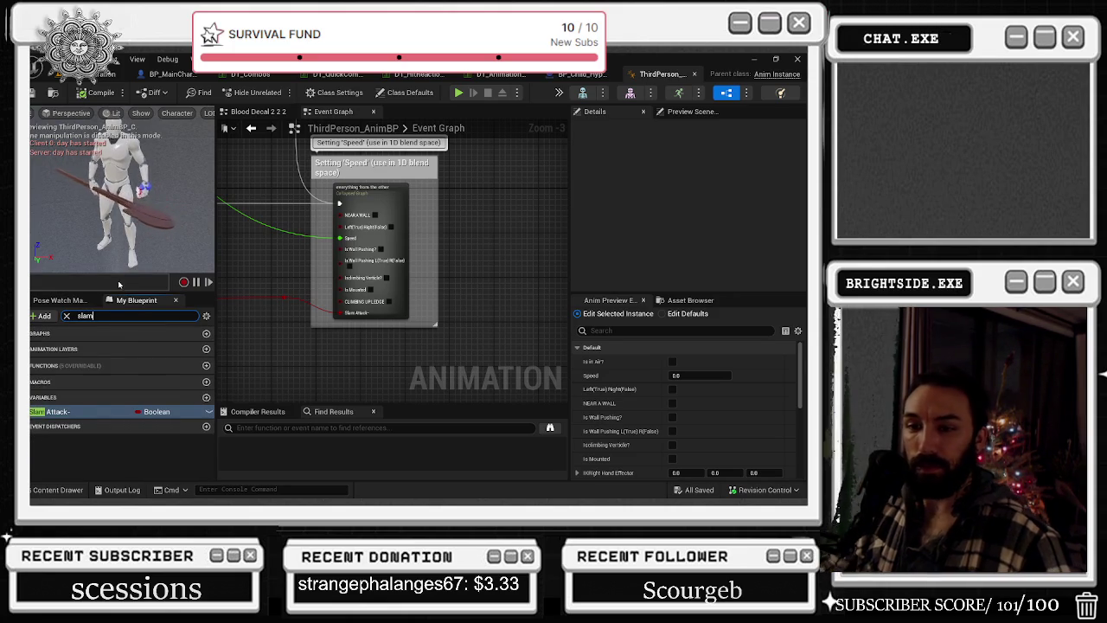
- Find all references to Slam Attack and step through the Get node and collapsed graph results
right_click(98, 413)
mouse_move(173, 354)
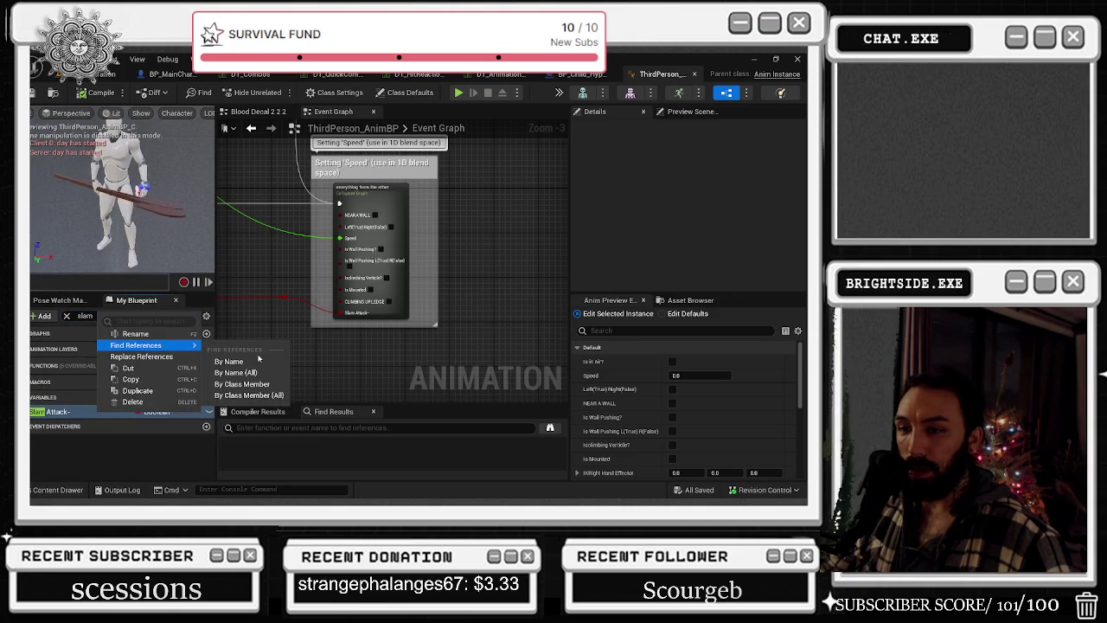
left_click(249, 364)
key("Return")
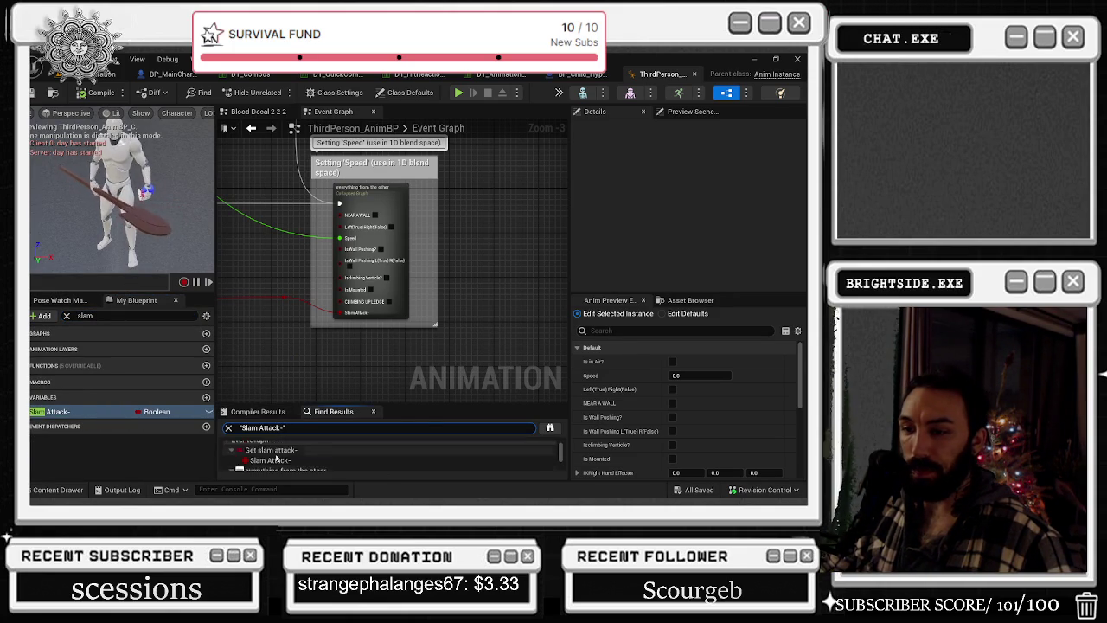
left_click(290, 396)
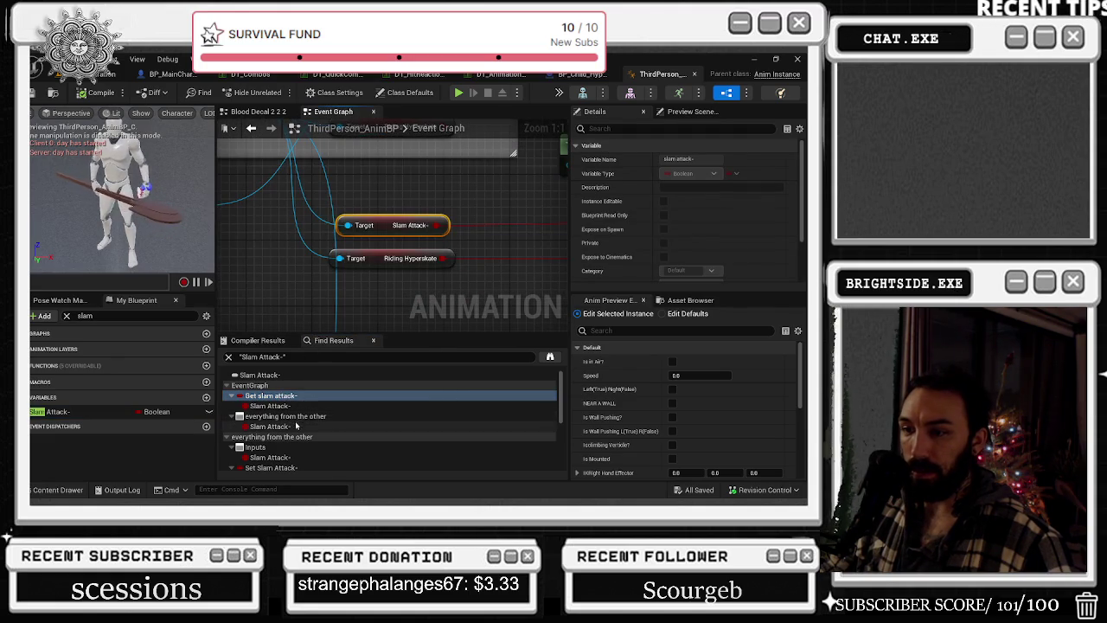
left_click(294, 416)
scroll(303, 415, "down", 1)
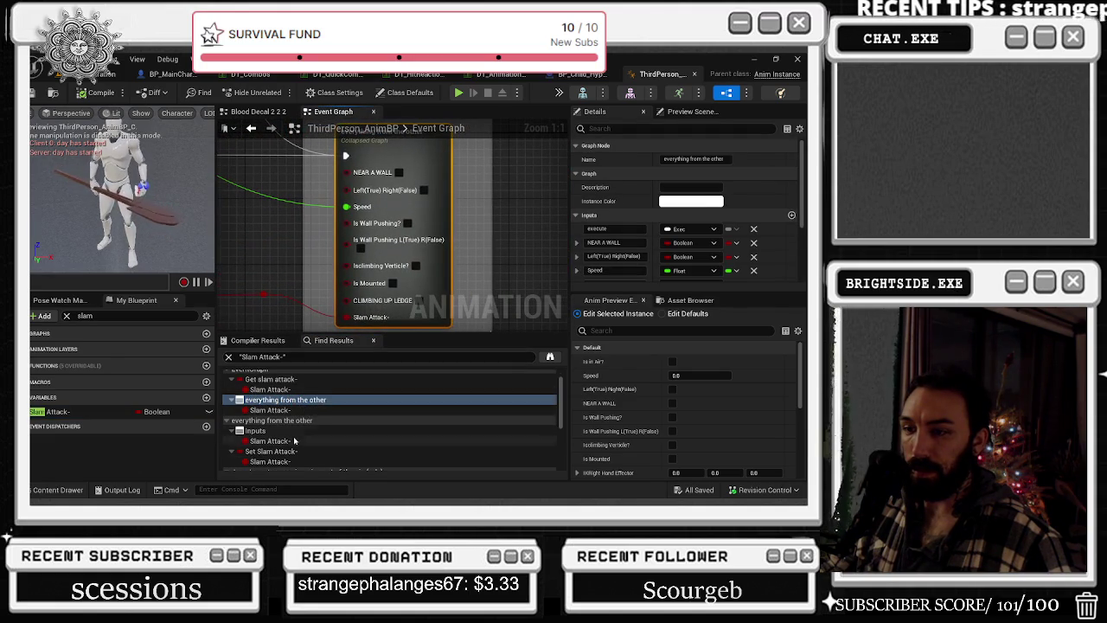
left_click(293, 440)
scroll(294, 441, "down", 2)
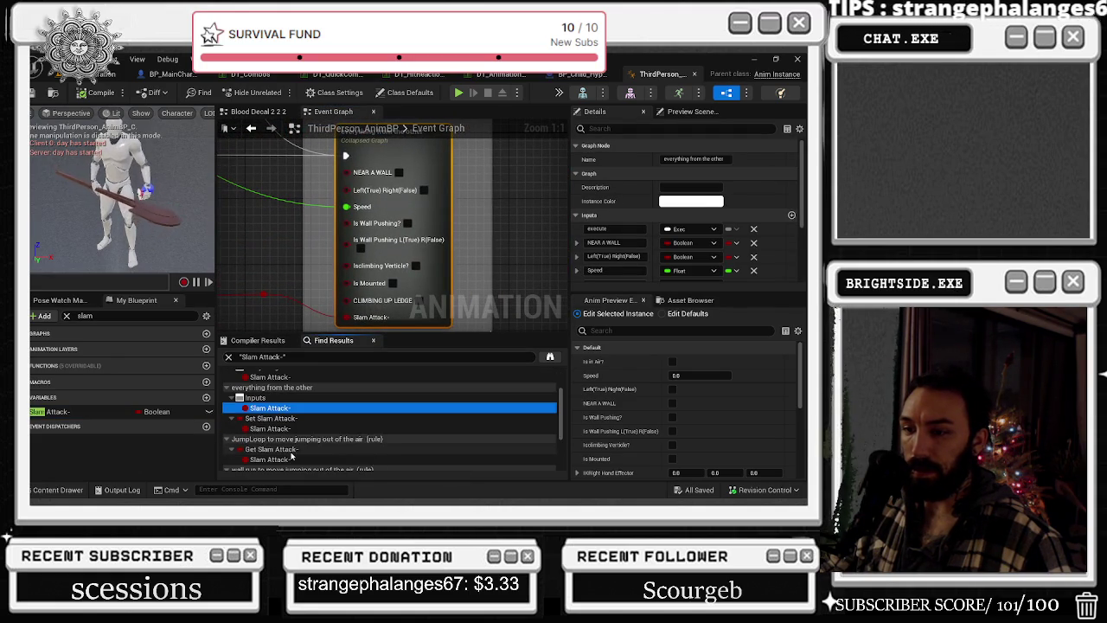
left_click(293, 449)
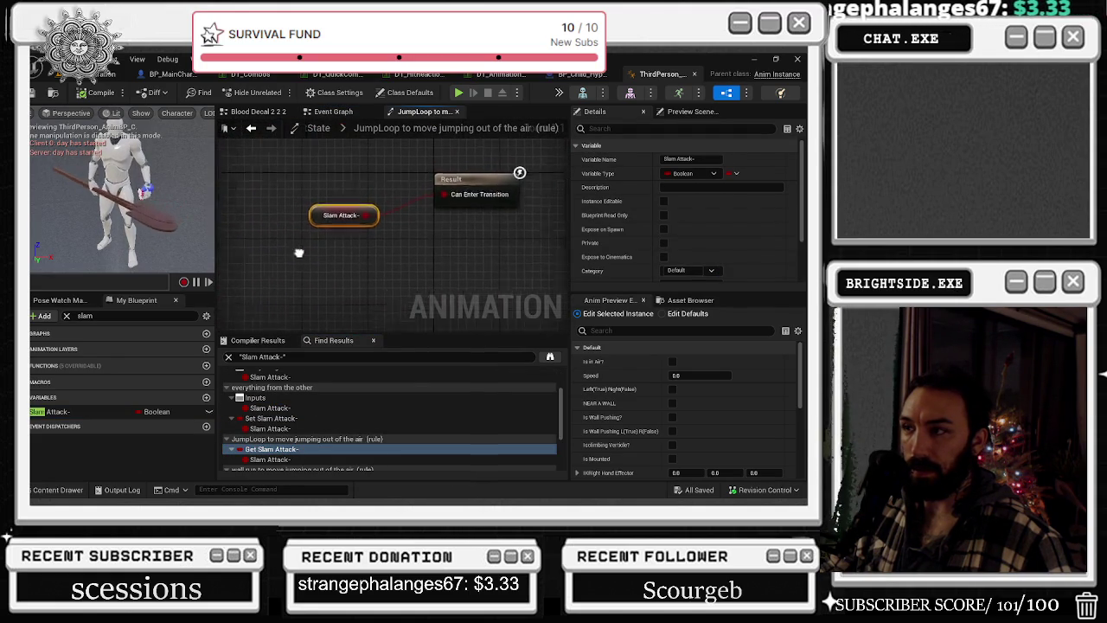
- Go through the JumpLoop, wall run and Wall Push transition rules that read Slam Attack
scroll(318, 448, "down", 1)
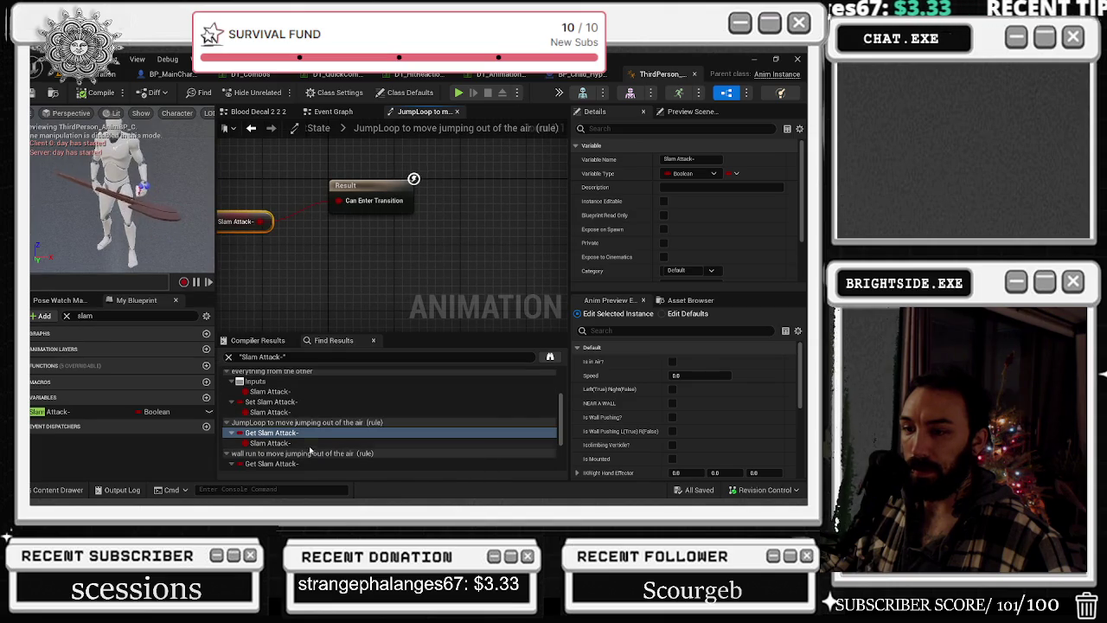
left_click(297, 423)
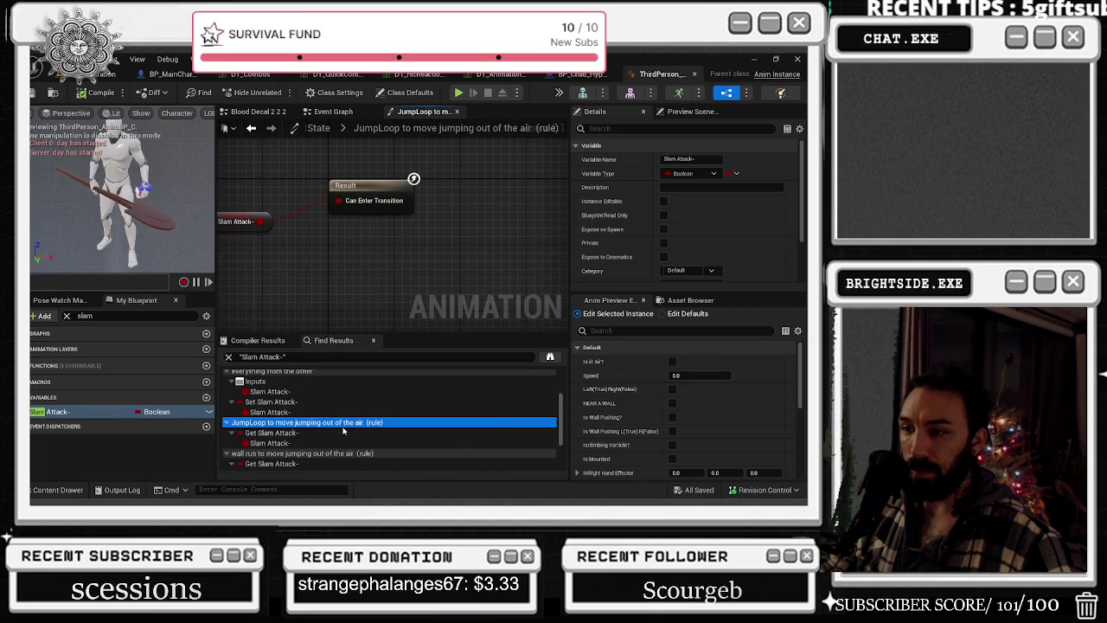
left_click(337, 432)
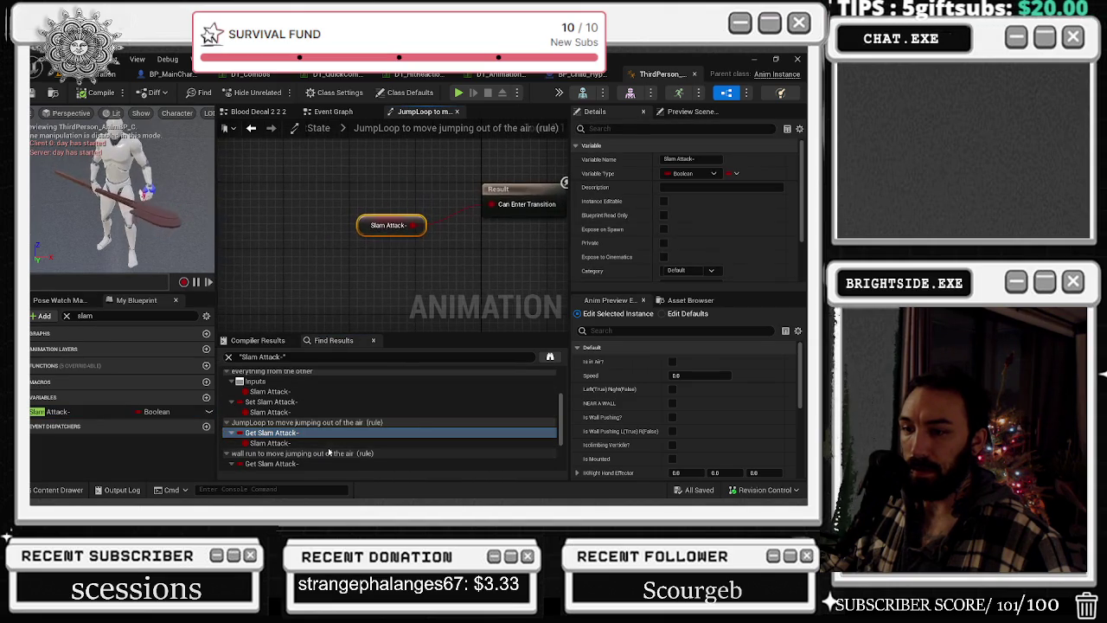
left_click(320, 453)
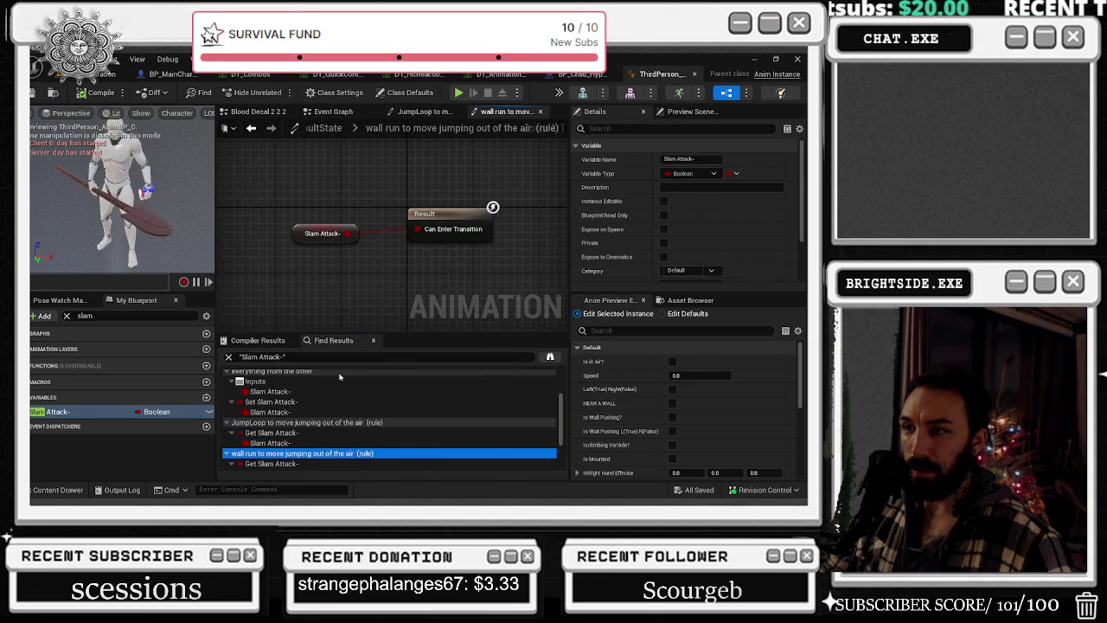
scroll(312, 450, "down", 1)
left_click(308, 447)
left_click(307, 457)
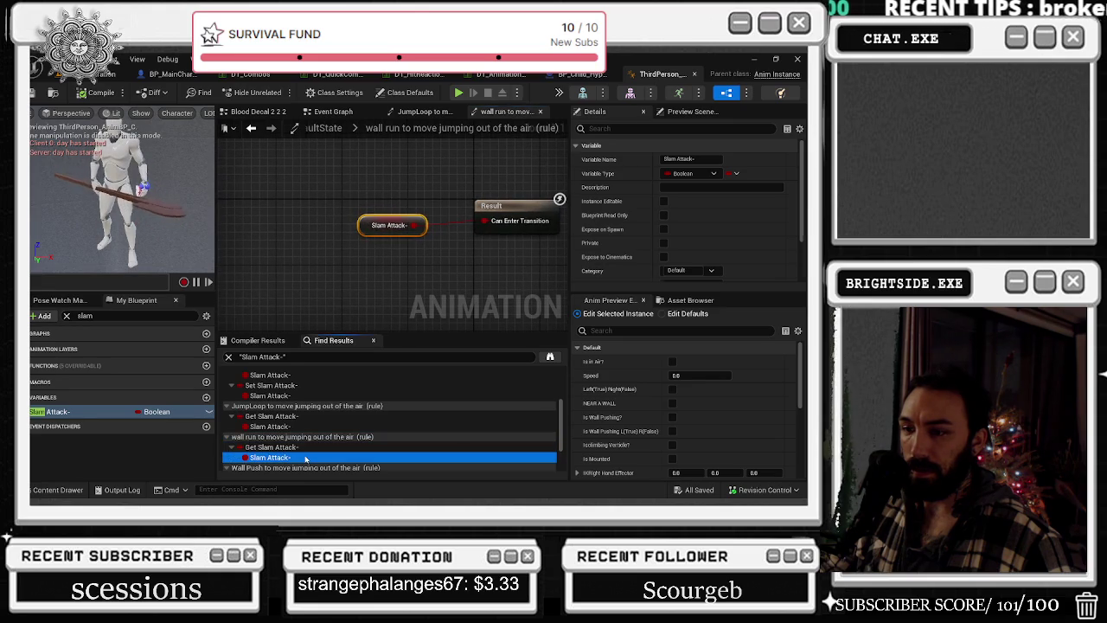
scroll(308, 455, "down", 1)
left_click(308, 451)
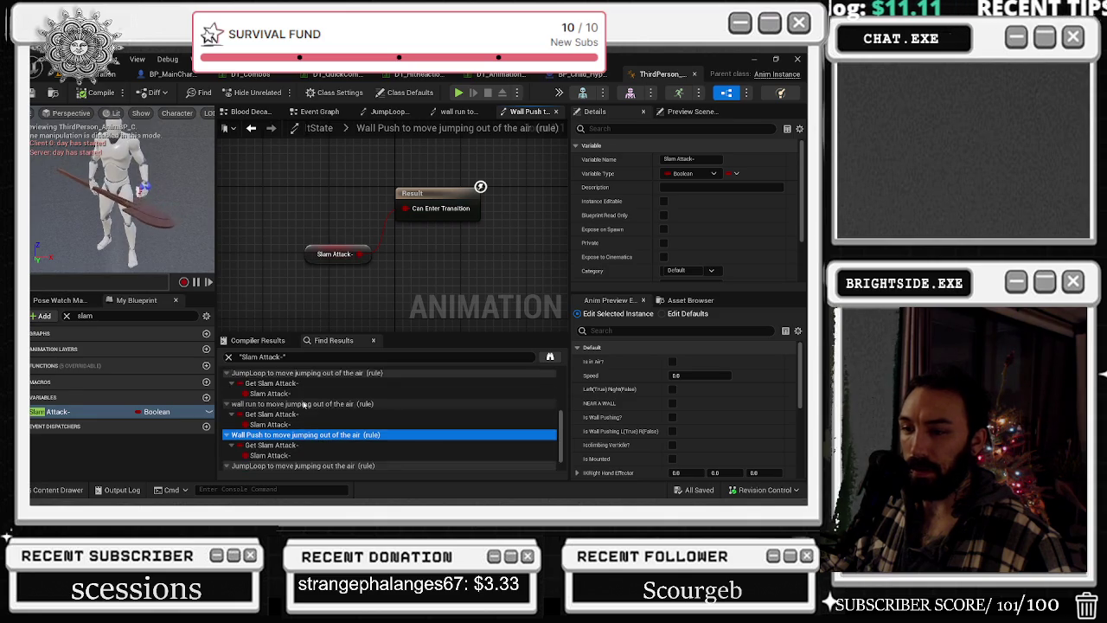
double_click(303, 456)
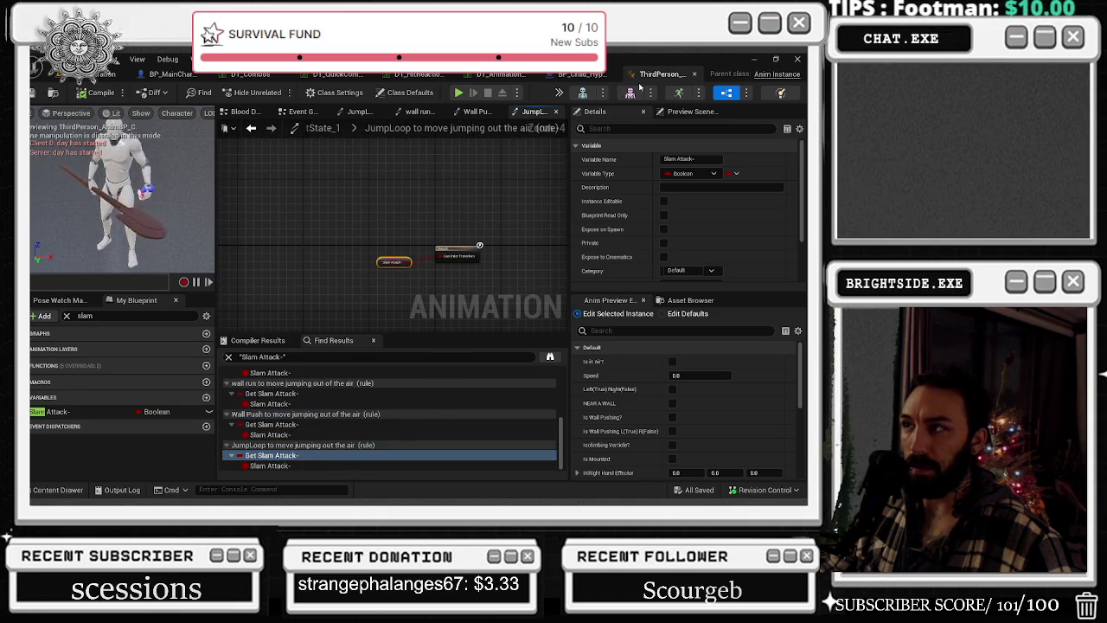
- Check the hyperskate board blueprint and animation sets tabs, then disconnect Slam Attack's Target wire
left_click(585, 75)
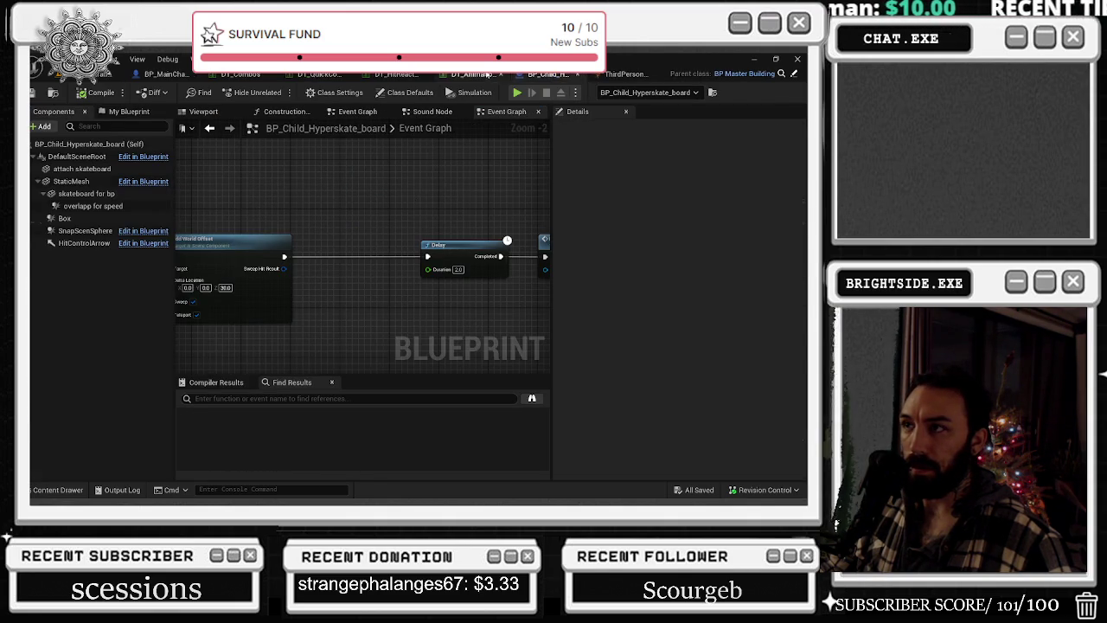
left_click(476, 75)
left_click(638, 75)
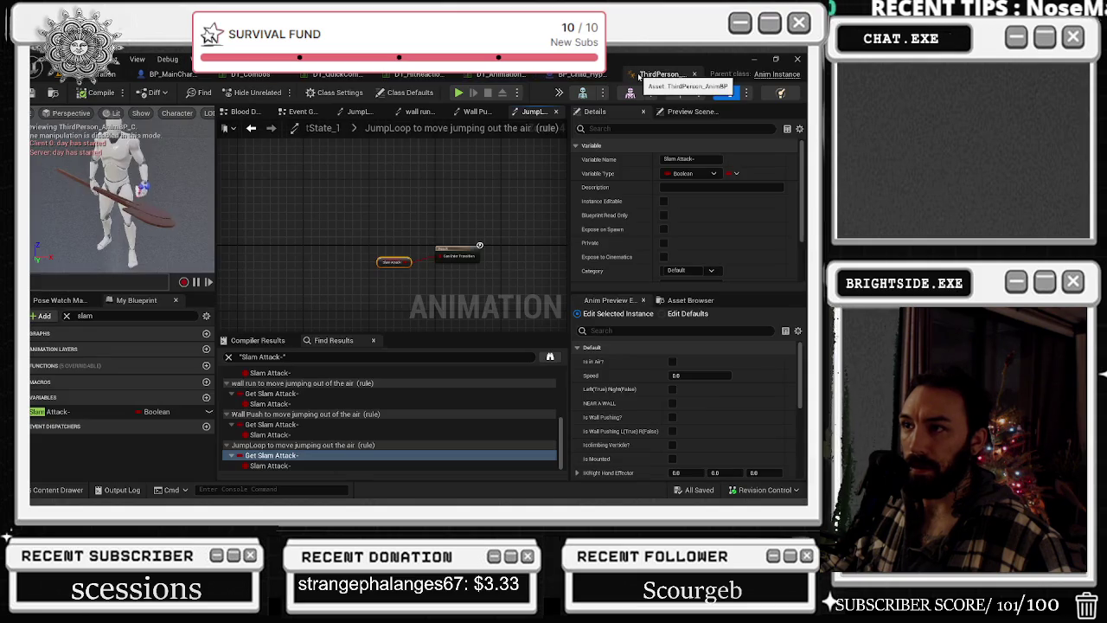
left_click(303, 112)
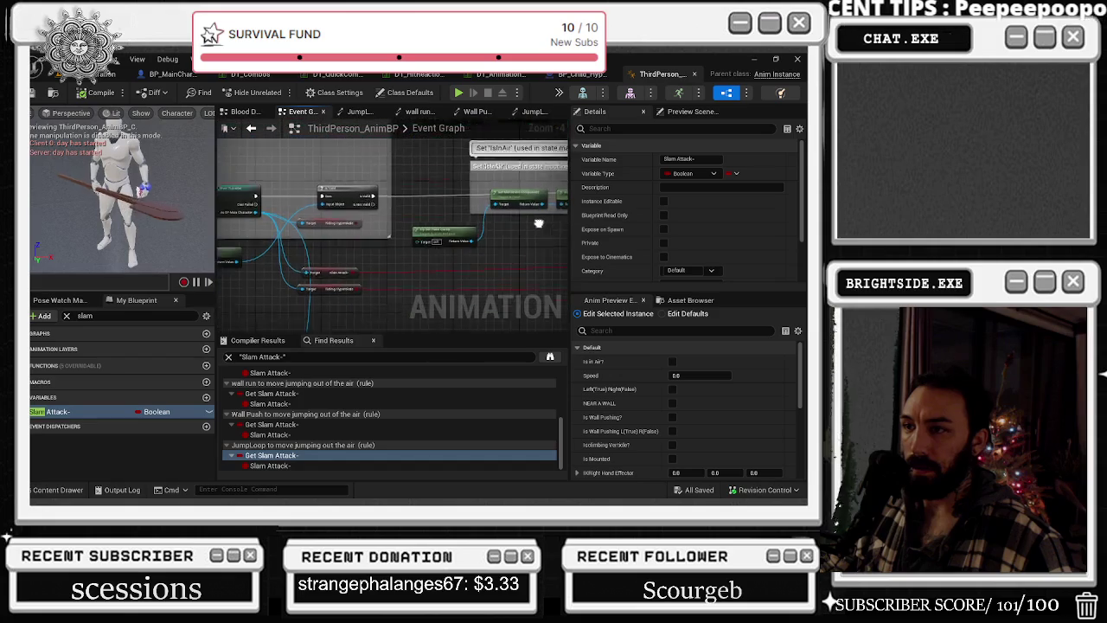
left_click_drag(539, 223, 543, 233)
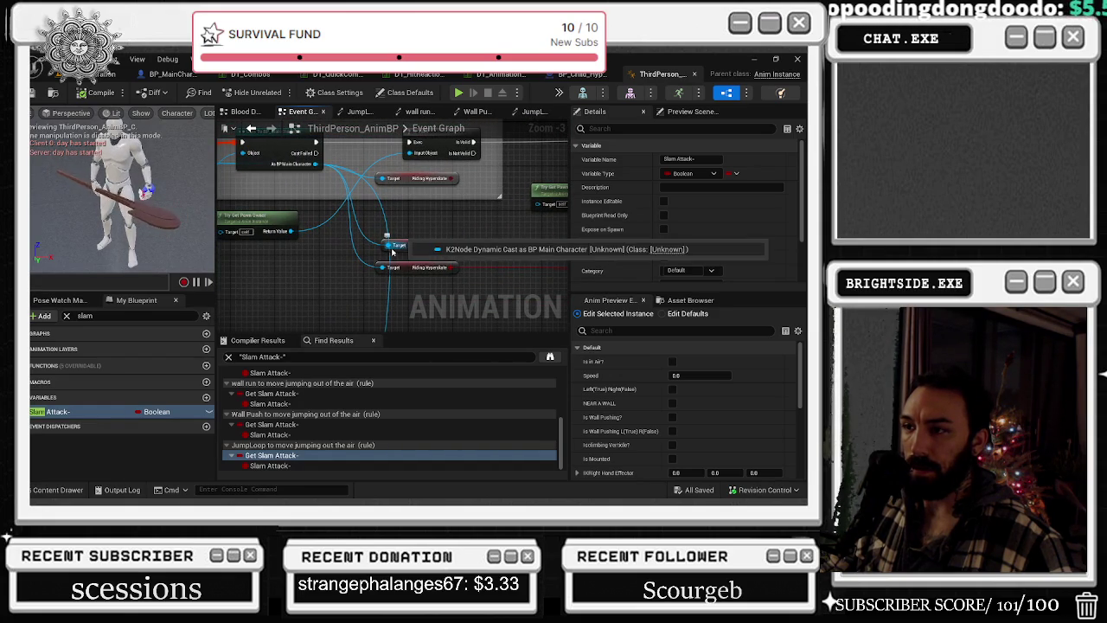
left_click(375, 245, "alt")
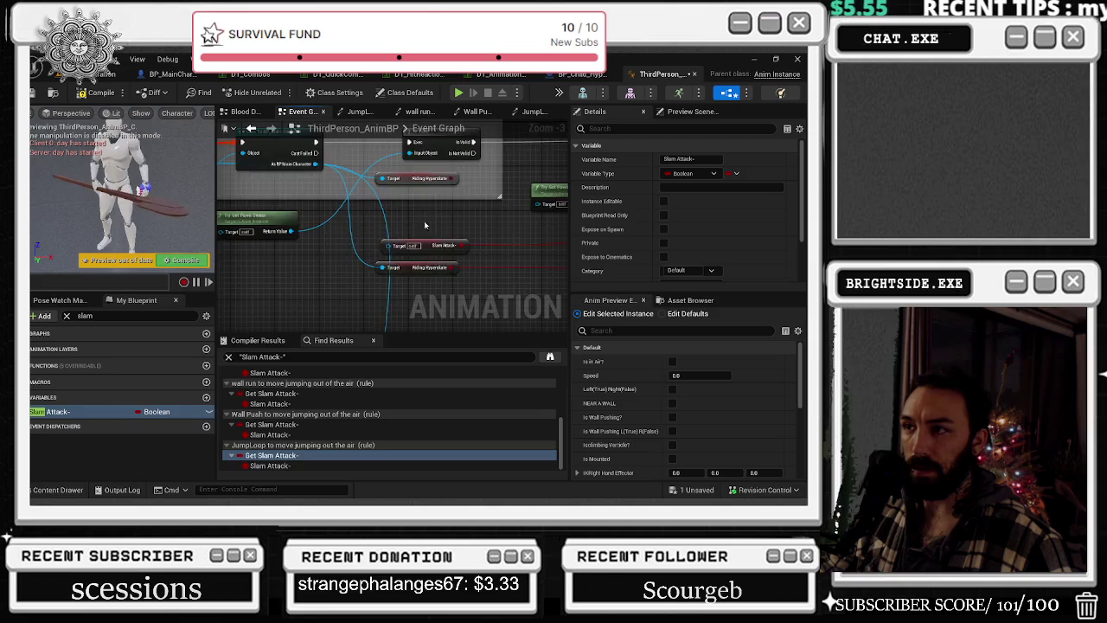
- Reopen Everything From The Other, select the row of SET nodes, and return to Badaboom_Pizza_sim
key("alt+Left")
double_click(394, 179)
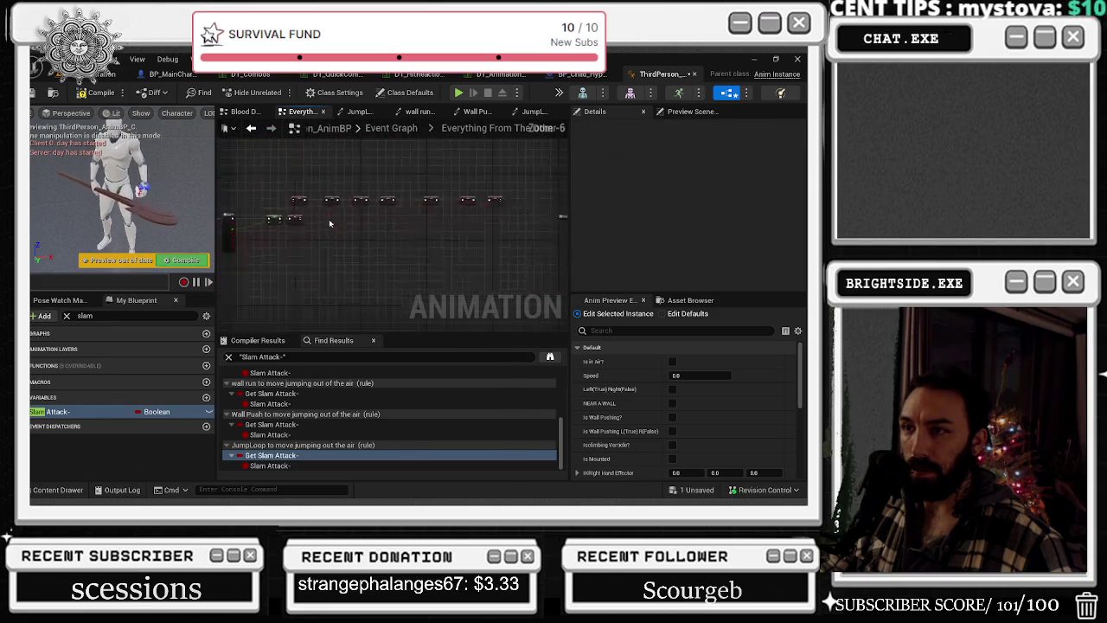
left_click(302, 211)
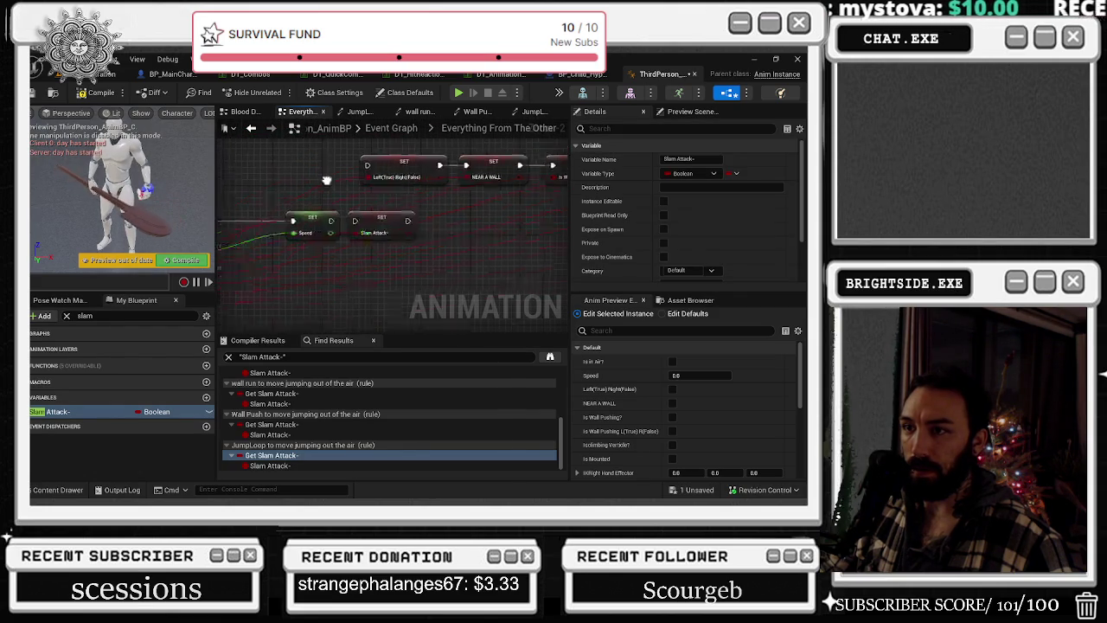
scroll(445, 194, "down", 3)
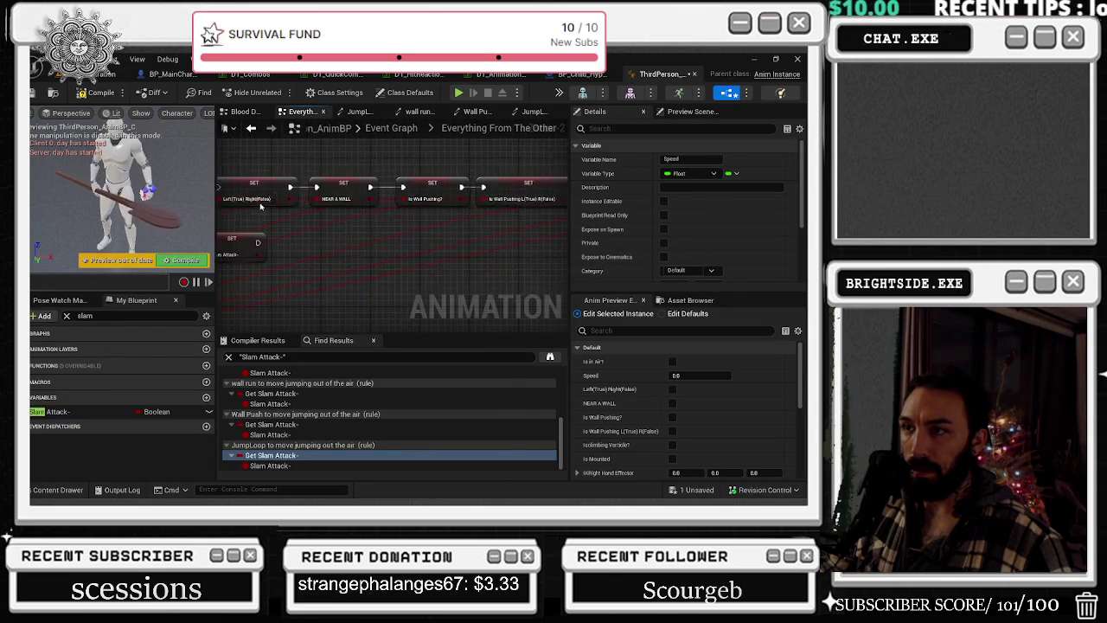
left_click_drag(259, 173, 529, 198)
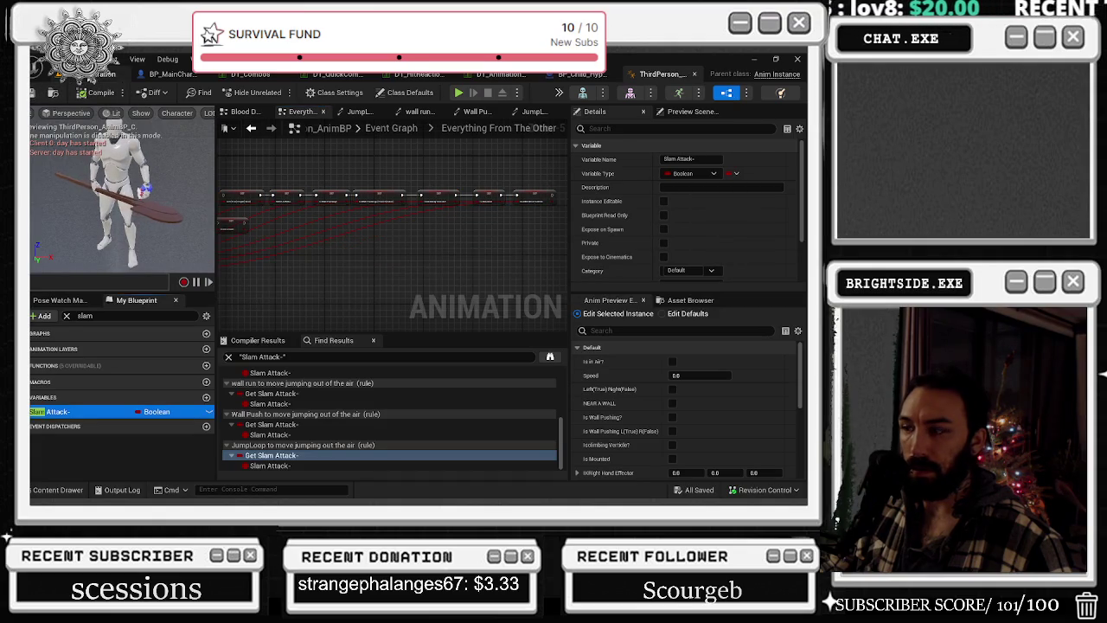
left_click(85, 76)
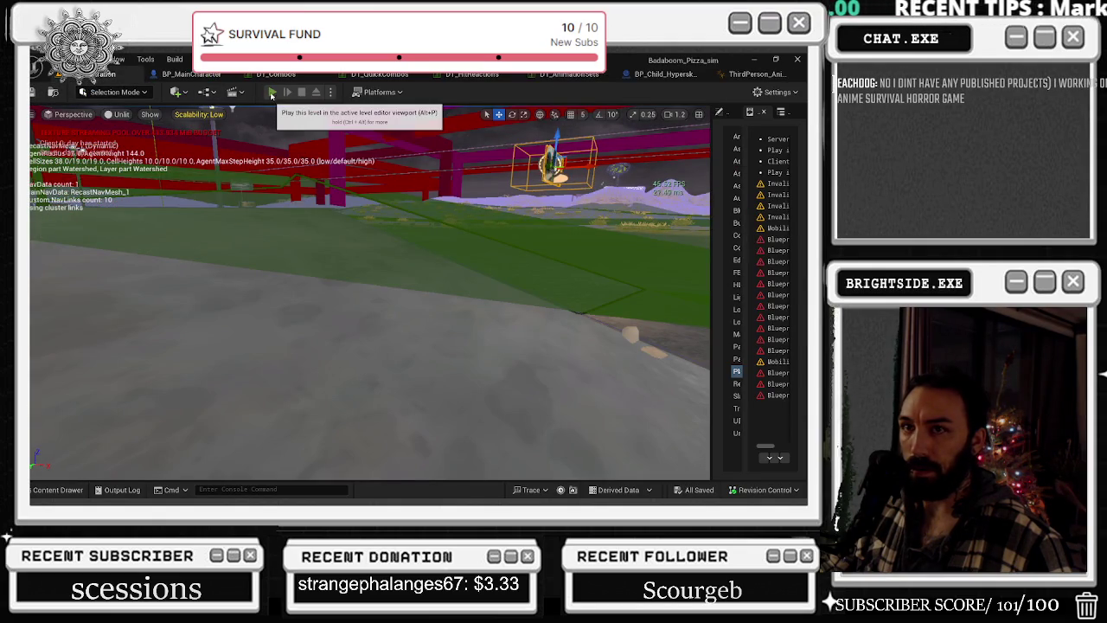
- Playtest in third-person view, walking the chef out of the pizza shop and across the lot
left_click(271, 92)
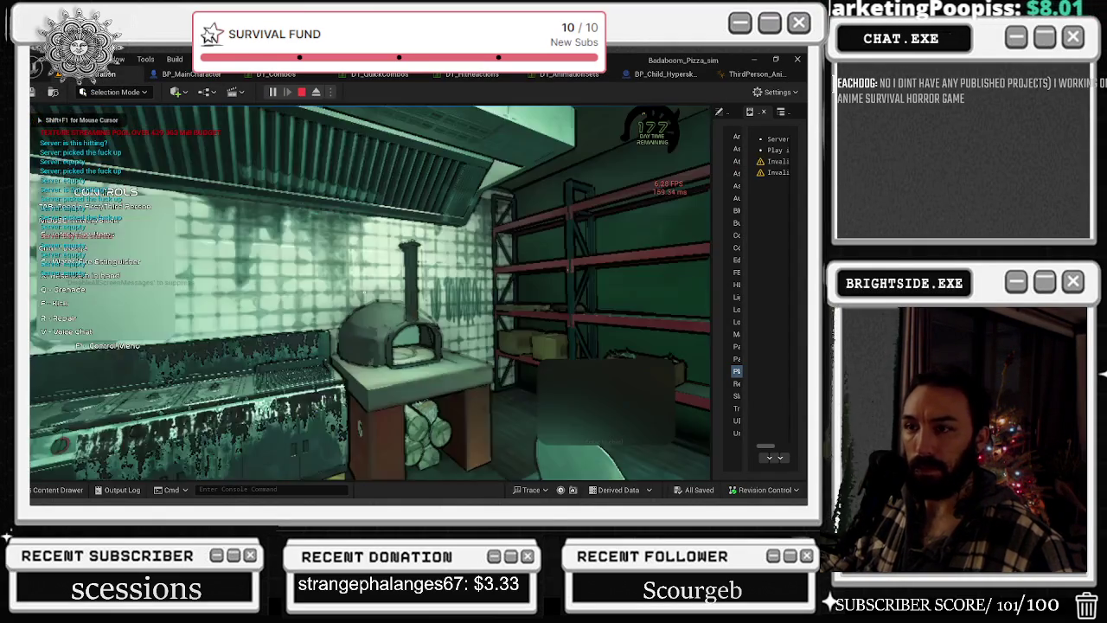
key("Tab")
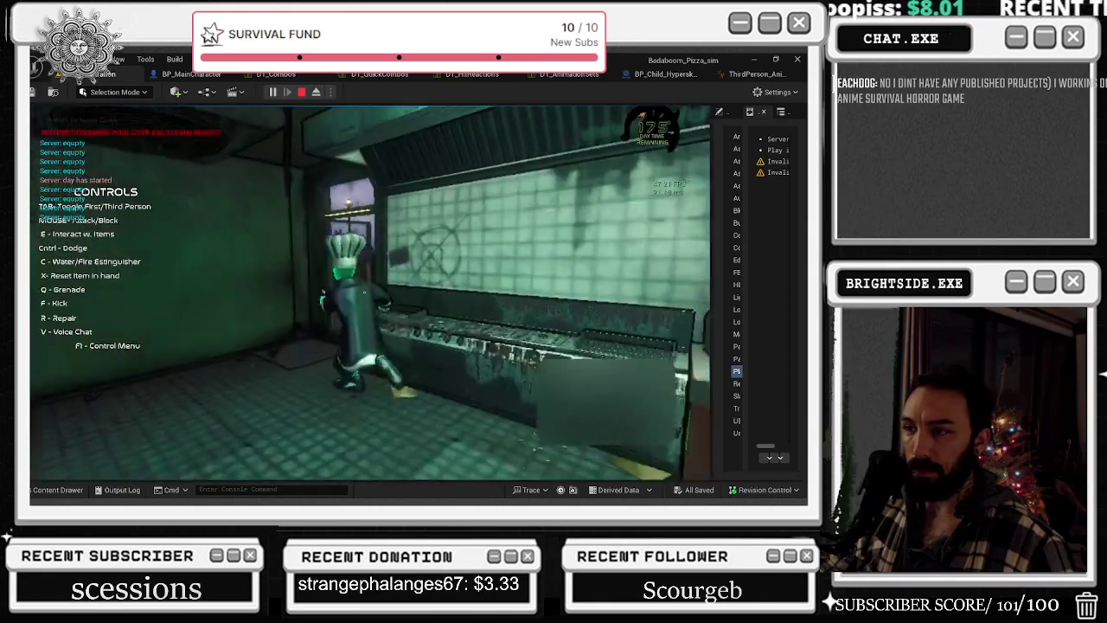
key("w")
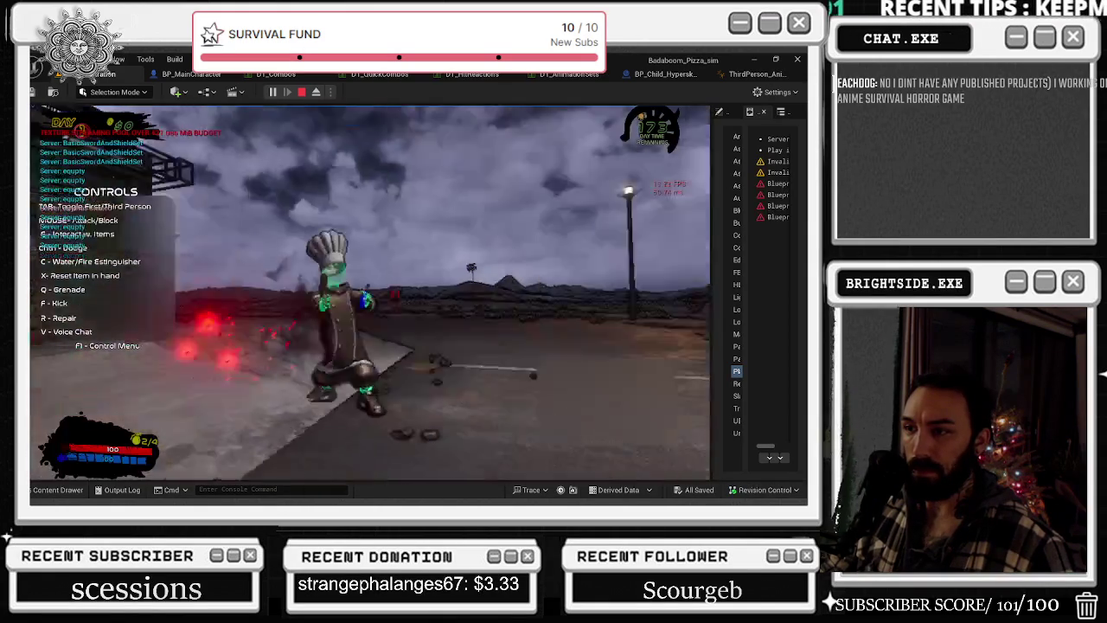
key("w")
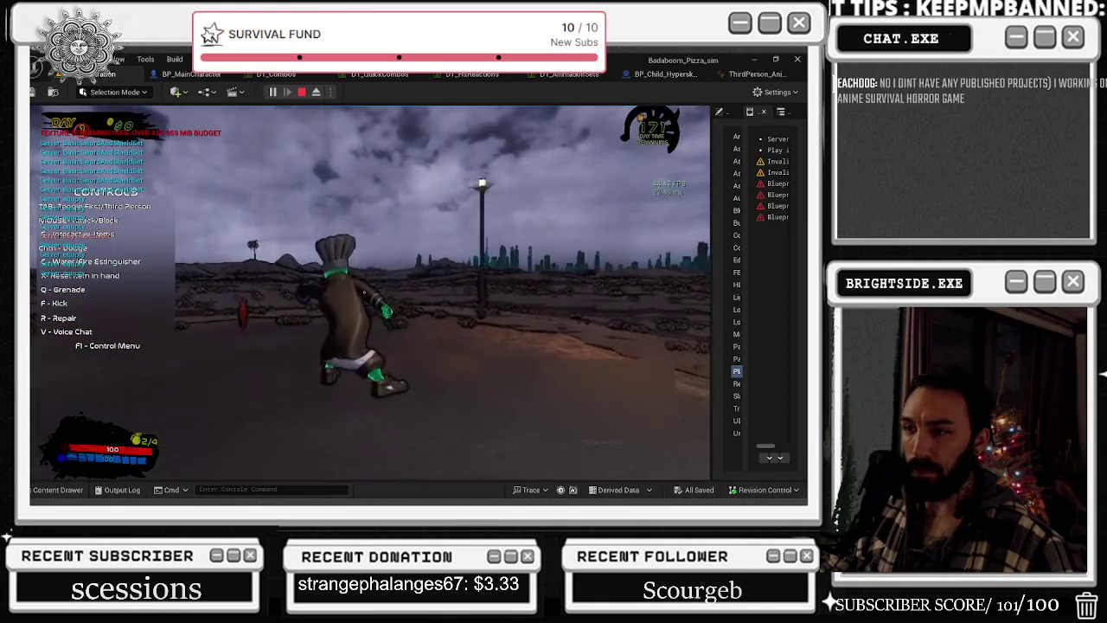
key("w")
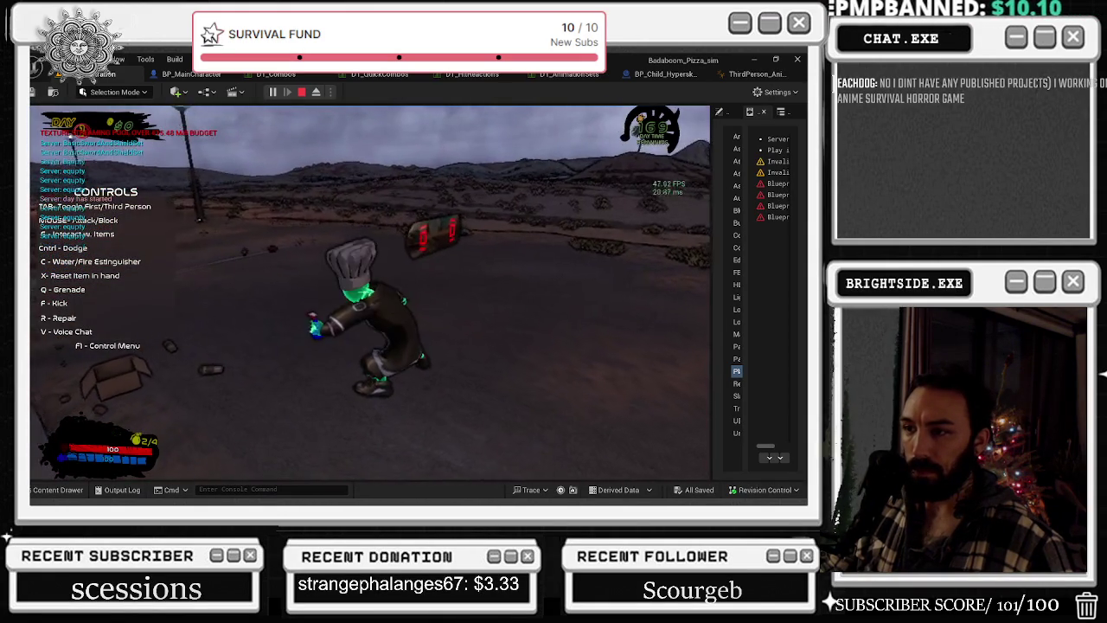
key("w")
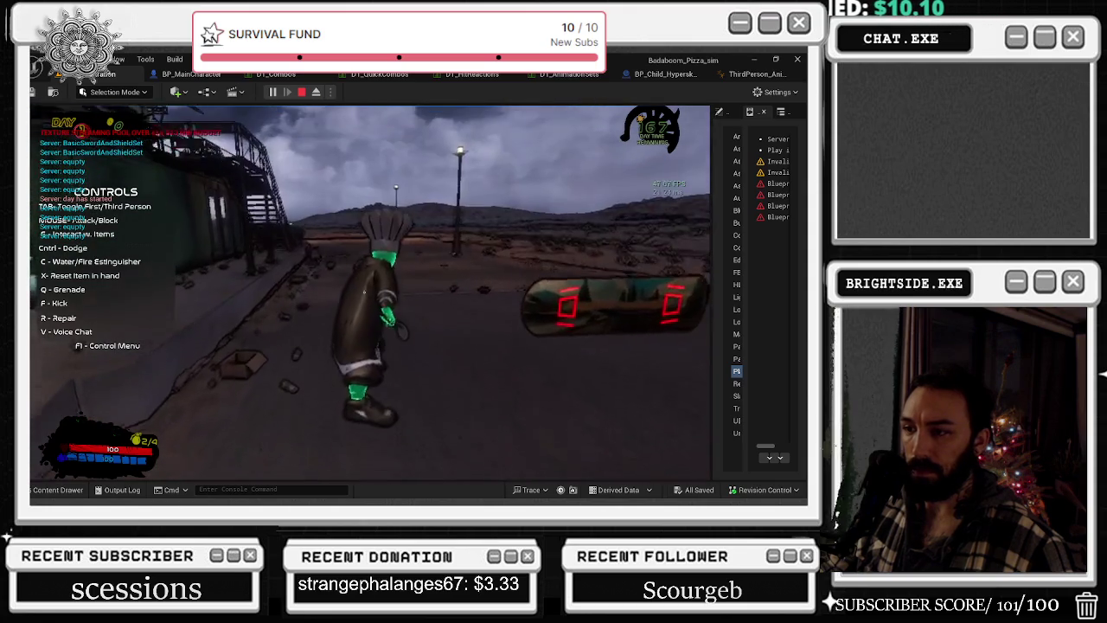
key("w")
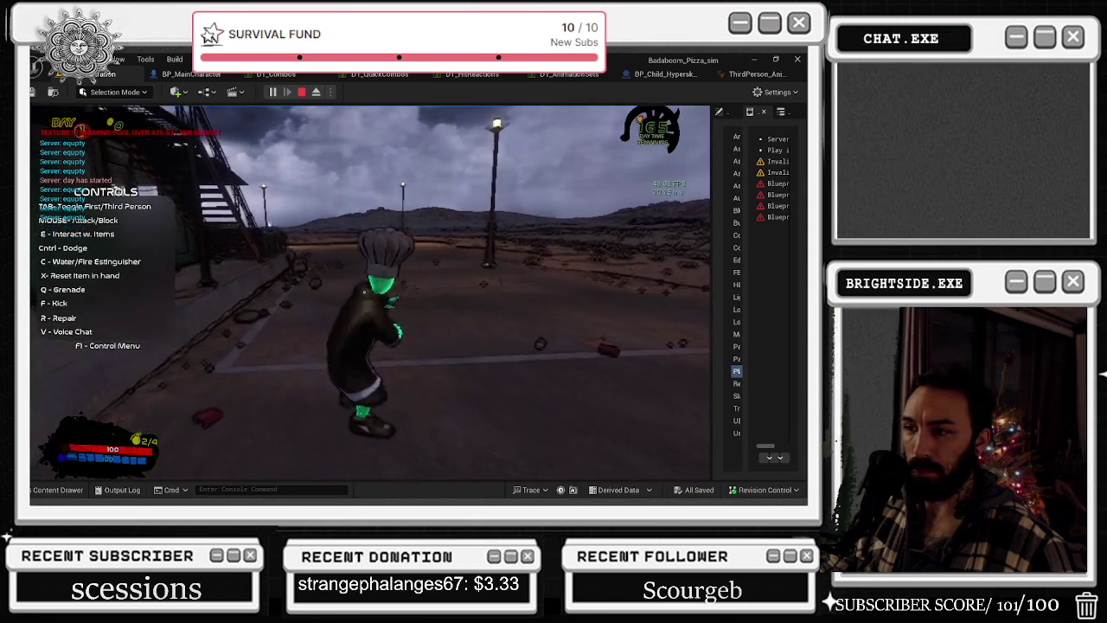
key("w")
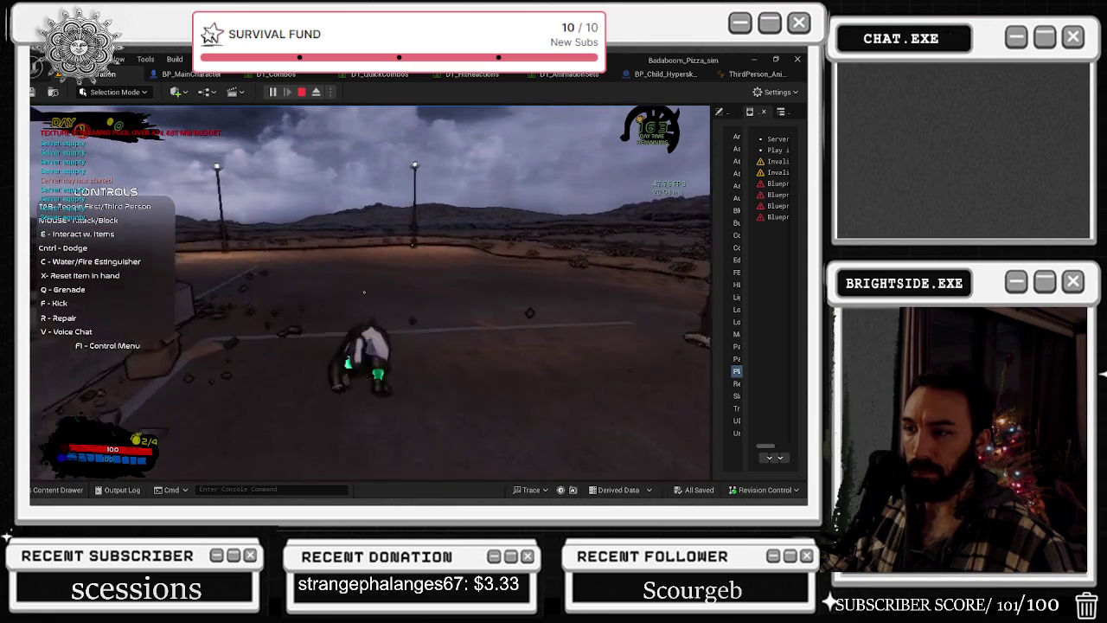
key("w")
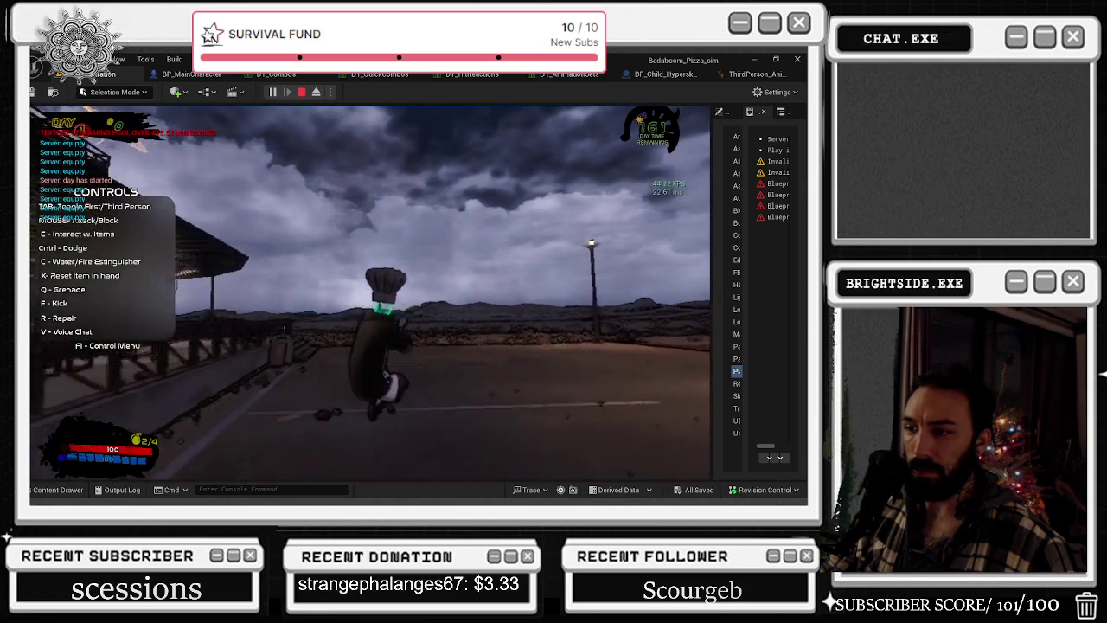
key("w")
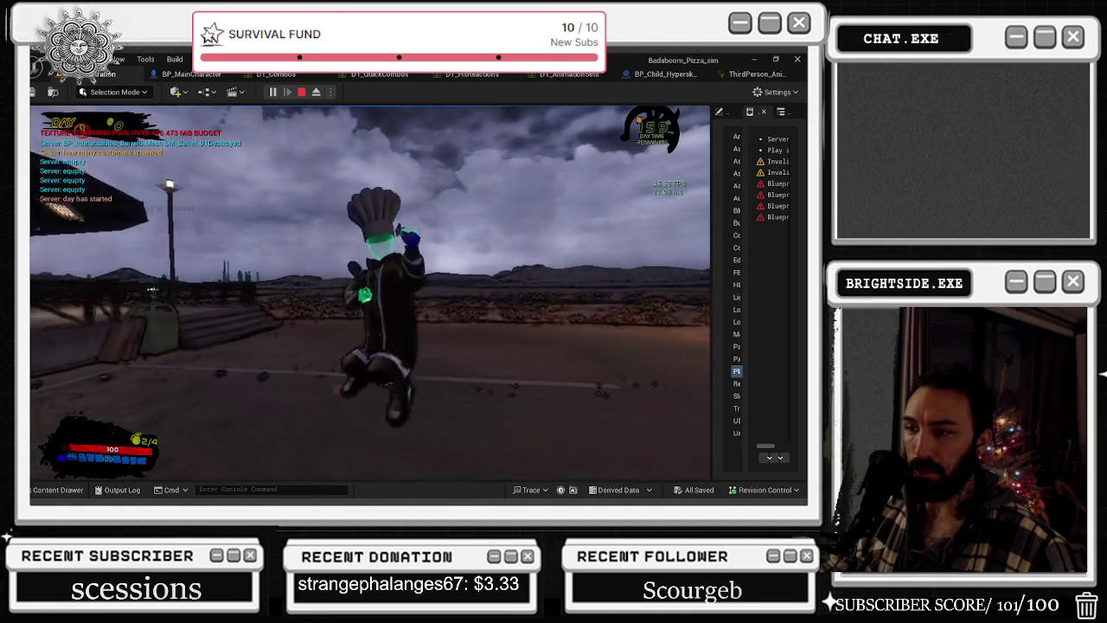
key("w")
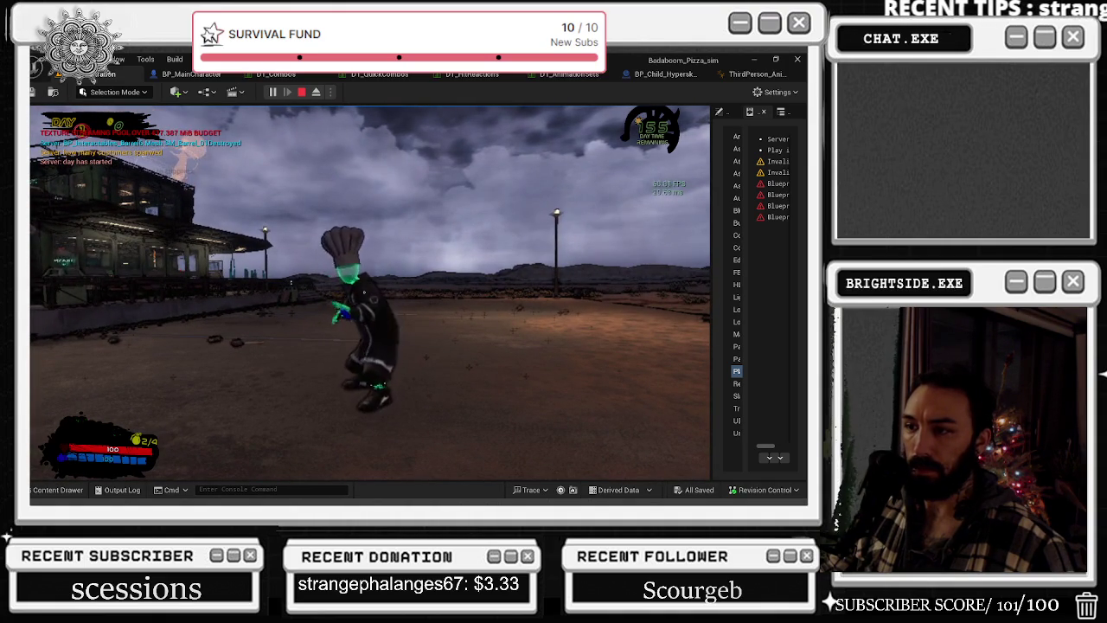
key("w")
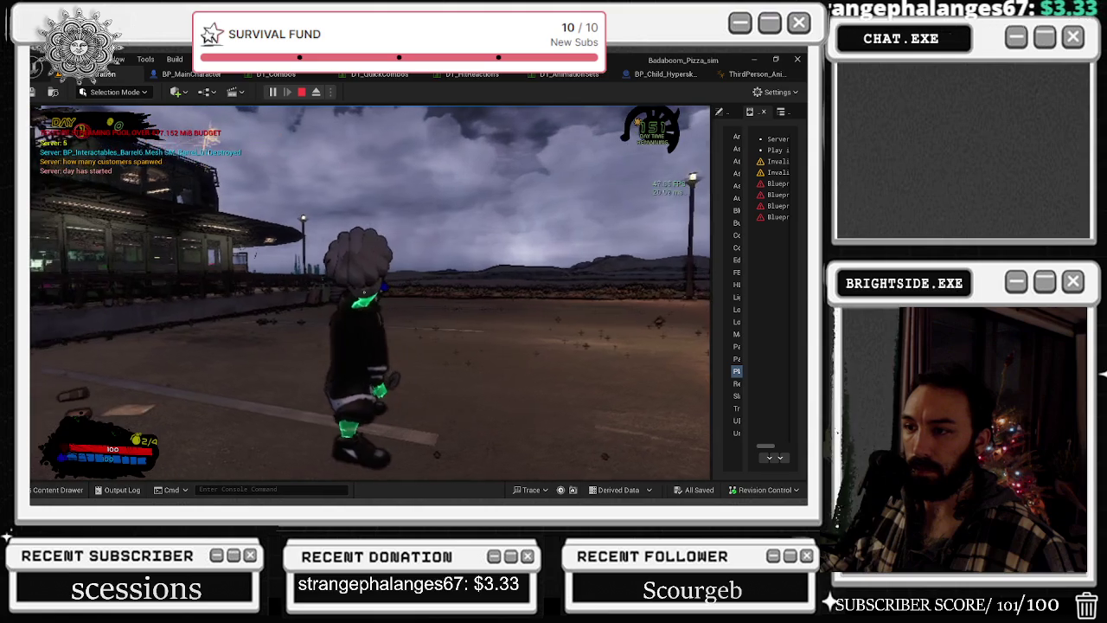
key("w")
key("w")
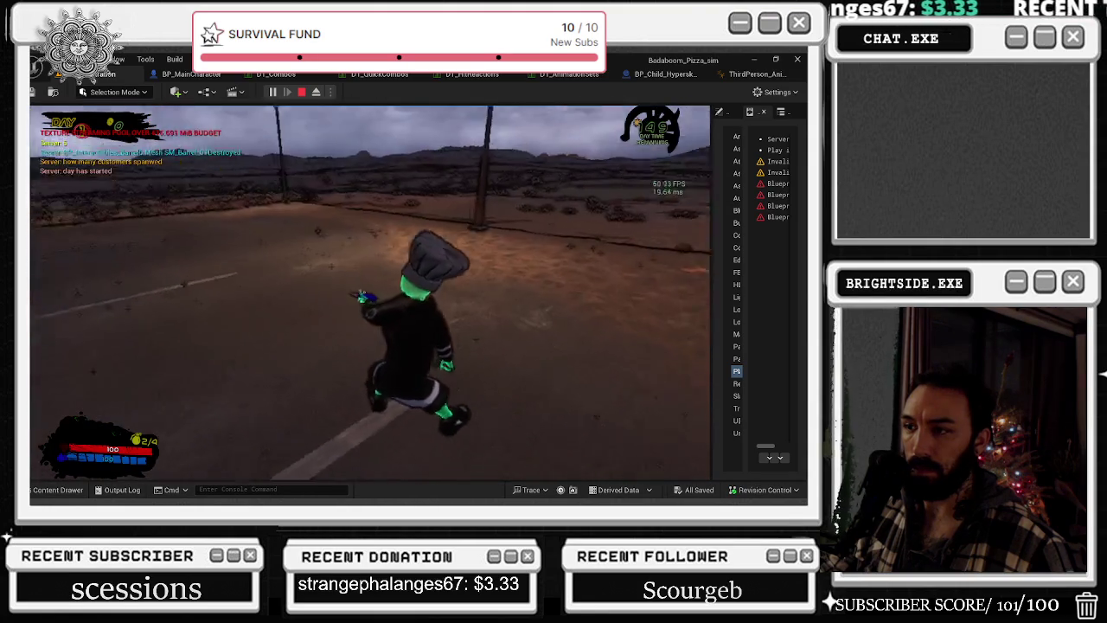
key("w")
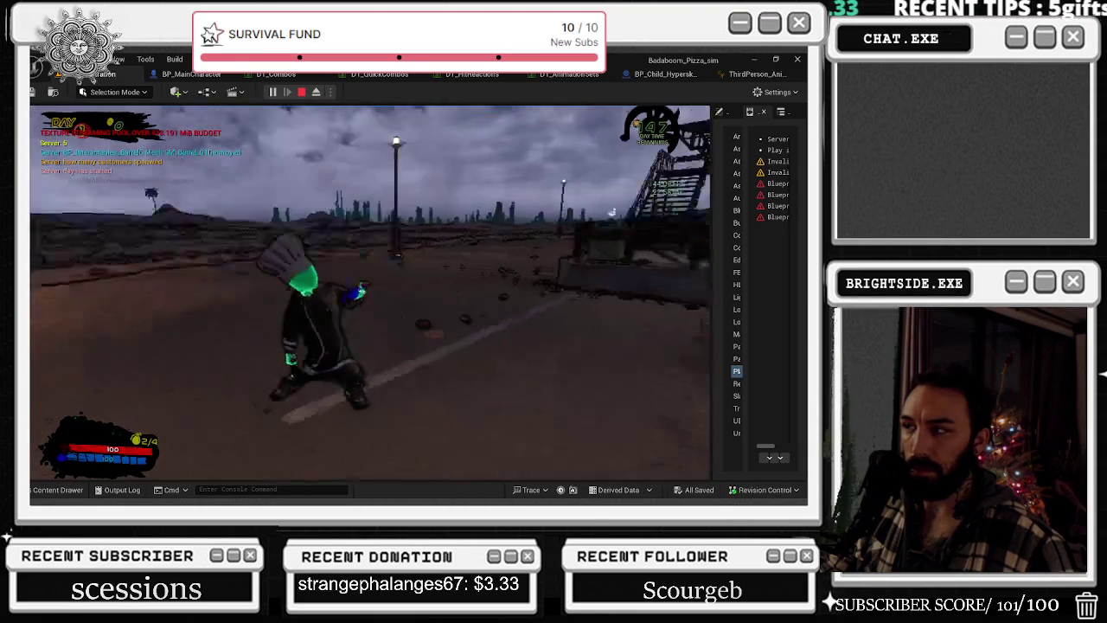
key("Escape")
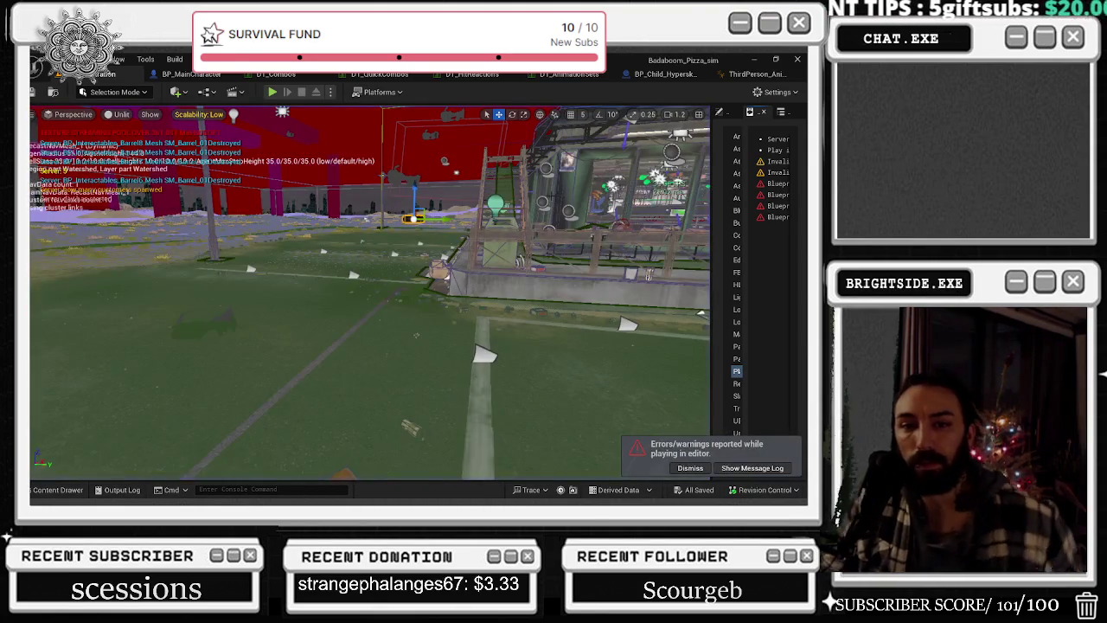
left_click(275, 74)
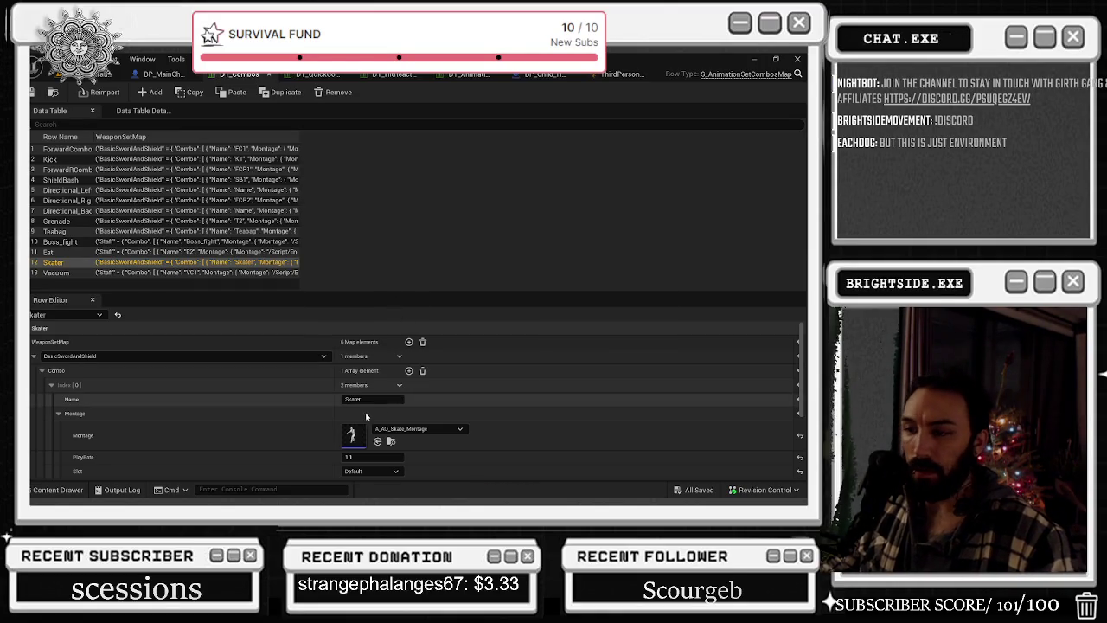
- Inspect the ForwardCombo, Kick, ForwardRCombo, ShieldBash, Directional_Right and Directional_Back rows, then return to BP_MainCharacter
left_click(80, 151)
left_click(82, 159)
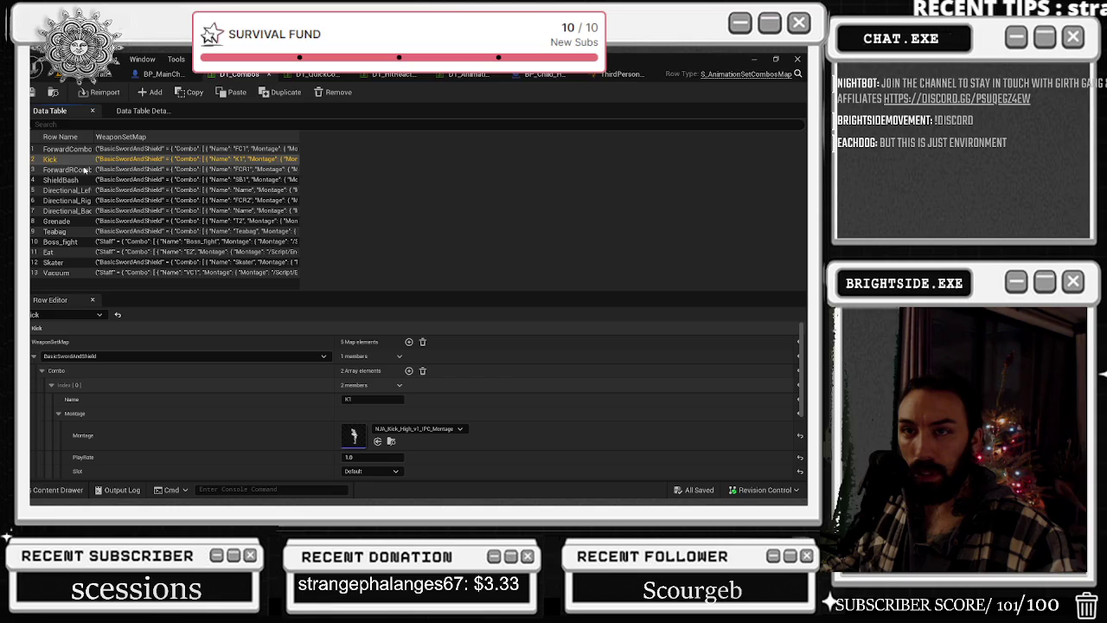
left_click(84, 170)
left_click(85, 180)
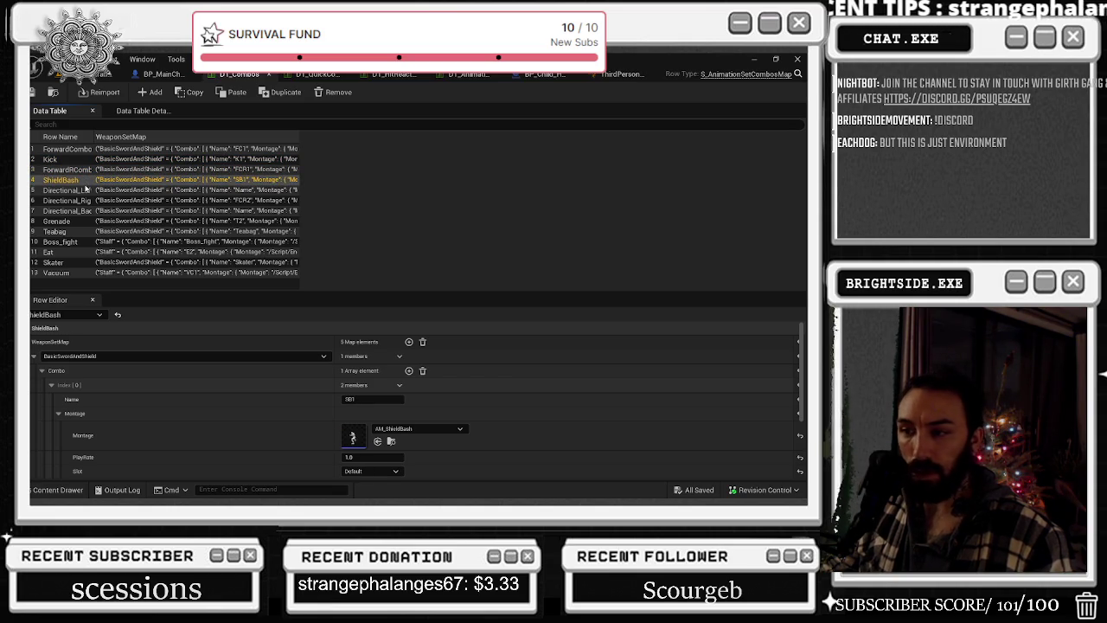
left_click(82, 200)
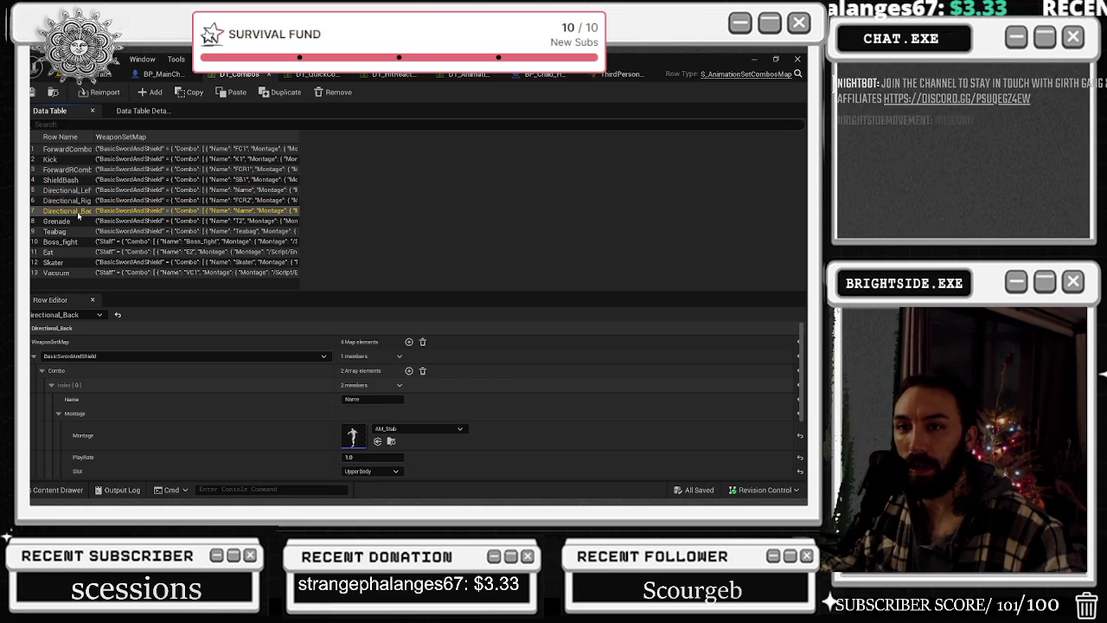
left_click(78, 212)
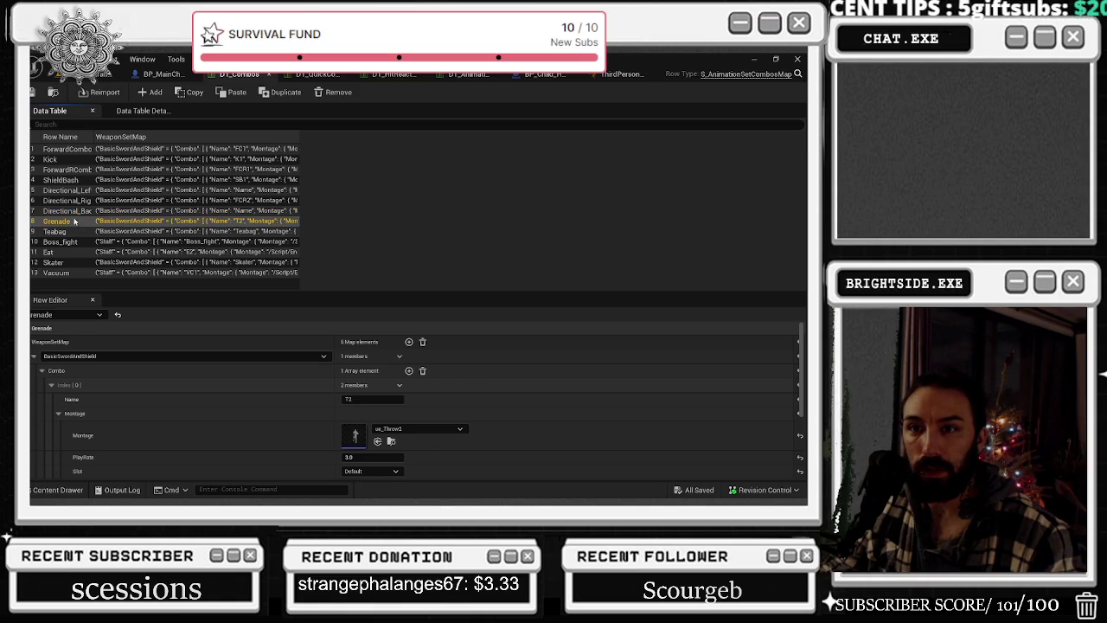
left_click(81, 202)
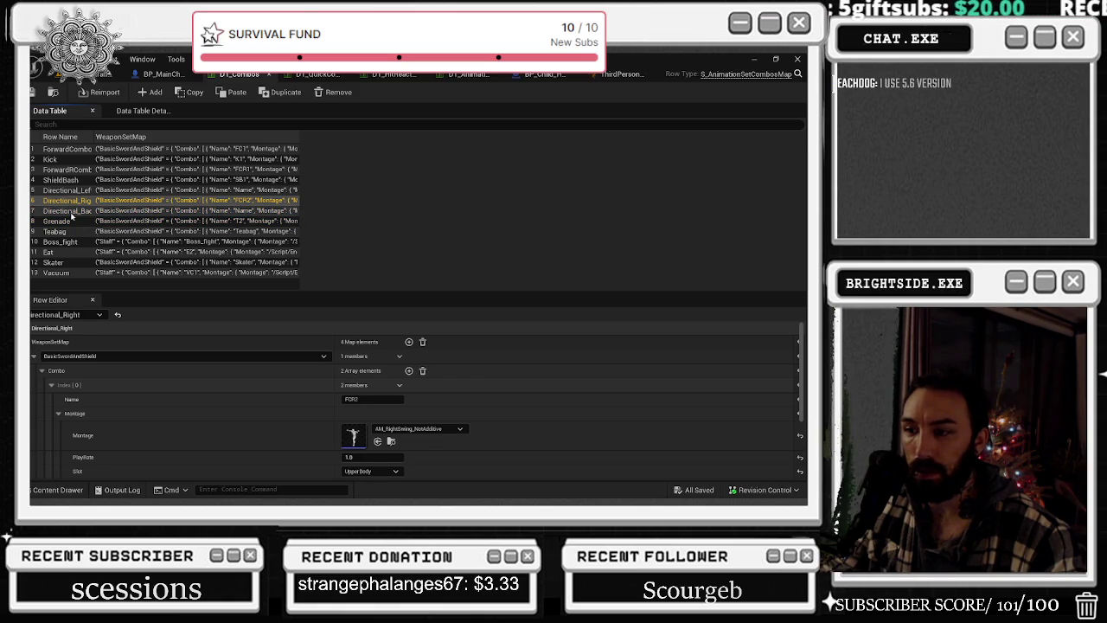
left_click(72, 212)
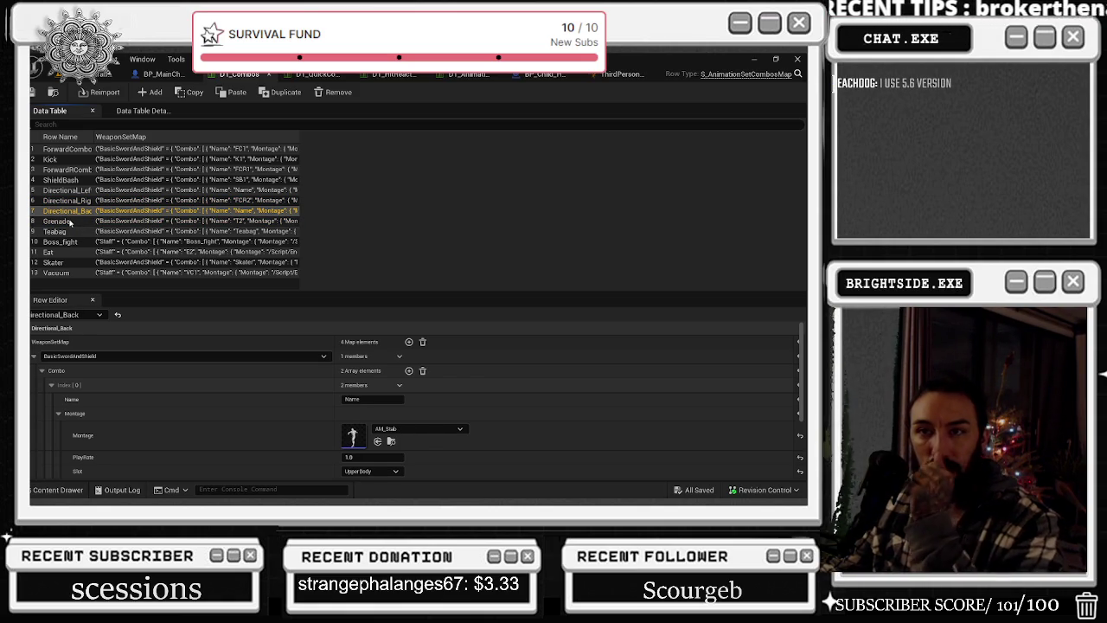
left_click(53, 151)
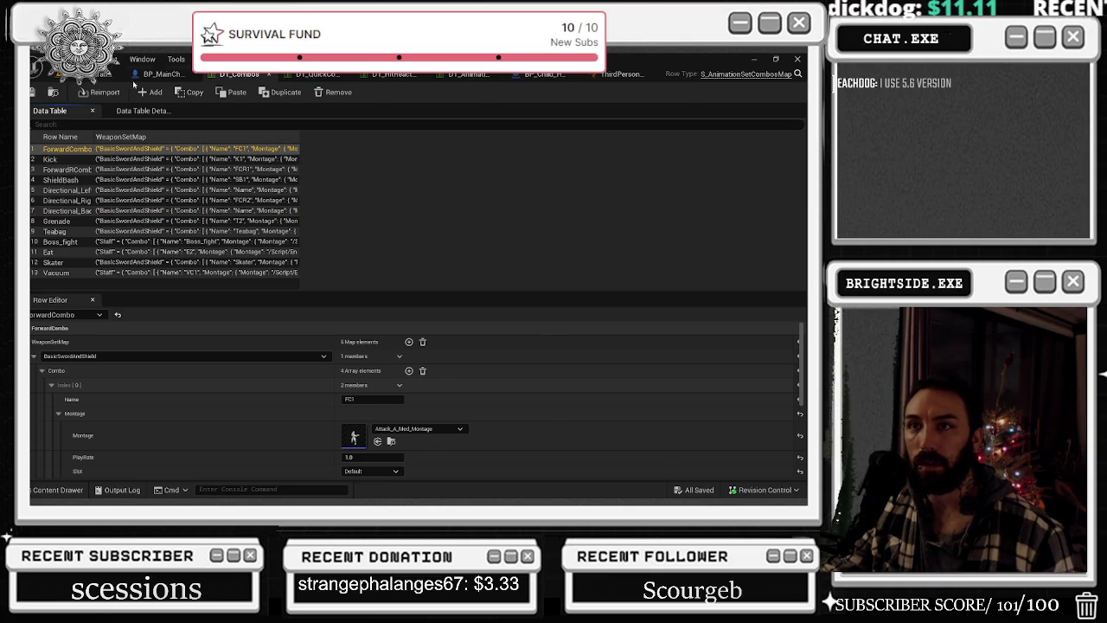
left_click(157, 73)
left_click(308, 398)
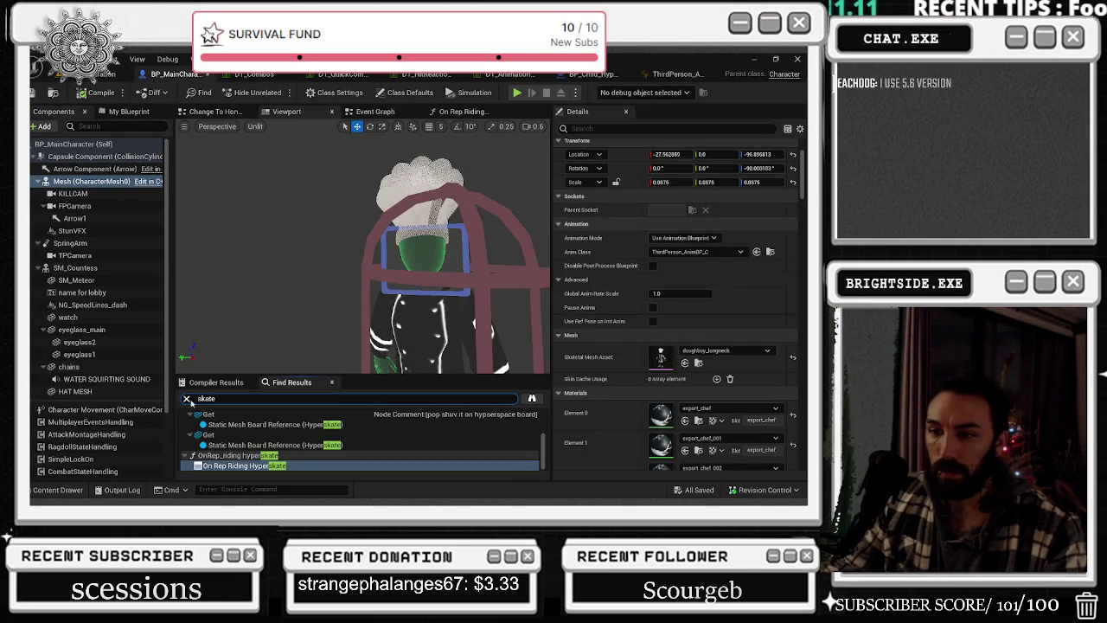
- Open and close the On Rep Riding Hyperskate graph, then go back to Change To Honeycomb
left_click(459, 111)
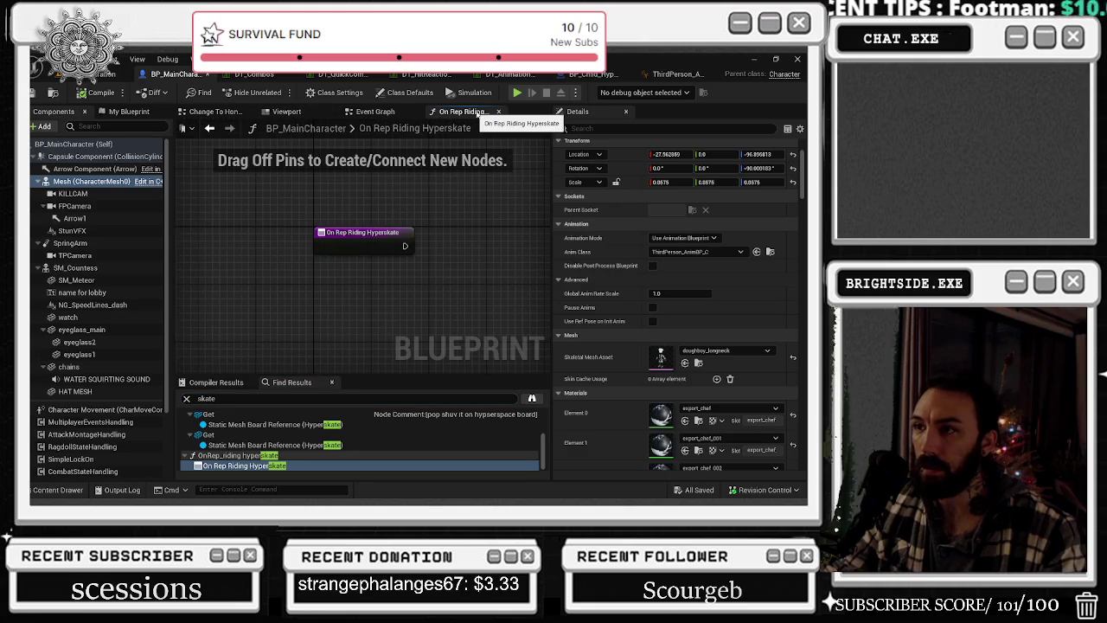
left_click(495, 111)
scroll(401, 203, "down", 4)
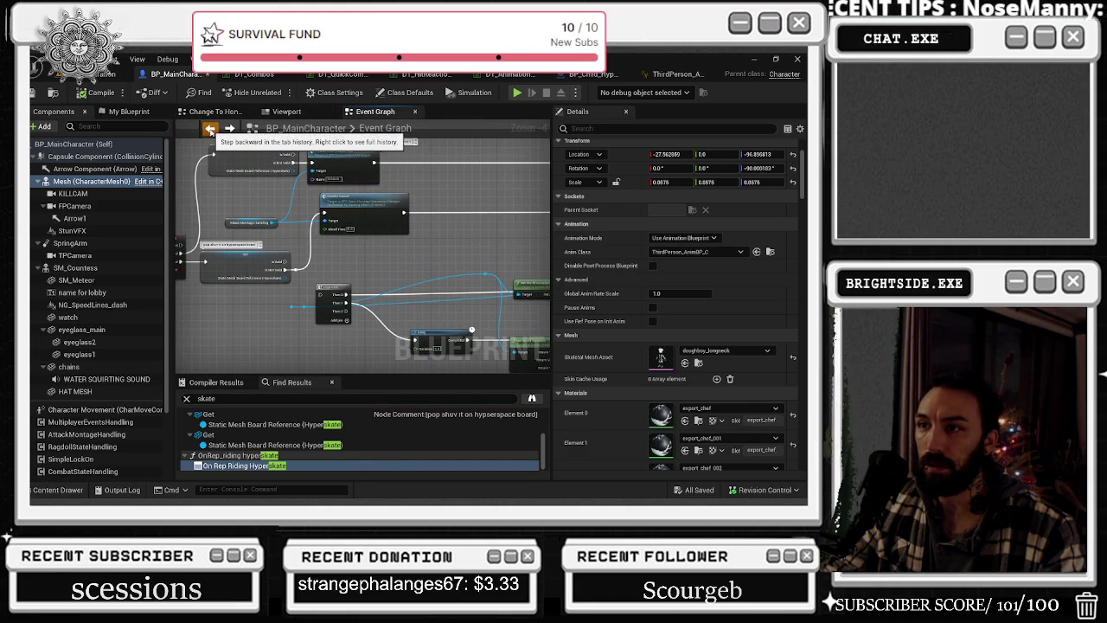
left_click(210, 130)
scroll(298, 196, "down", 3)
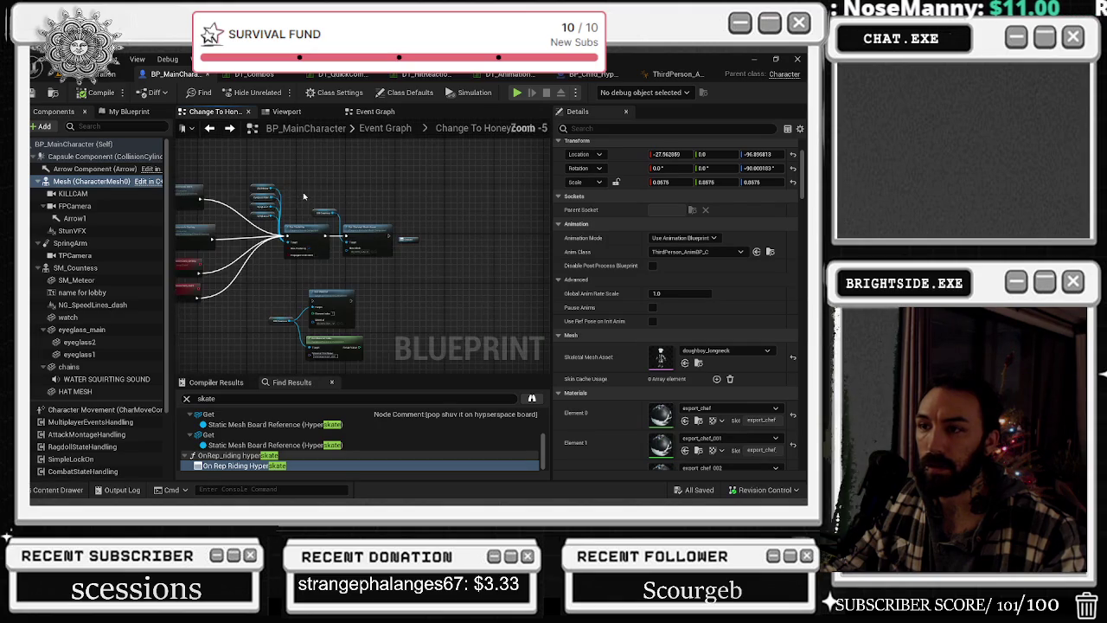
left_click_drag(304, 196, 330, 222)
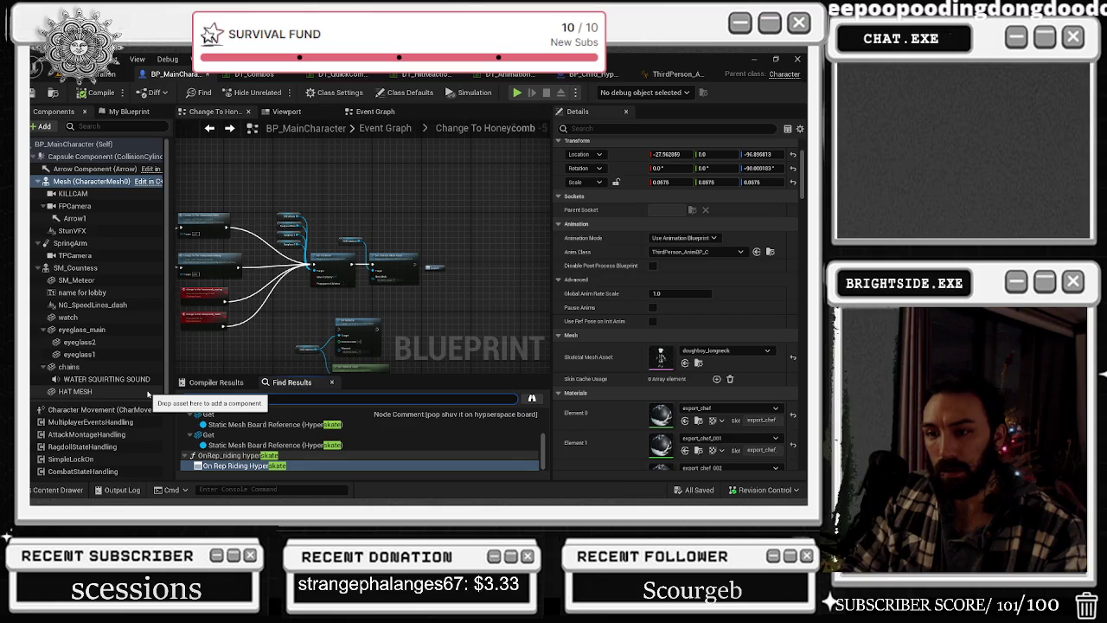
- Search 'set material' and jump through results to the Set Material node in Spawn A New Tag
type("set material")
scroll(268, 435, "down", 3)
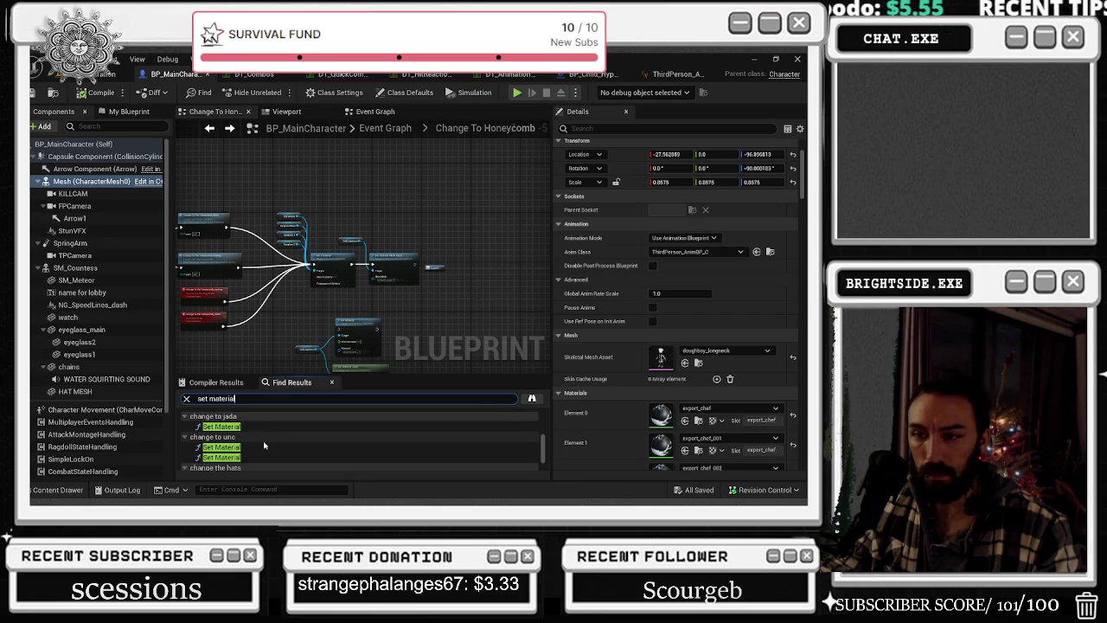
scroll(264, 445, "down", 5)
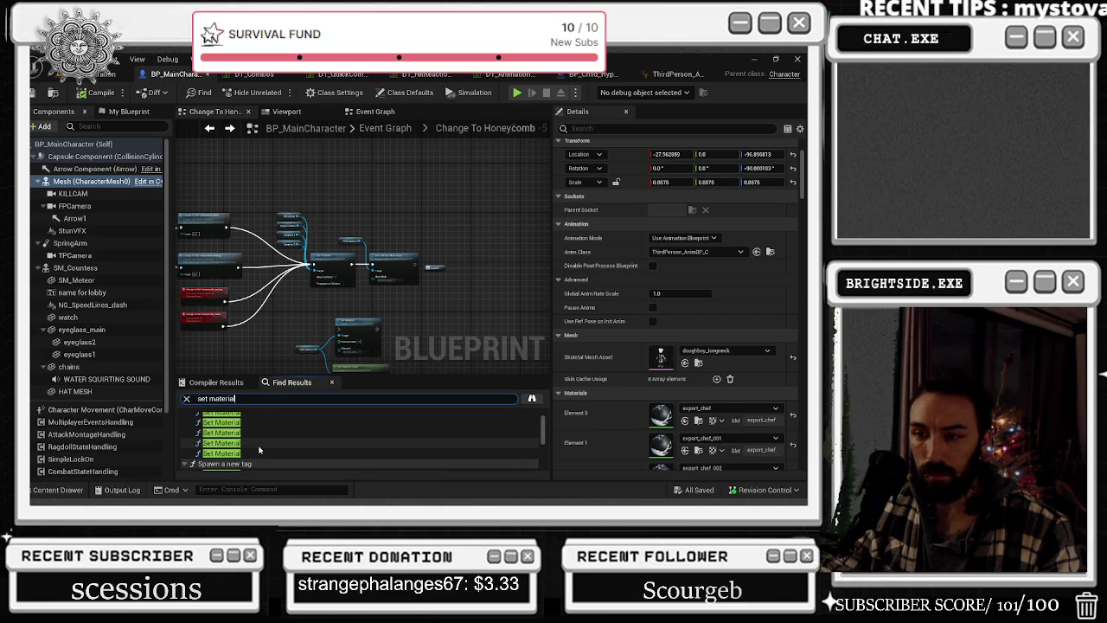
scroll(259, 445, "up", 8)
double_click(252, 428)
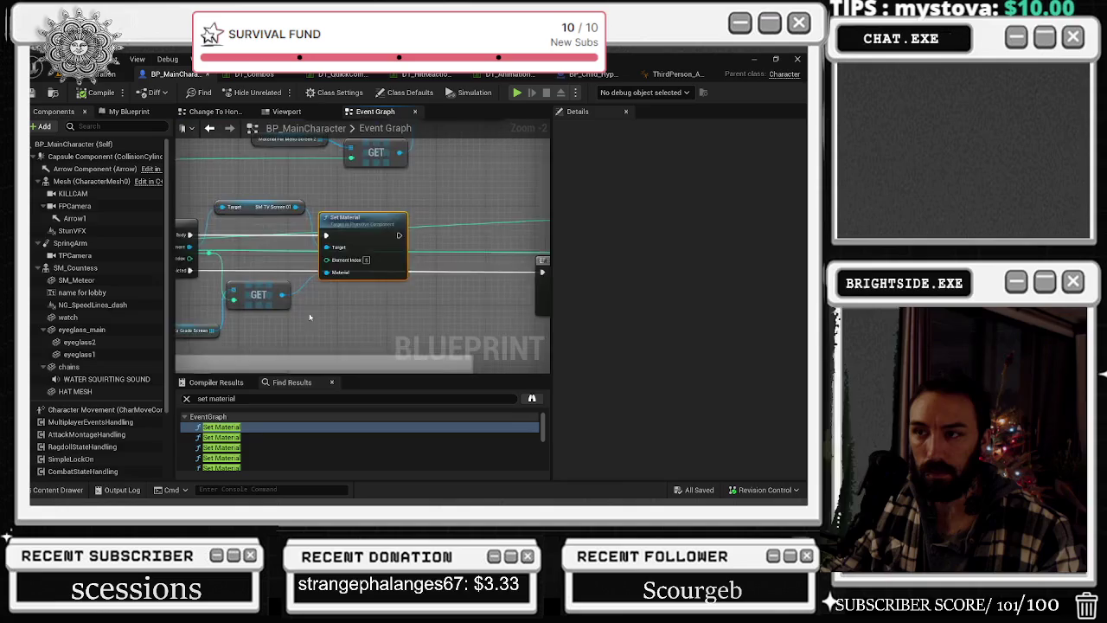
double_click(233, 447)
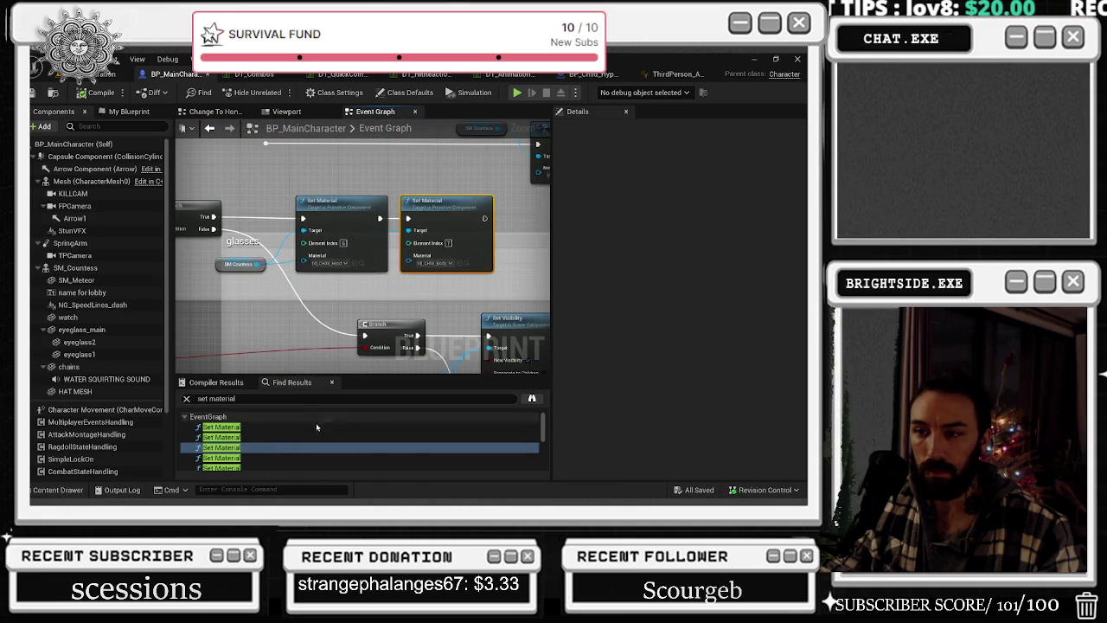
scroll(317, 428, "down", 3)
double_click(260, 424)
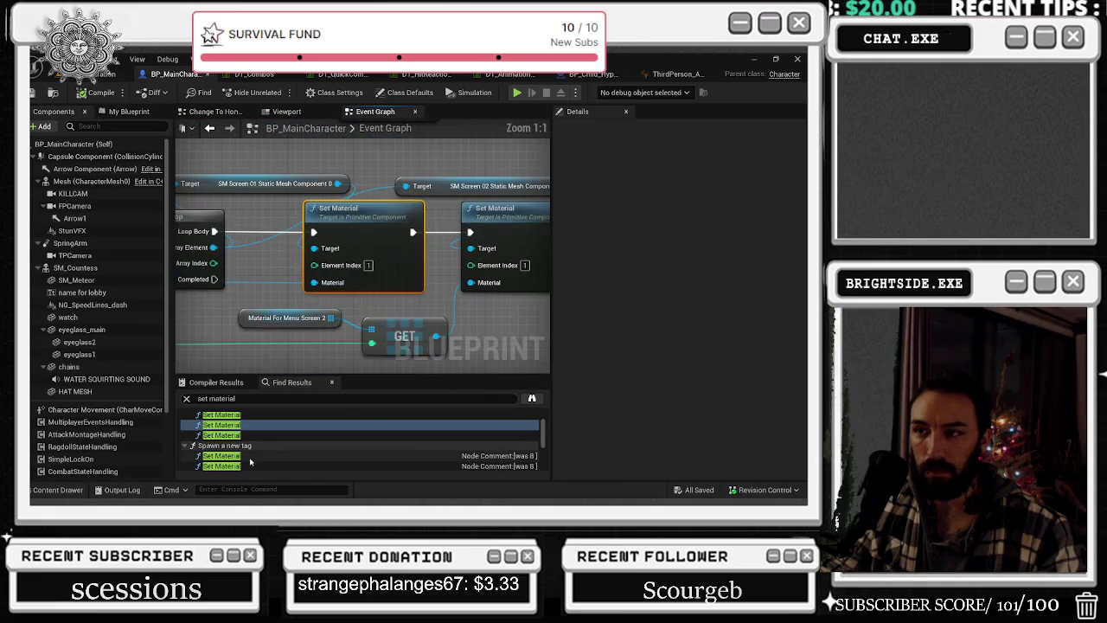
double_click(249, 456)
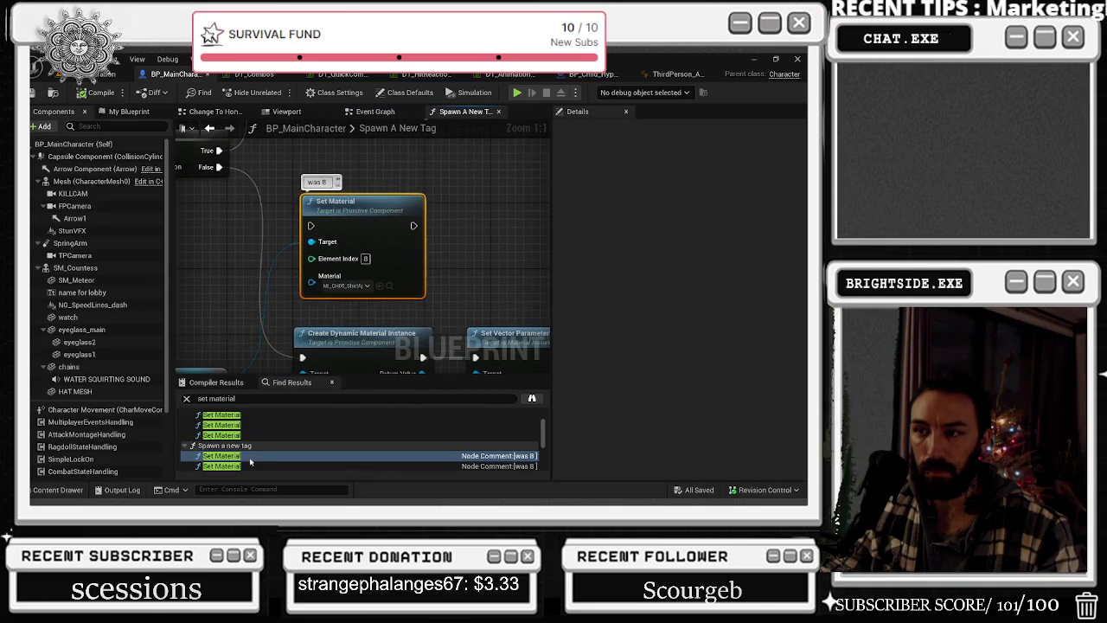
- Wrap the red-team Set Material nodes in a comment box and nudge it into place
scroll(299, 291, "down", 4)
left_click_drag(390, 343, 282, 282)
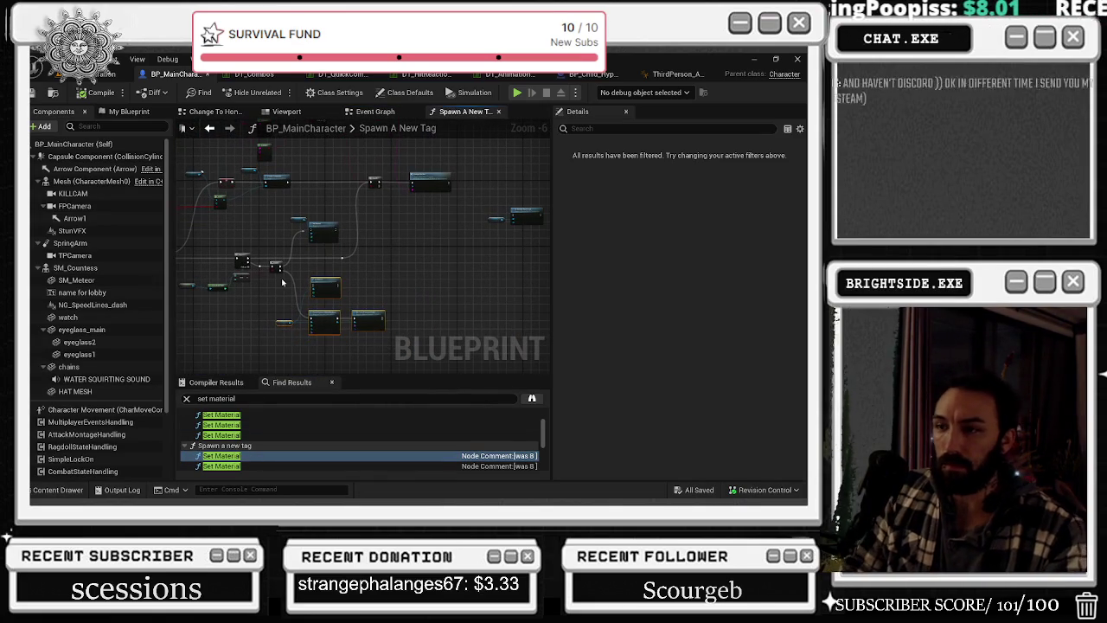
key("c")
scroll(313, 257, "up", 2)
scroll(313, 257, "down", 1)
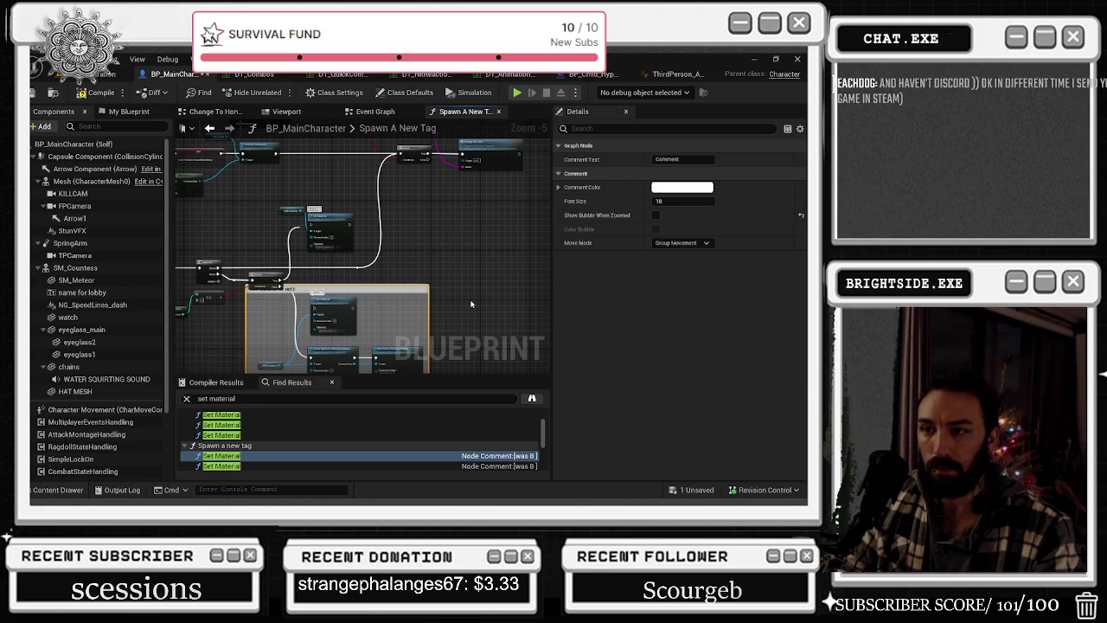
left_click(399, 282)
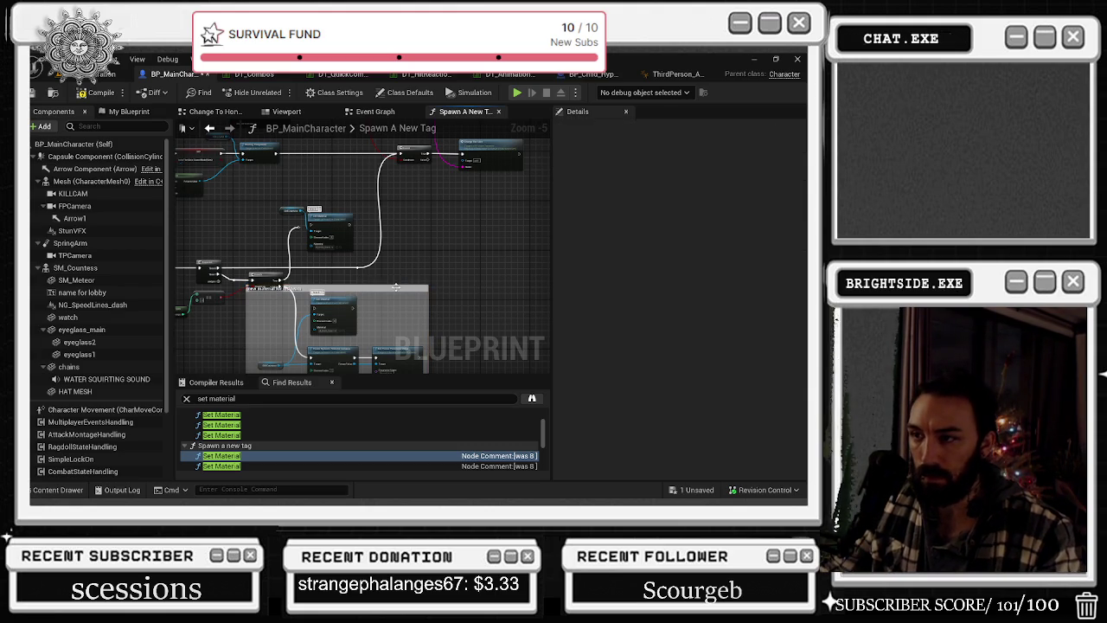
left_click(395, 286)
key("f")
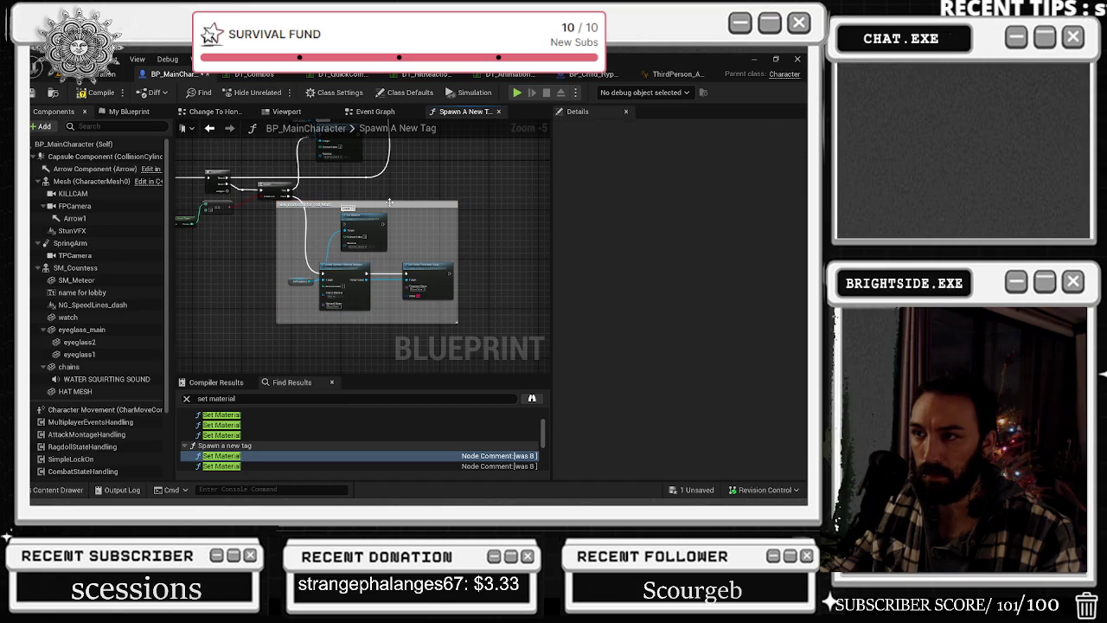
left_click_drag(421, 204, 441, 220)
left_click(441, 221)
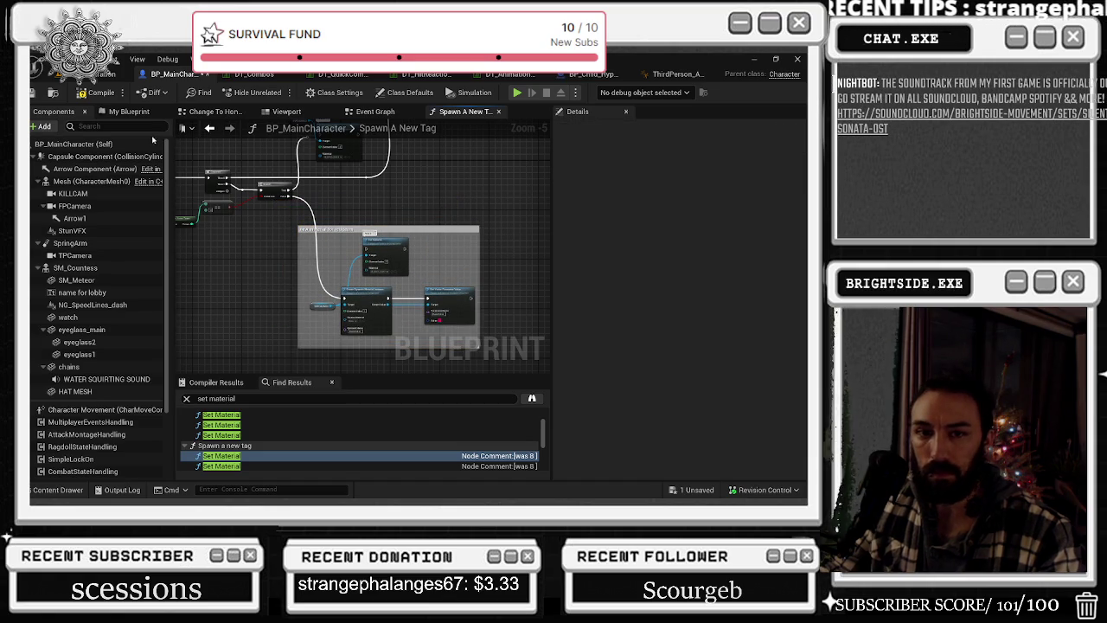
- Compile BP_MainCharacter, glance at DT_Combos and Spawn A New Tag, then search 'sattak'
left_click(95, 92)
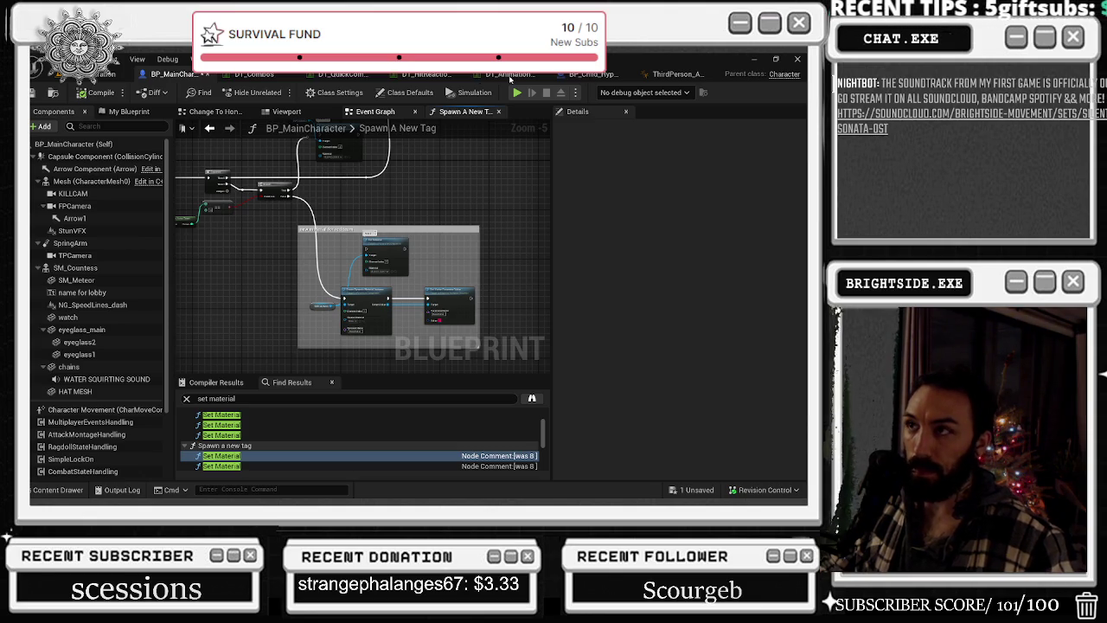
left_click(374, 111)
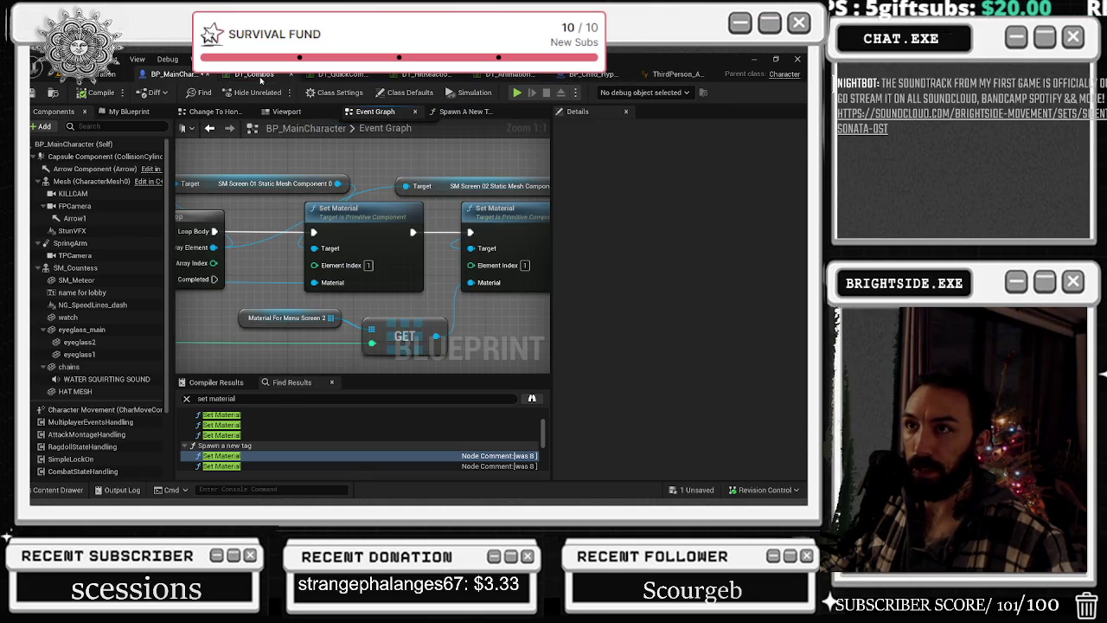
left_click(253, 74)
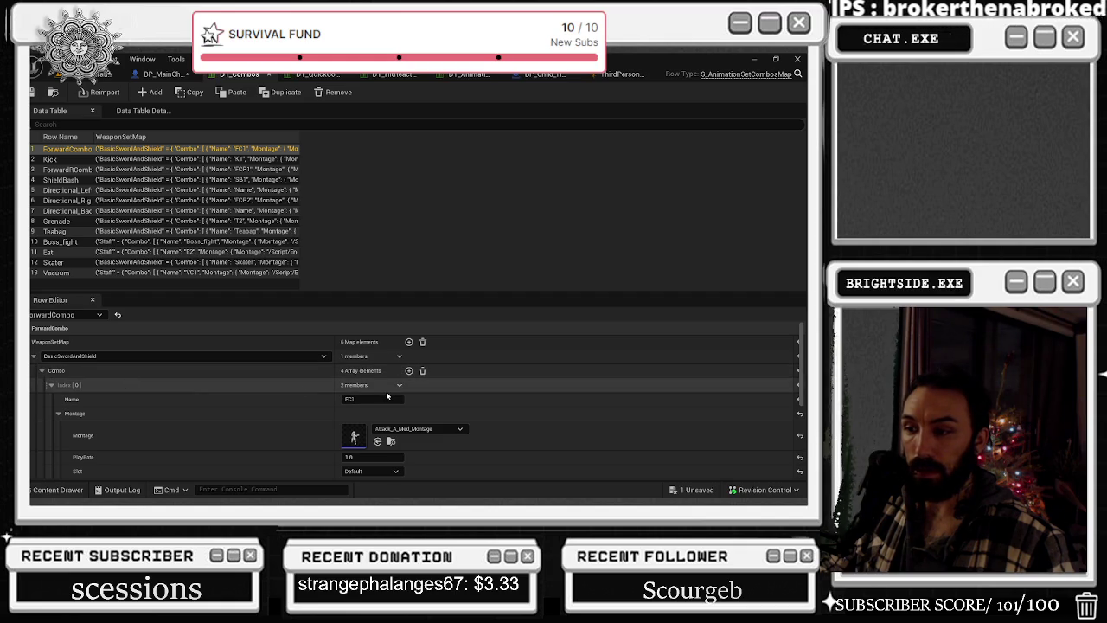
scroll(385, 396, "down", 1)
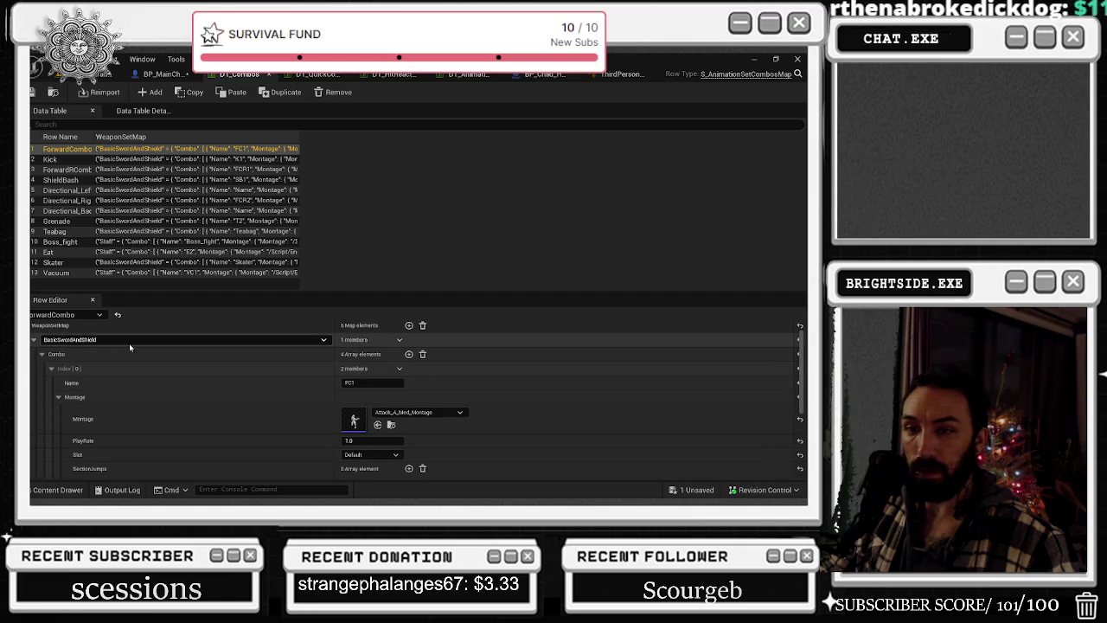
left_click(164, 74)
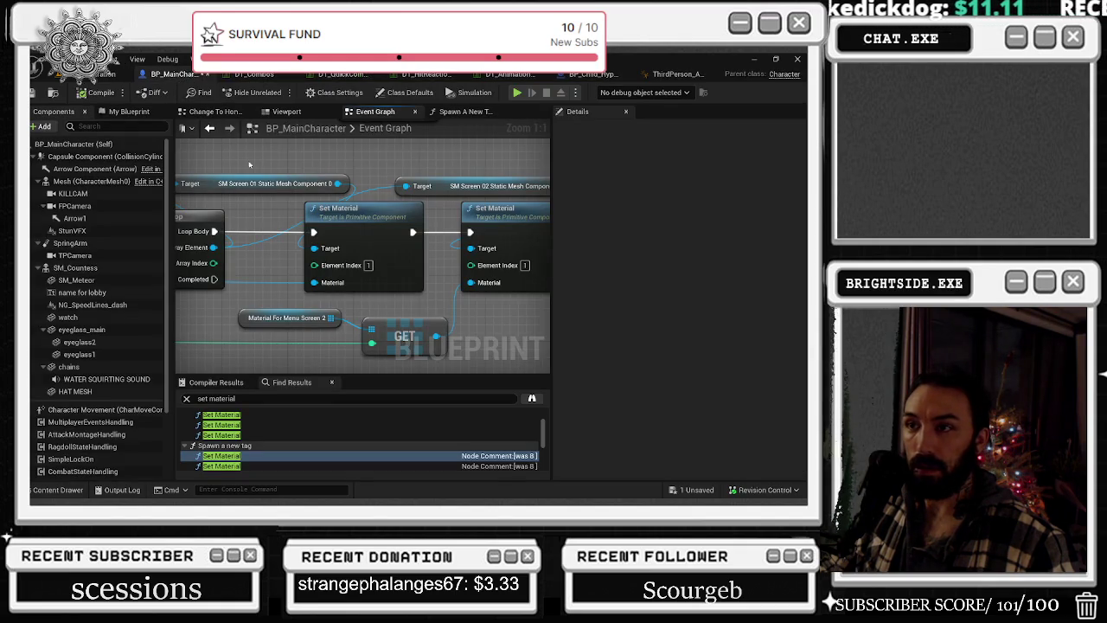
left_click(453, 113)
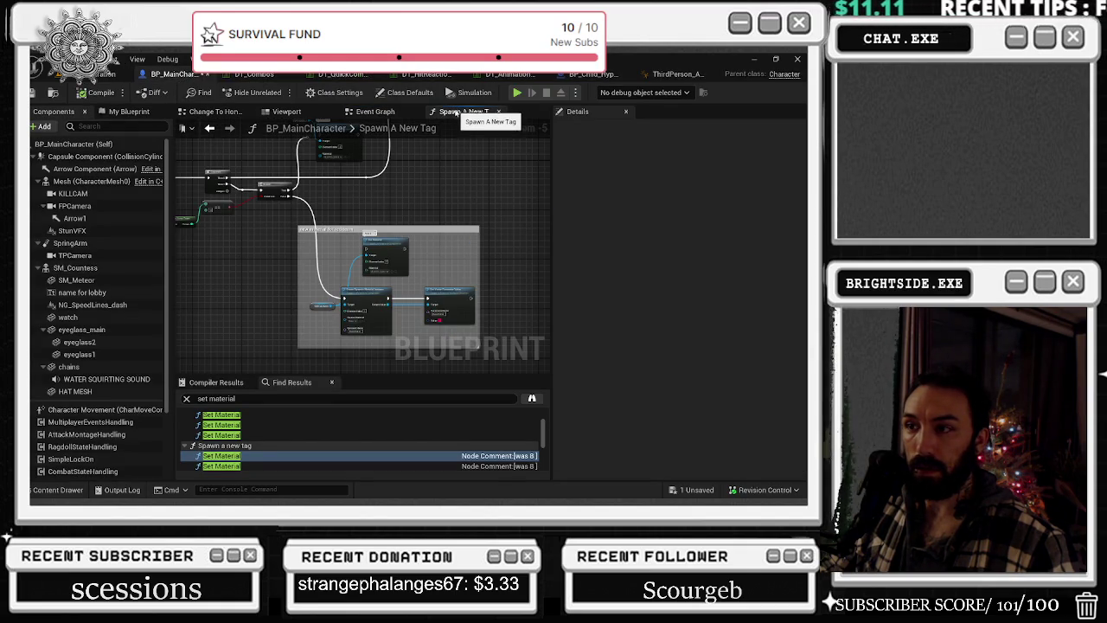
left_click(375, 111)
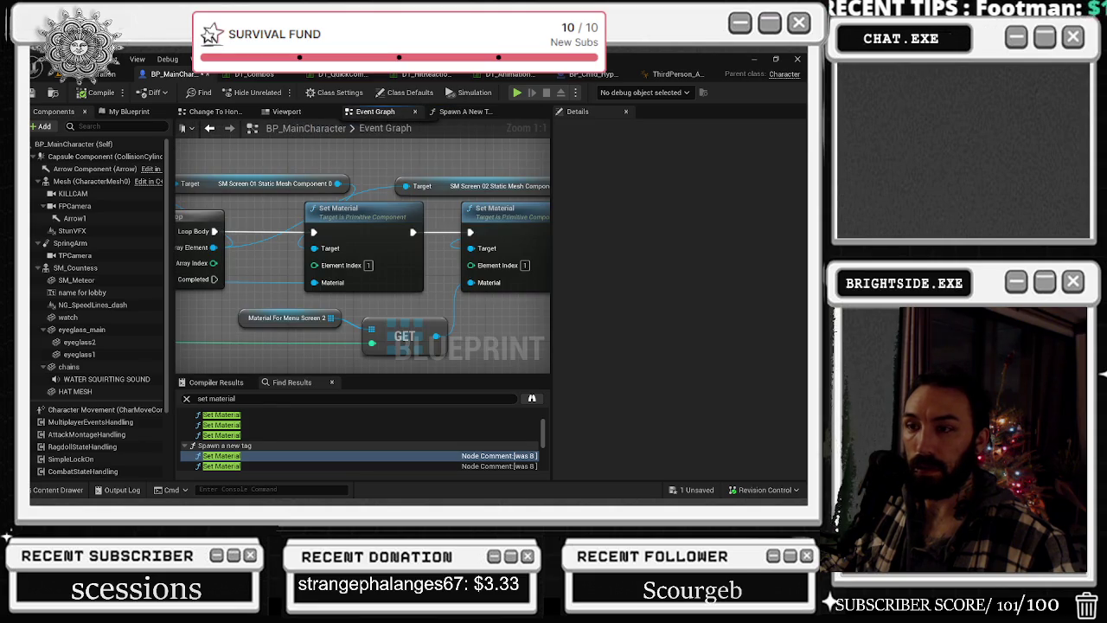
left_click(186, 398)
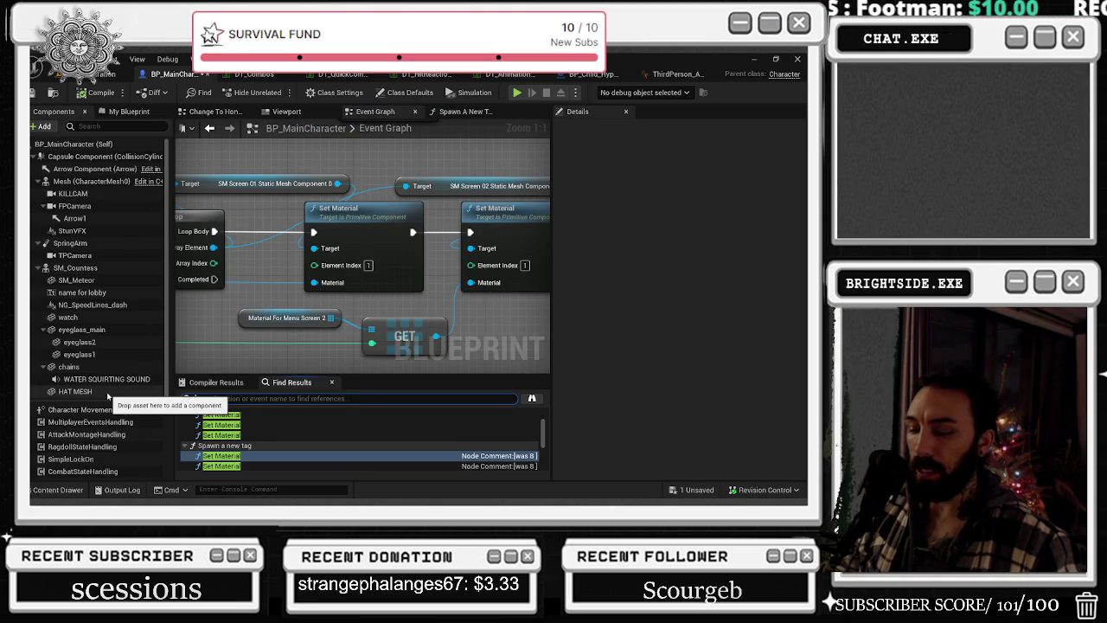
type("s")
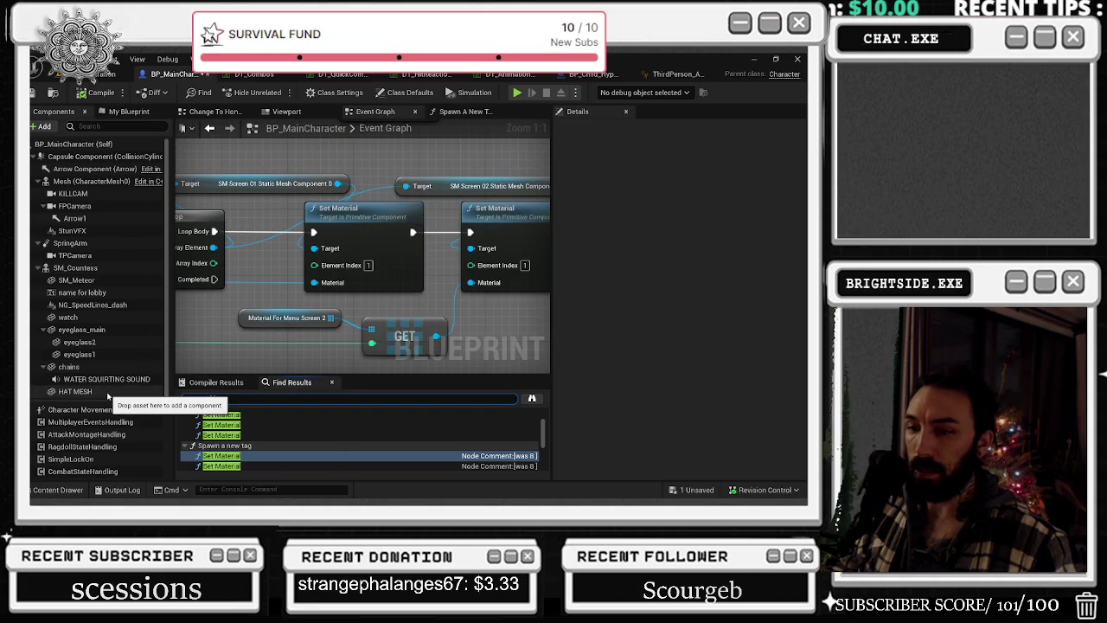
type("attak")
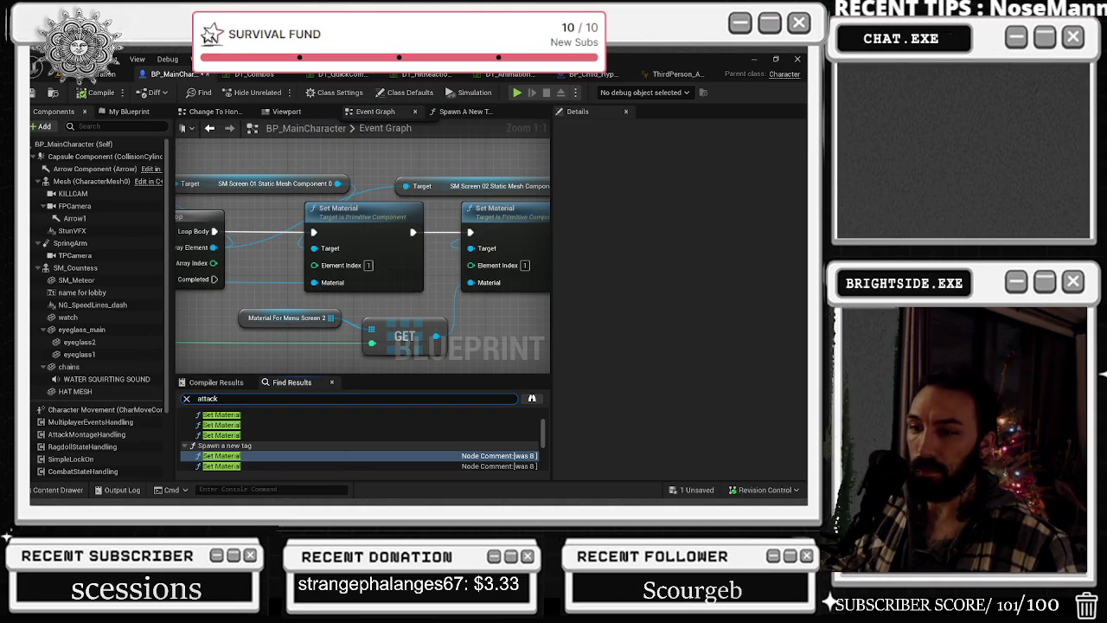
- Search 'attack', jump to IA_Attack, and view the RightAttack and BackwardsAttack handler nodes
key("Return")
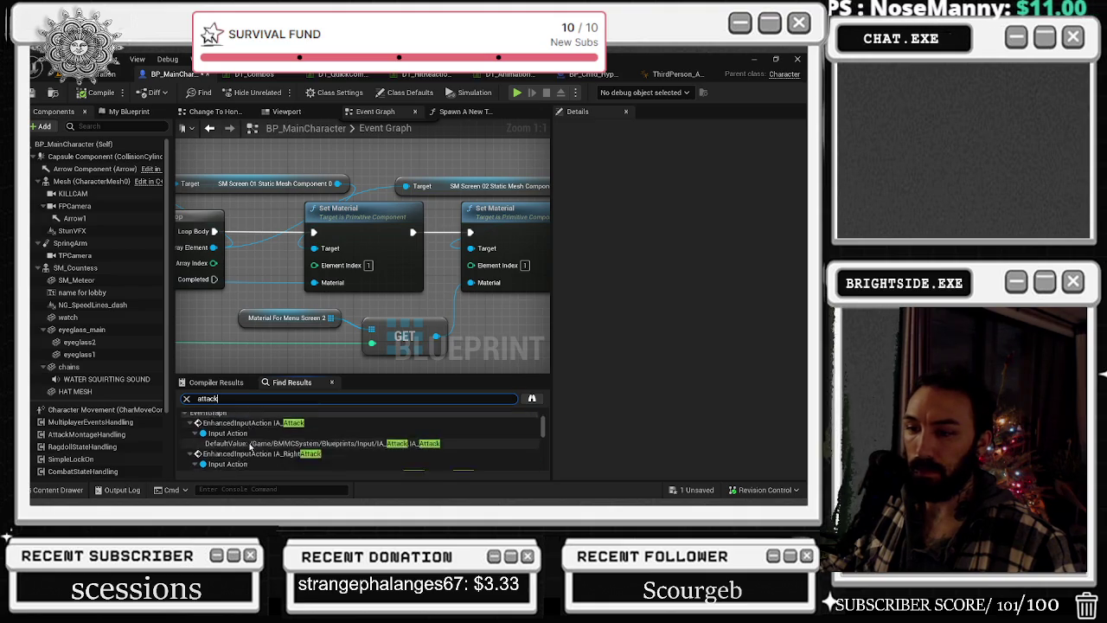
left_click(286, 423)
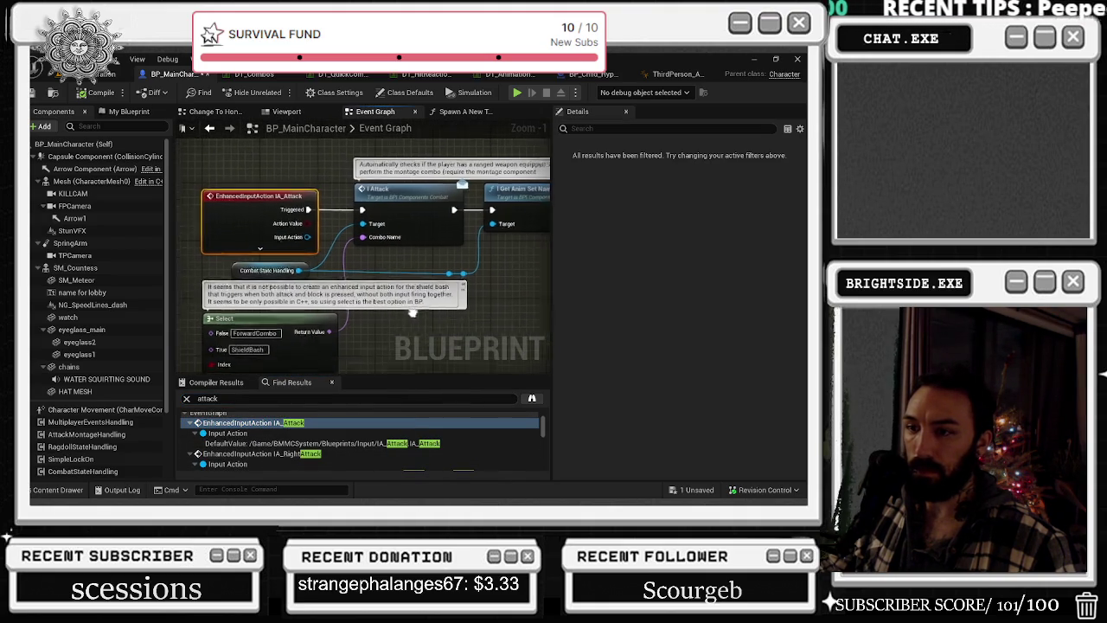
scroll(407, 298, "down", 6)
scroll(399, 255, "up", 3)
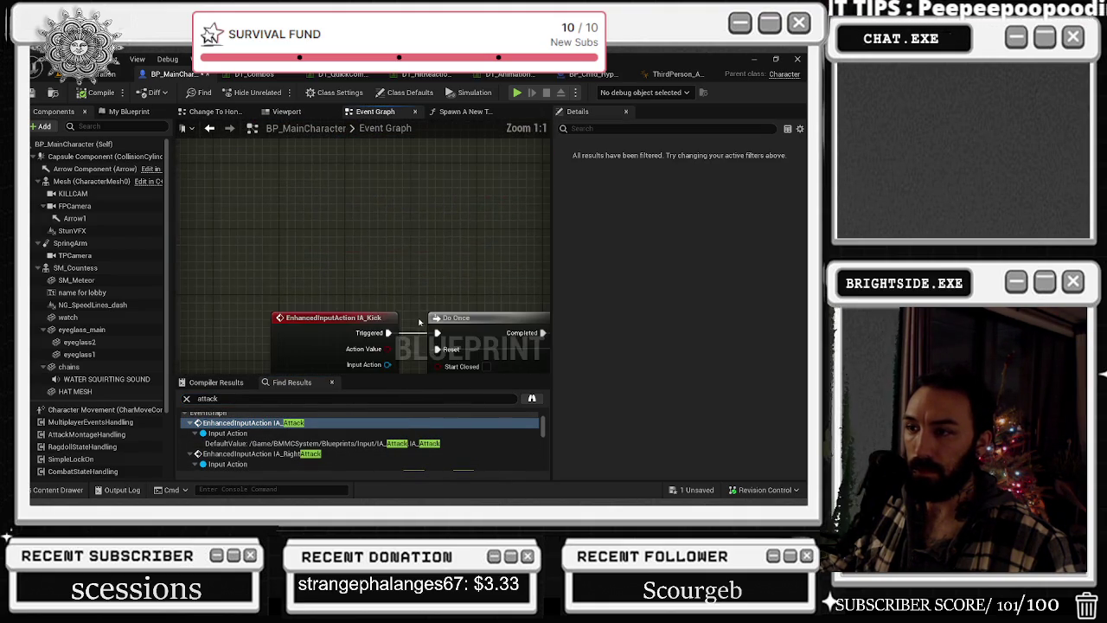
scroll(346, 179, "down", 2)
scroll(359, 282, "up", 4)
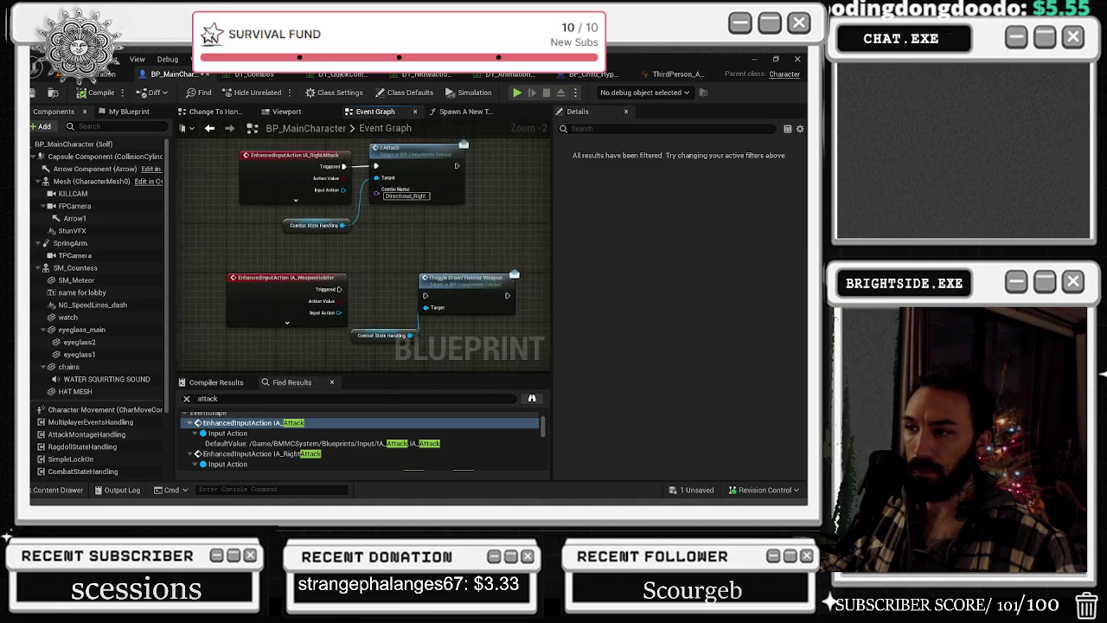
left_click_drag(321, 145, 451, 260)
scroll(326, 272, "down", 2)
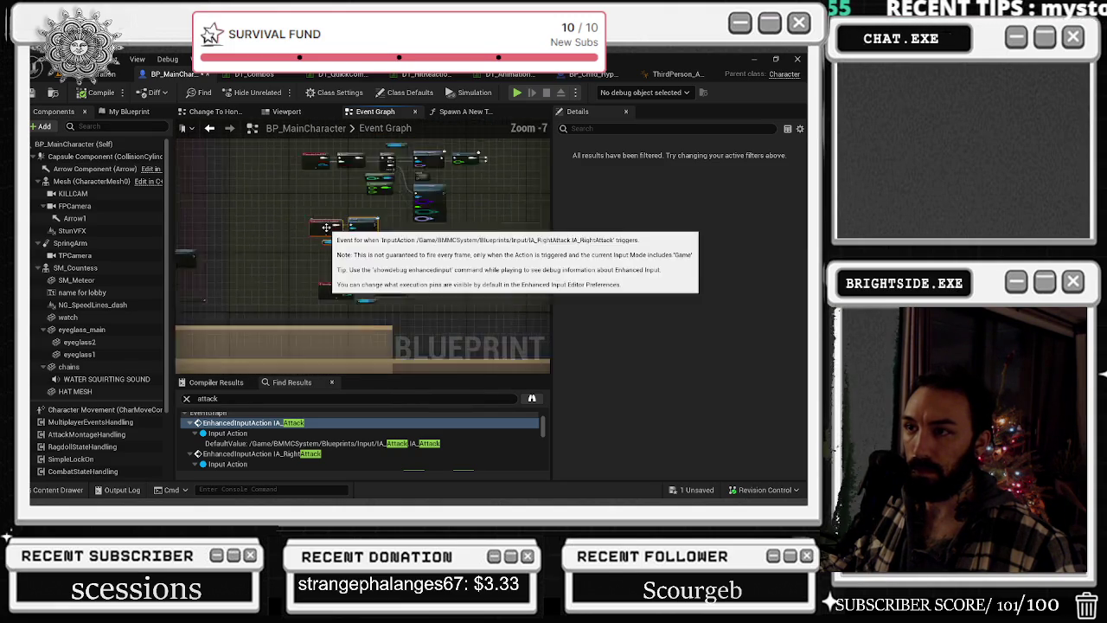
scroll(389, 226, "down", 5)
scroll(288, 278, "up", 7)
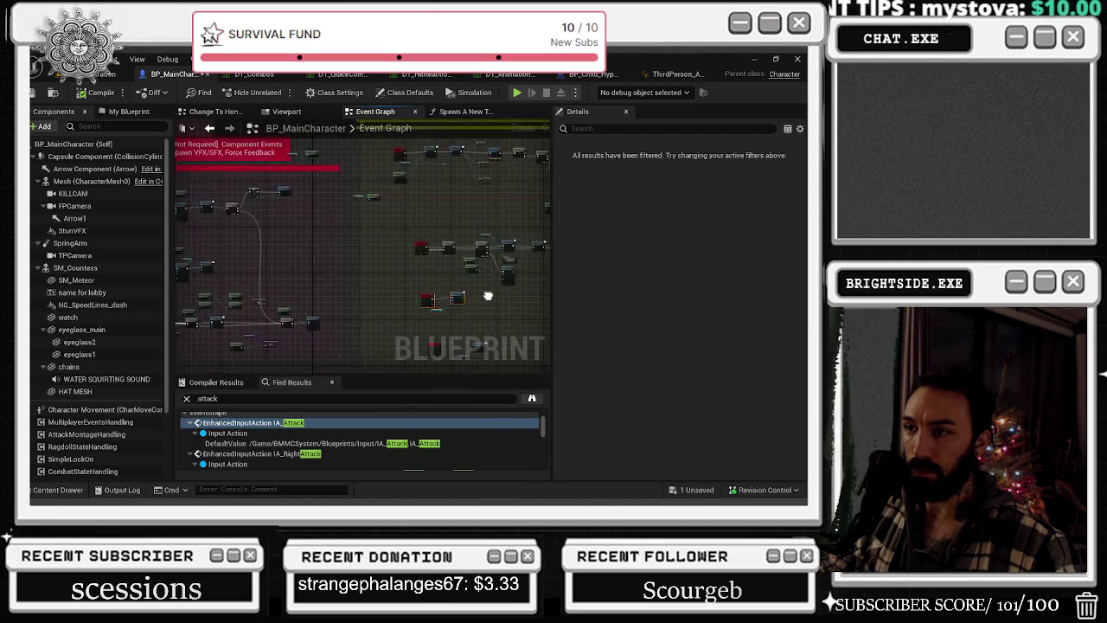
mouse_move(287, 274)
left_mouse_down()
mouse_move(270, 208)
mouse_move(363, 321)
left_mouse_up()
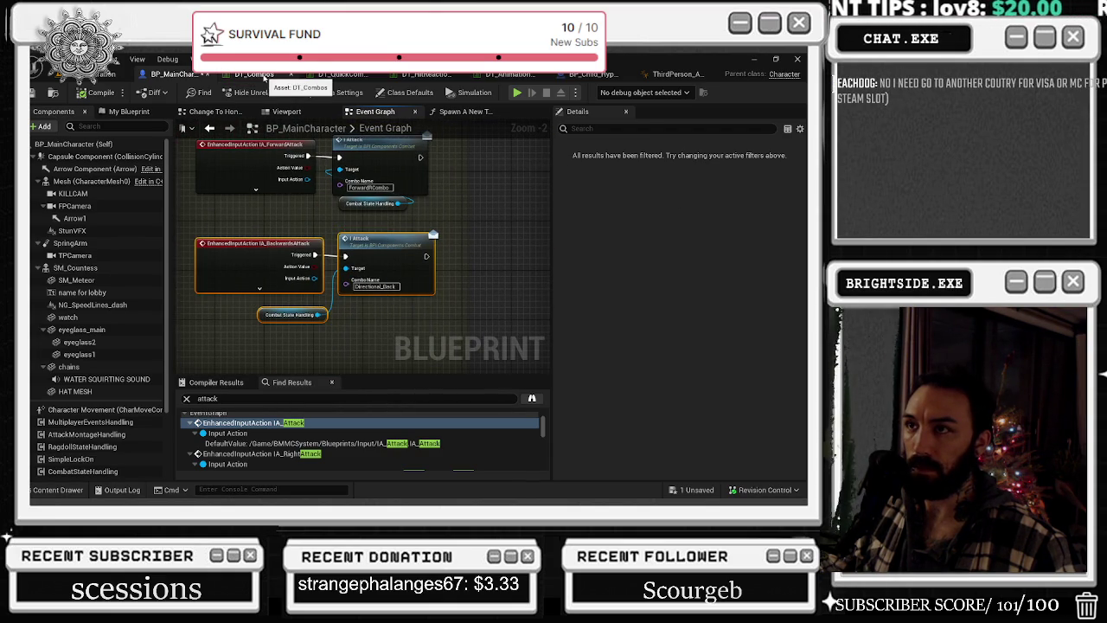
- Move from DT_QuickCombos to the DT_Combos table and select the Directional_Back row
left_click(342, 74)
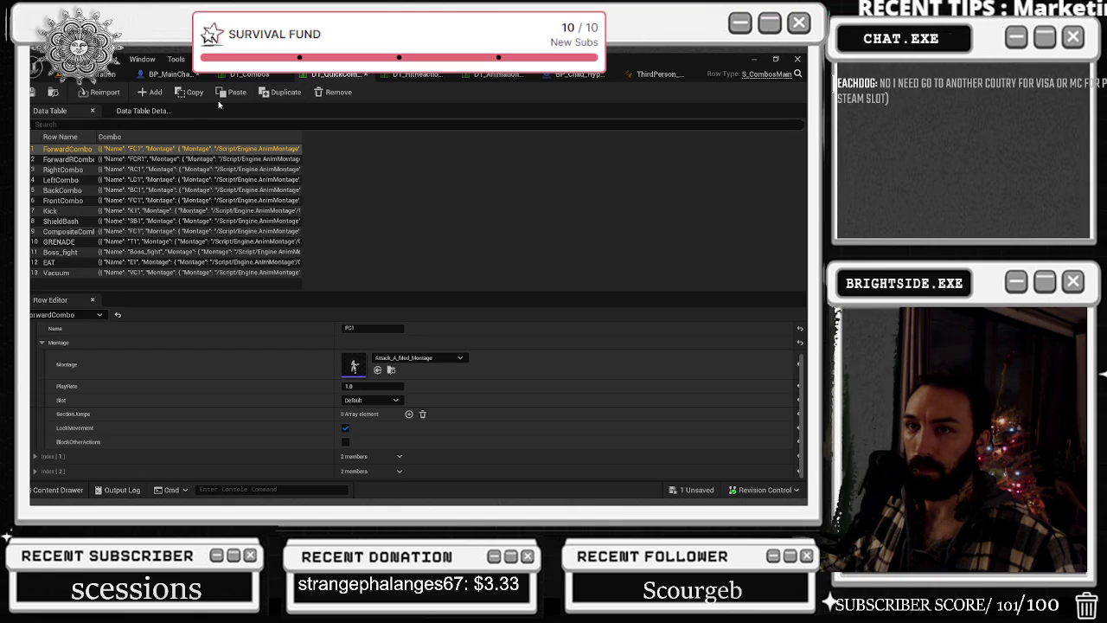
left_click(261, 76)
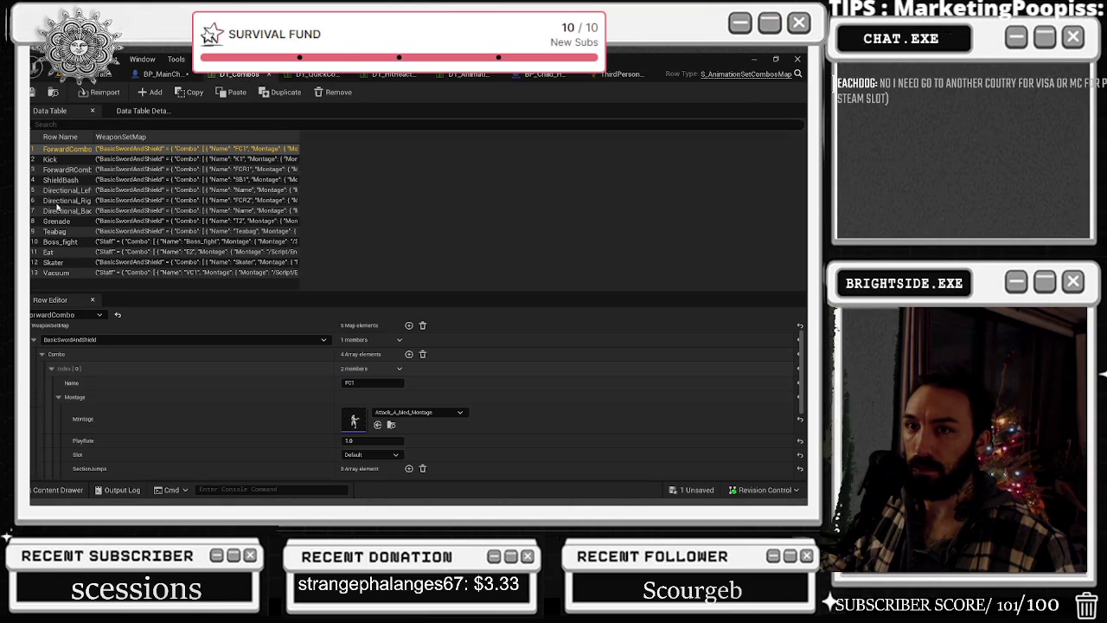
left_click(59, 211)
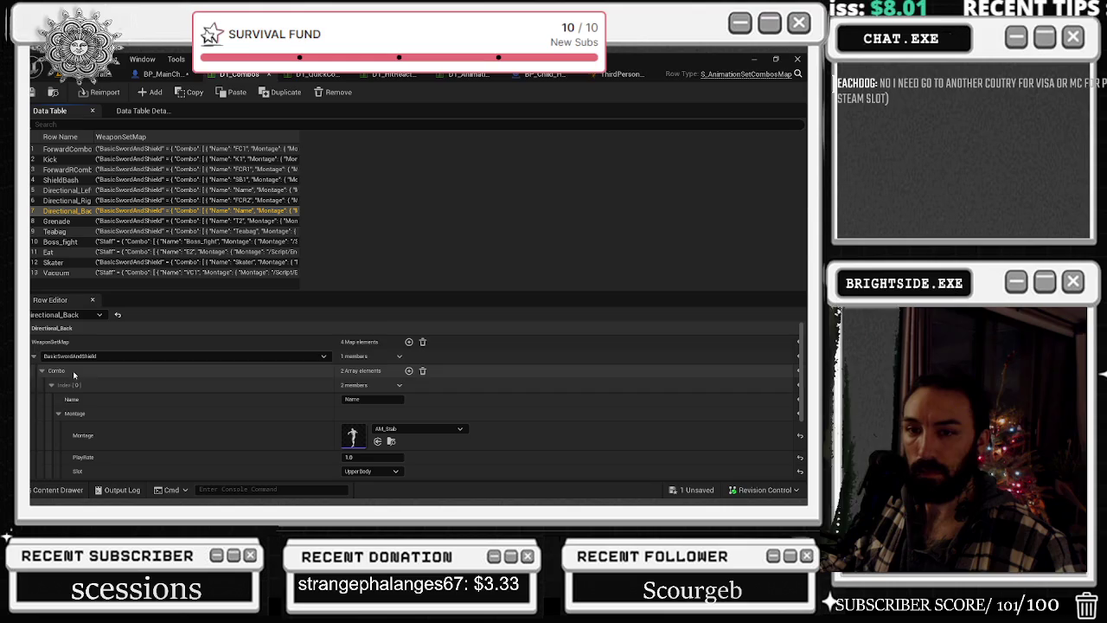
- Expand Directional_Back's Staff combo entry to reveal its first step, FCR1
scroll(181, 381, "down", 3)
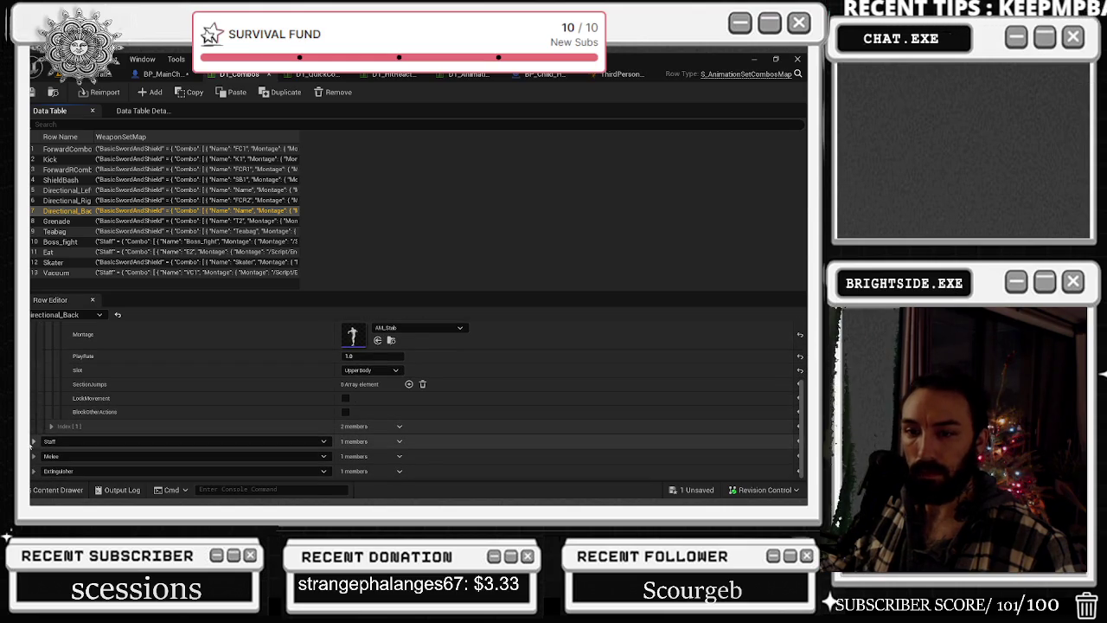
left_click(34, 441)
left_click(42, 456)
scroll(51, 427, "down", 1)
left_click(51, 426)
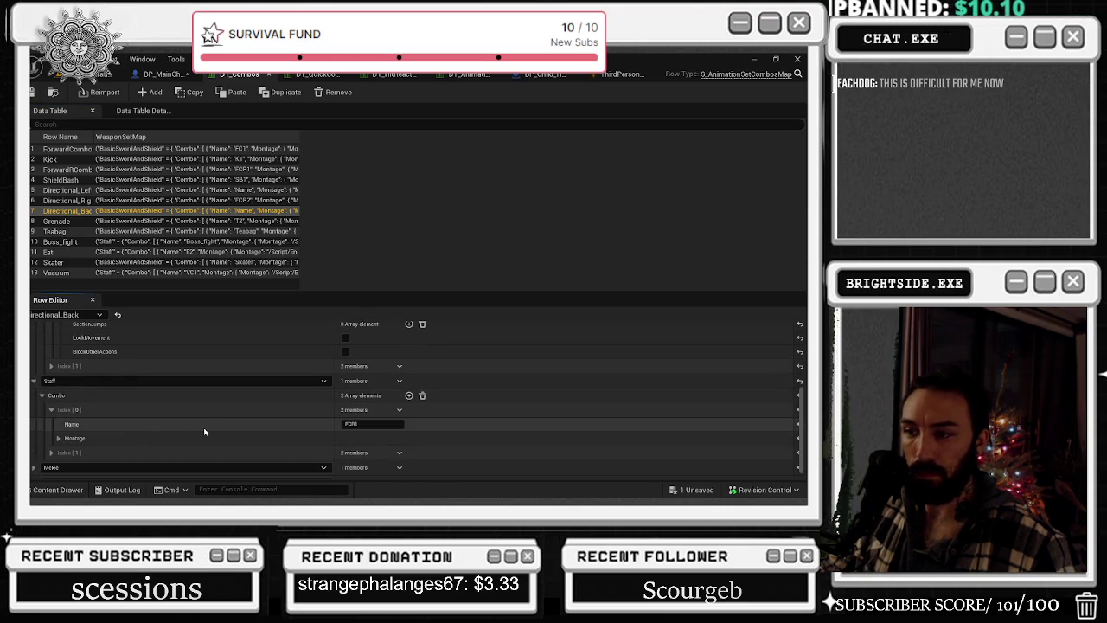
- Browse the Grenade, Directional_Left, Directional_Right and Directional_Back rows, checking their Montage fields
left_click(72, 222)
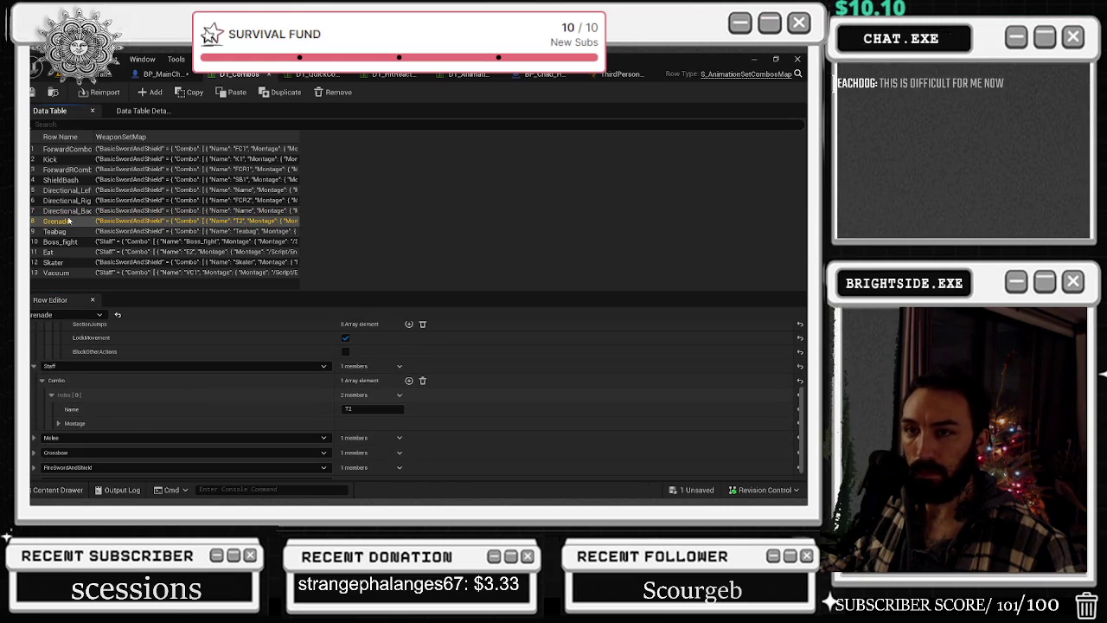
left_click(67, 210)
left_click(65, 200)
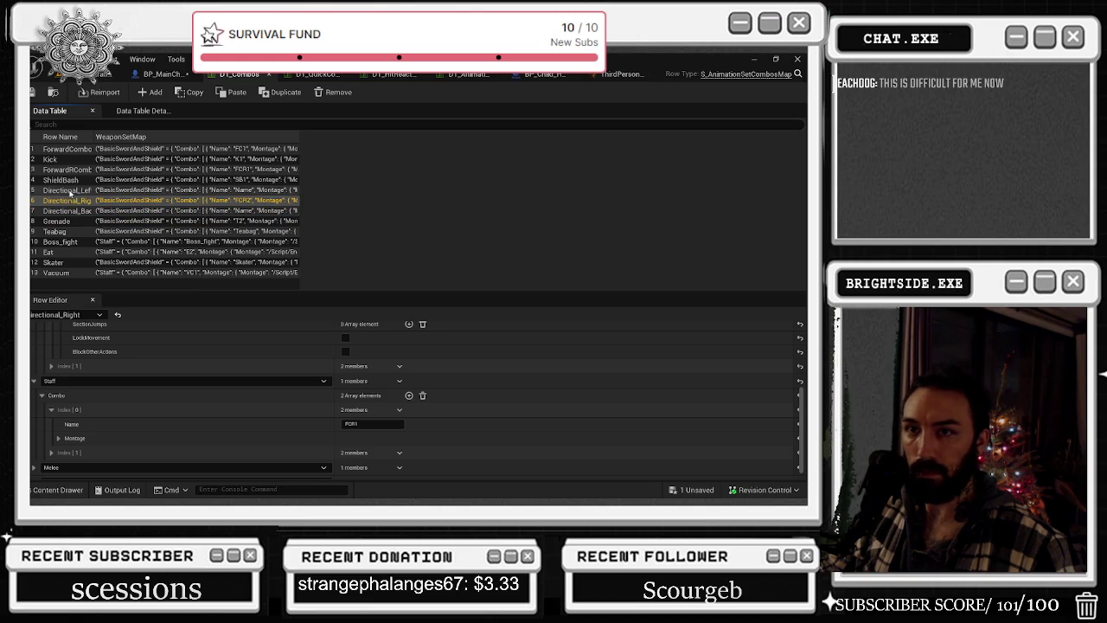
left_click(70, 191)
left_click(70, 201)
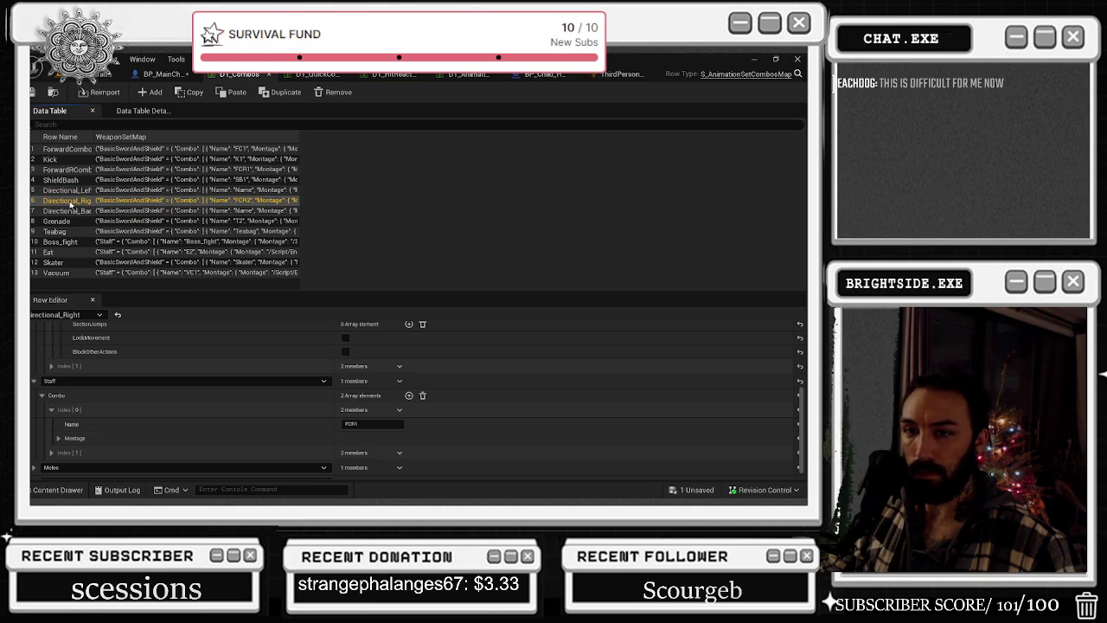
scroll(222, 358, "up", 1)
scroll(242, 366, "up", 1)
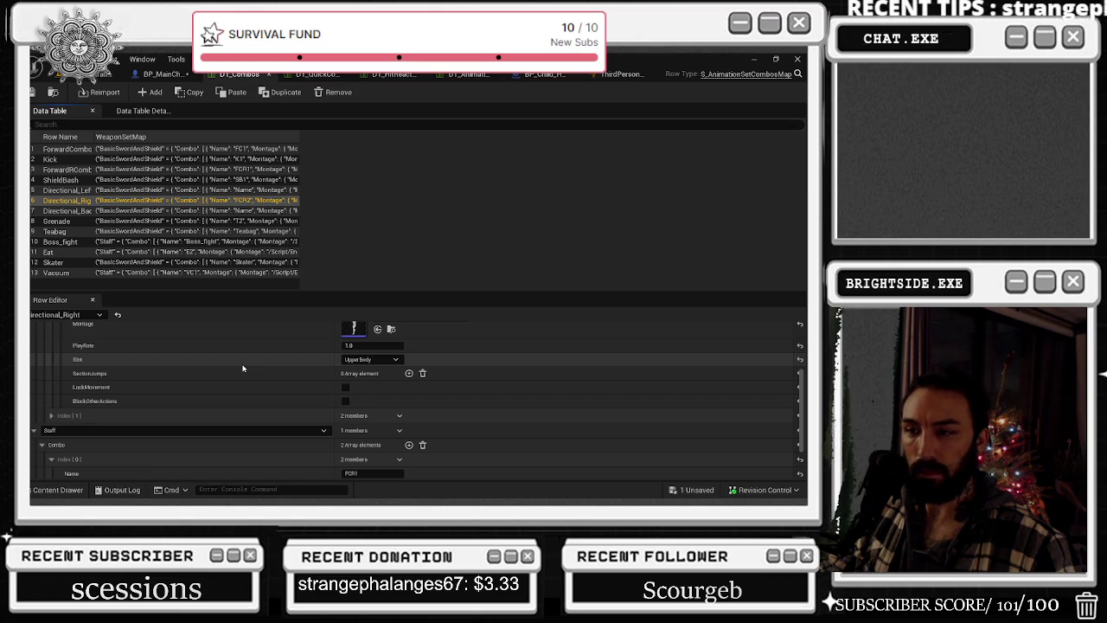
scroll(242, 367, "up", 1)
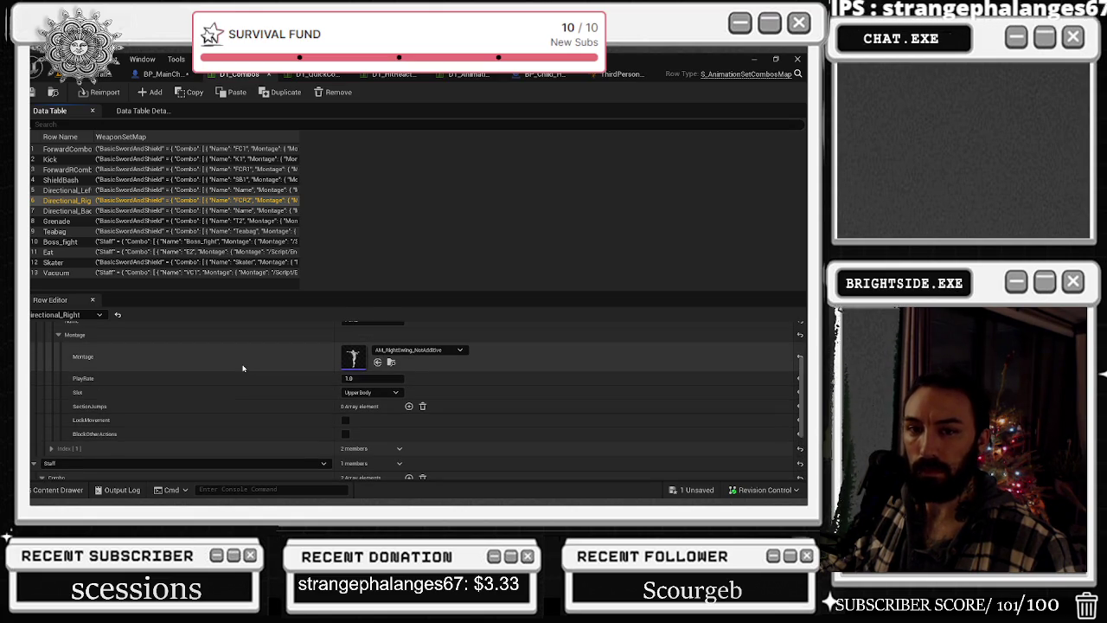
scroll(238, 367, "up", 1)
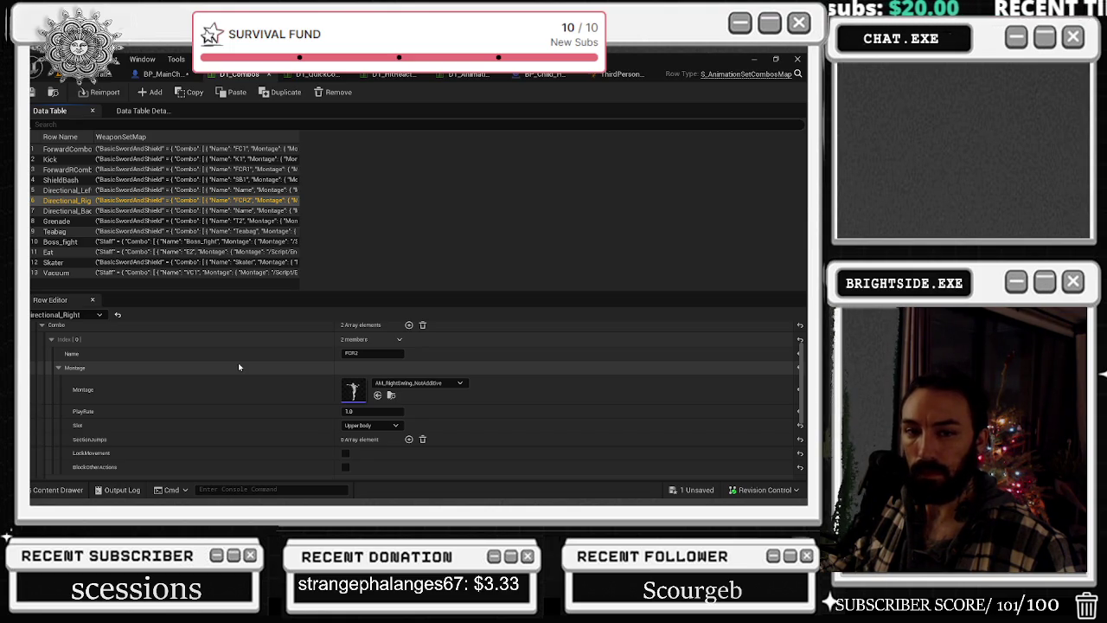
left_click(76, 213)
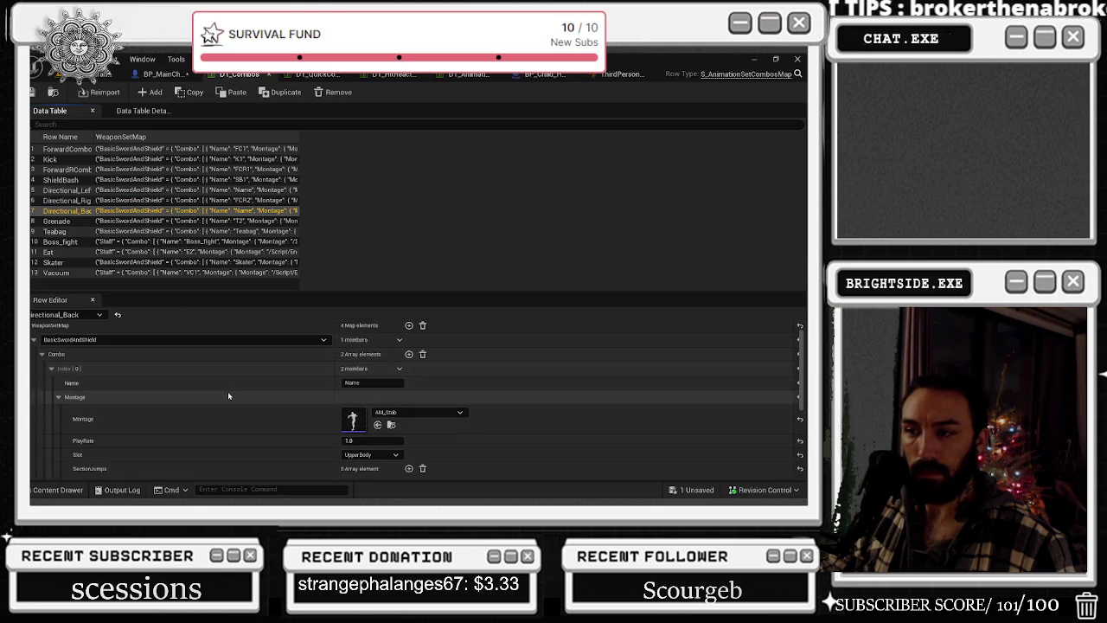
- Compare the montages of the Directional_Left, Directional_Right and Directional_Back rows
left_click(84, 192)
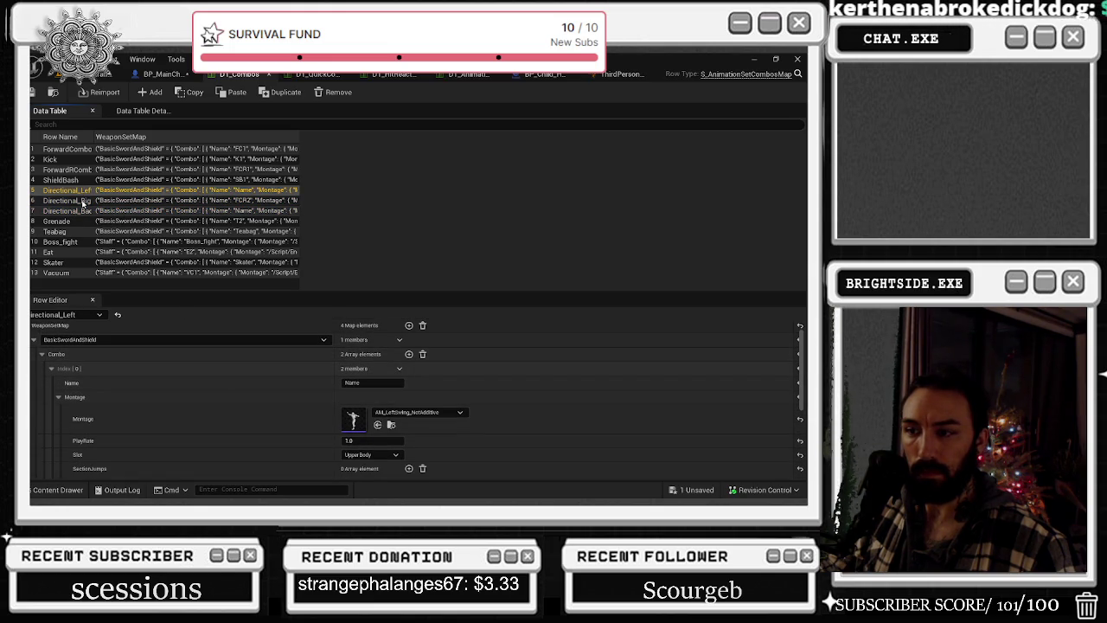
left_click(84, 201)
left_click(80, 215)
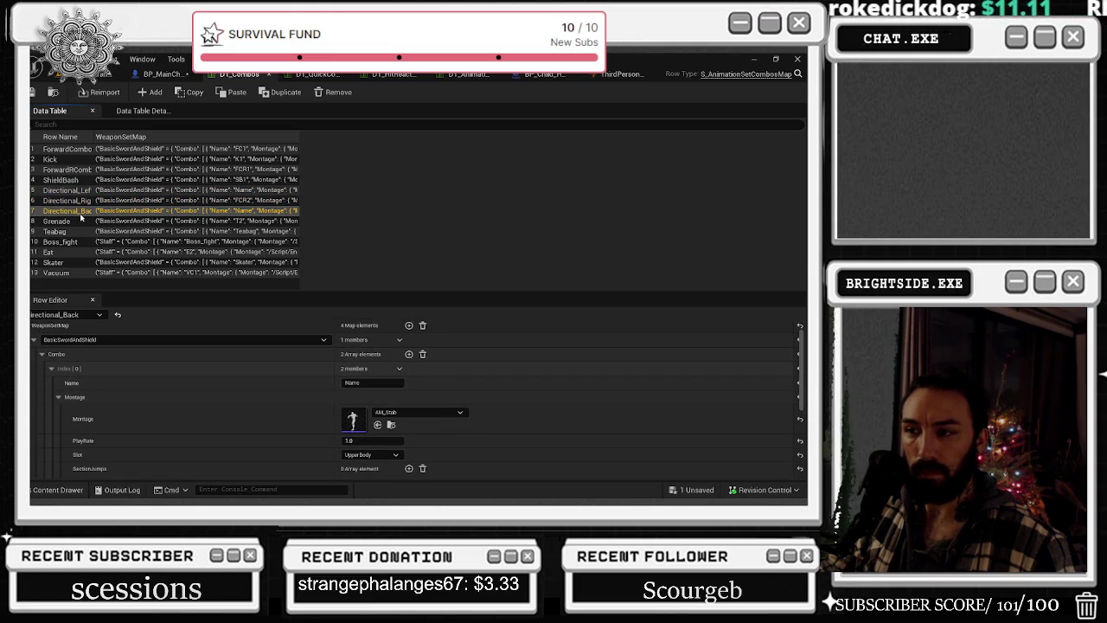
left_click(84, 202)
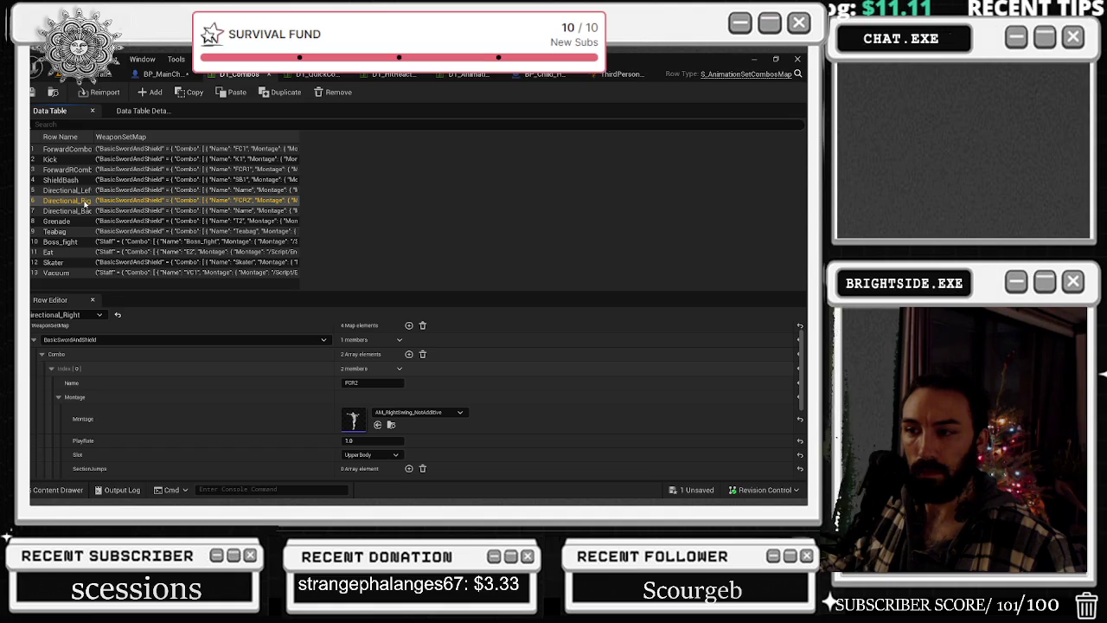
left_click(86, 211)
left_click(85, 195)
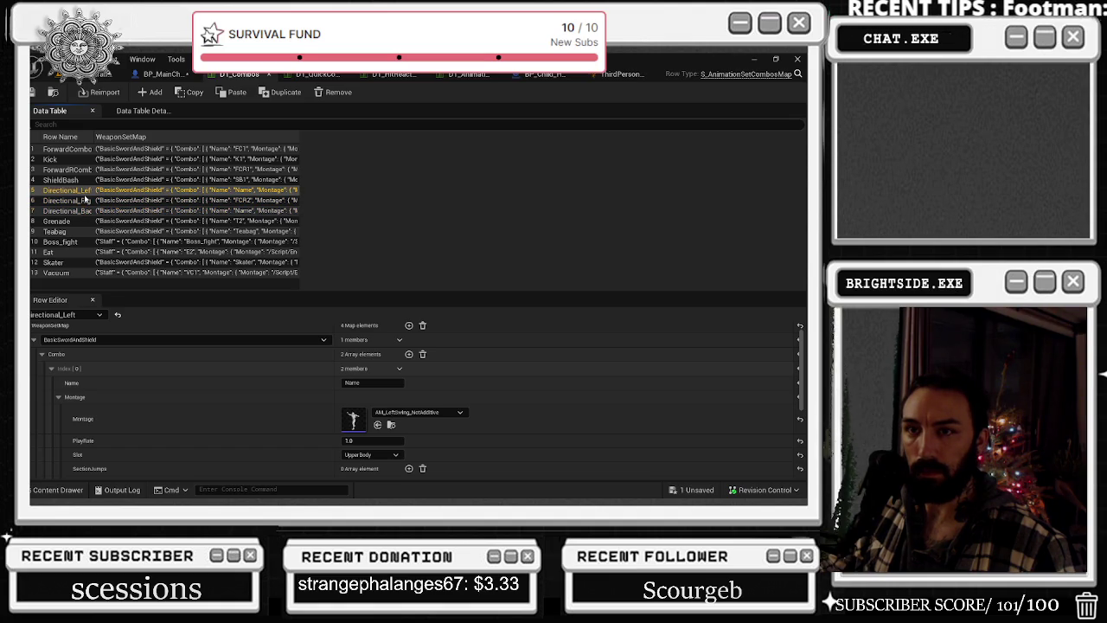
left_click(84, 211)
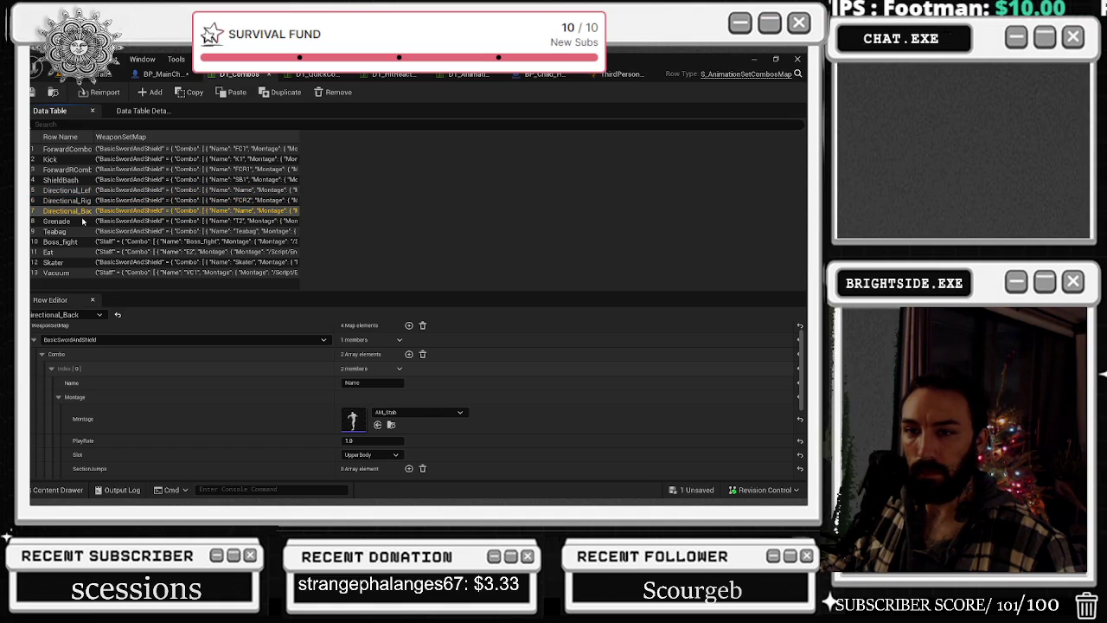
- Expand Directional_Back's Melee combo list to show its first step's name and montage
scroll(176, 426, "down", 5)
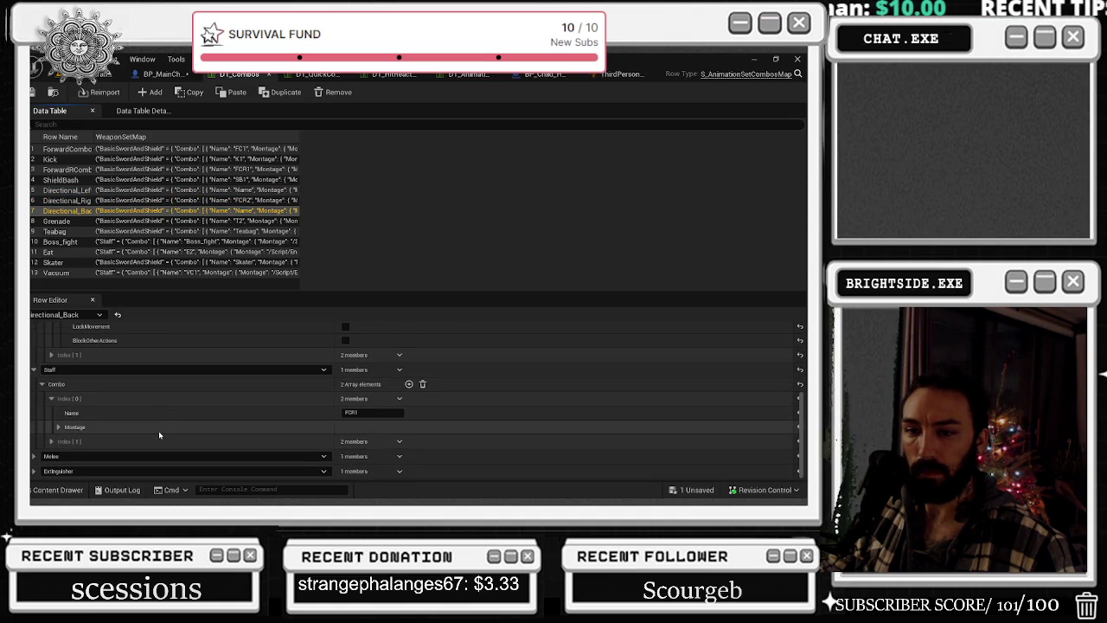
left_click(33, 456)
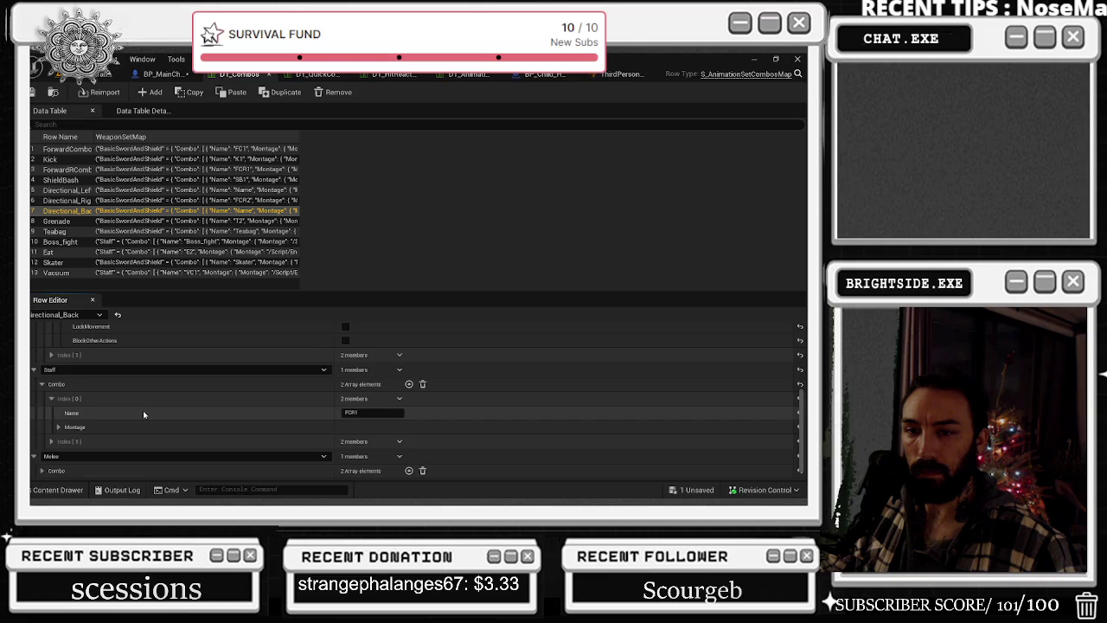
scroll(147, 420, "up", 2)
scroll(150, 426, "down", 3)
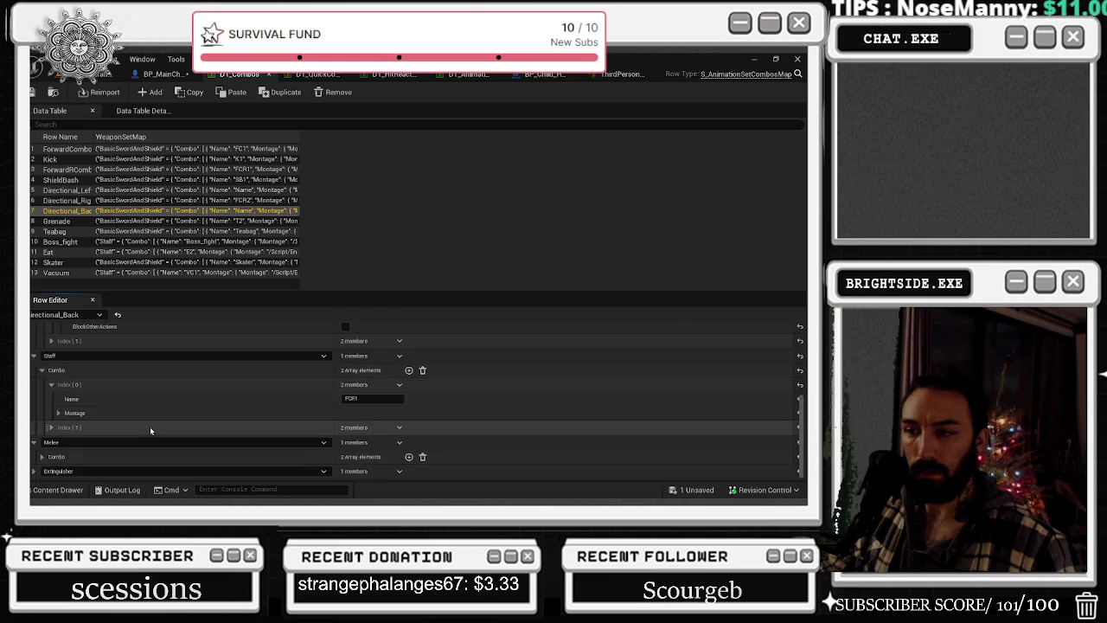
left_click(42, 456)
scroll(165, 383, "down", 2)
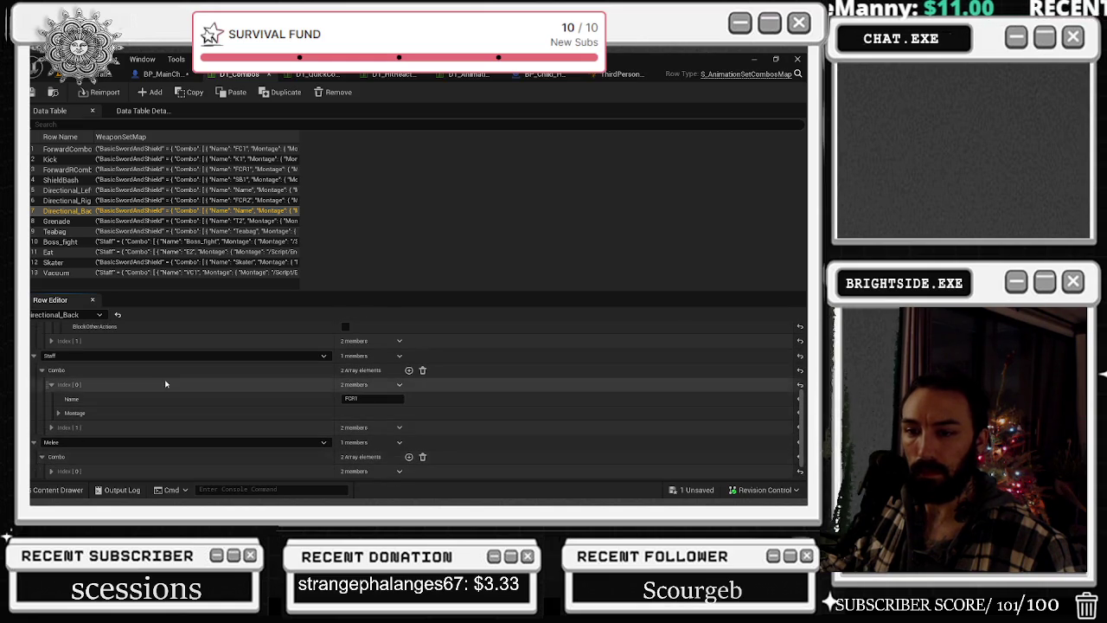
left_click(52, 441)
scroll(145, 383, "down", 2)
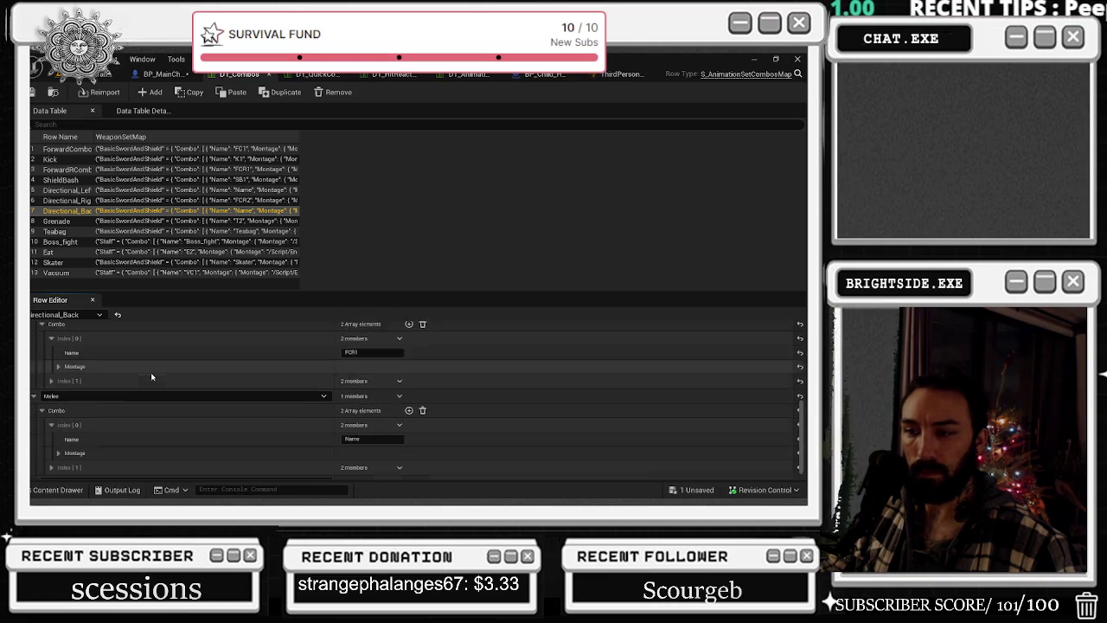
- Expand the Extinguisher combo list to show its FCR1 and FCR2 steps
left_click(33, 470)
scroll(50, 466, "down", 1)
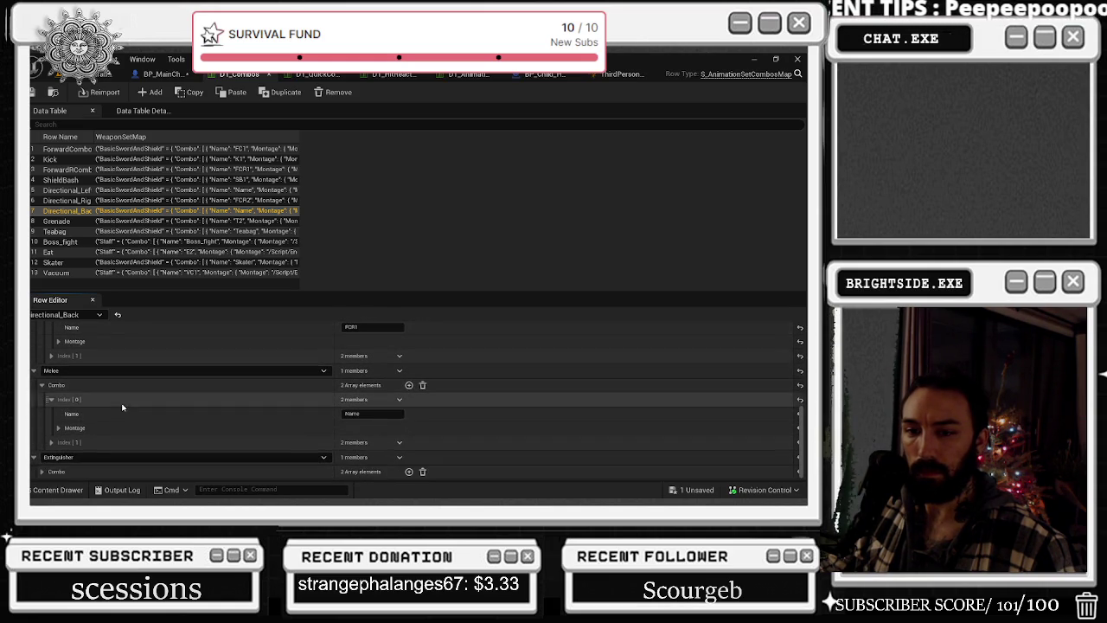
left_click(41, 471)
scroll(103, 415, "down", 2)
left_click(51, 456)
scroll(143, 358, "down", 2)
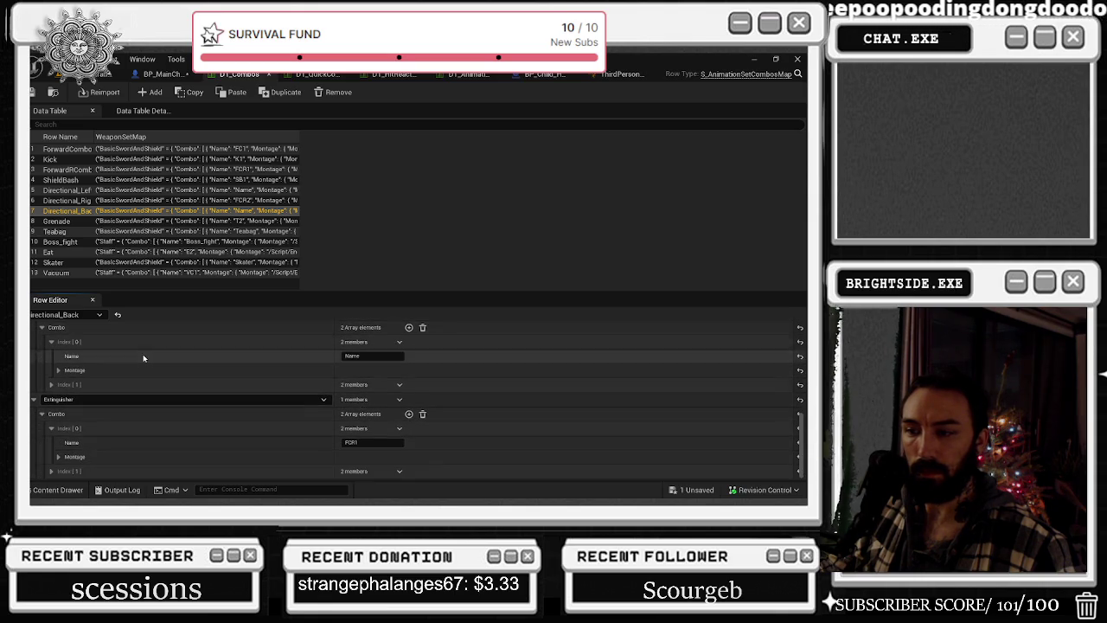
left_click(51, 471)
scroll(130, 435, "down", 2)
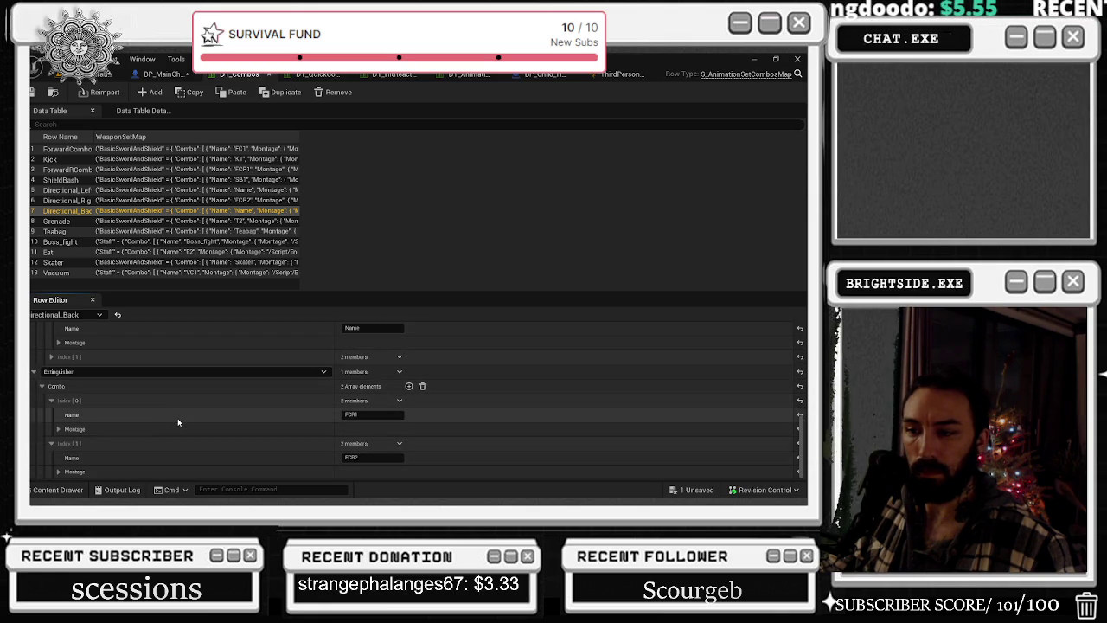
- Review the Directional_Right and ShieldBash rows, ending on the ForwardRCombo row
scroll(177, 422, "up", 5)
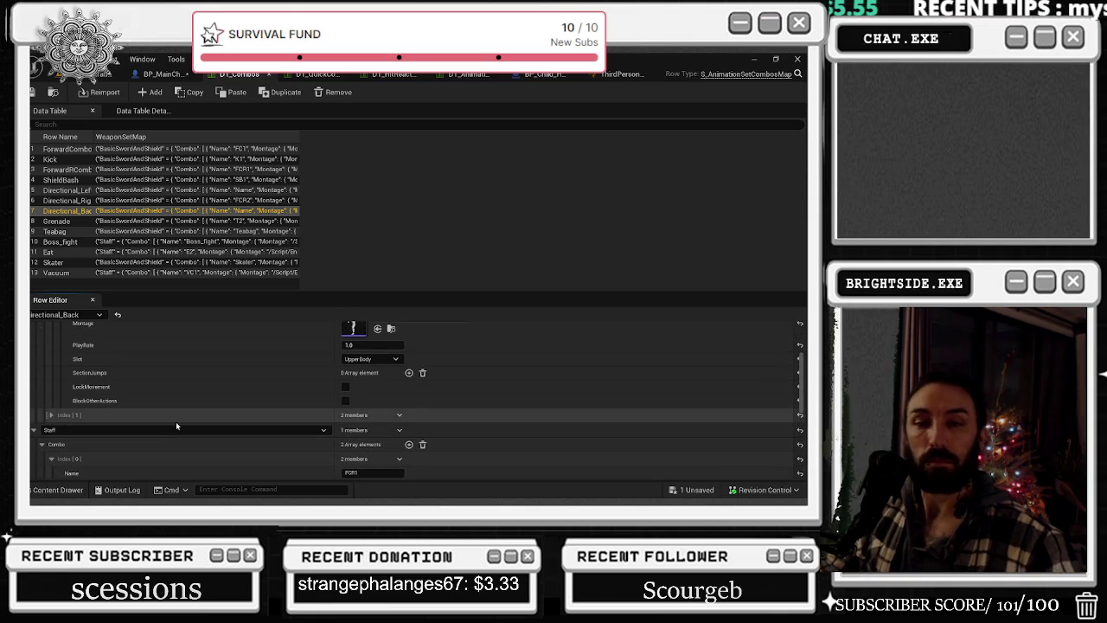
scroll(176, 421, "up", 2)
left_click(78, 200)
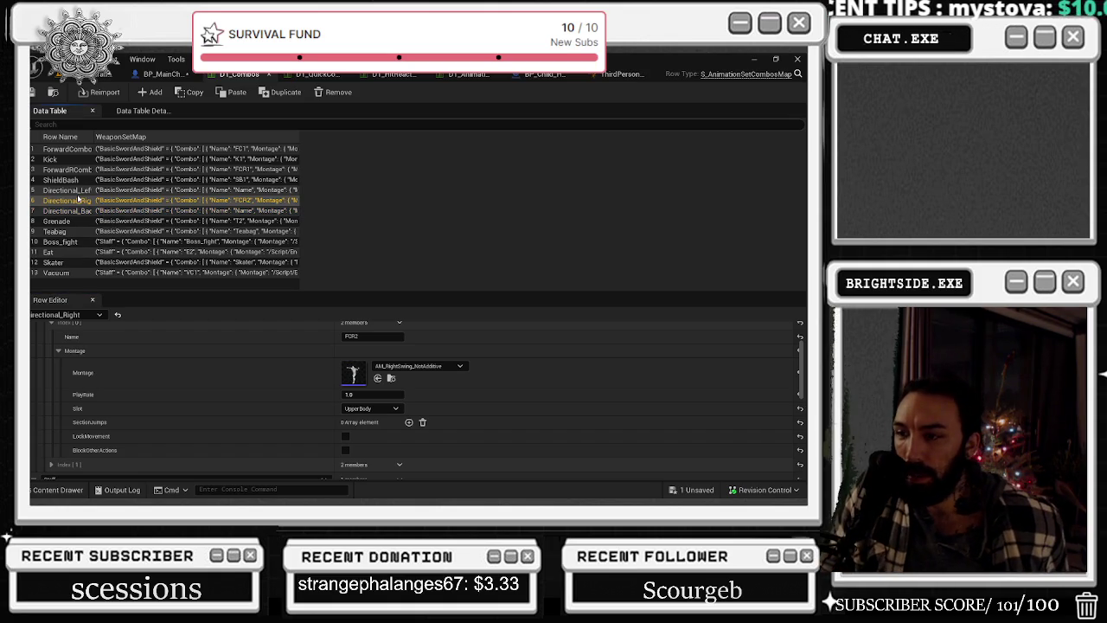
scroll(297, 420, "up", 3)
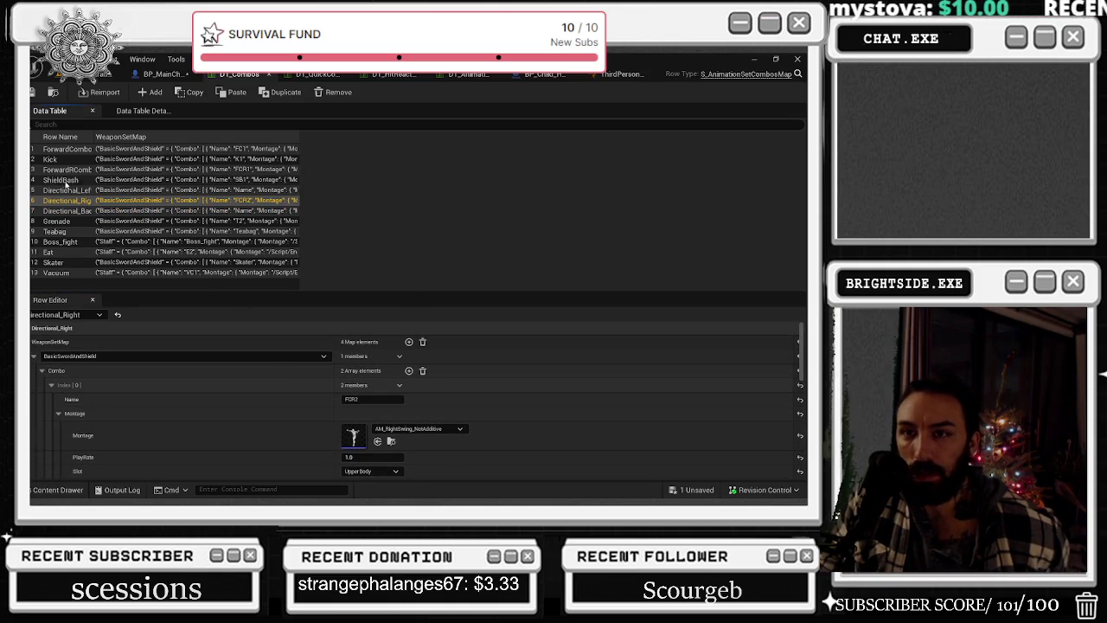
left_click(67, 180)
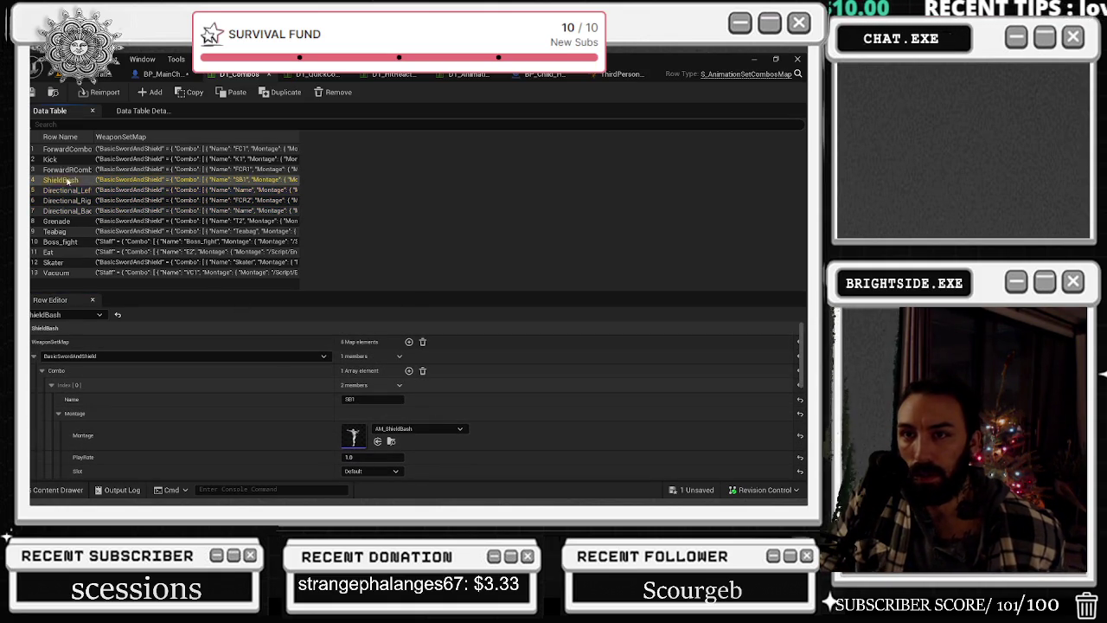
left_click(65, 170)
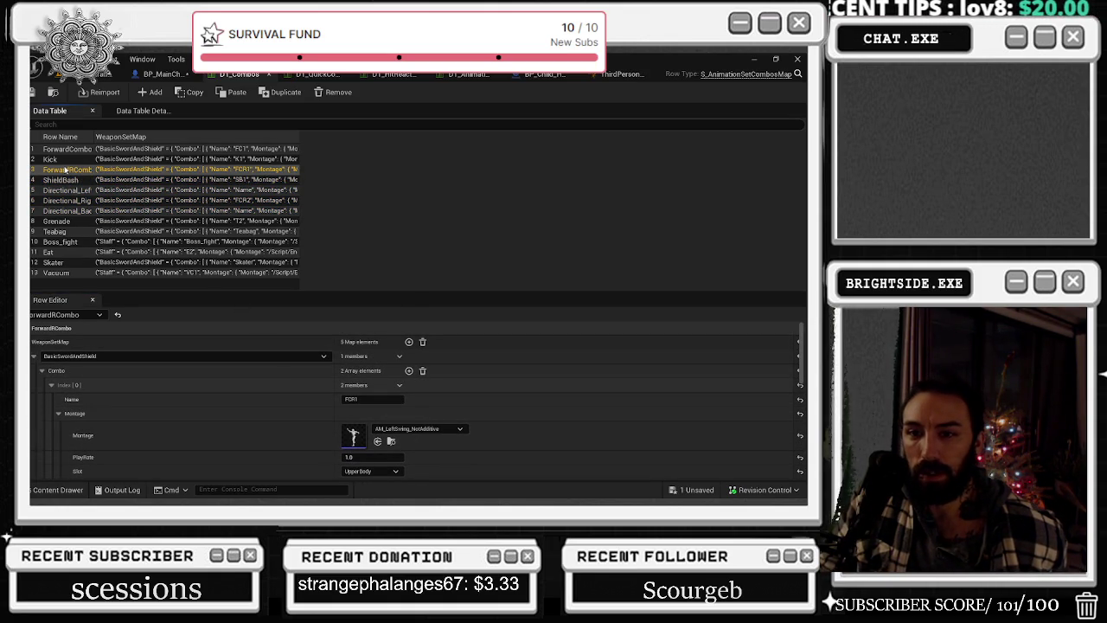
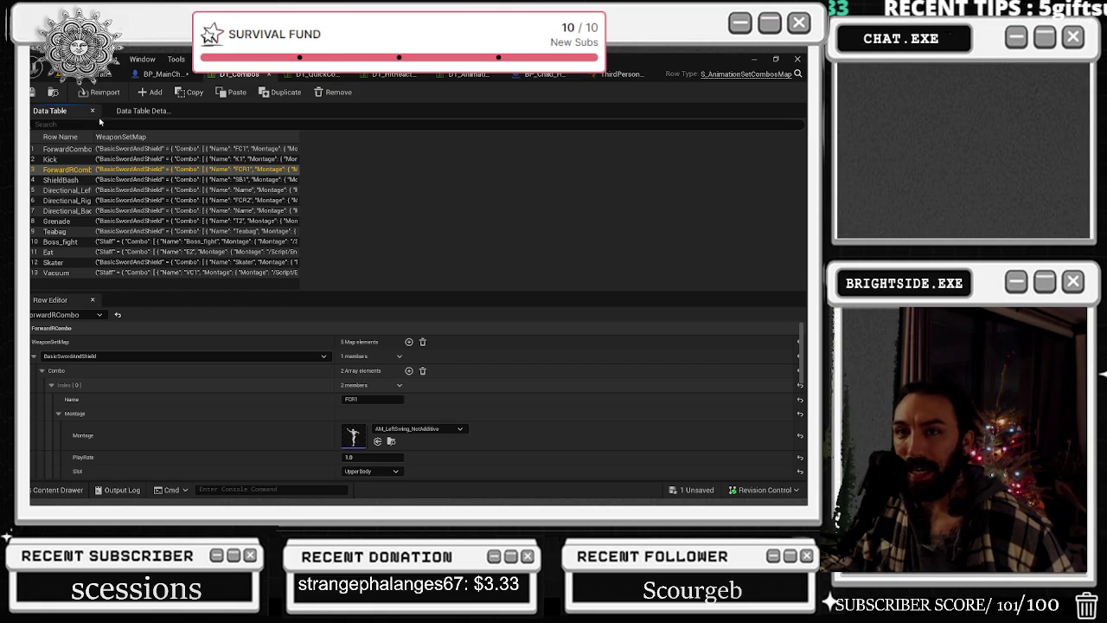
- Review the ForwardCombo, ForwardRCombo, Directional_Left and Directional_Right combo rows in DT_Combos
left_click(82, 149)
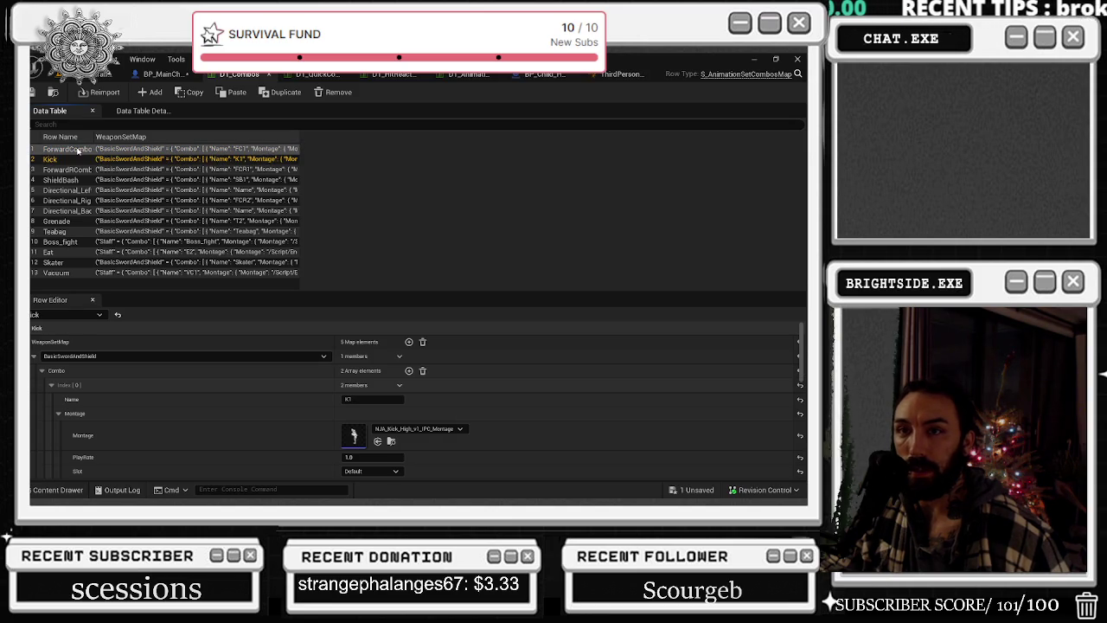
left_click(77, 170)
left_click(72, 191)
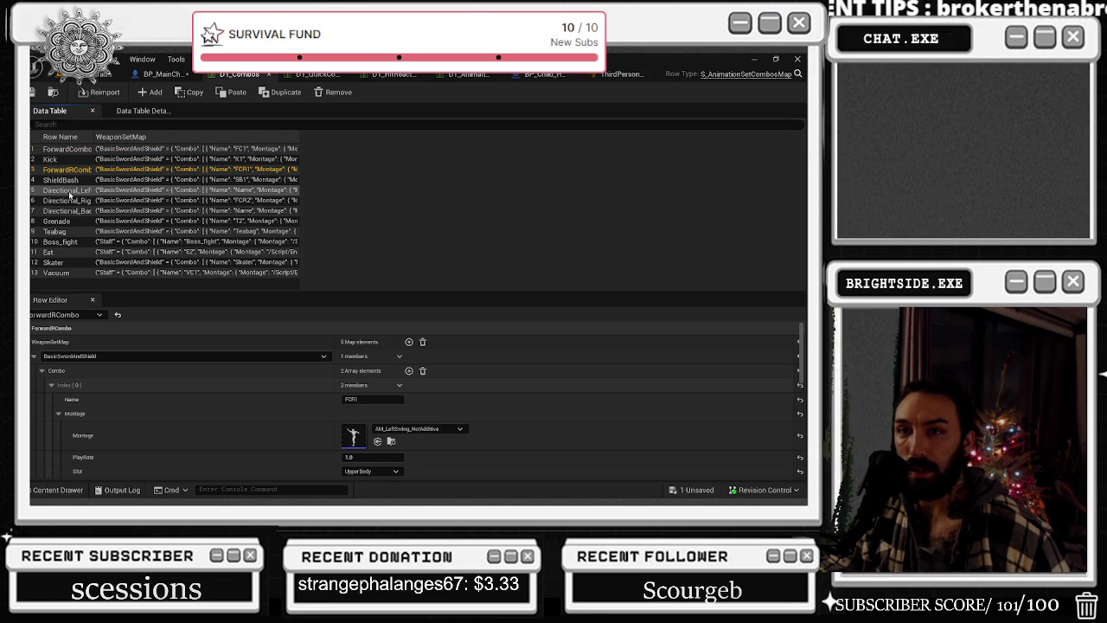
left_click(71, 202)
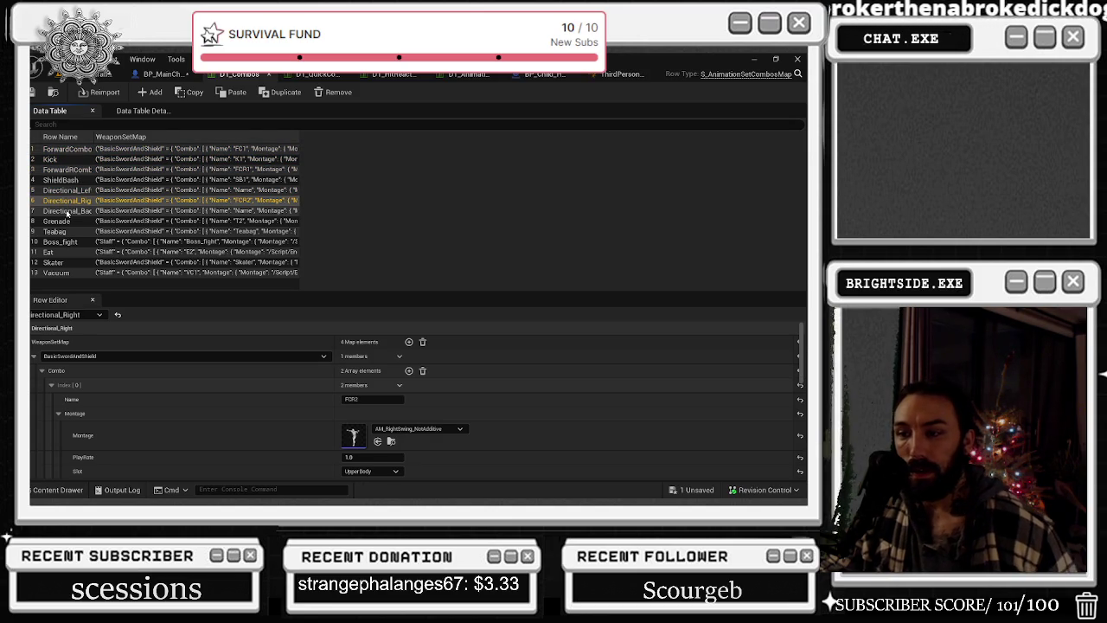
scroll(195, 375, "down", 5)
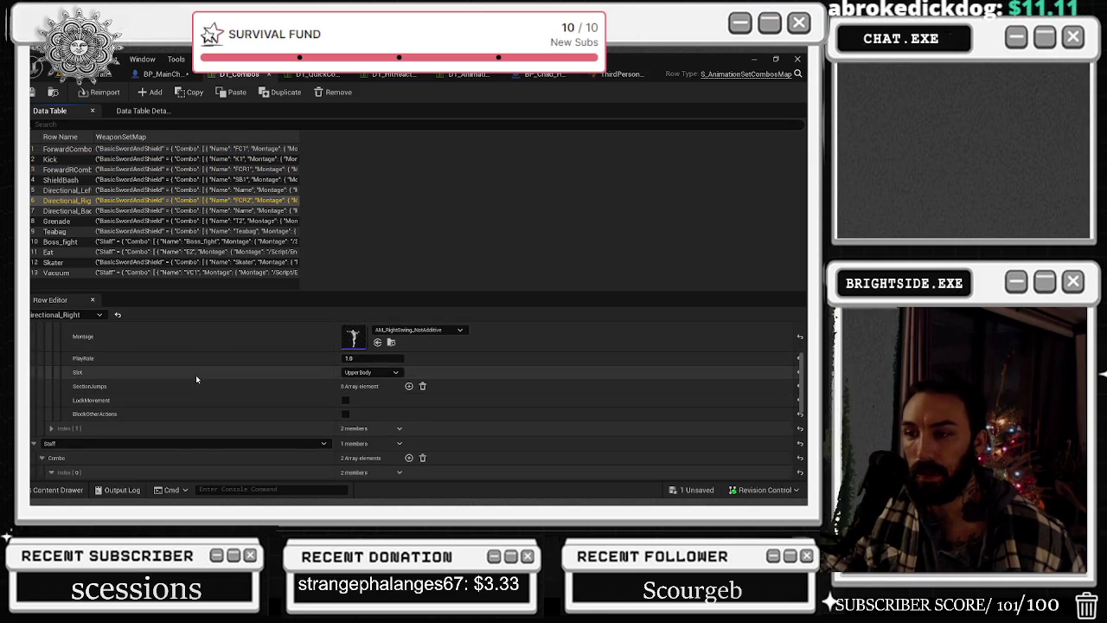
scroll(174, 451, "down", 3)
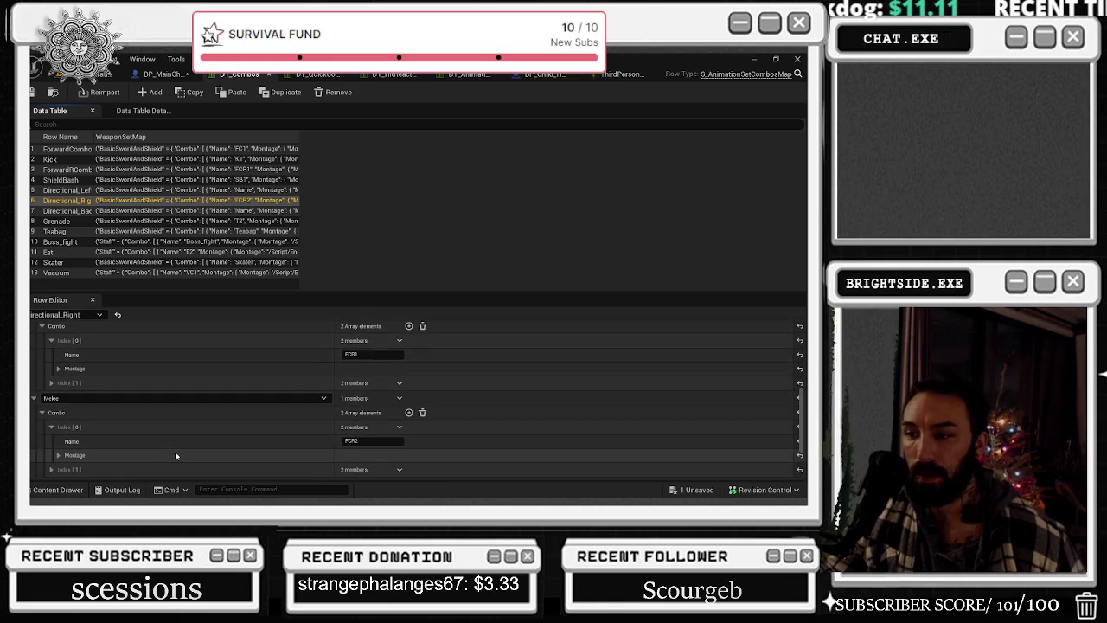
scroll(176, 456, "up", 8)
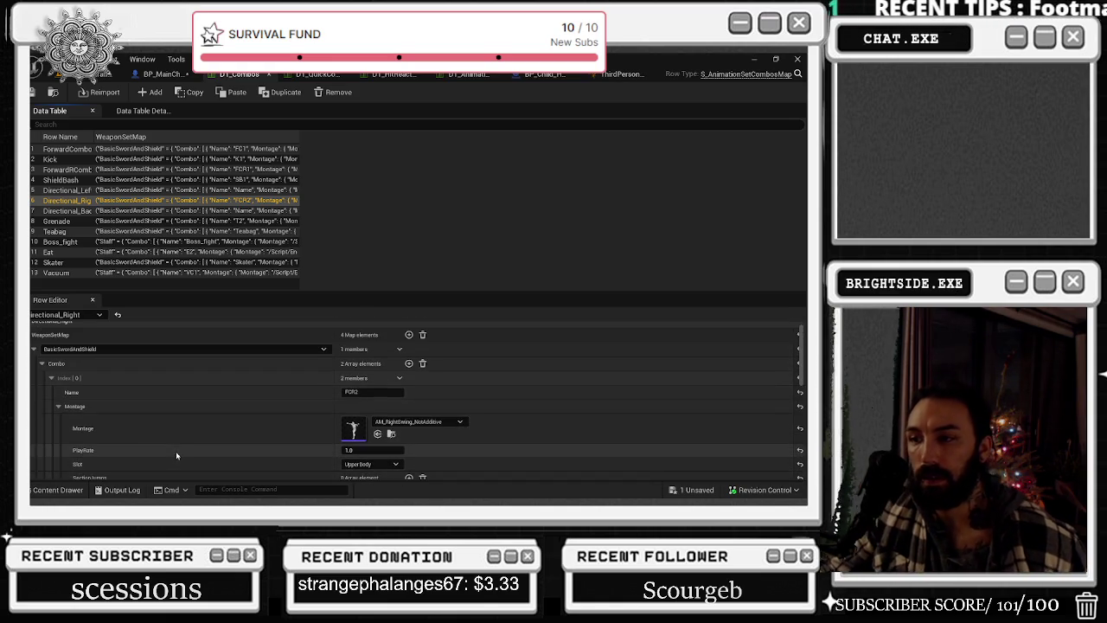
- Select the Directional_Back row and scroll through its AM_Stab combo data
left_click(57, 210)
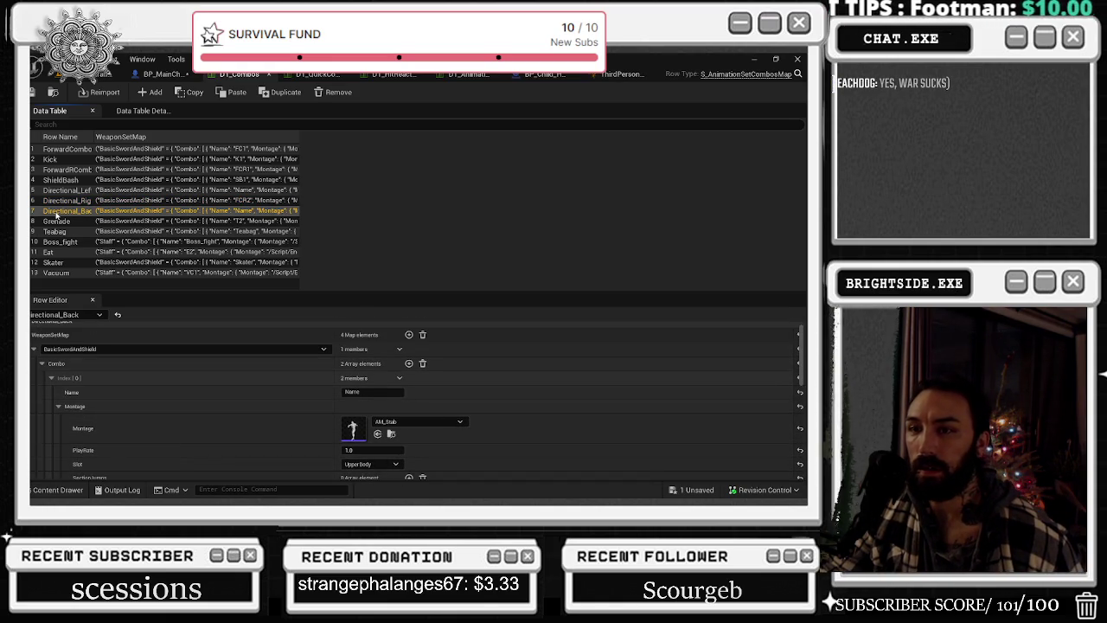
scroll(161, 394, "down", 2)
scroll(162, 397, "down", 3)
scroll(170, 400, "down", 2)
scroll(144, 479, "down", 4)
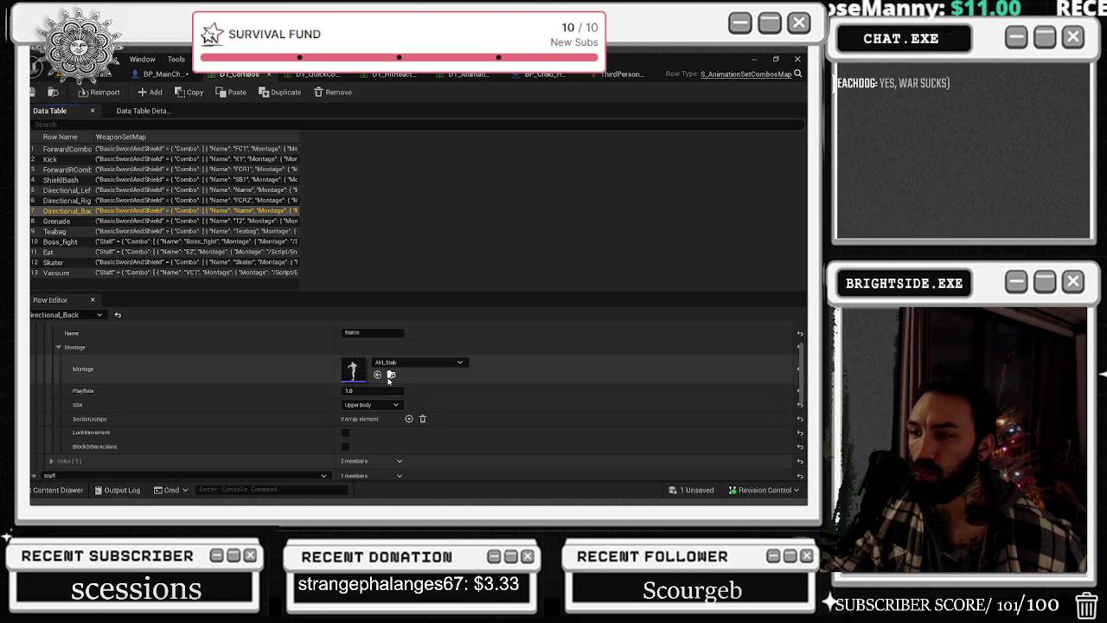
- Locate AM_Stab in the Content Drawer, open it to preview the montage, then close it
left_click(390, 374)
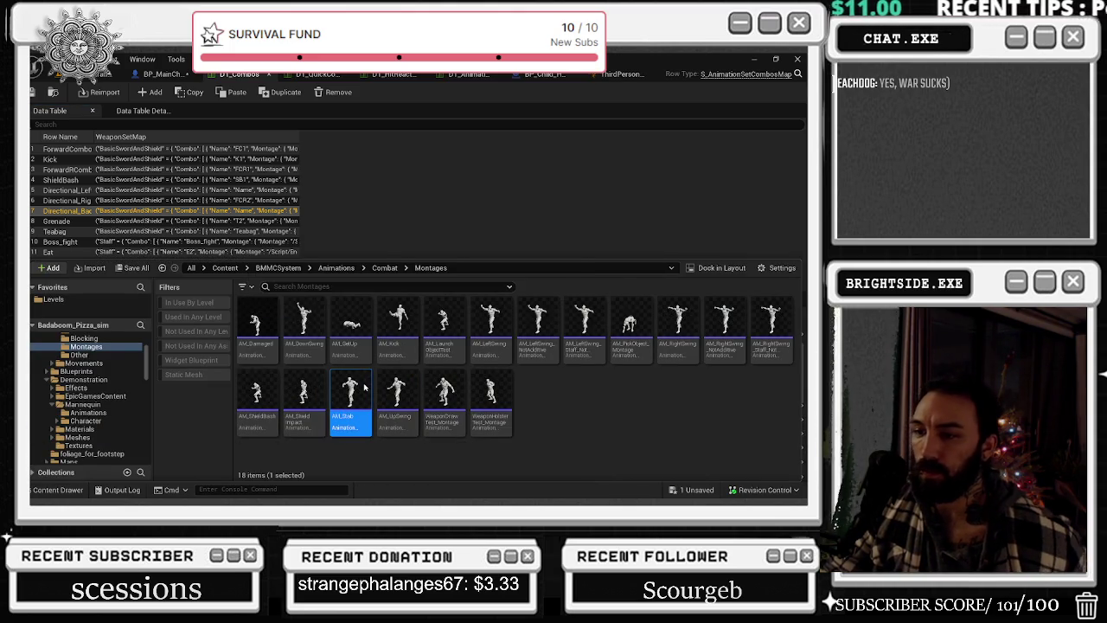
double_click(364, 387)
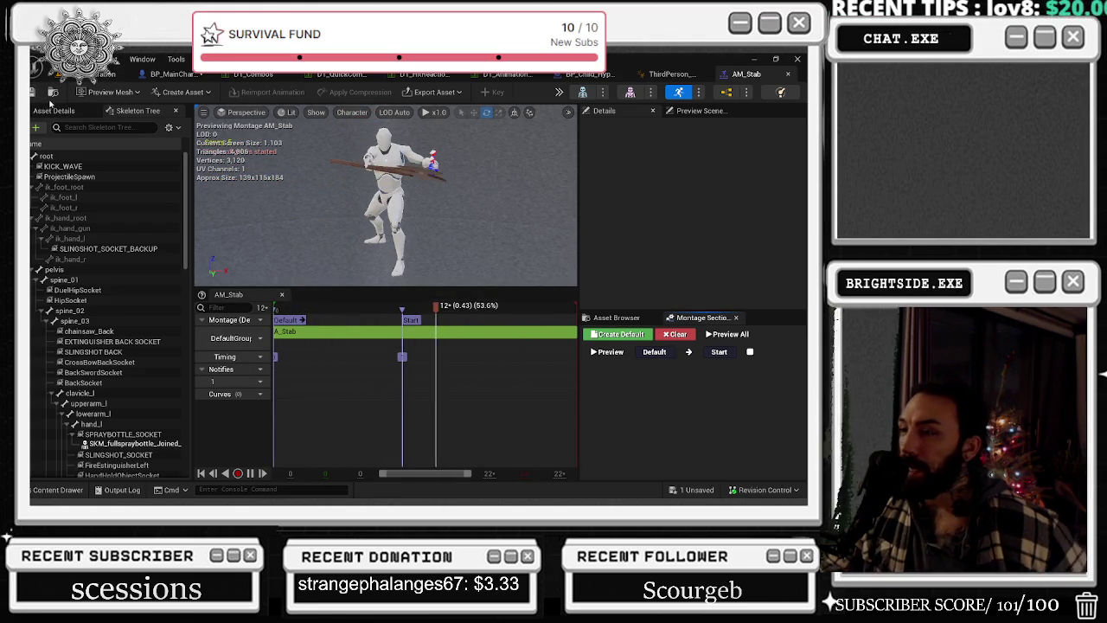
left_click(788, 74)
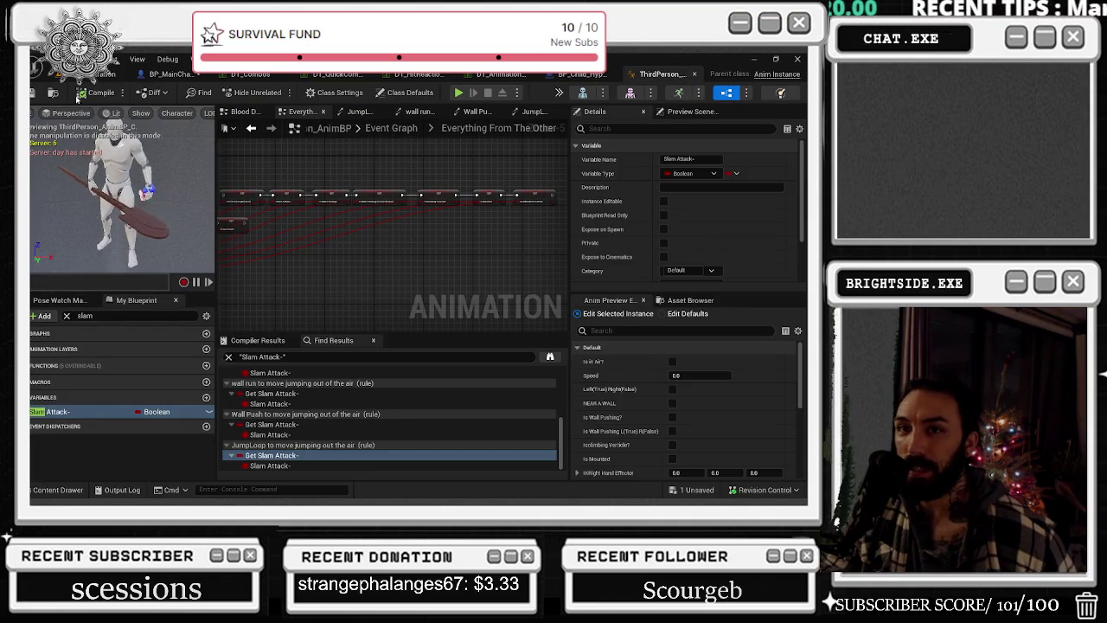
- Save and close the animation blueprint, then save BP_MainCharacter from the unsaved assets list
left_click(37, 92)
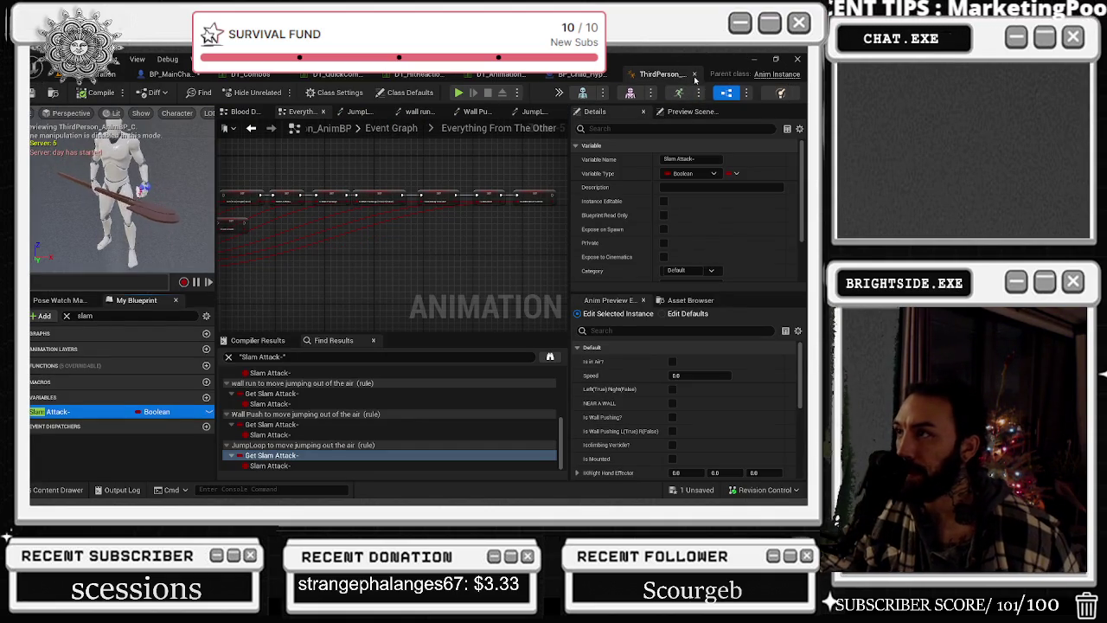
left_click(693, 74)
left_click(692, 489)
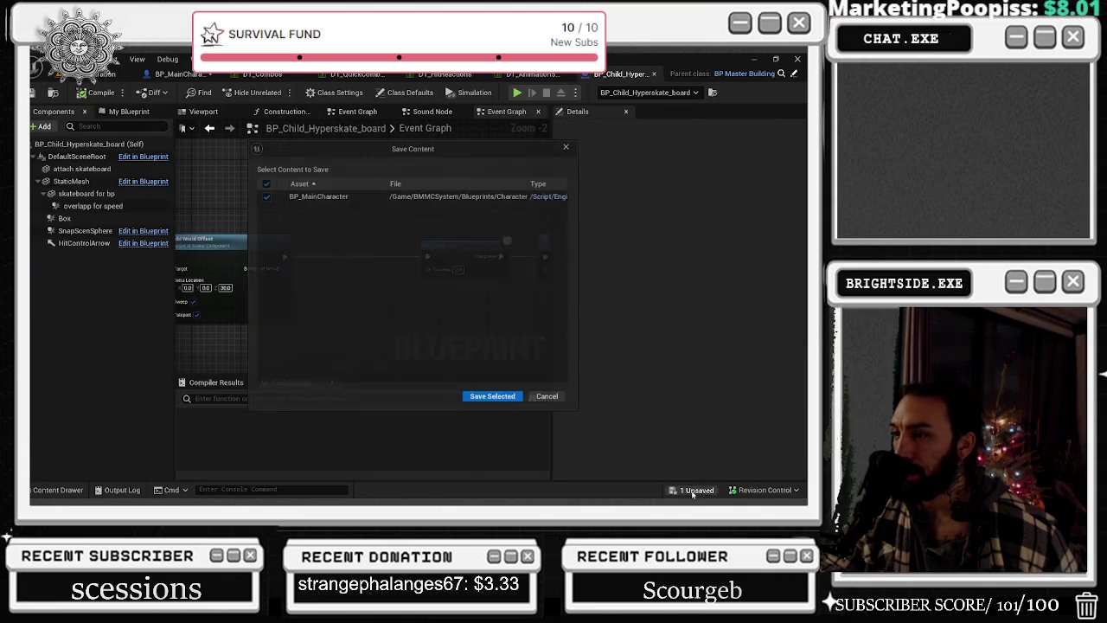
left_click(493, 400)
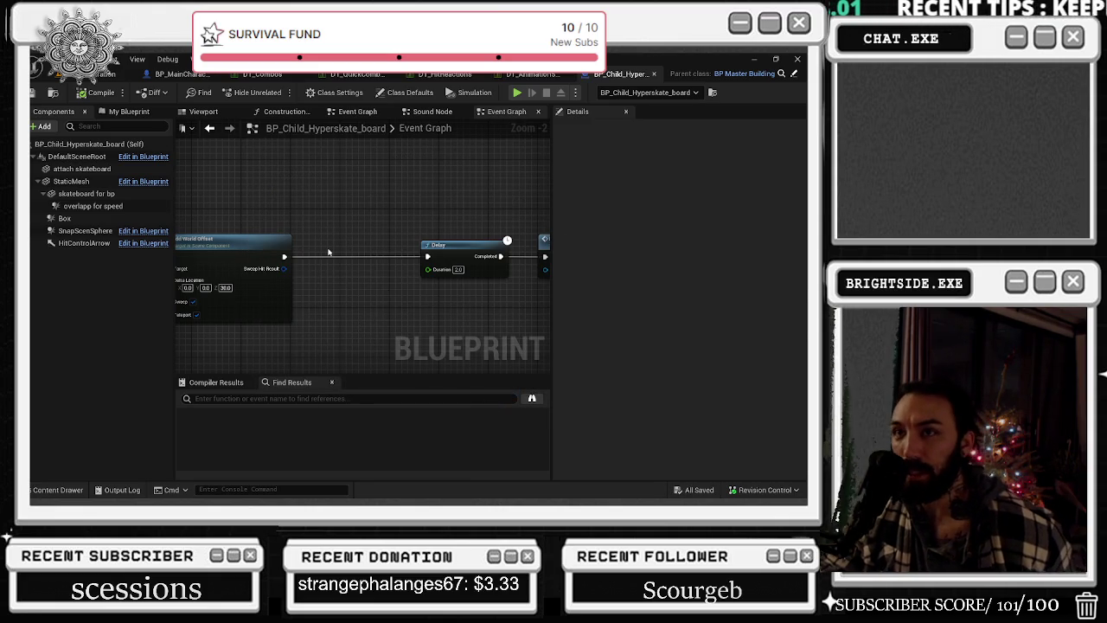
- Inspect the Add World Offset node in the skateboard graph, then switch to DT_AnimationSets
scroll(328, 252, "down", 3)
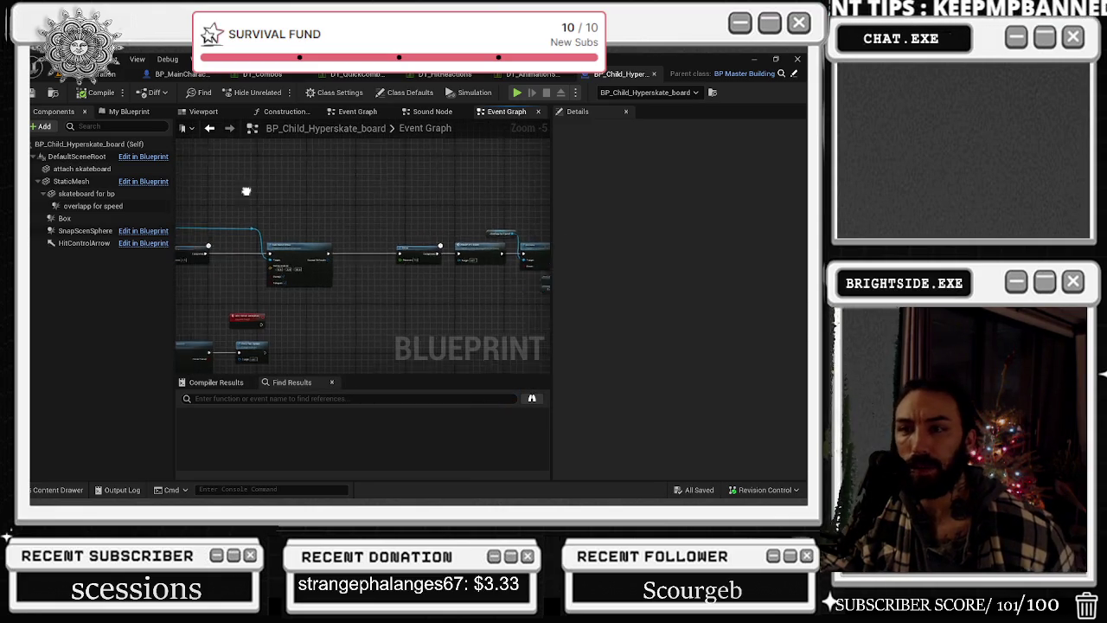
left_click_drag(245, 191, 402, 171)
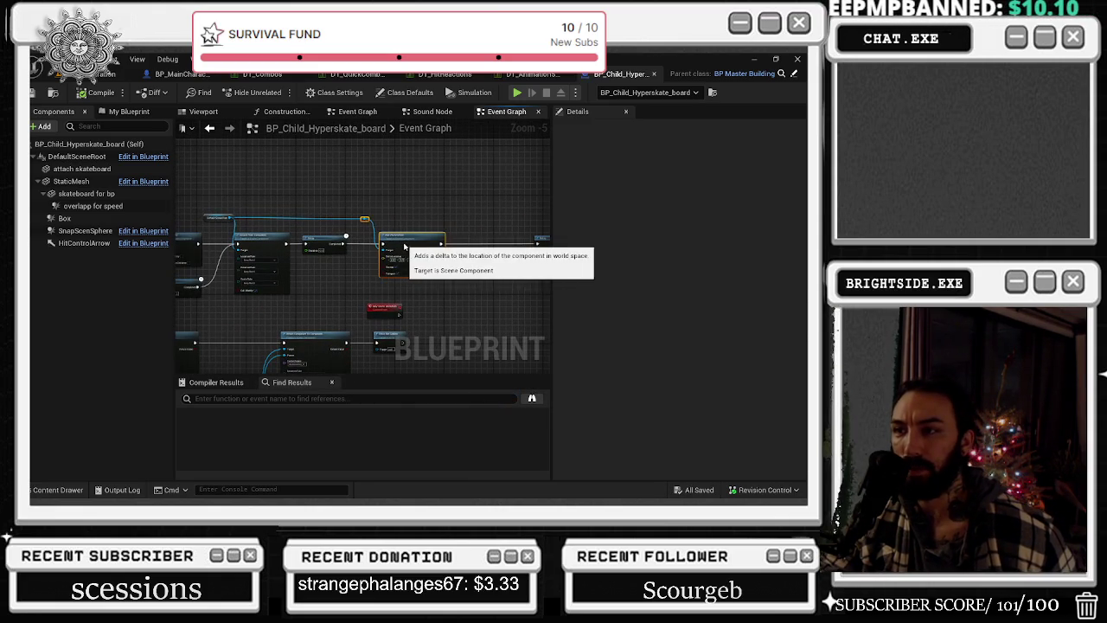
left_click(390, 246)
scroll(383, 270, "up", 2)
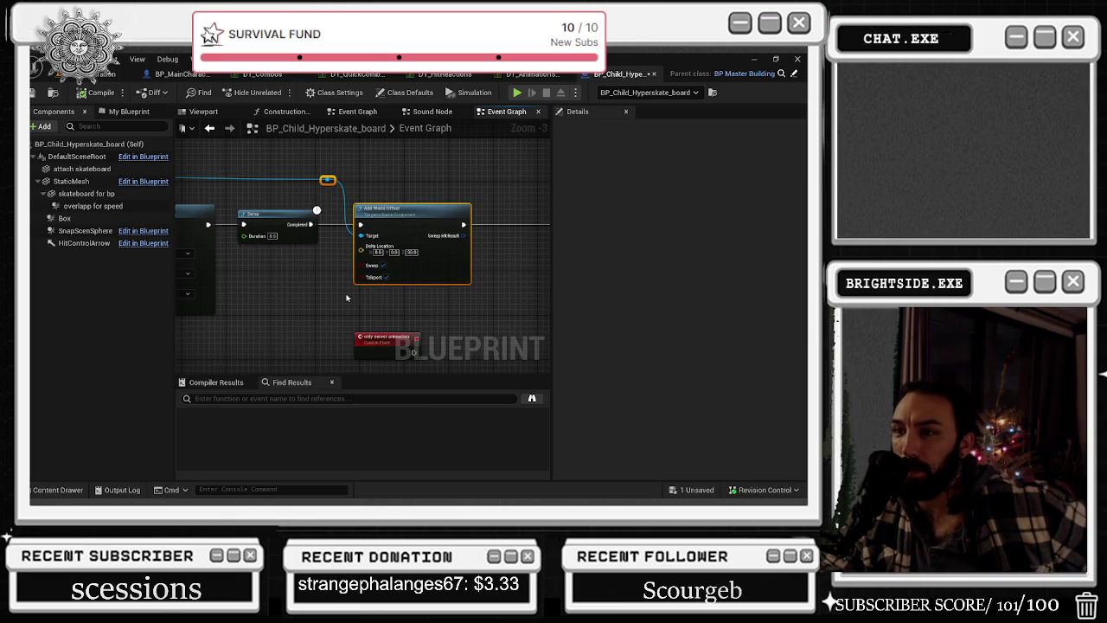
left_click(517, 75)
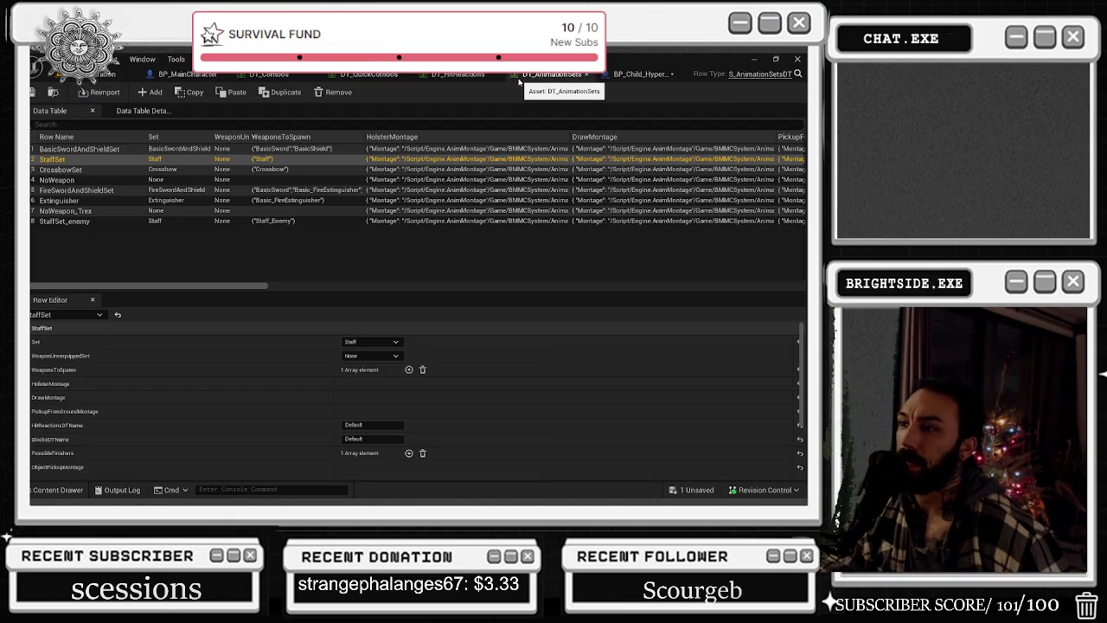
- View the BasicSwordAndShieldSet row, glance at DT_HitReactions, and return to BP_MainCharacter's Event Graph
left_click(113, 149)
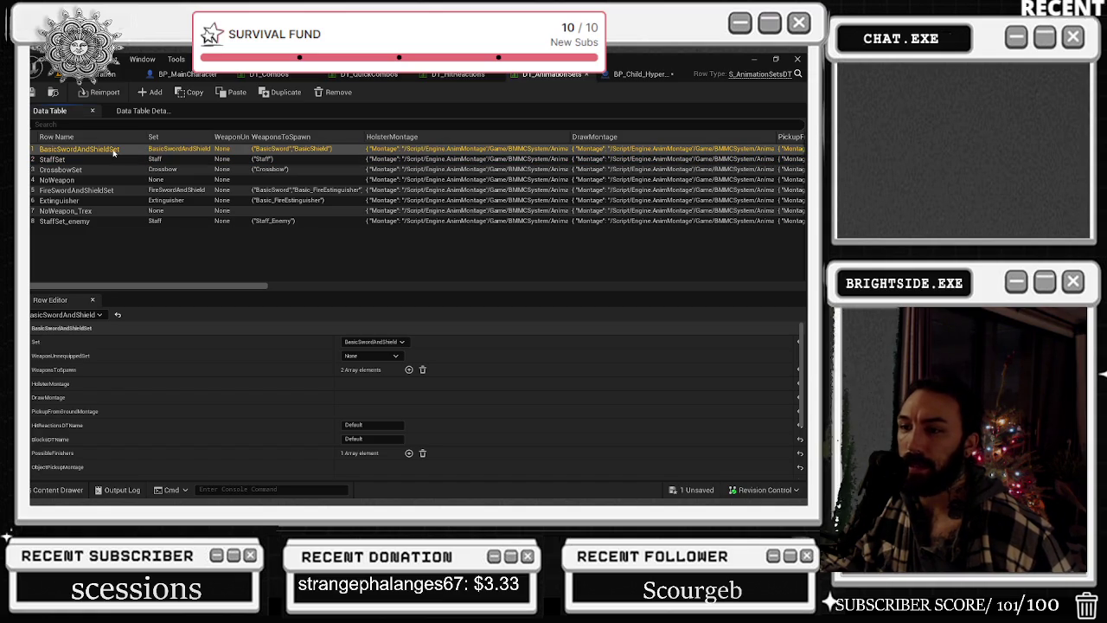
left_click(458, 74)
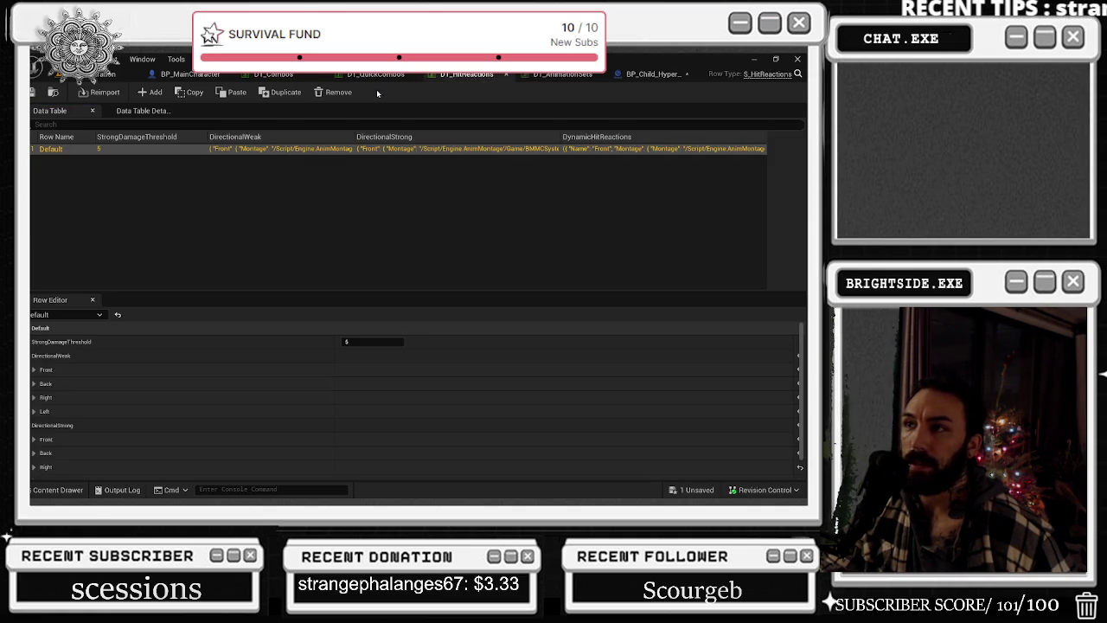
left_click(187, 75)
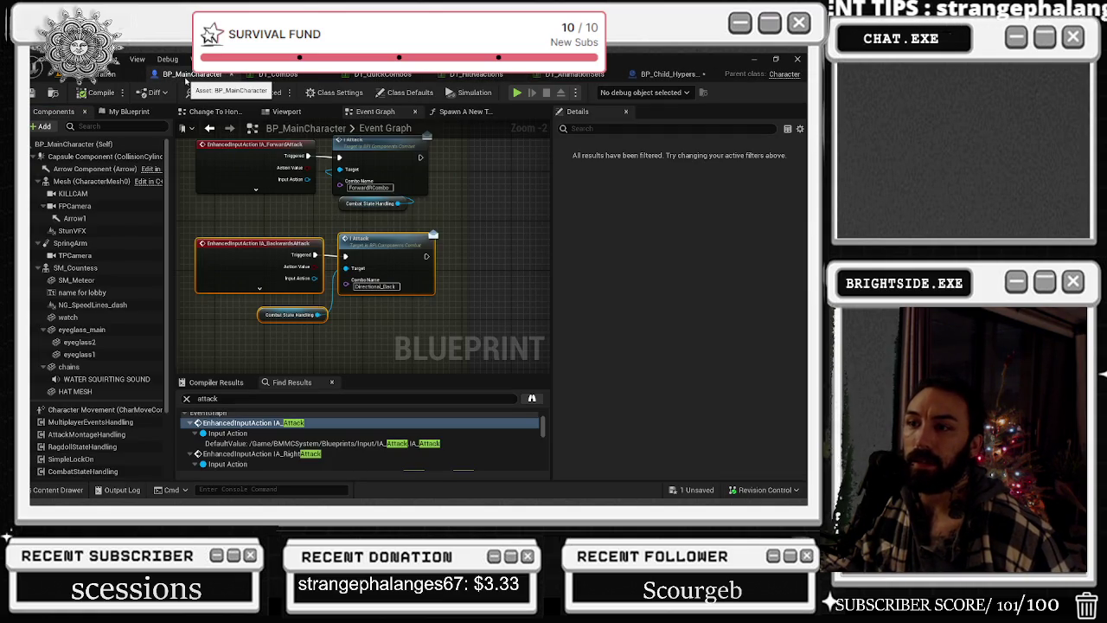
- Clear the selection, nudge the Combat State Handling node down-left, and bring LeftAttack into view
scroll(312, 200, "down", 1)
left_click(312, 200)
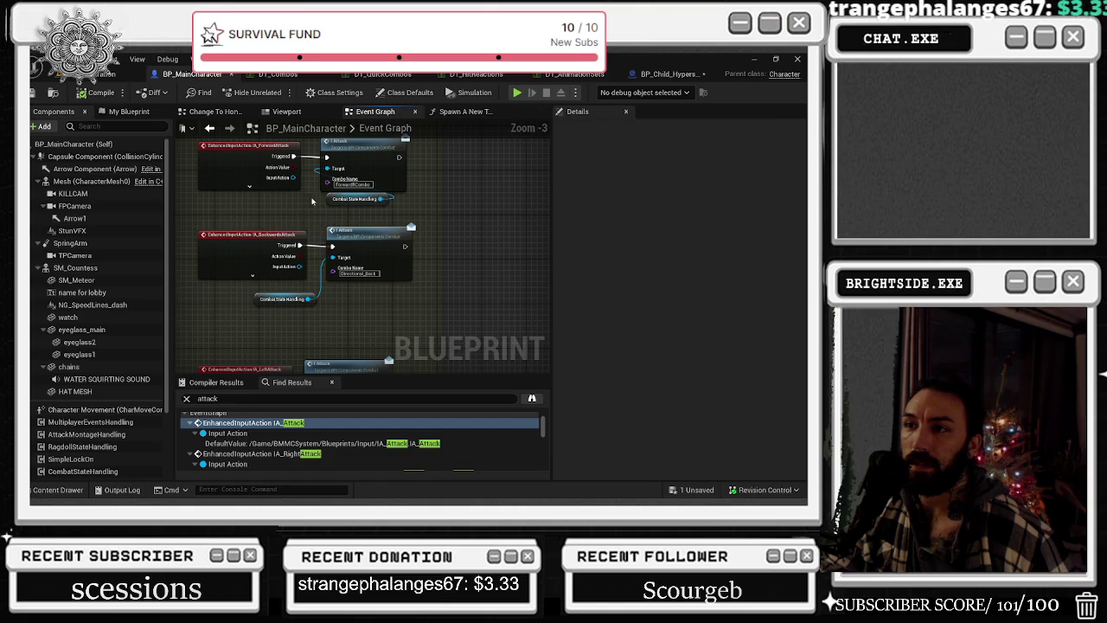
left_click_drag(332, 198, 241, 208)
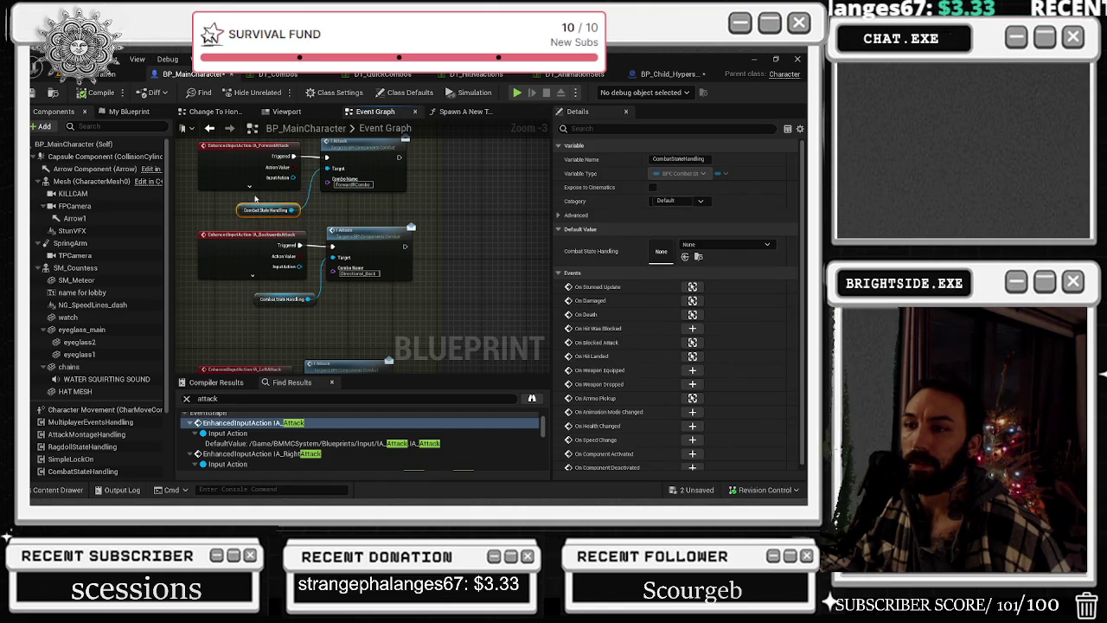
scroll(254, 198, "up", 1)
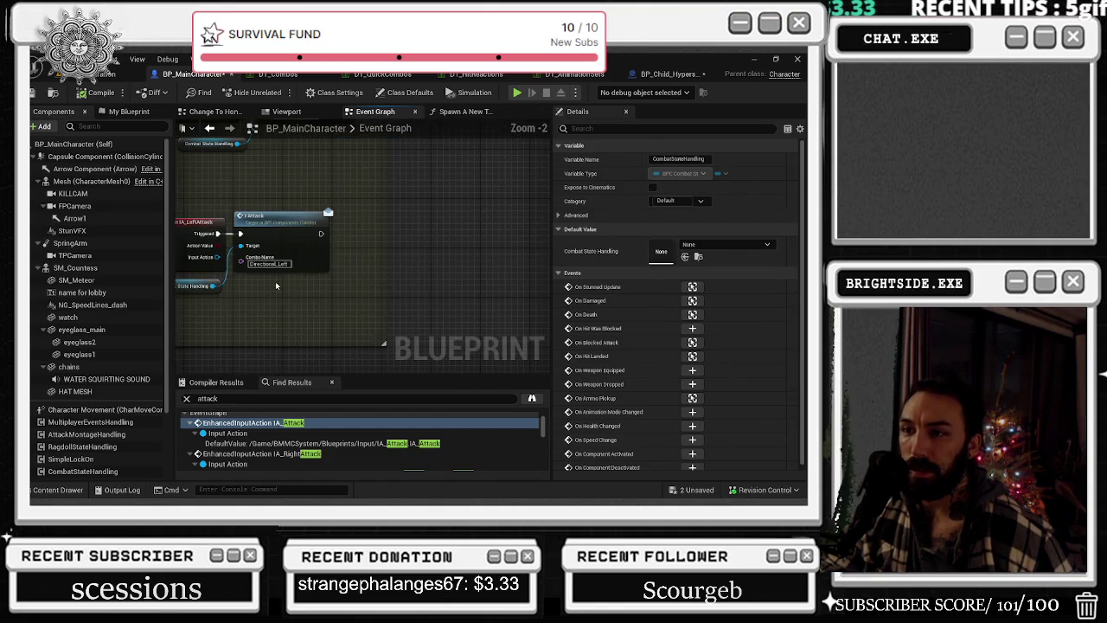
left_click_drag(276, 286, 341, 277)
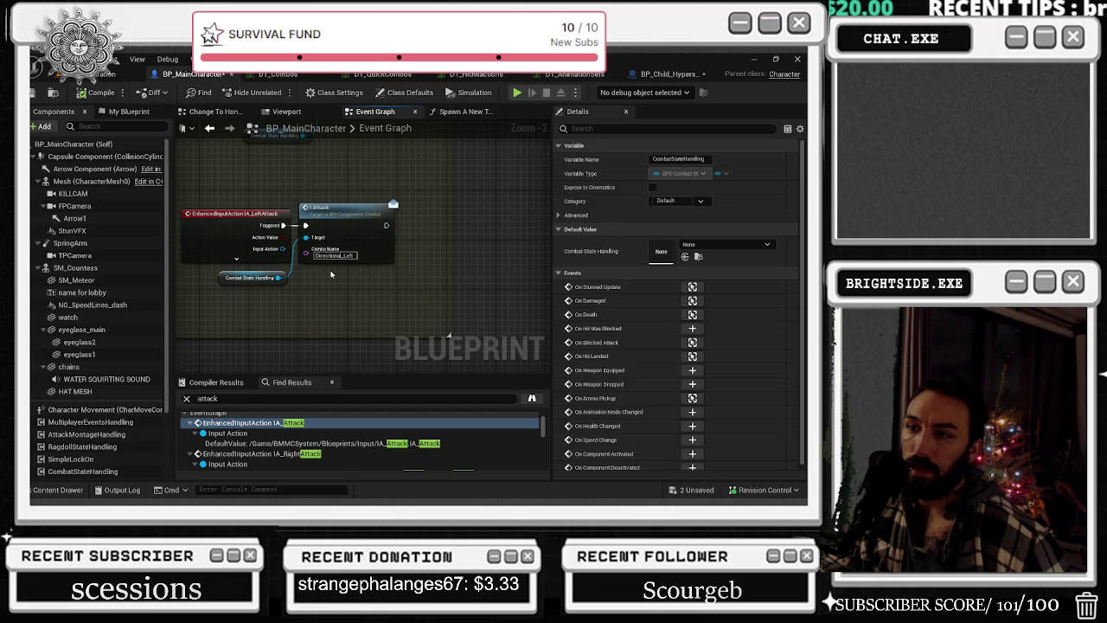
- Select the forward Attack nodes and drag off the Attack exec pin to list follow-up actions
mouse_move(331, 275)
left_mouse_down()
mouse_move(329, 208)
mouse_move(348, 240)
left_mouse_up()
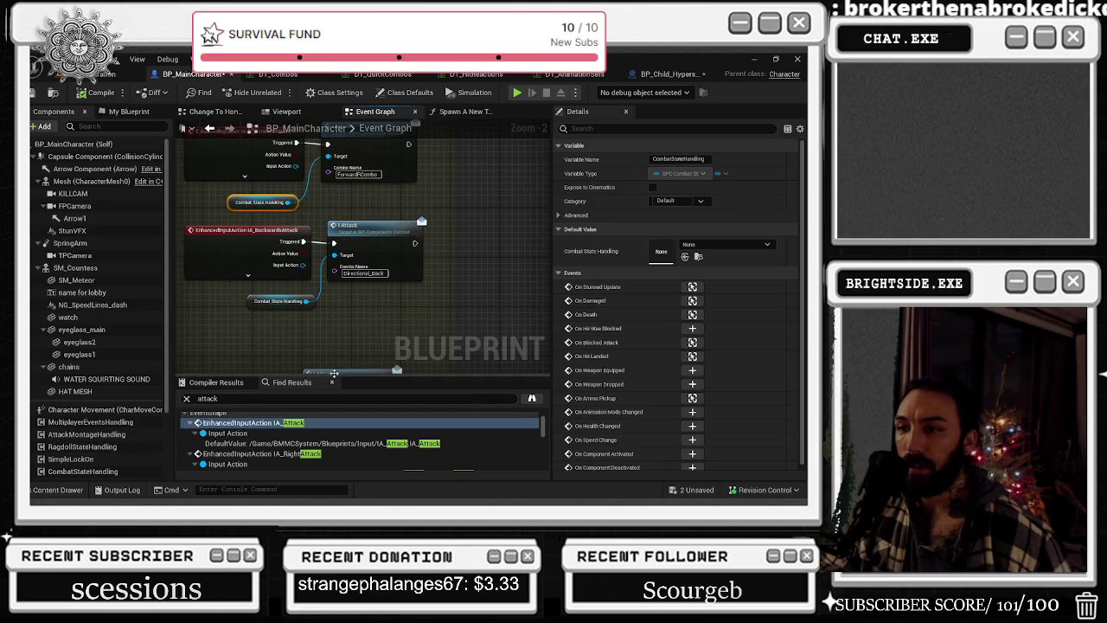
scroll(496, 332, "down", 3)
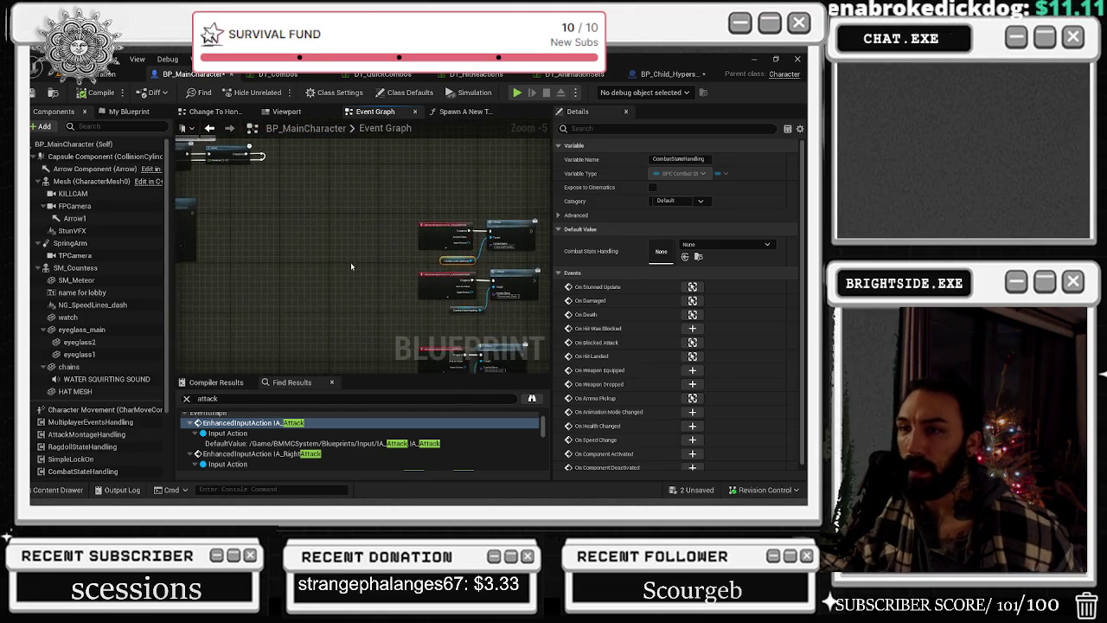
scroll(478, 330, "up", 2)
mouse_move(284, 174)
left_mouse_down()
mouse_move(364, 184)
mouse_move(407, 173)
left_mouse_up()
mouse_move(429, 291)
left_mouse_down()
mouse_move(385, 246)
mouse_move(341, 251)
mouse_move(217, 156)
mouse_move(259, 181)
mouse_move(372, 207)
mouse_move(406, 259)
mouse_move(348, 288)
left_mouse_up()
left_click_drag(450, 215, 473, 222)
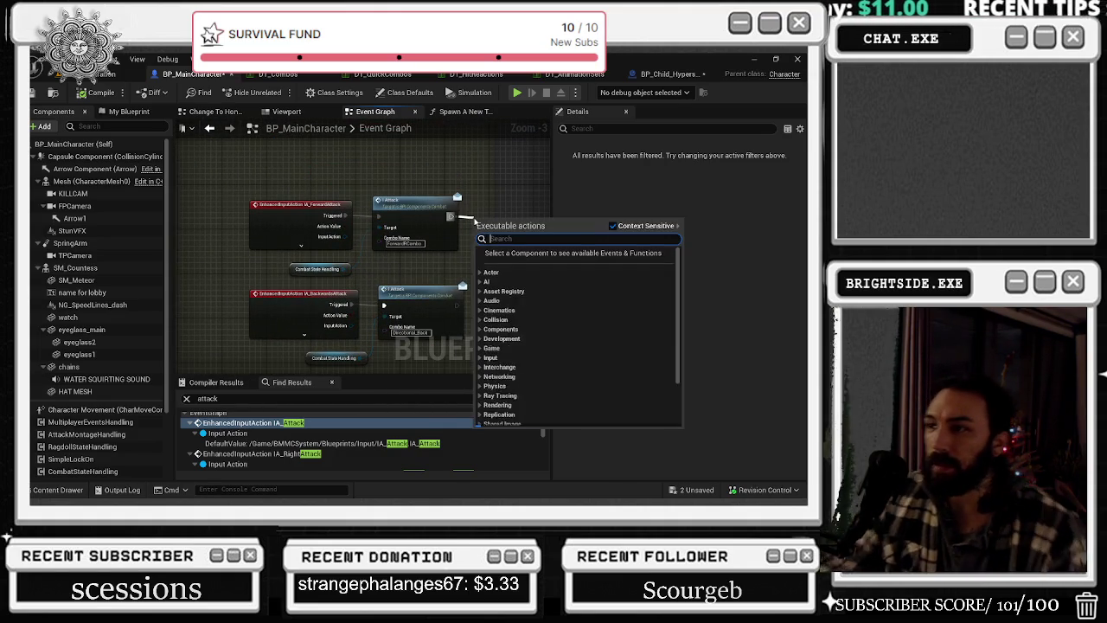
- Add a Print String after the forward Attack node printing 'forward'
type("print")
key("Return")
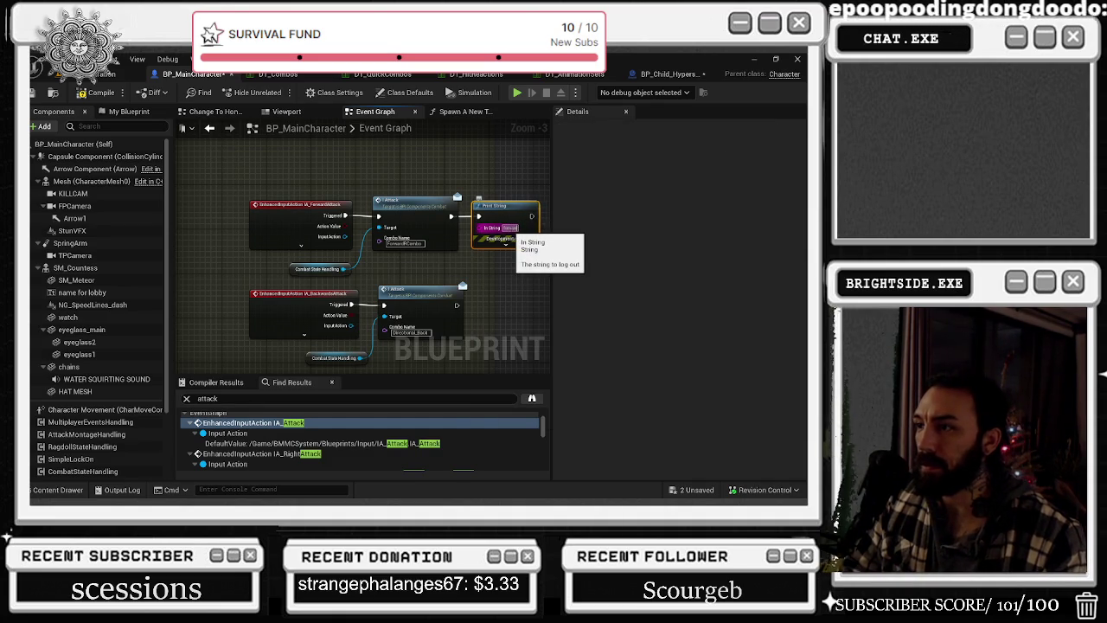
left_click(506, 228)
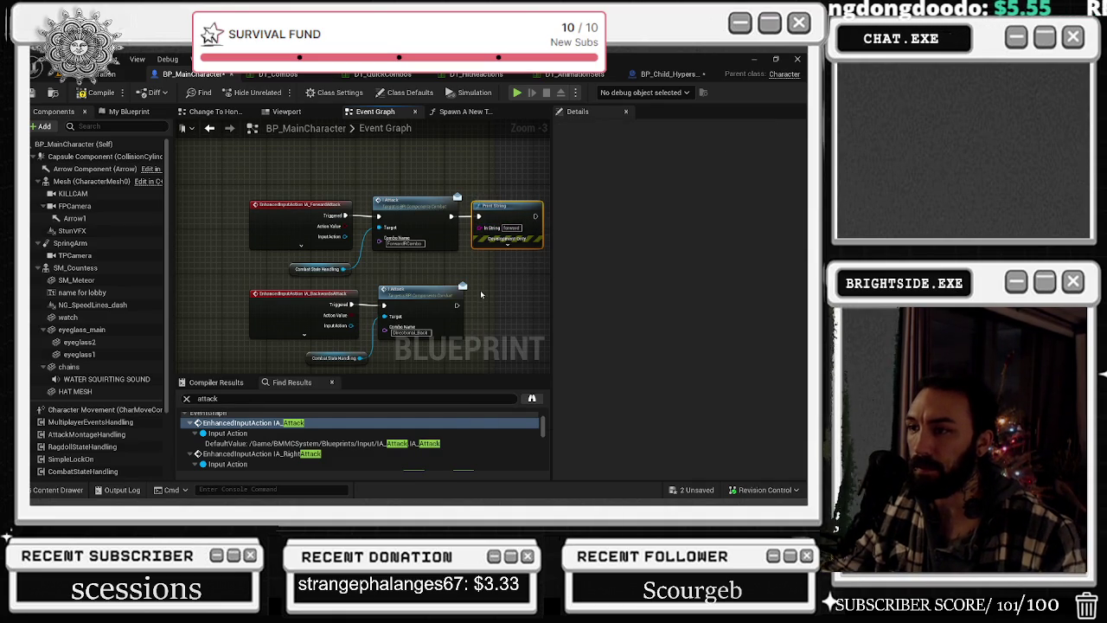
left_click_drag(503, 227, 467, 194)
left_click(431, 283)
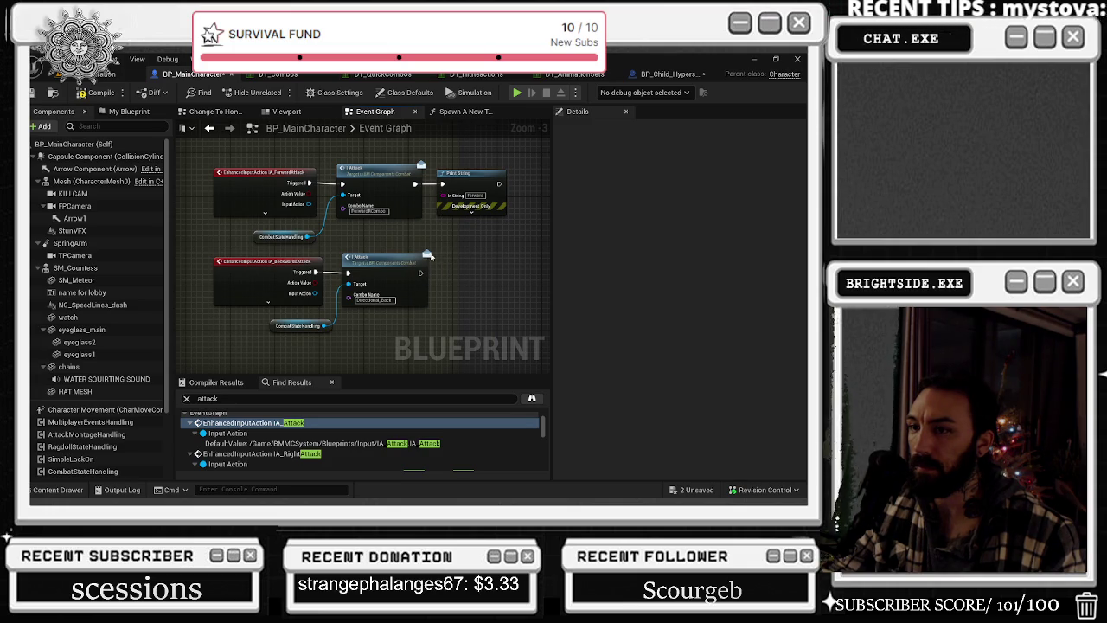
- Paste a copy after the BackwardsAttack Attack node and set its text to 'backward attack'
key("ctrl+v")
left_click_drag(463, 173, 469, 179)
left_click(478, 299)
type("backward")
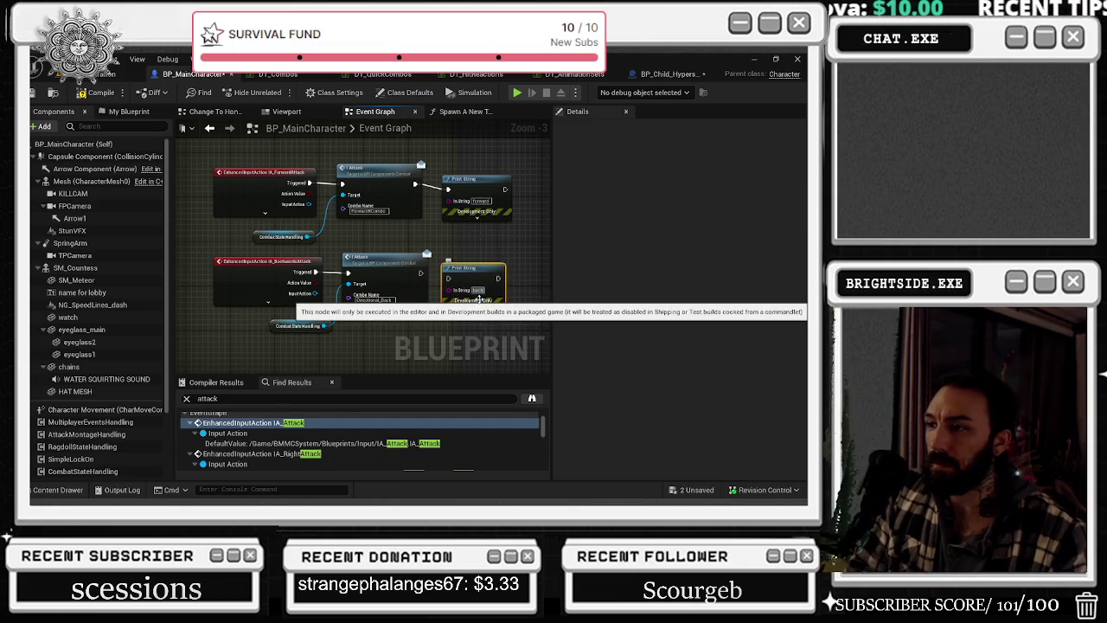
type(" attack")
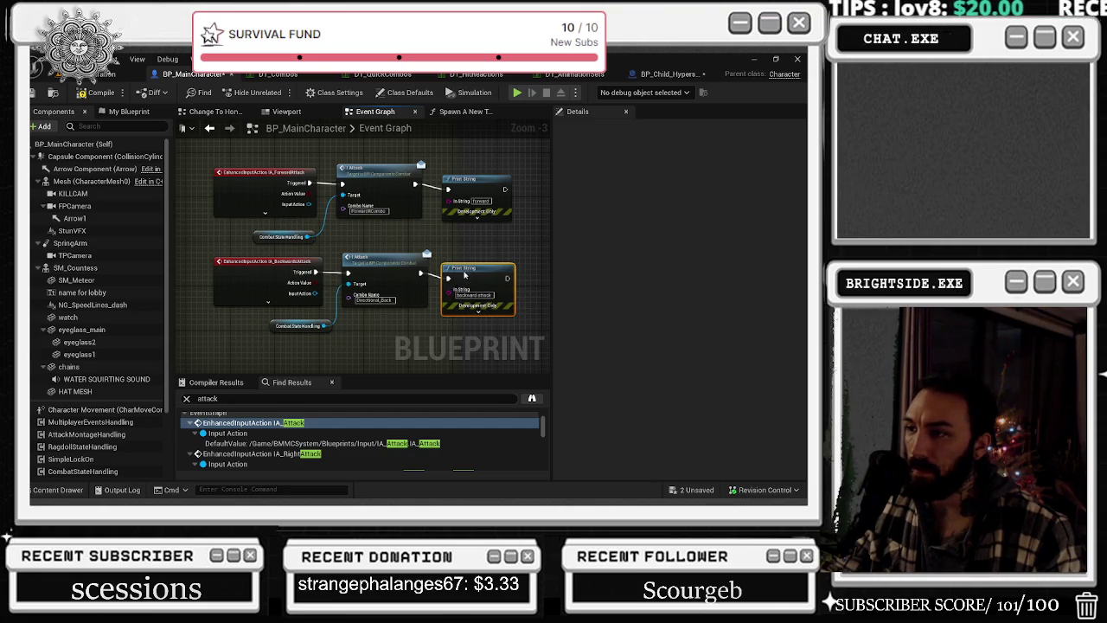
mouse_move(480, 298)
left_mouse_down()
mouse_move(637, 312)
mouse_move(432, 259)
mouse_move(378, 260)
left_mouse_up()
scroll(406, 259, "up", 1)
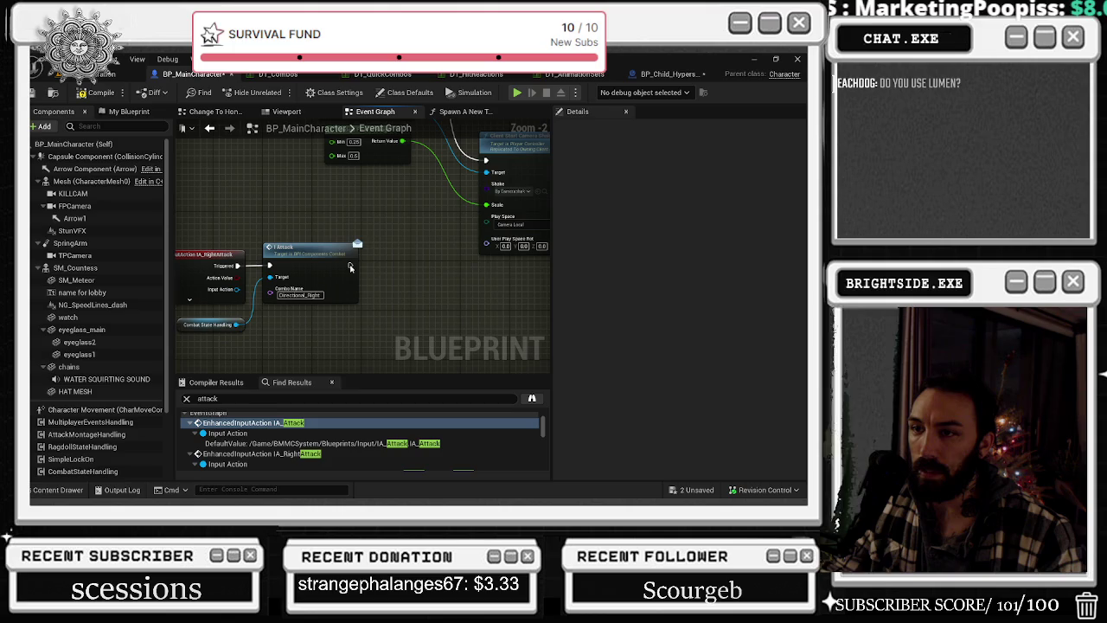
- Paste a Print String after the right Attack node printing 'right attack' for 5 seconds
key("ctrl+v")
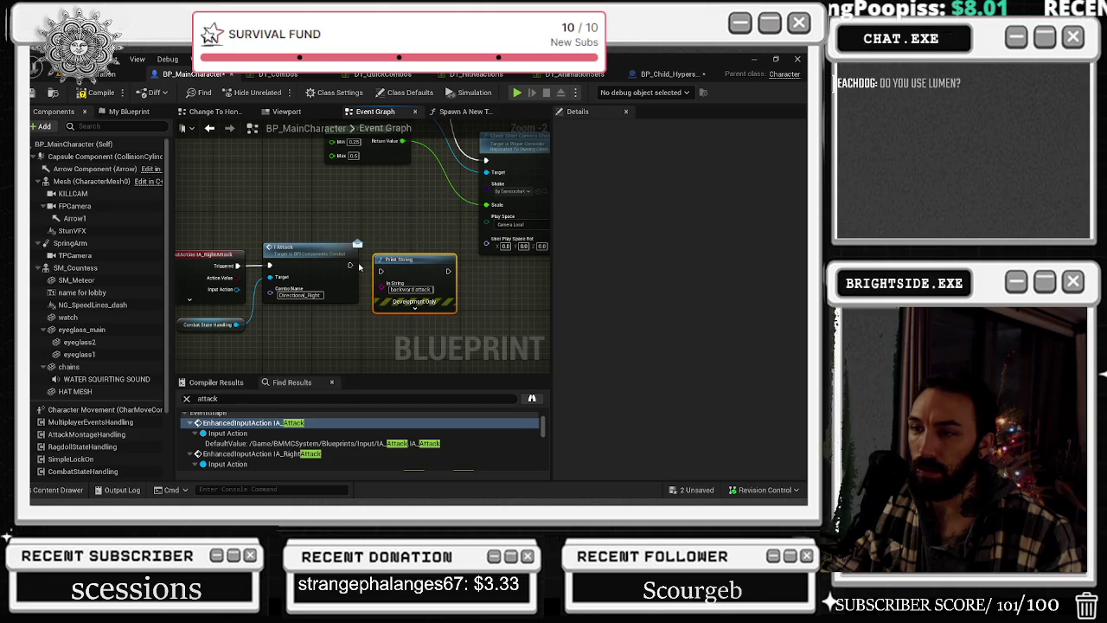
left_click_drag(351, 266, 380, 271)
left_click(411, 288)
key("ctrl+a")
key("BackSpace")
type("right attack")
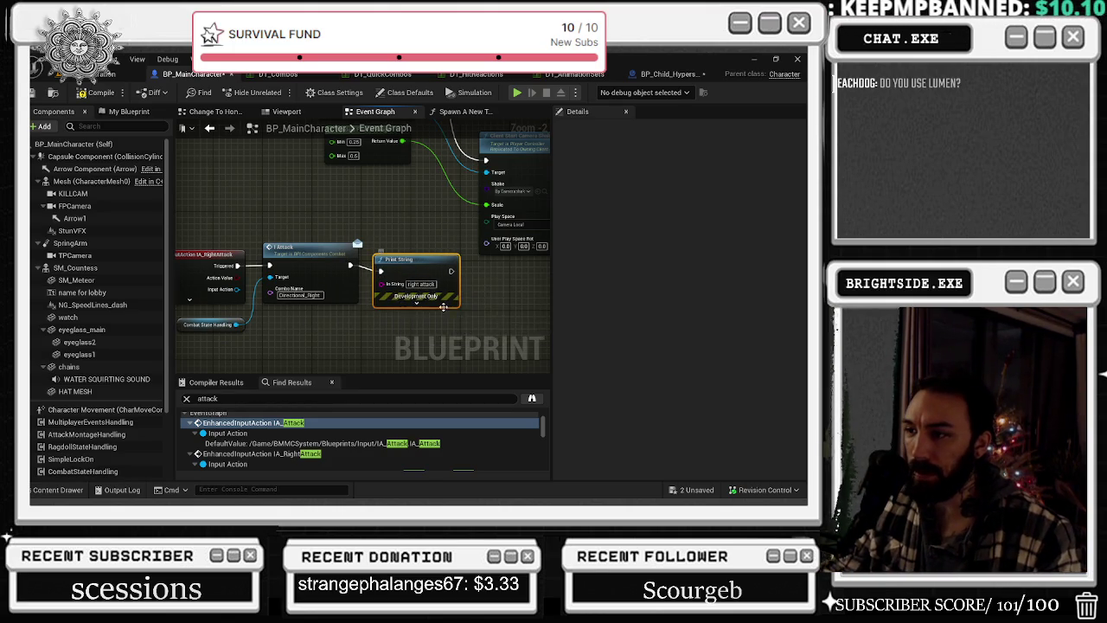
left_click(415, 302)
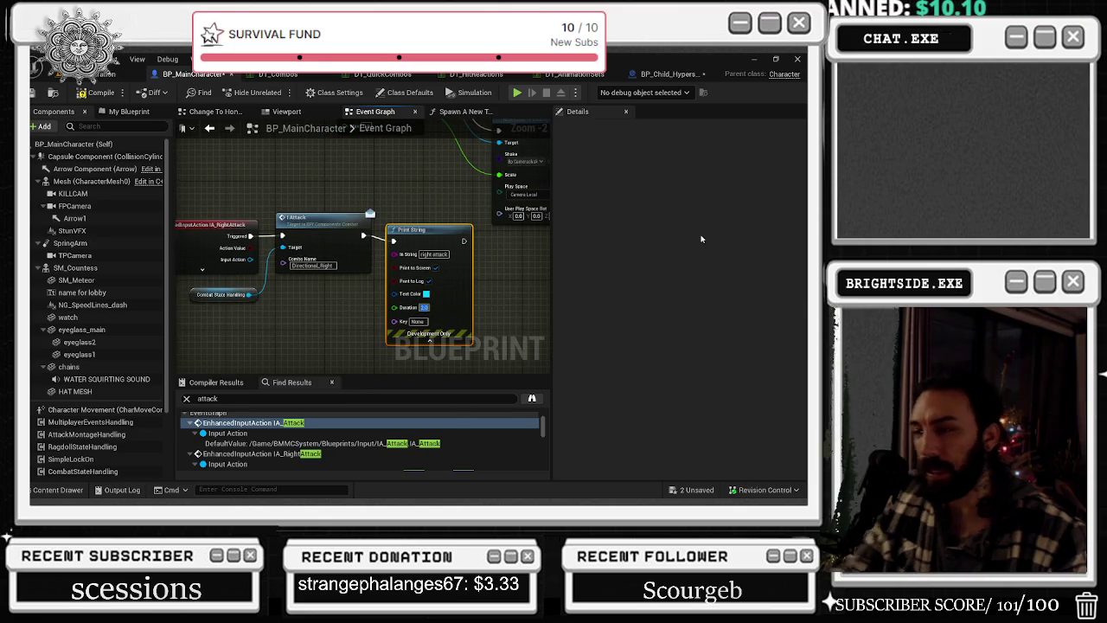
type("10")
key("BackSpace")
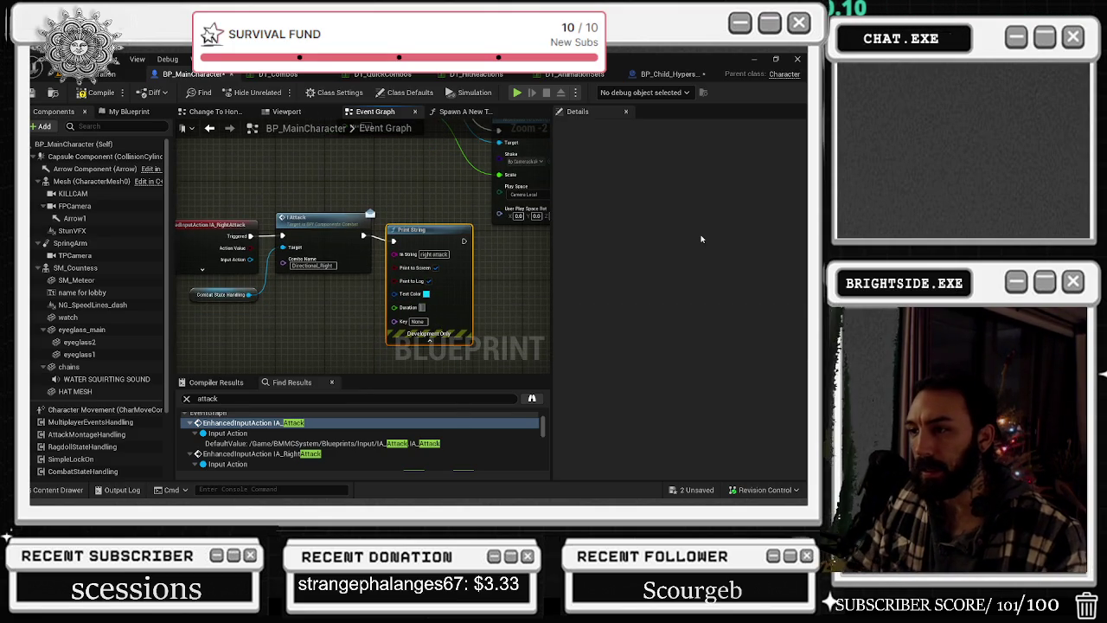
type("5")
left_click(524, 270)
- Search the blueprint's Find Results for 'pri' to list print nodes
left_click(430, 339)
key("ctrl+f")
type("pri")
key("Return")
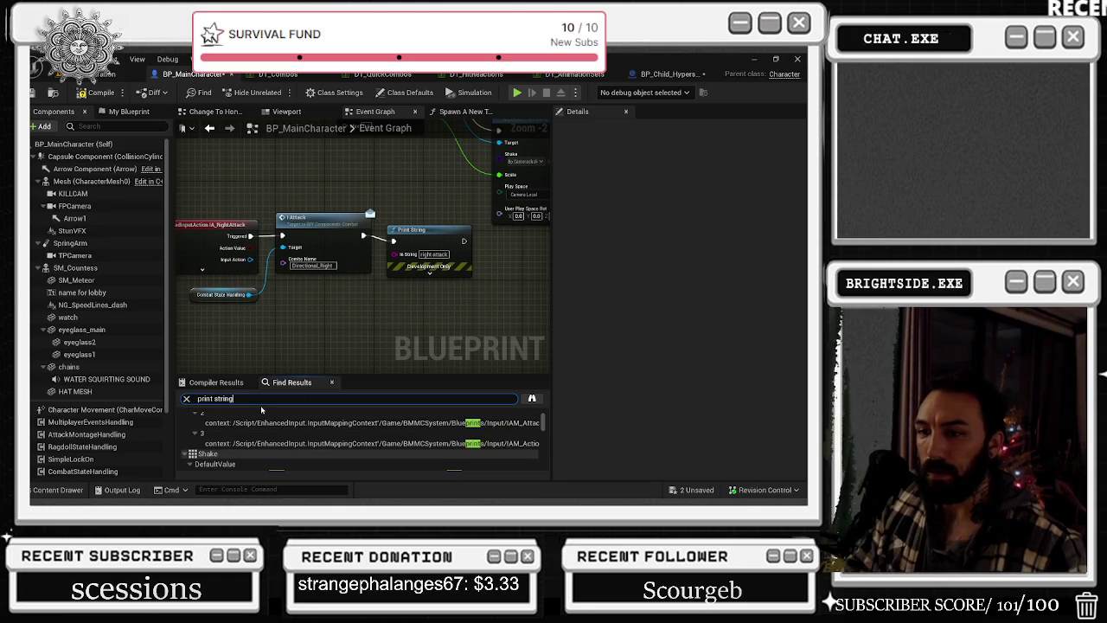
- Visit the found Print String nodes, deleting leftovers and wiring Delay's Completed past one
key("Return")
left_click(240, 427)
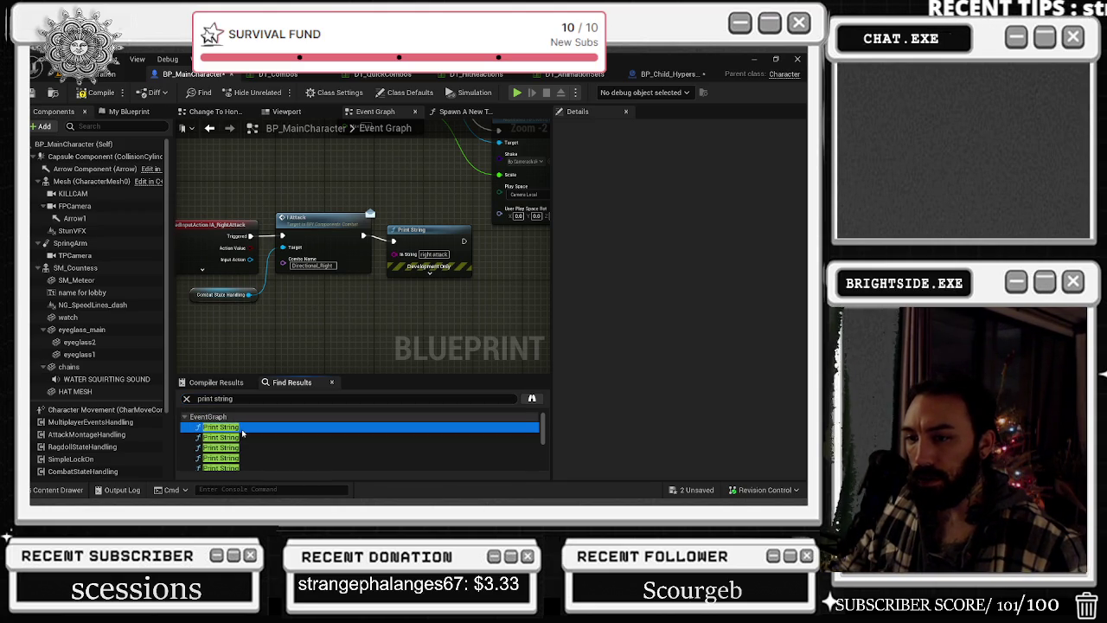
mouse_move(329, 241)
left_mouse_down()
mouse_move(428, 292)
mouse_move(340, 279)
left_mouse_up()
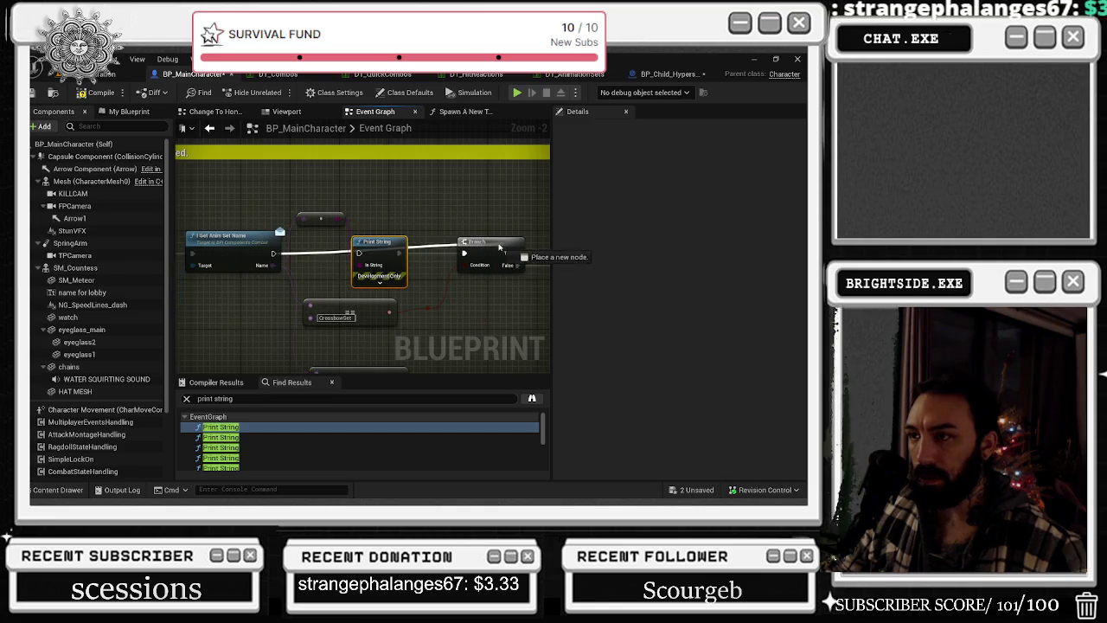
key("Delete")
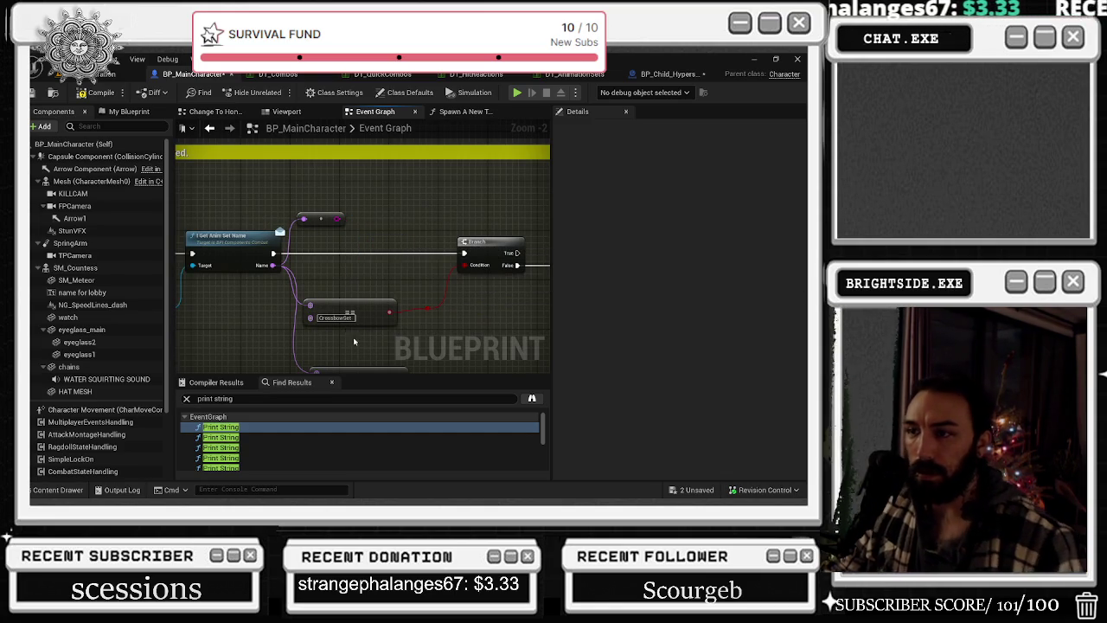
key("Delete")
double_click(208, 440)
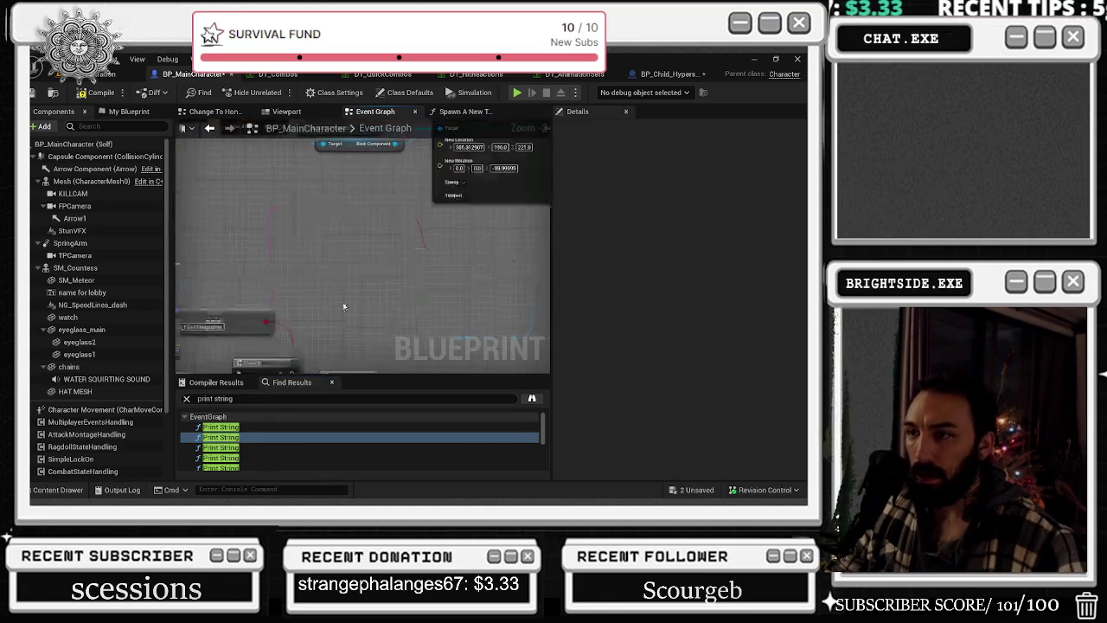
double_click(220, 447)
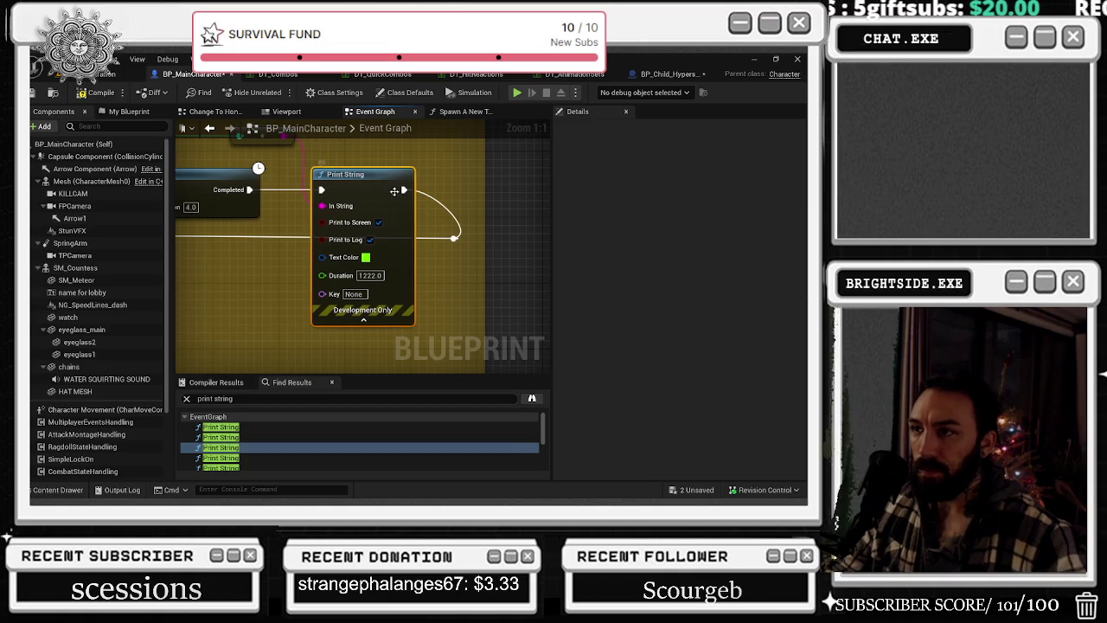
mouse_move(404, 189)
left_mouse_down()
mouse_move(303, 202)
mouse_move(249, 190)
left_mouse_up()
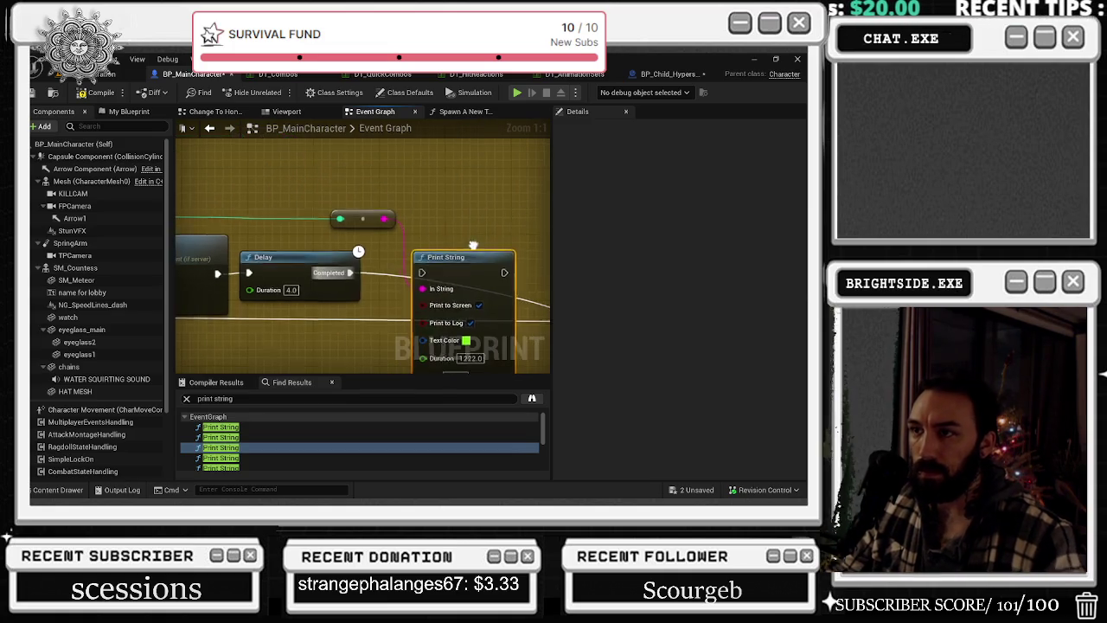
key("Delete")
- Change a Print String's message to 'start recording', then jump to the stoprecording node
double_click(242, 456)
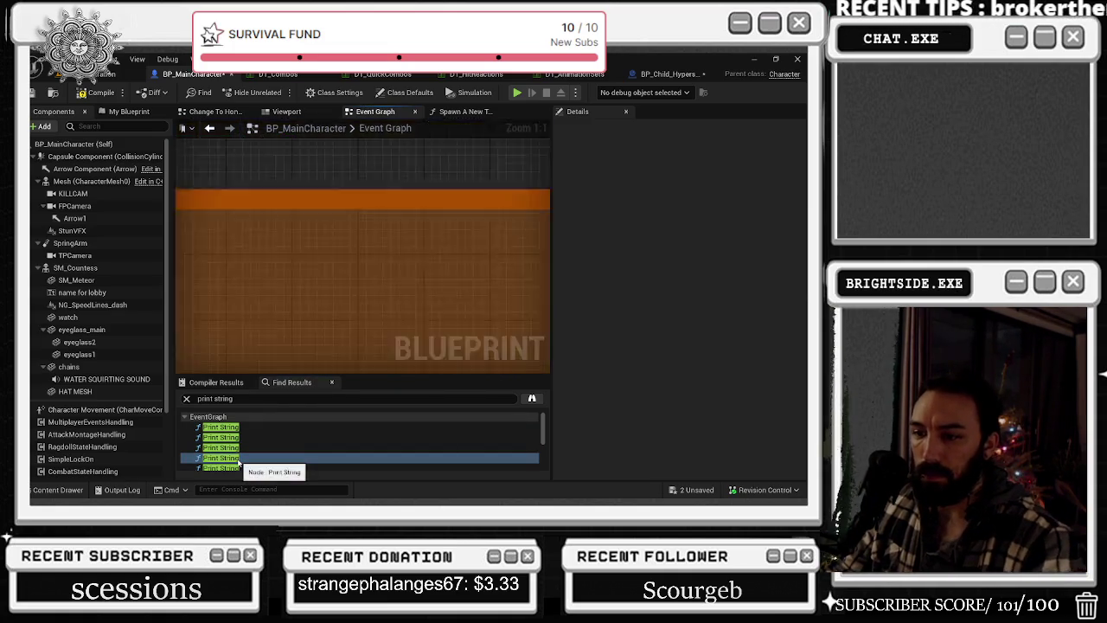
key("BackSpace")
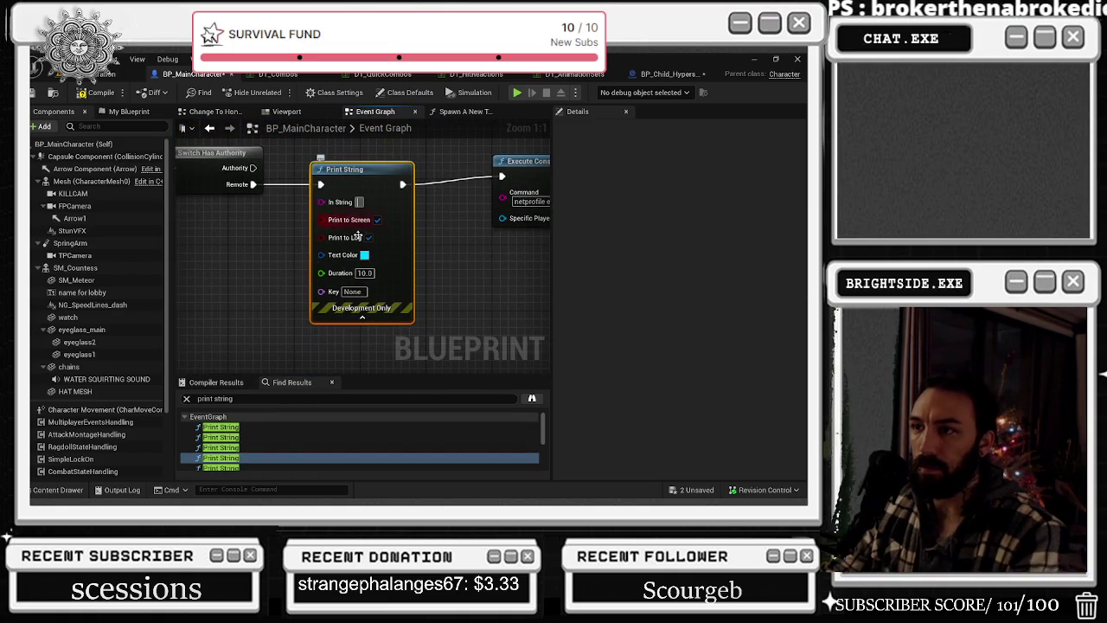
type("start recording")
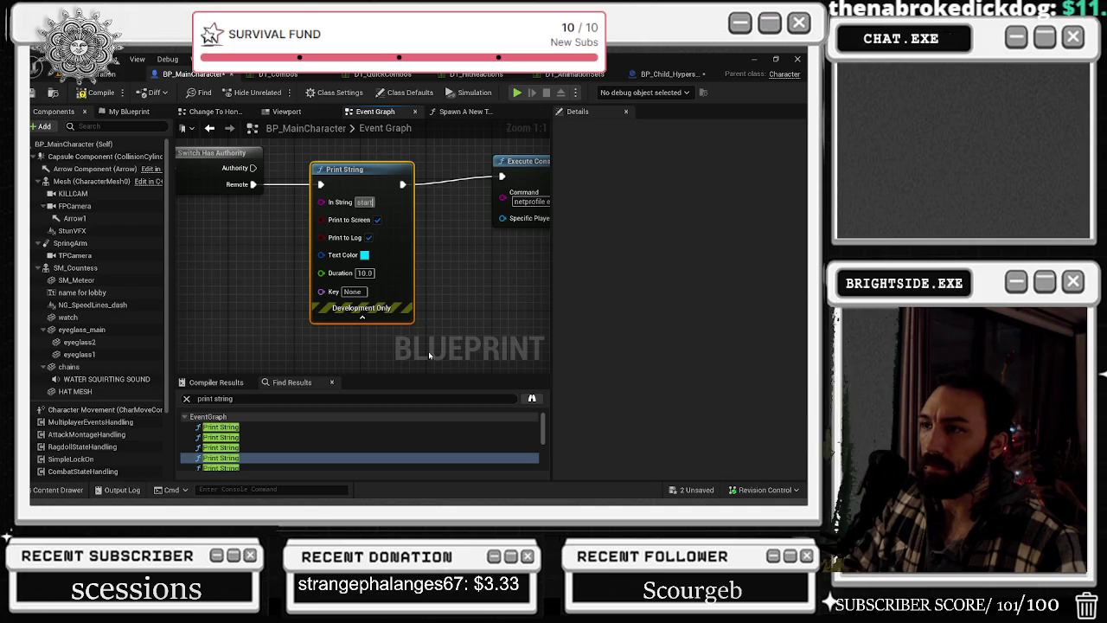
key("Return")
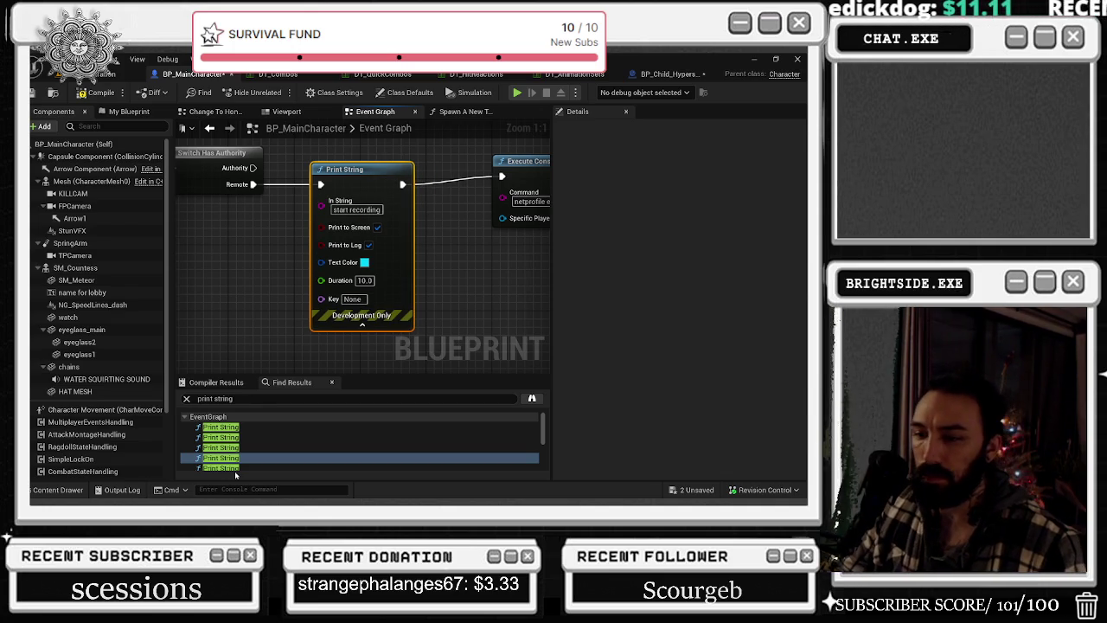
double_click(233, 468)
double_click(232, 468)
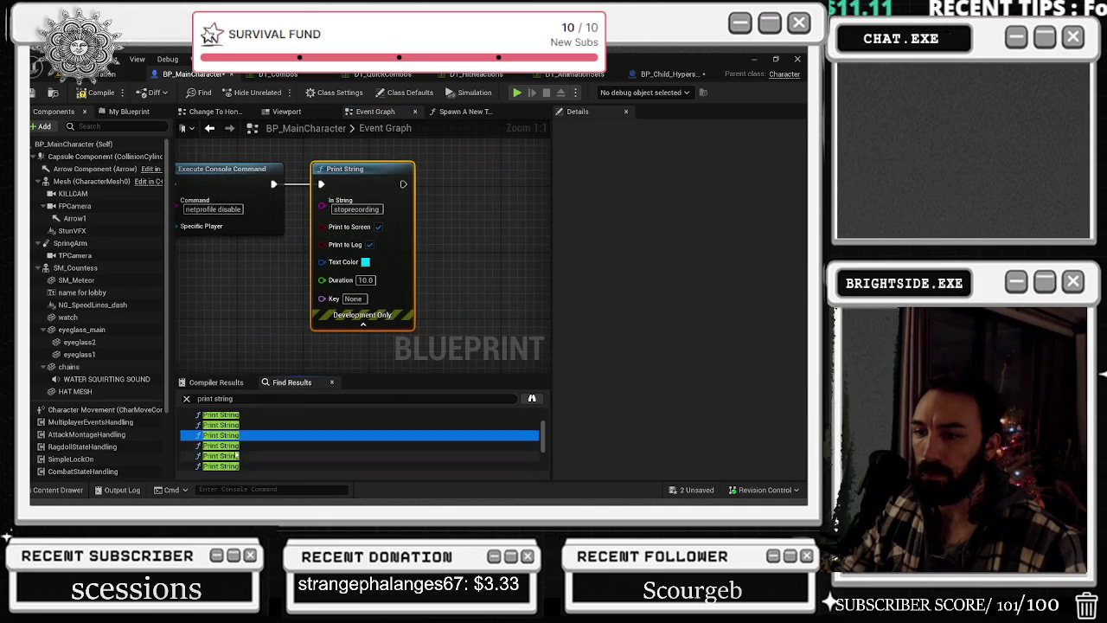
- Delete the speaking and stop speaking Print String nodes and compile BP_MainCharacter
scroll(304, 285, "down", 1)
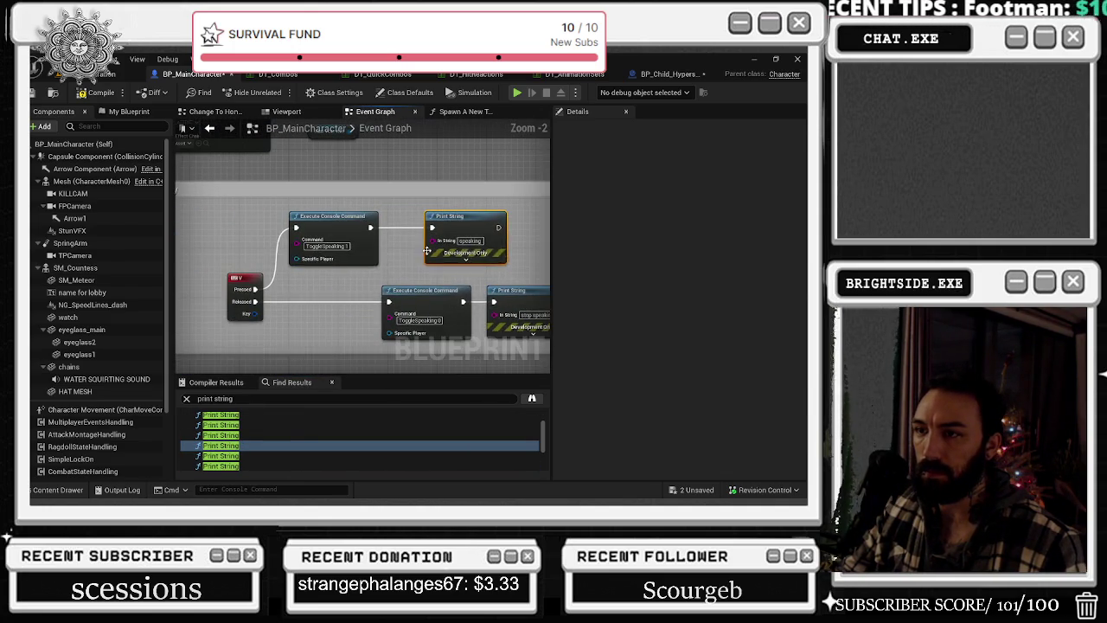
left_click_drag(403, 207, 380, 199)
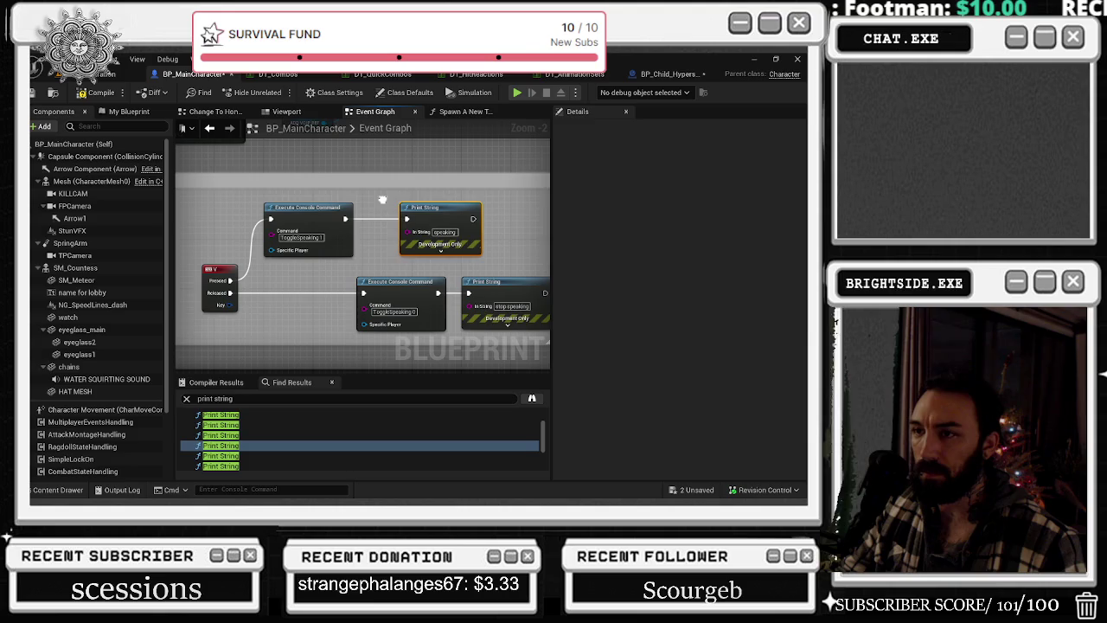
left_click(440, 208)
key("Delete")
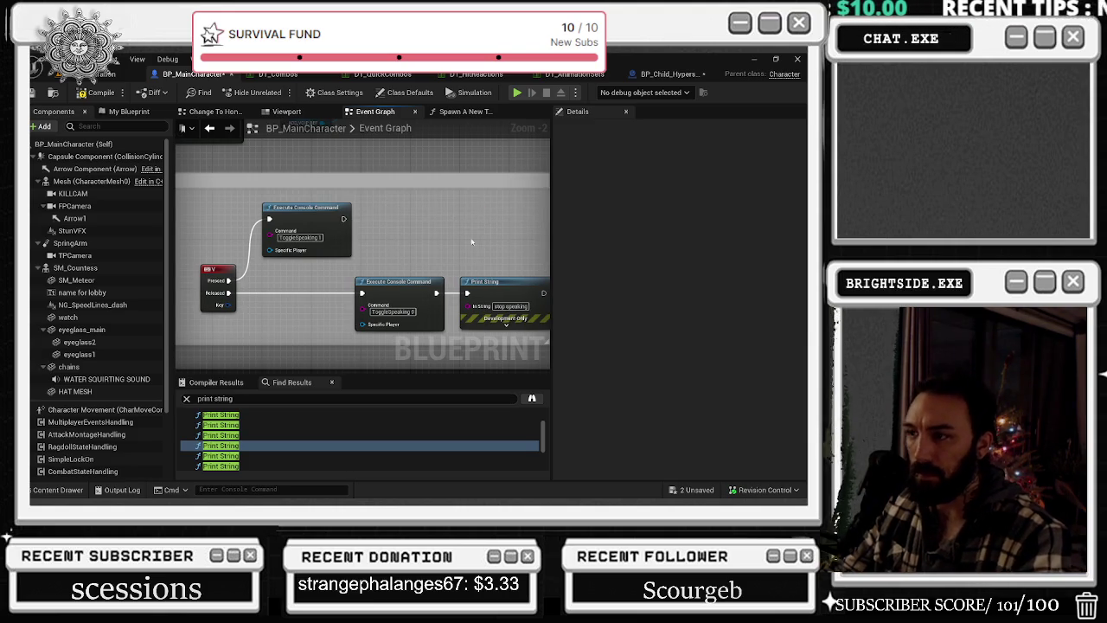
left_click_drag(467, 242, 416, 230)
left_click(450, 271)
key("Delete")
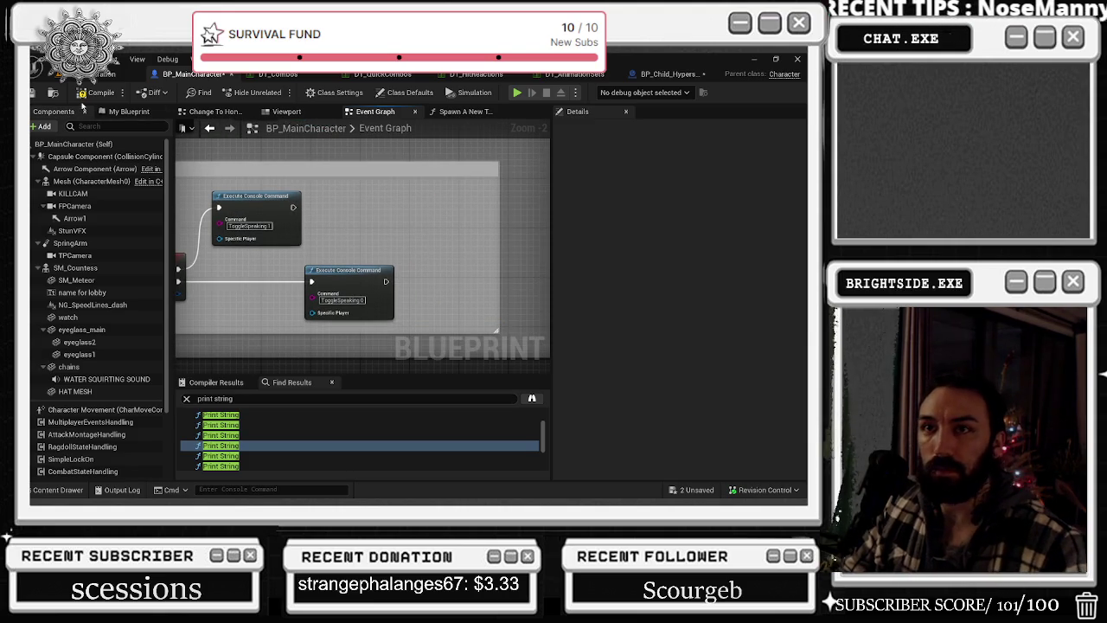
left_click(96, 92)
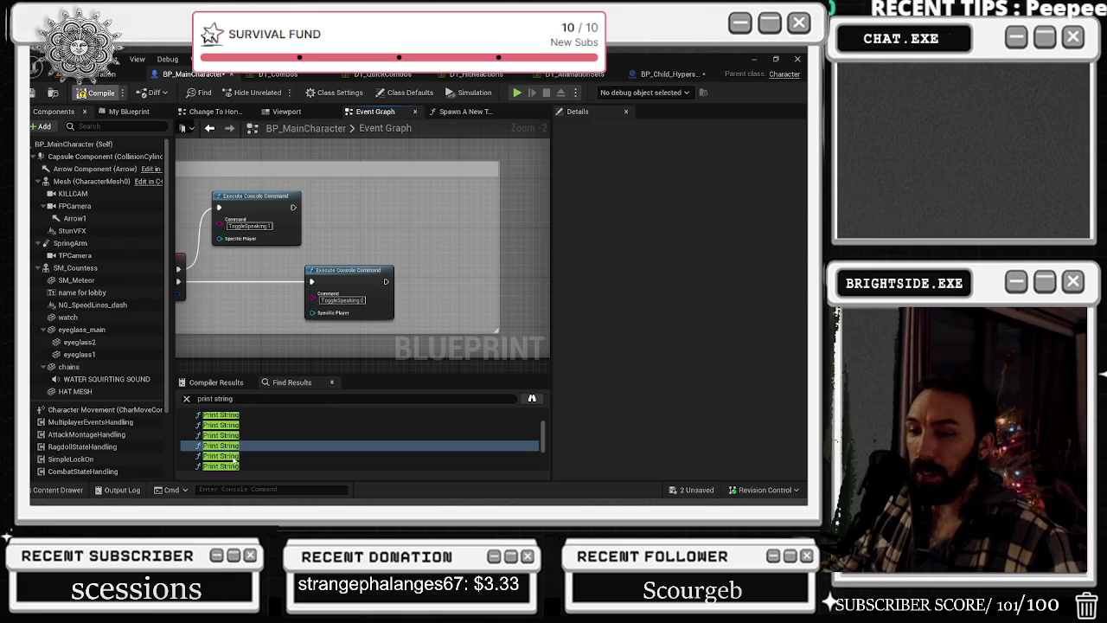
- Check the forward, backward and right attack Print String nodes, then save and return to the level
left_click(227, 456)
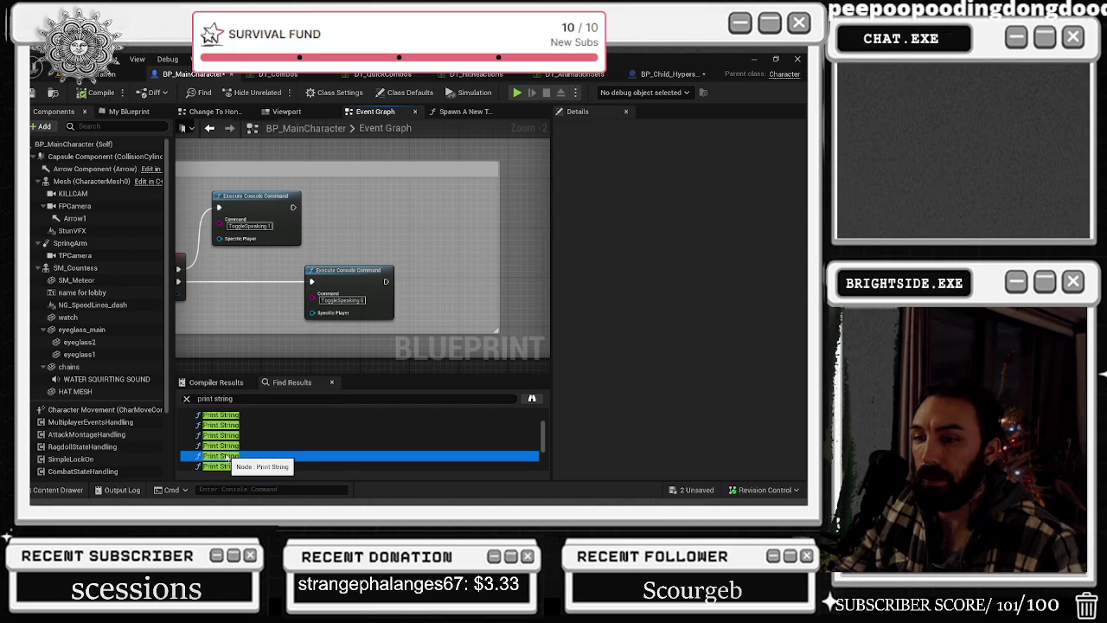
scroll(226, 454, "down", 2)
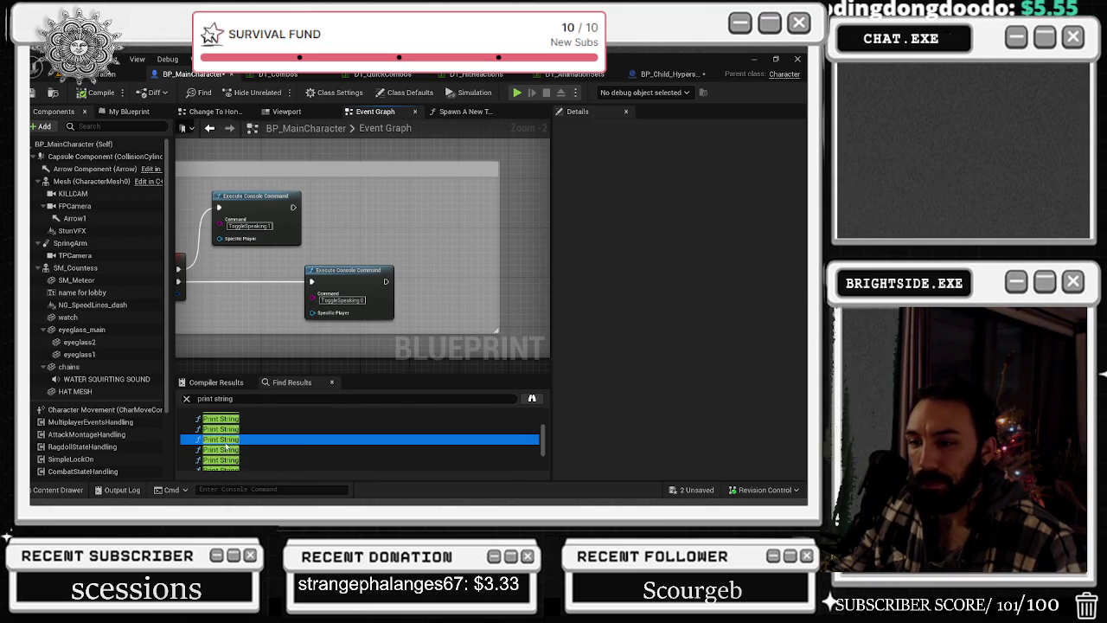
double_click(227, 450)
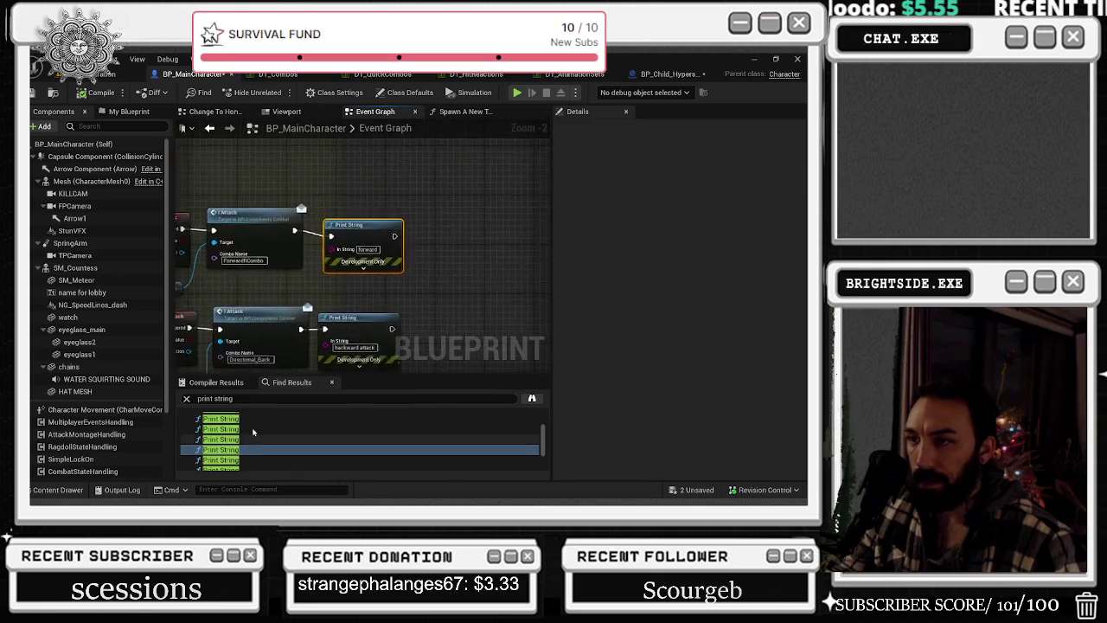
scroll(321, 278, "down", 4)
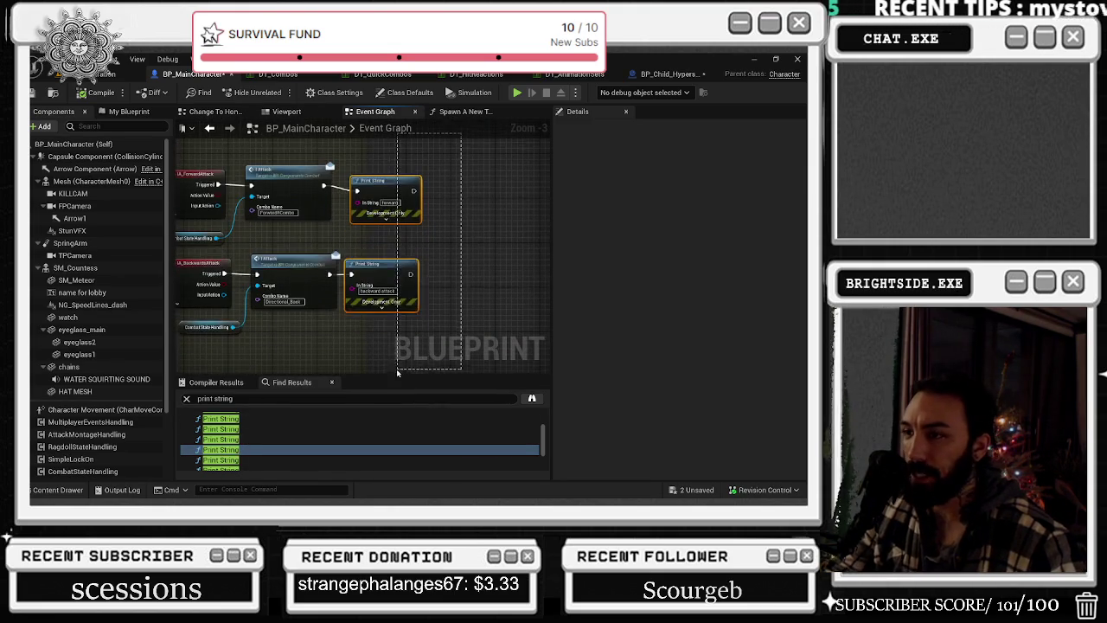
double_click(228, 459)
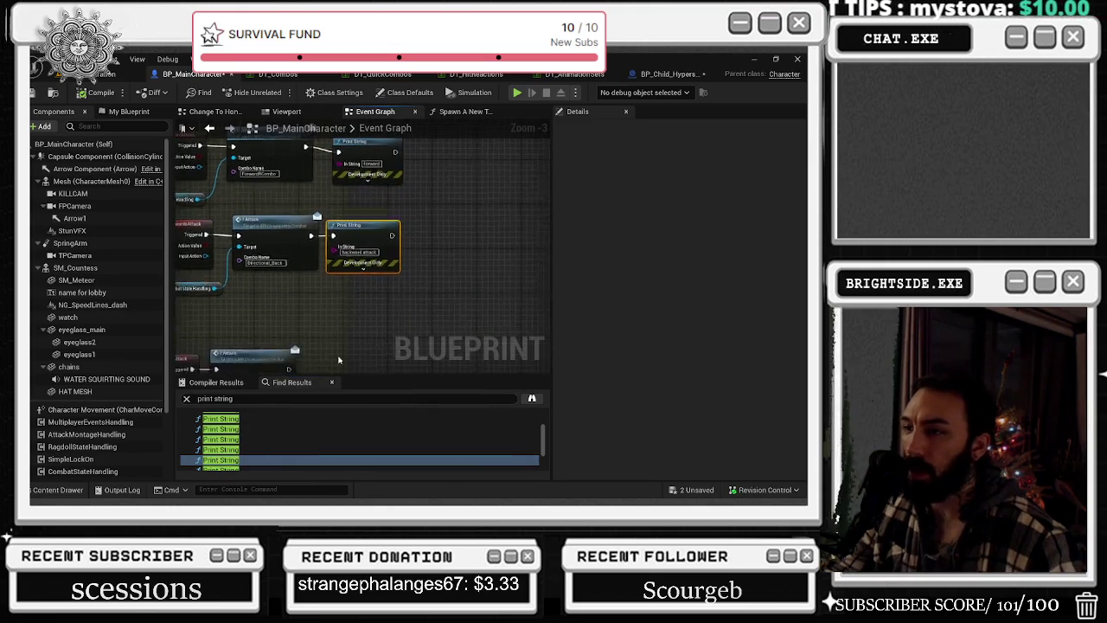
scroll(290, 443, "down", 1)
double_click(281, 453)
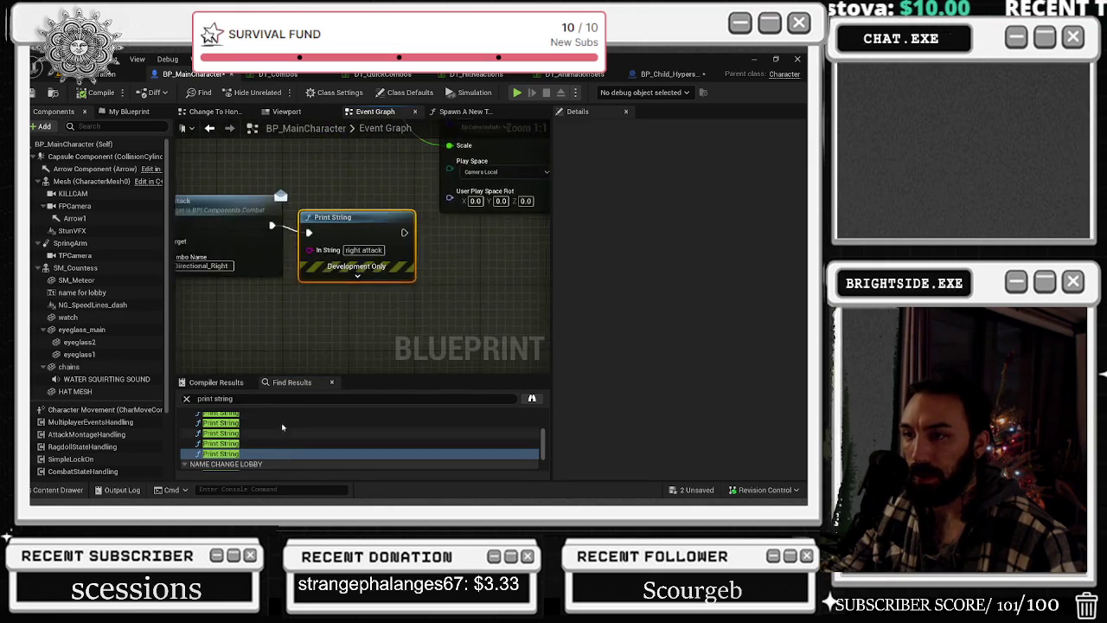
left_click_drag(358, 238, 358, 231)
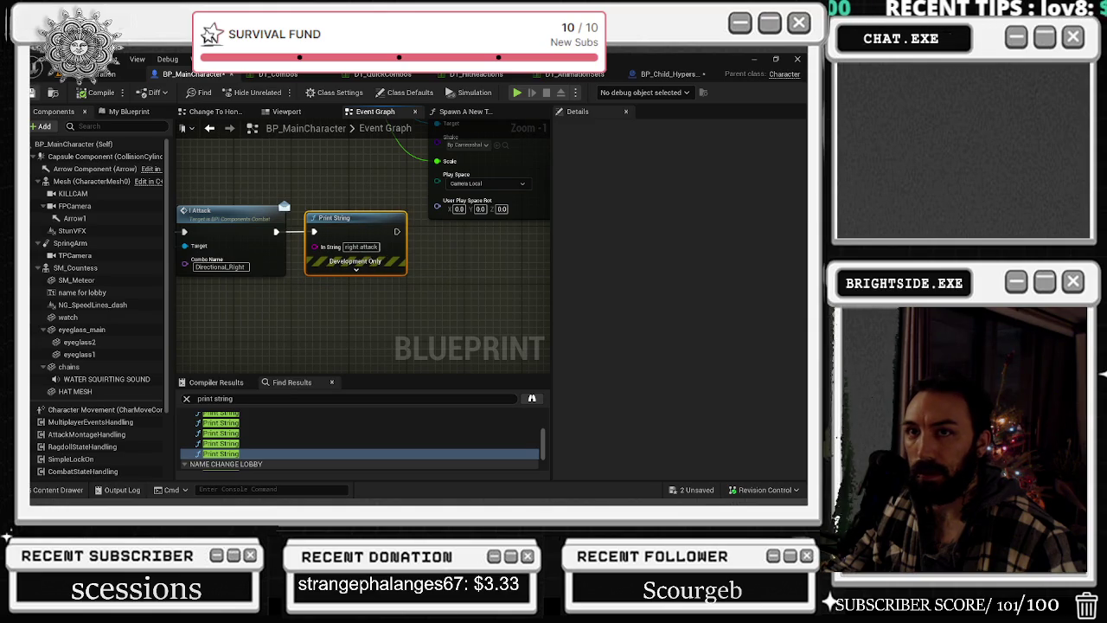
key("ctrl+s")
left_click(95, 74)
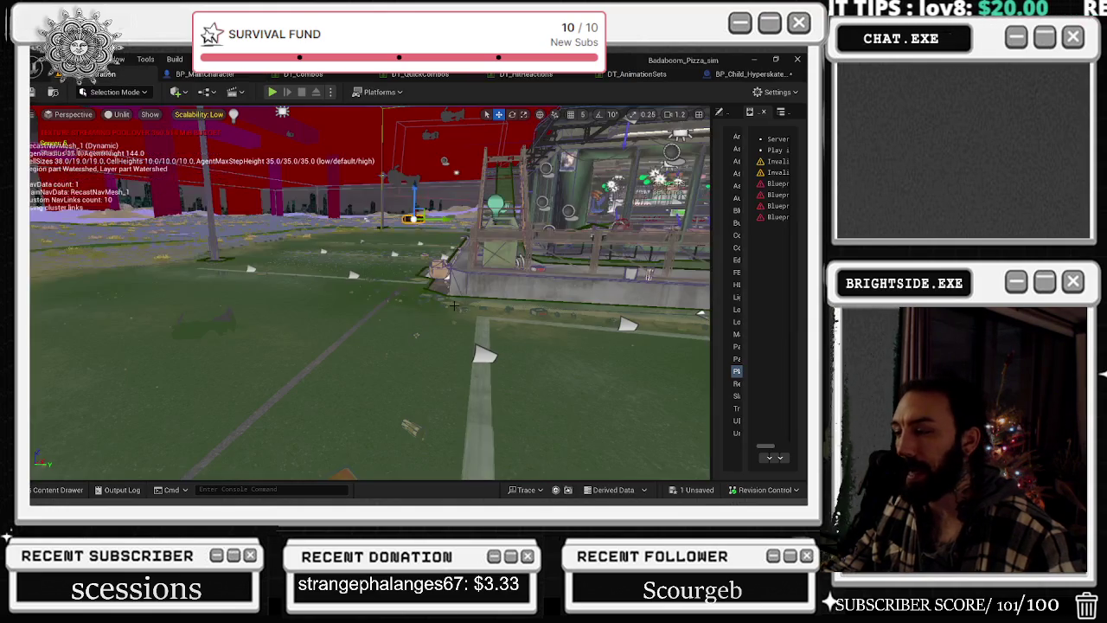
- Save all remaining content and launch a Play-in-Editor session of Badaboom_Pizza_sim
key("ctrl+shift+s")
left_click(490, 398)
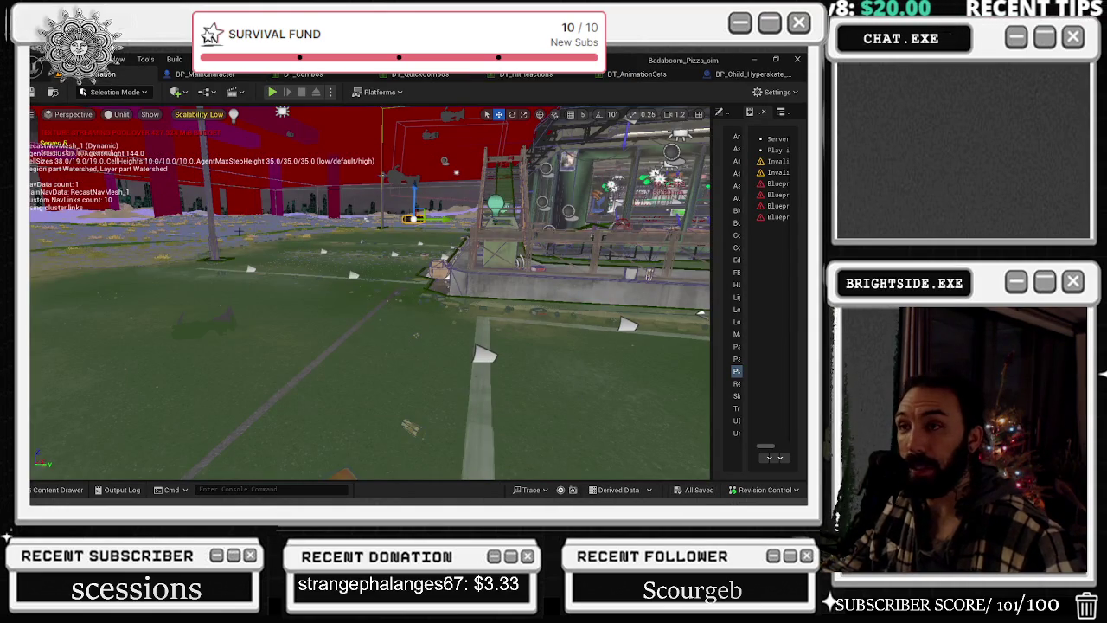
left_click(273, 91)
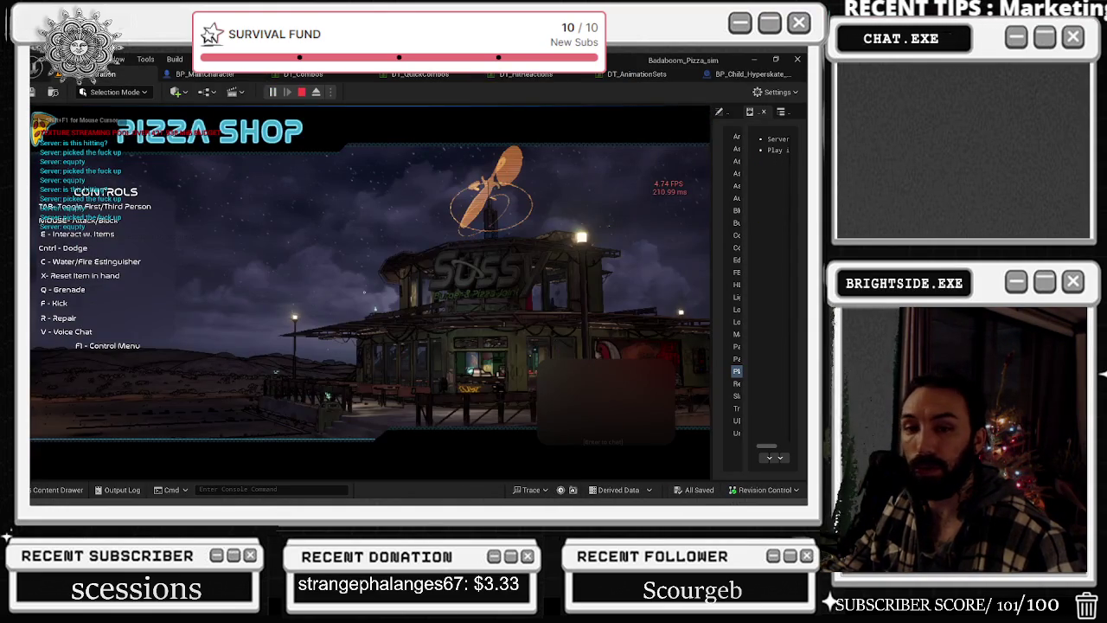
key("alt+Tab")
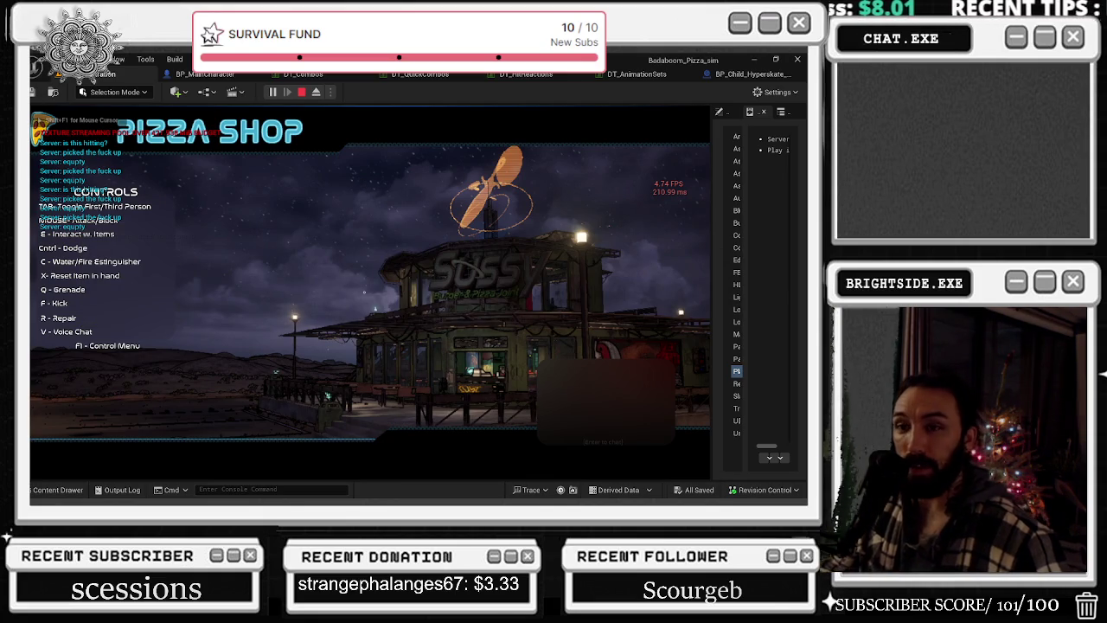
key("alt+Tab")
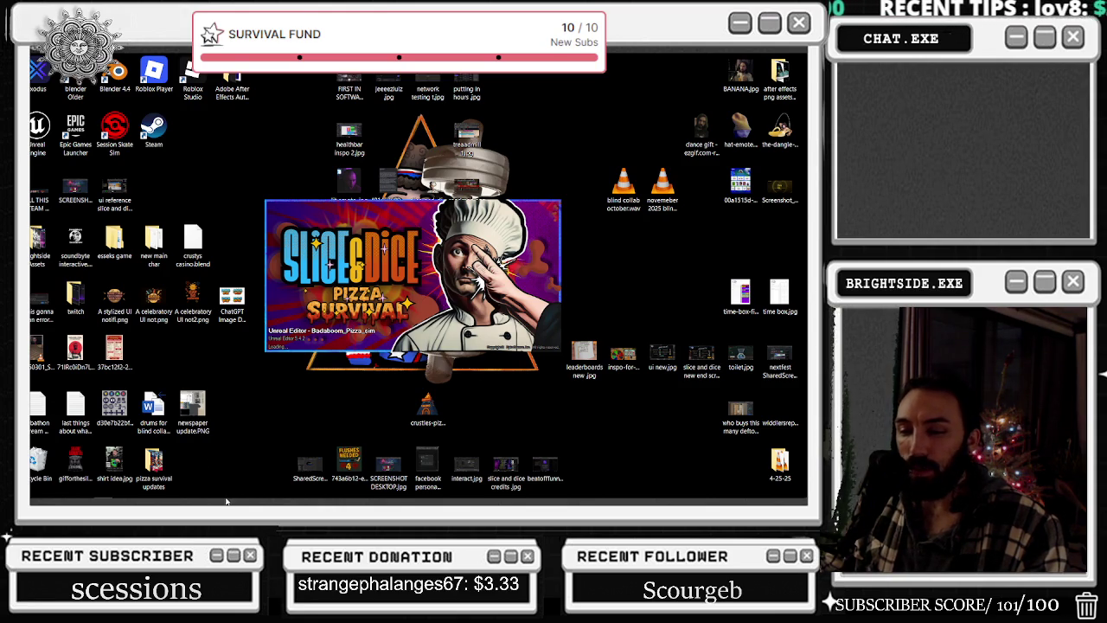
- Wait on the splash screen while Badaboom_Pizza_sim loads, then switch to another open window
mouse_move(251, 502)
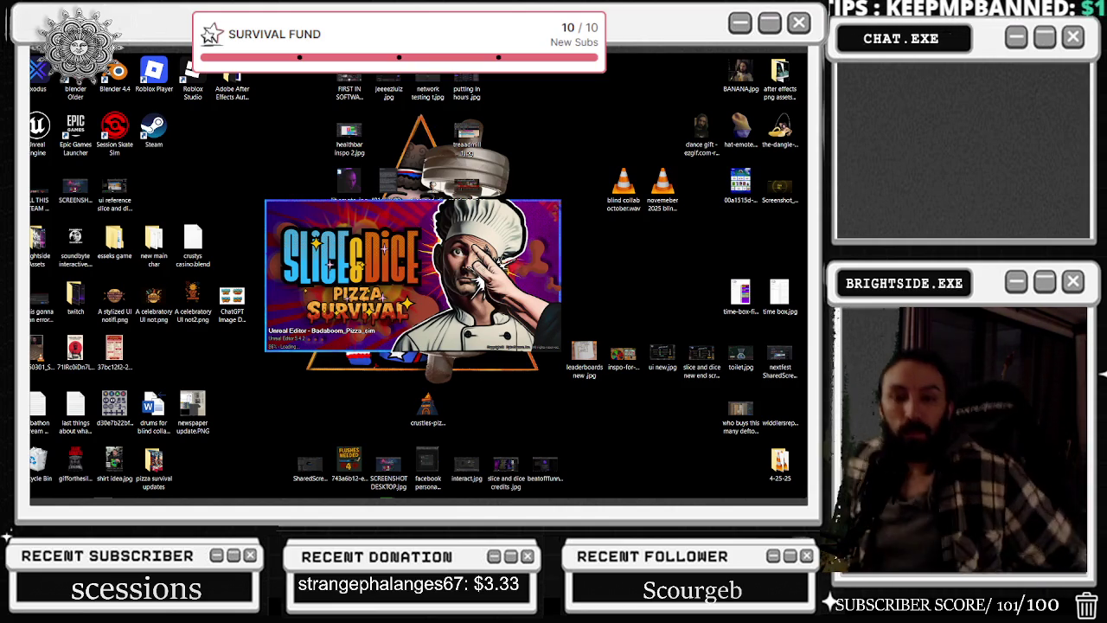
key("alt+Tab")
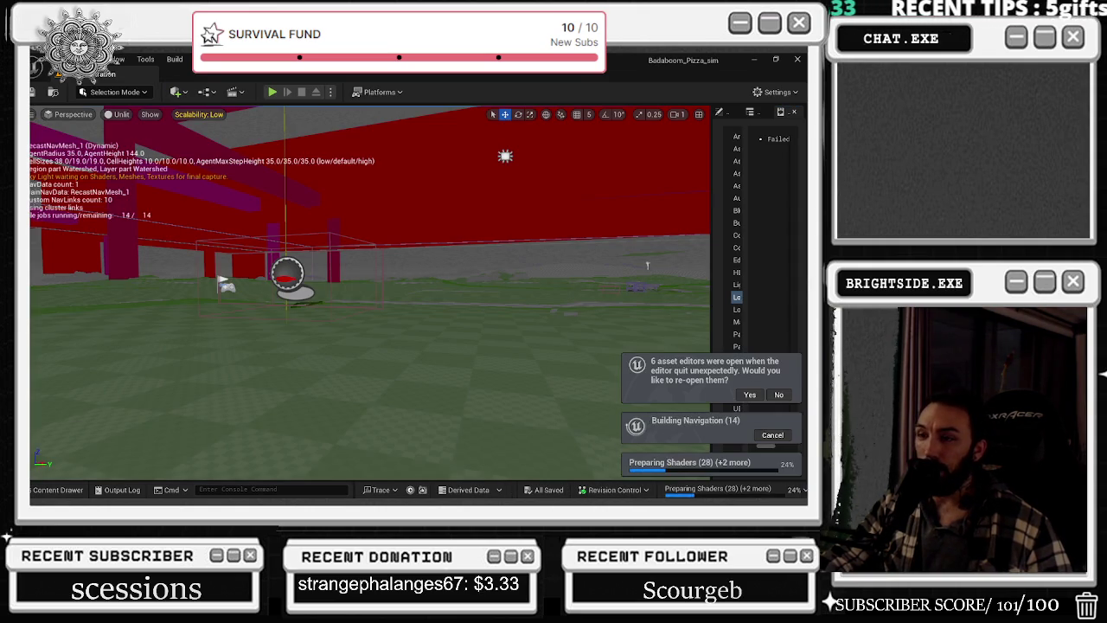
- Fly the viewport camera toward the red building and start Play-in-Editor
mouse_move(369, 294)
left_mouse_down()
mouse_move(363, 260)
mouse_move(380, 233)
mouse_move(406, 277)
left_mouse_up()
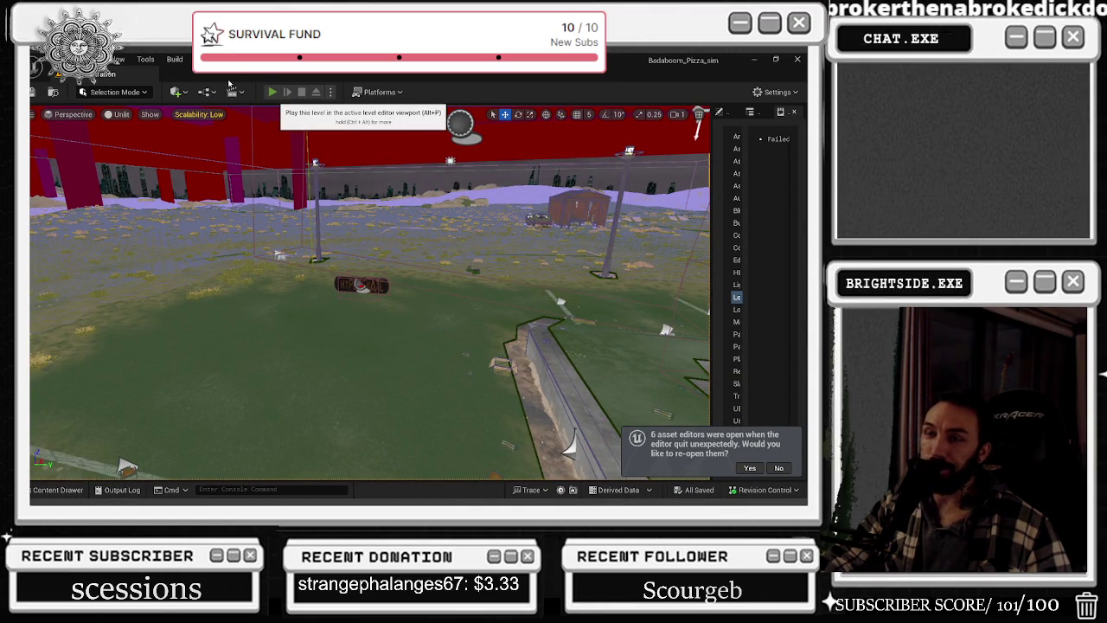
left_click(272, 91)
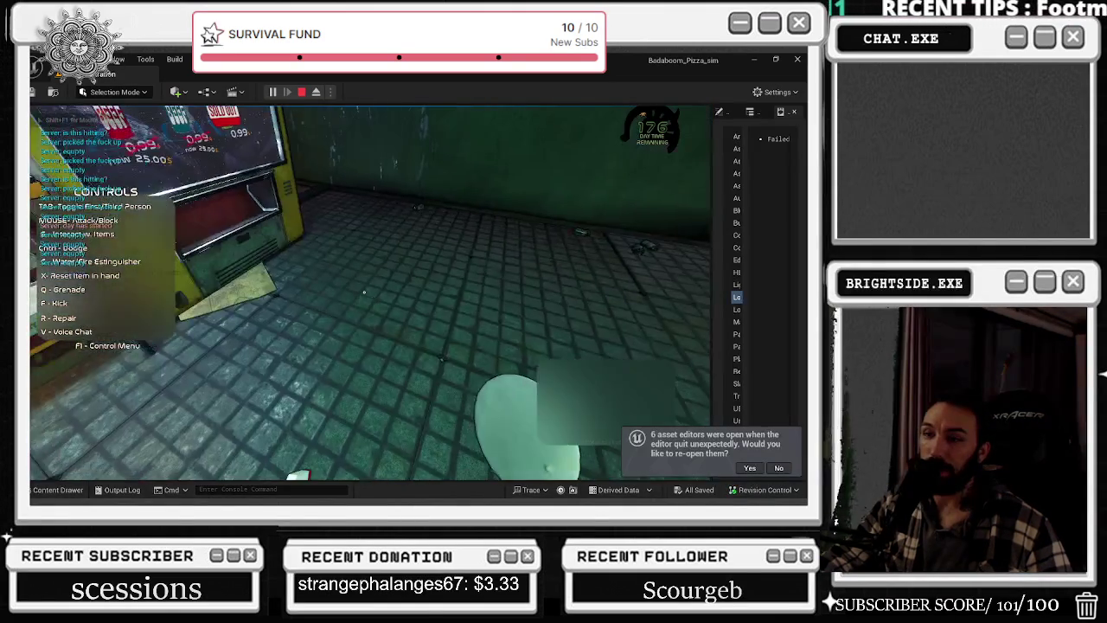
- Toggle the camera view, run the chef around the lot past the dumpster, then stop the play-test
key("Tab")
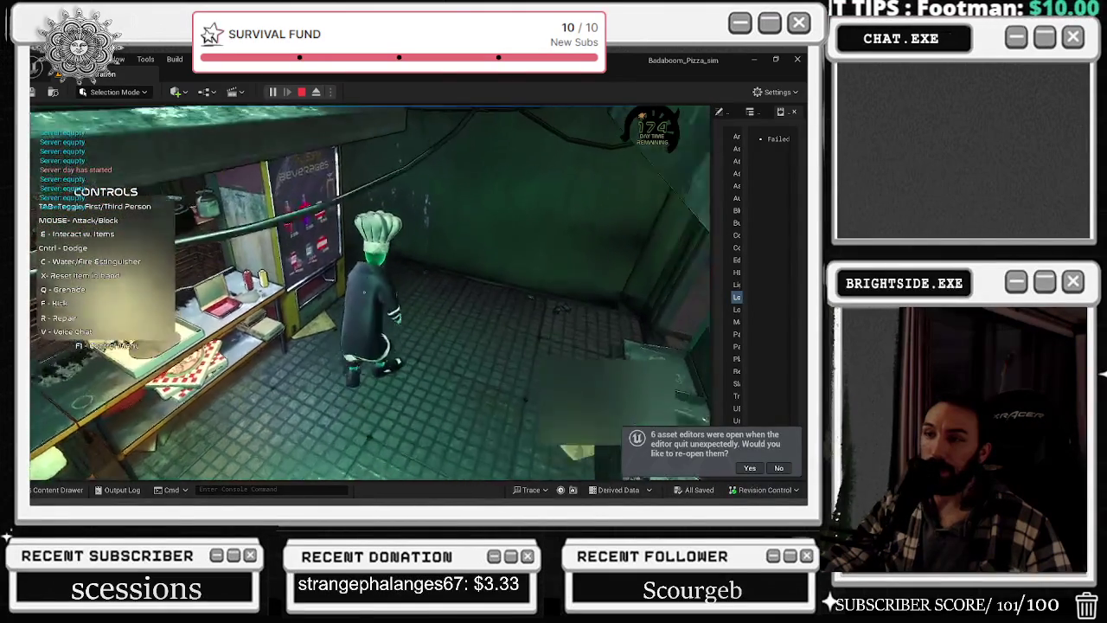
key("w")
key("w")
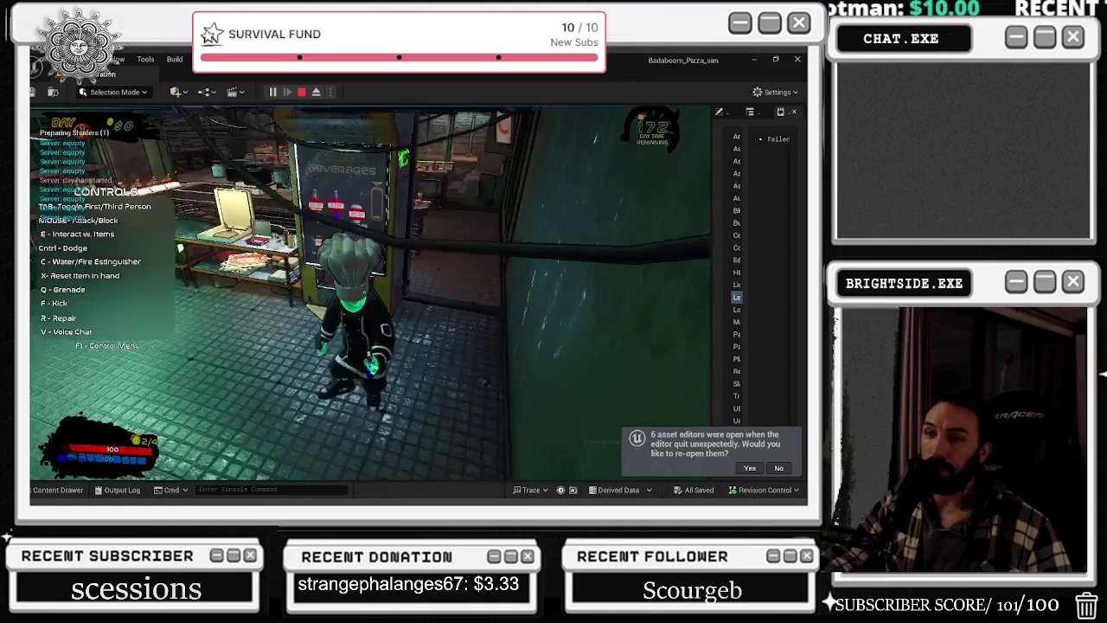
key("w")
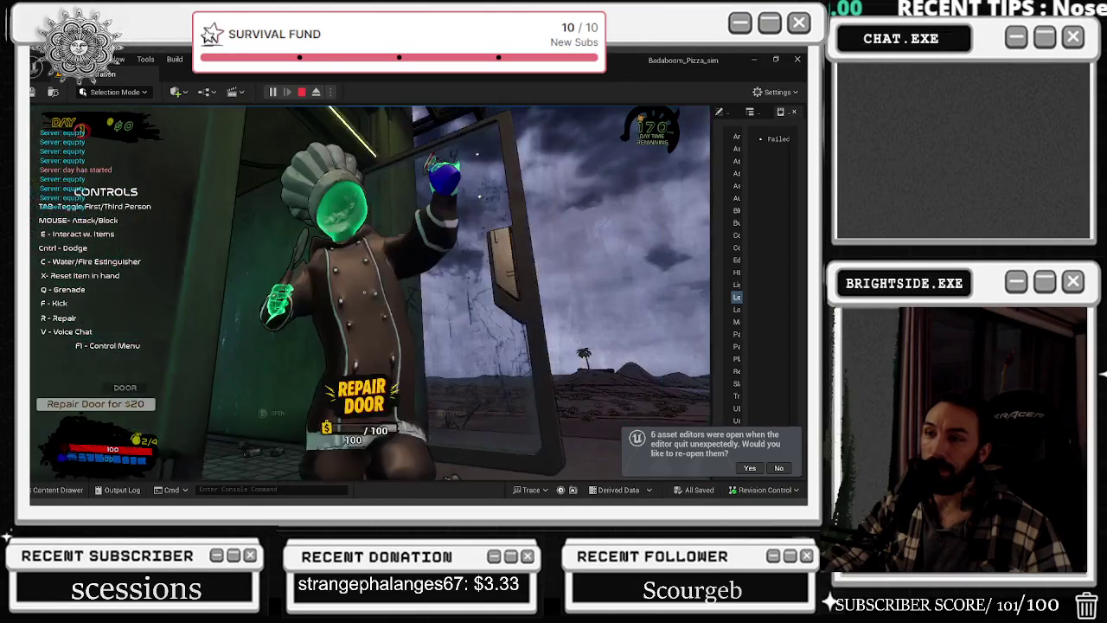
key("w")
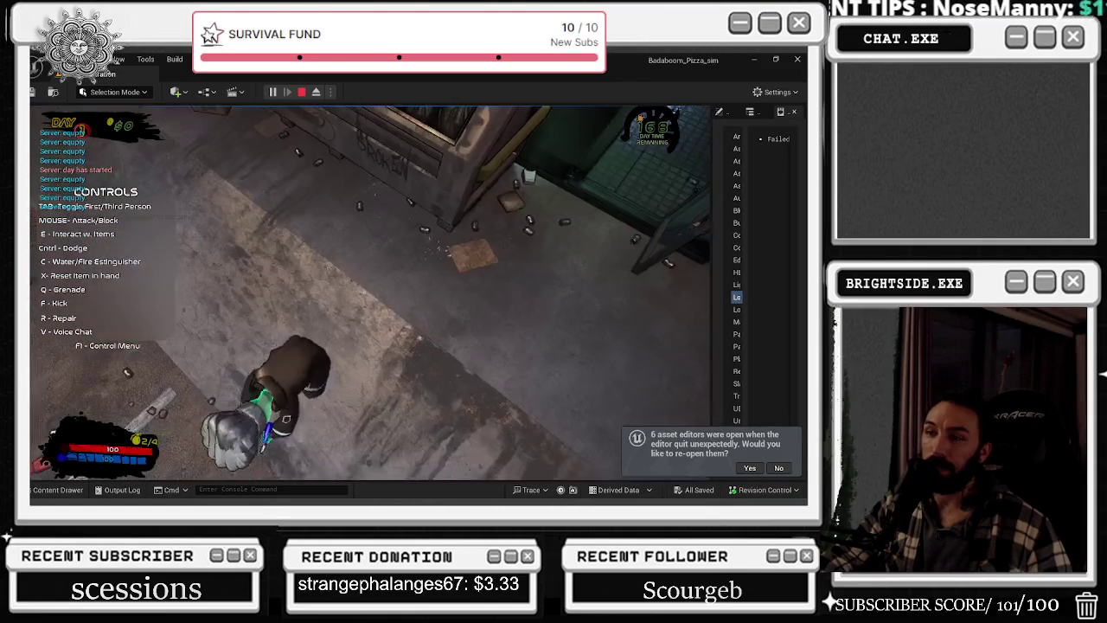
key("s")
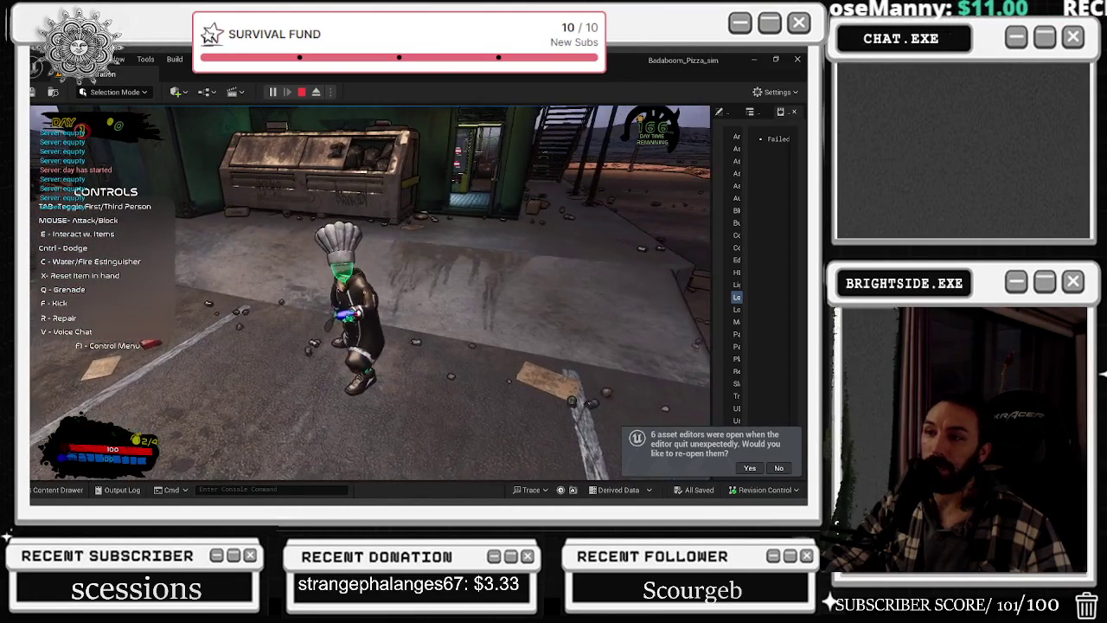
key("a")
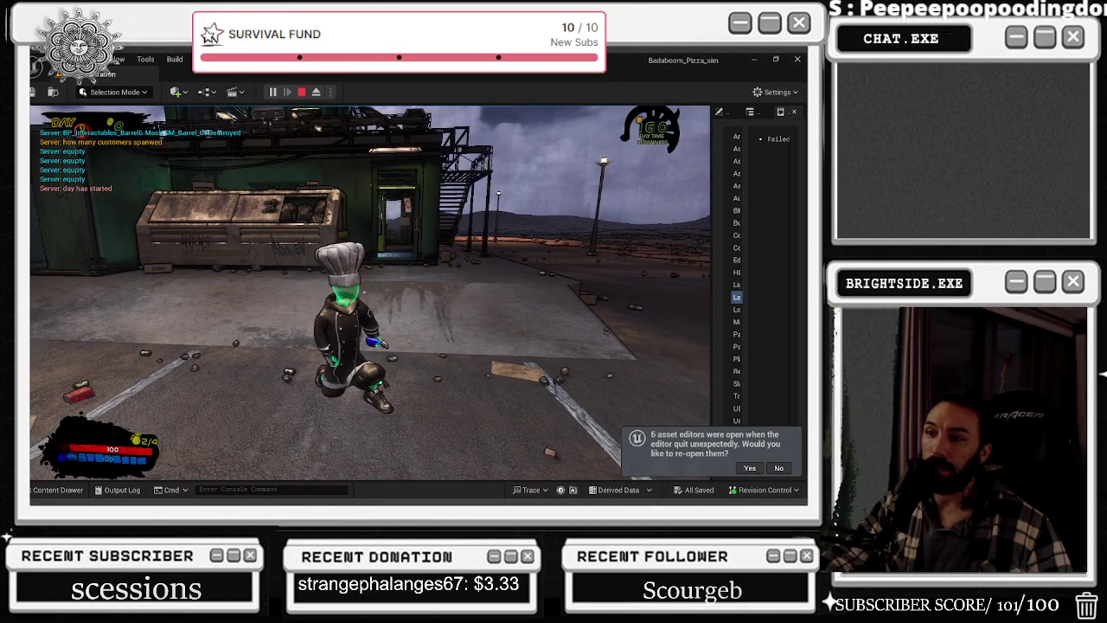
key("s")
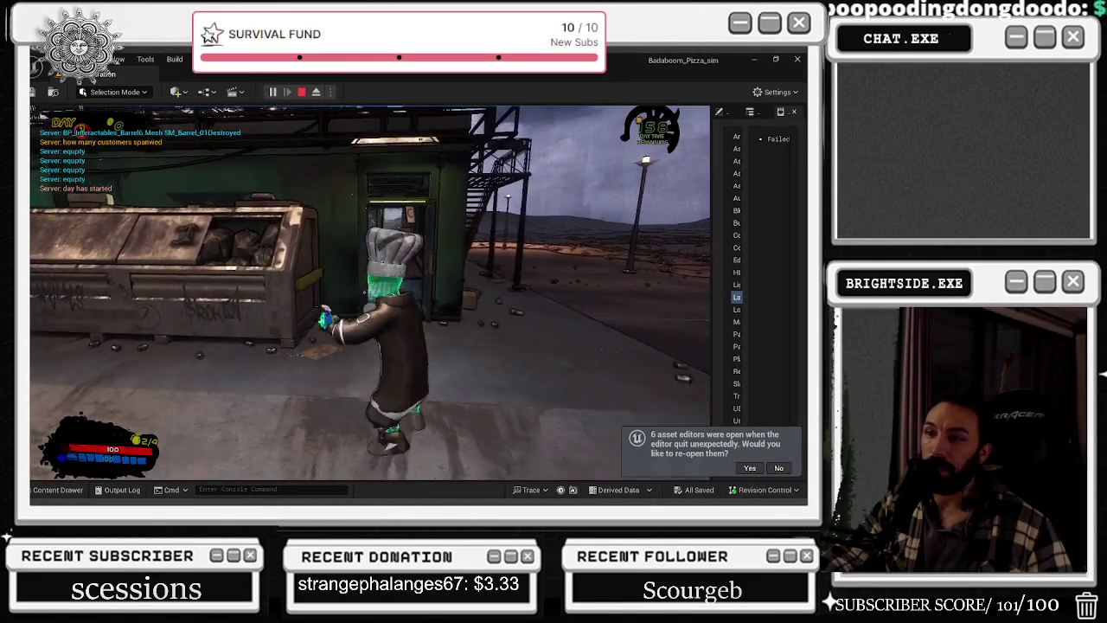
key("w")
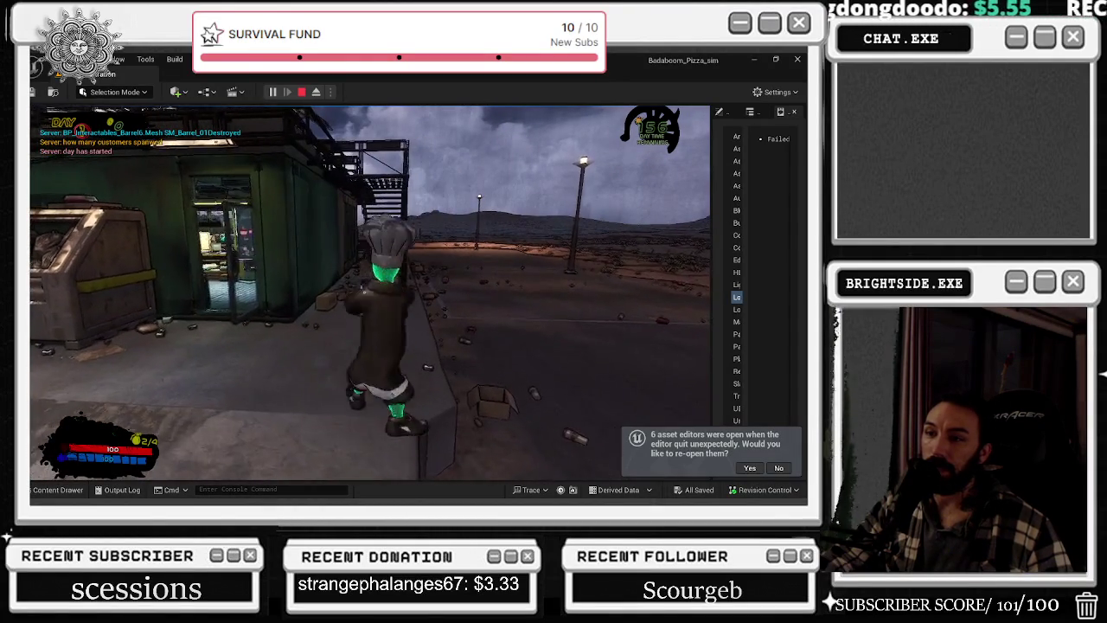
key("s")
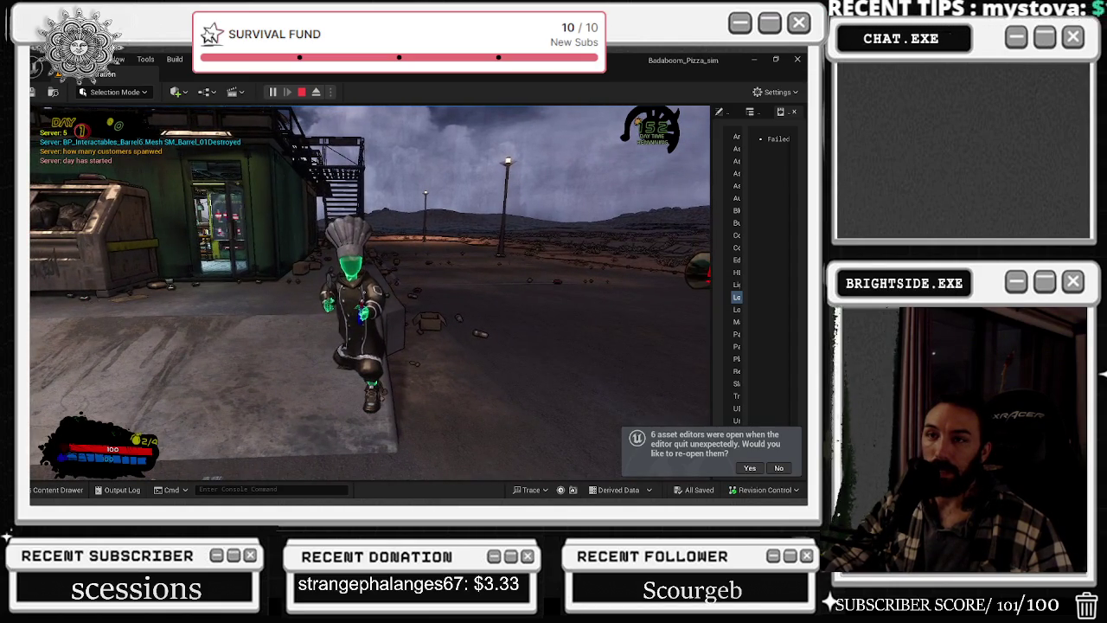
key("s")
key("Escape")
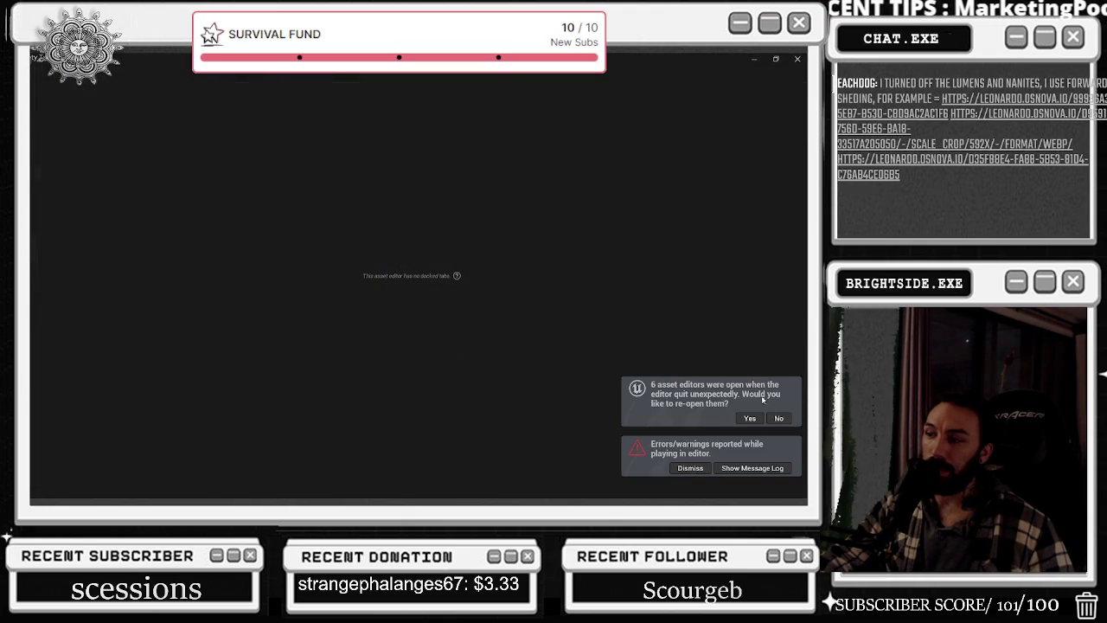
- Review the DT_Combos rows, minimize the table to reveal BP_MainCharacter, and return to the level editor
key("alt+Tab")
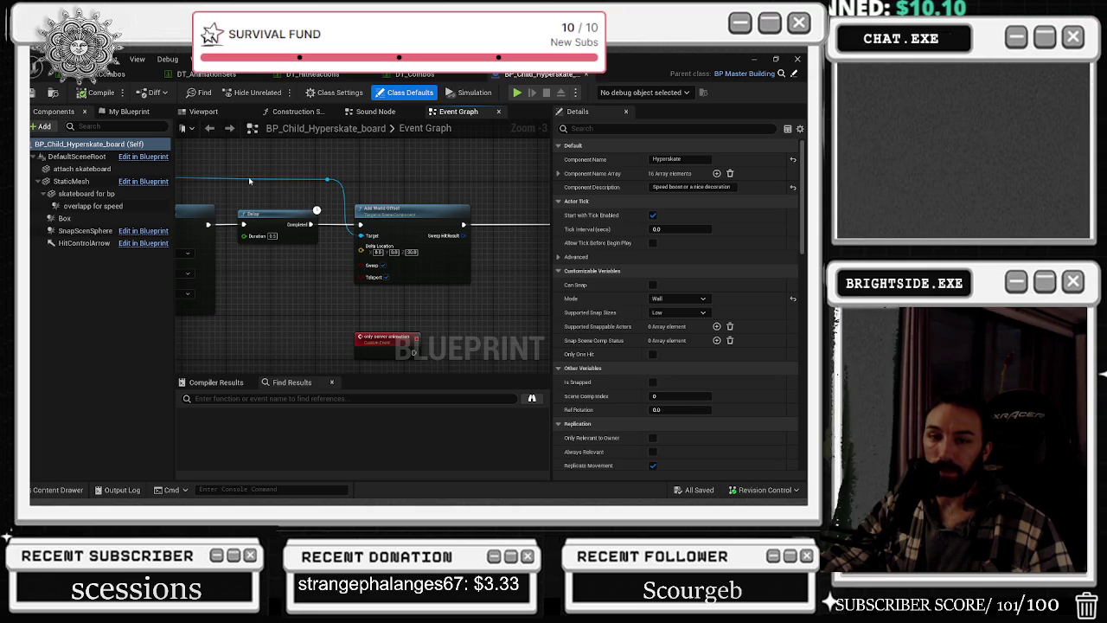
scroll(260, 168, "down", 3)
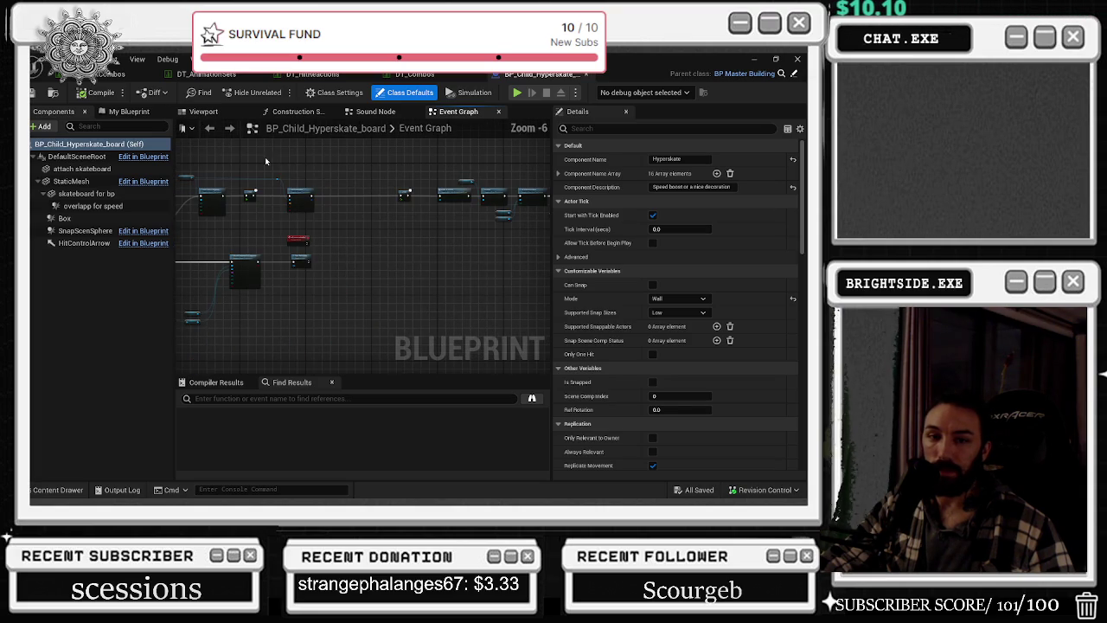
left_click(110, 73)
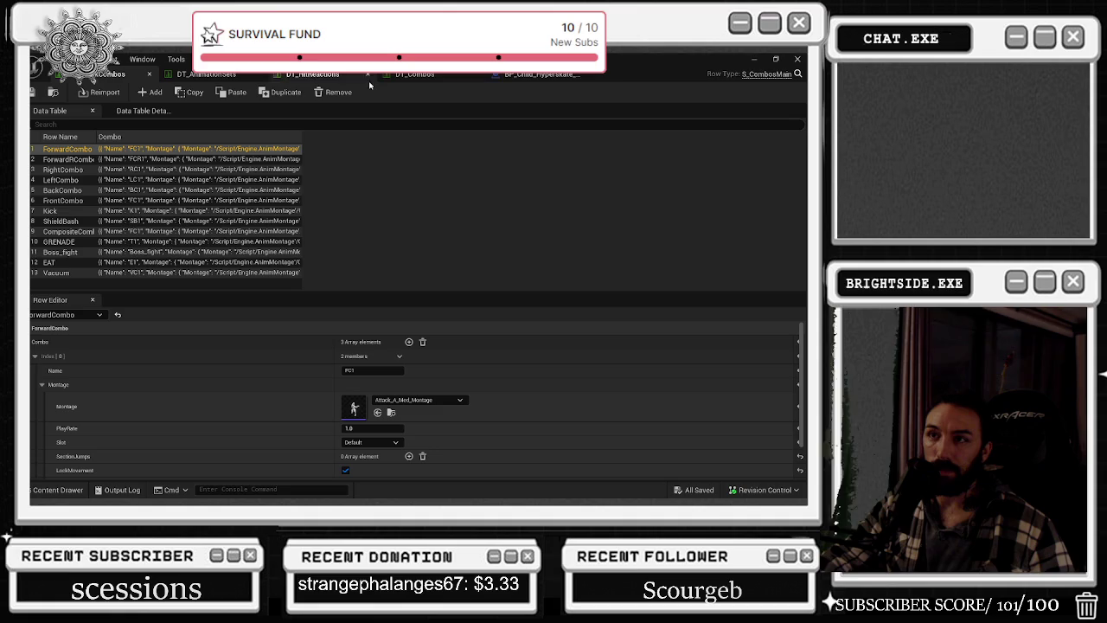
left_click(755, 59)
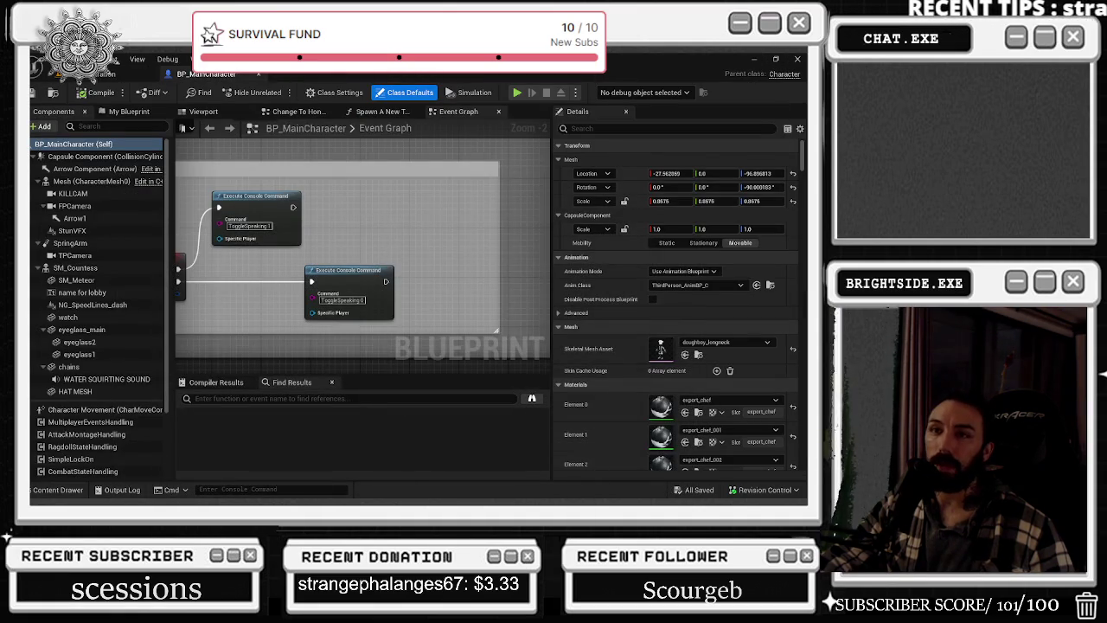
left_click(86, 59)
left_click(104, 76)
left_click(104, 76)
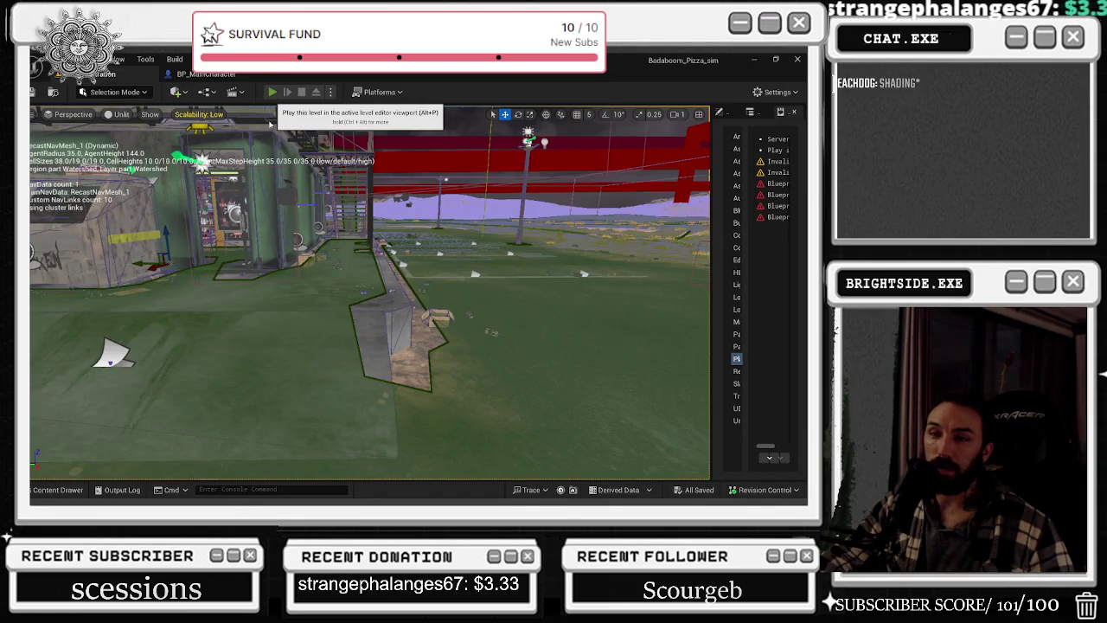
- Start a play-test and walk the chef out of the kitchen and up to the glass building walkway
left_click(272, 91)
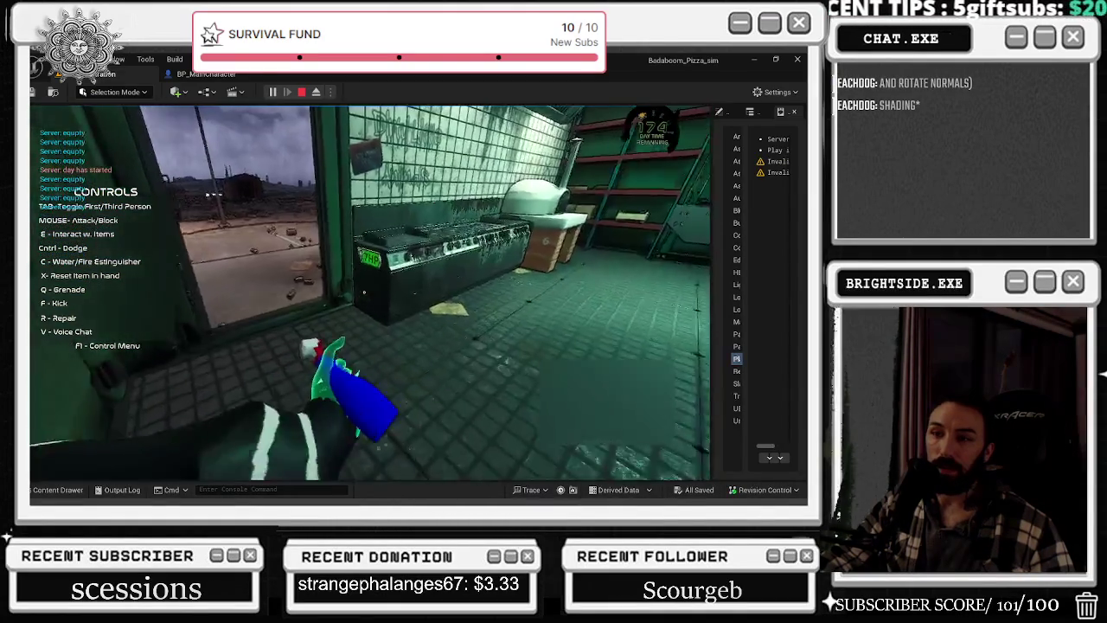
key("w")
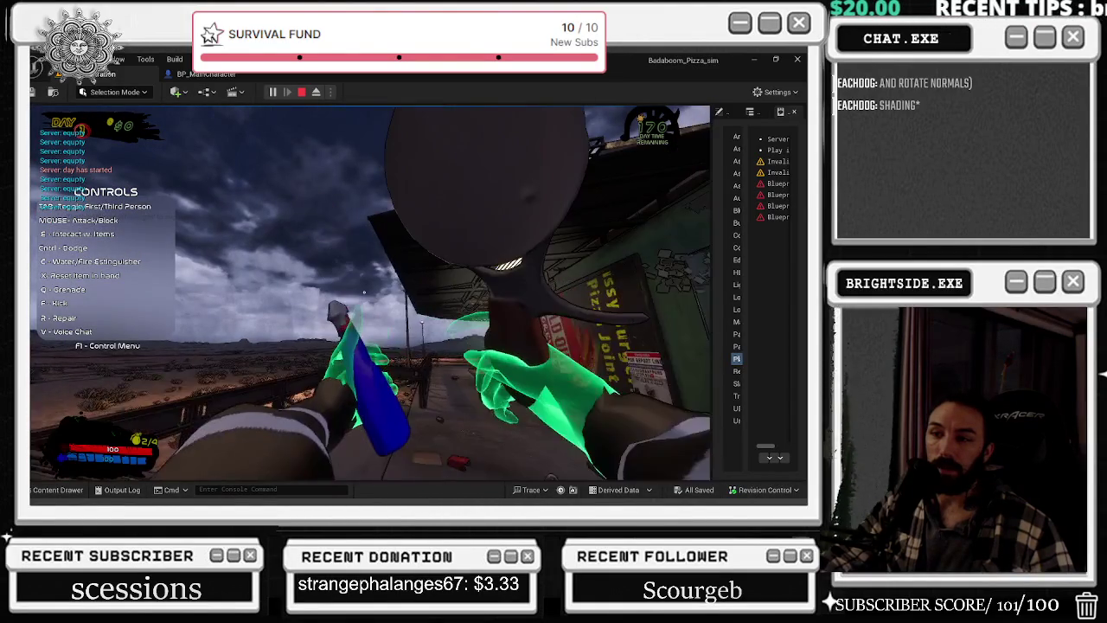
key("s")
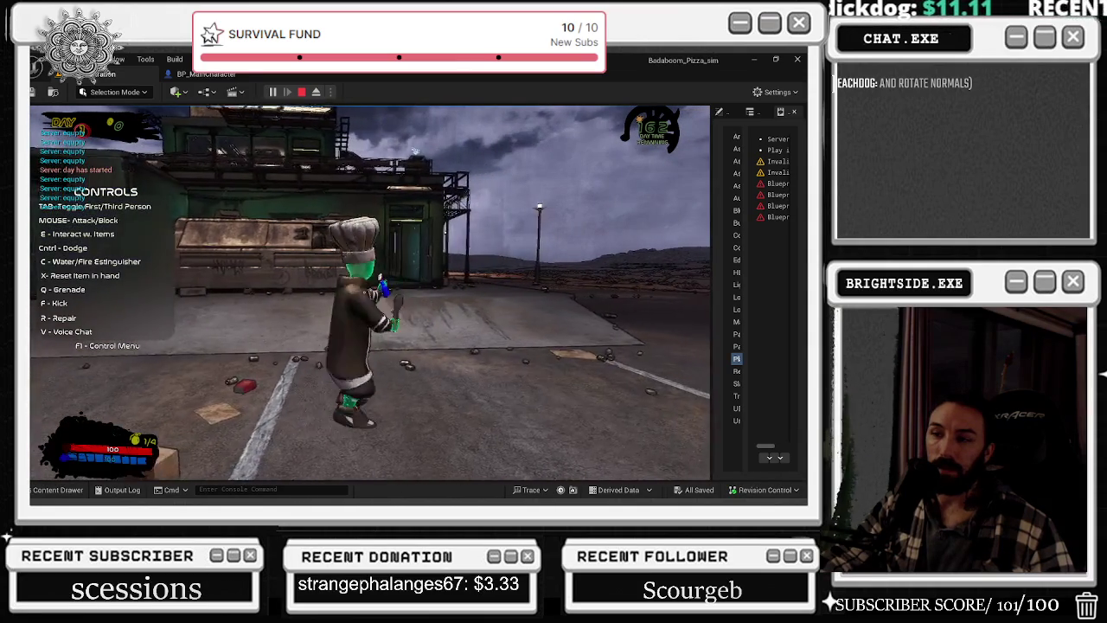
key("w")
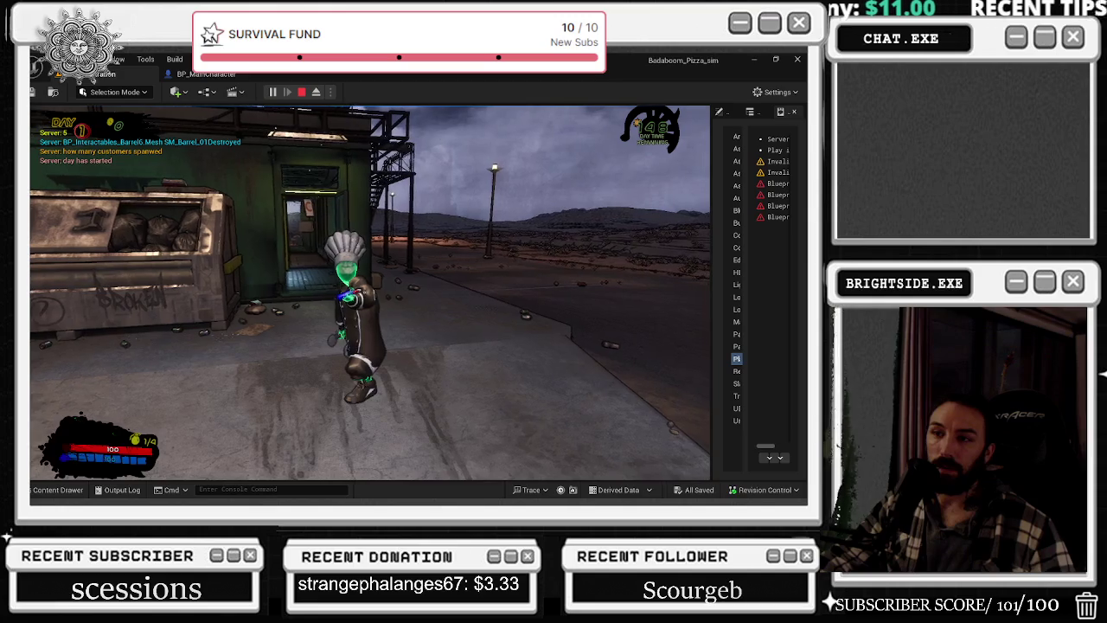
key("w")
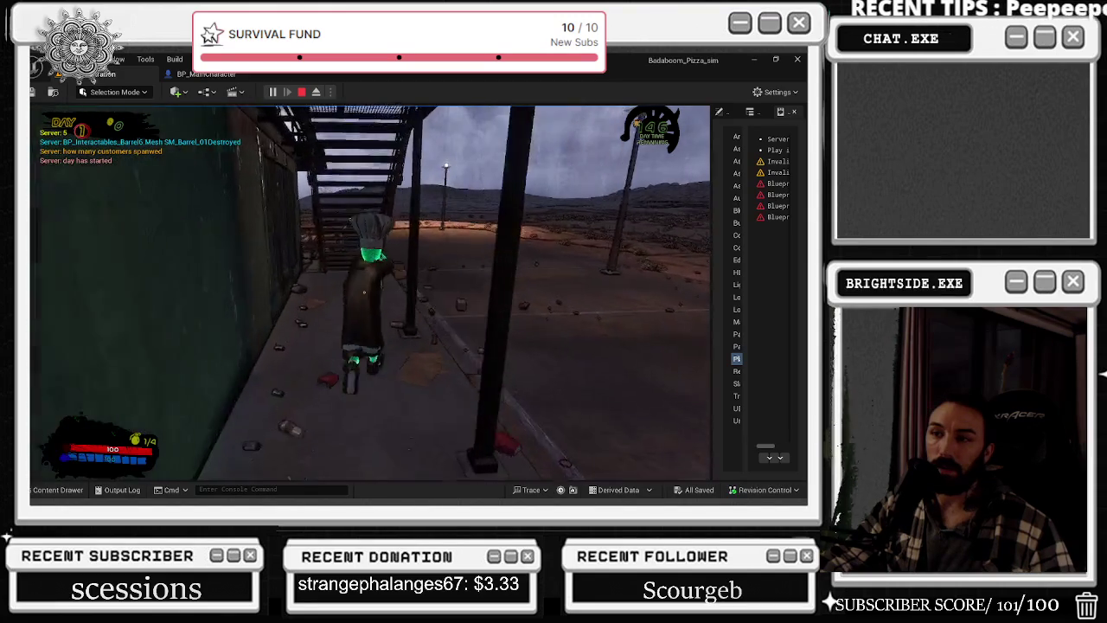
key("w")
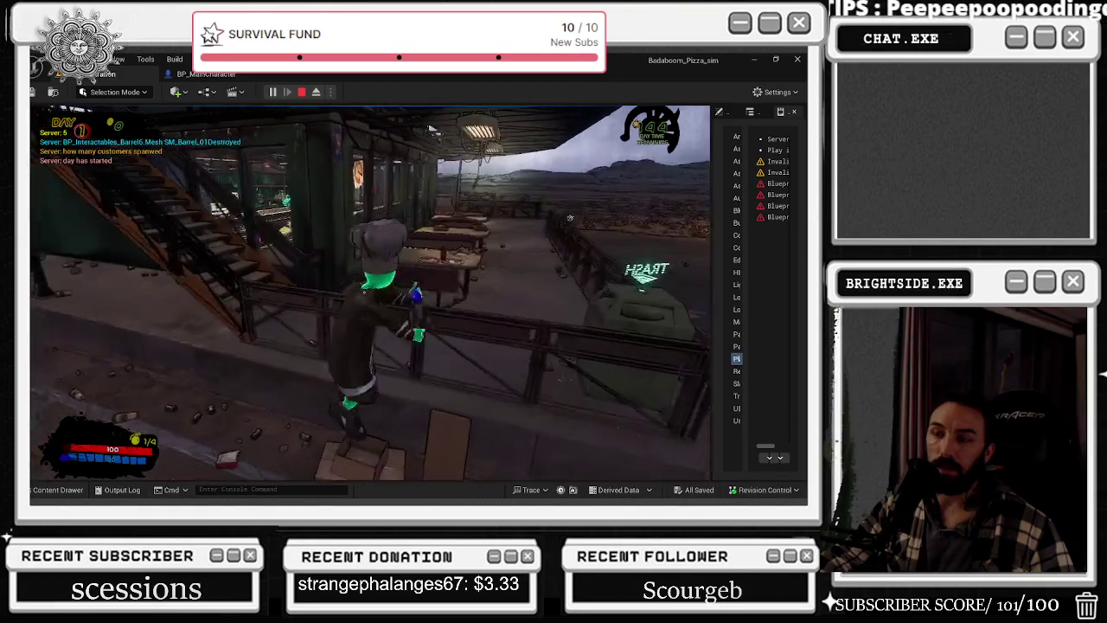
key("w")
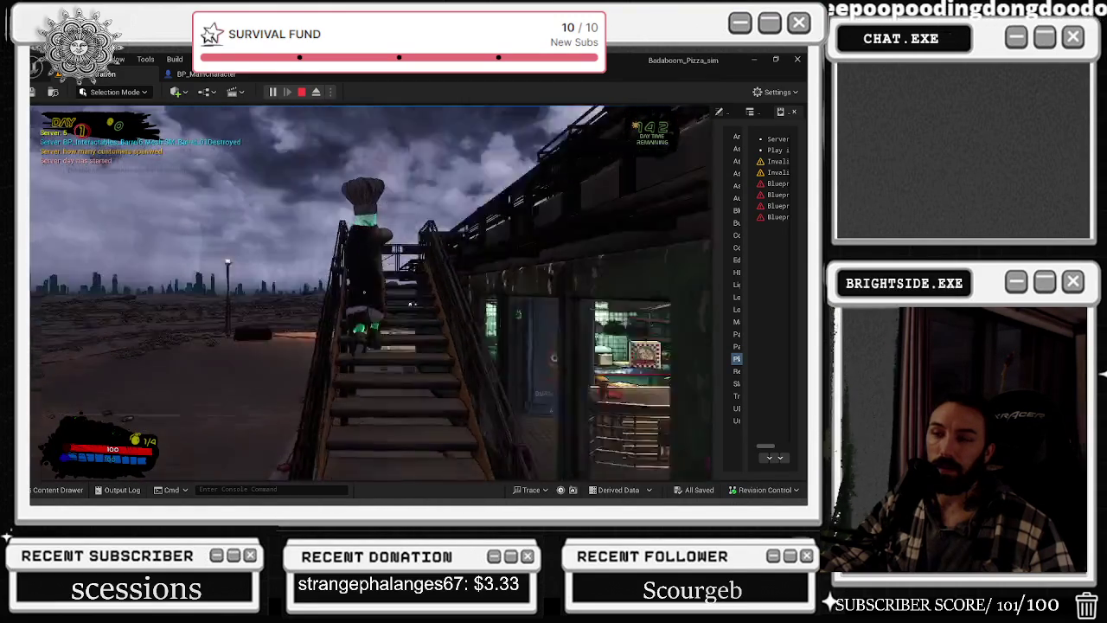
key("w")
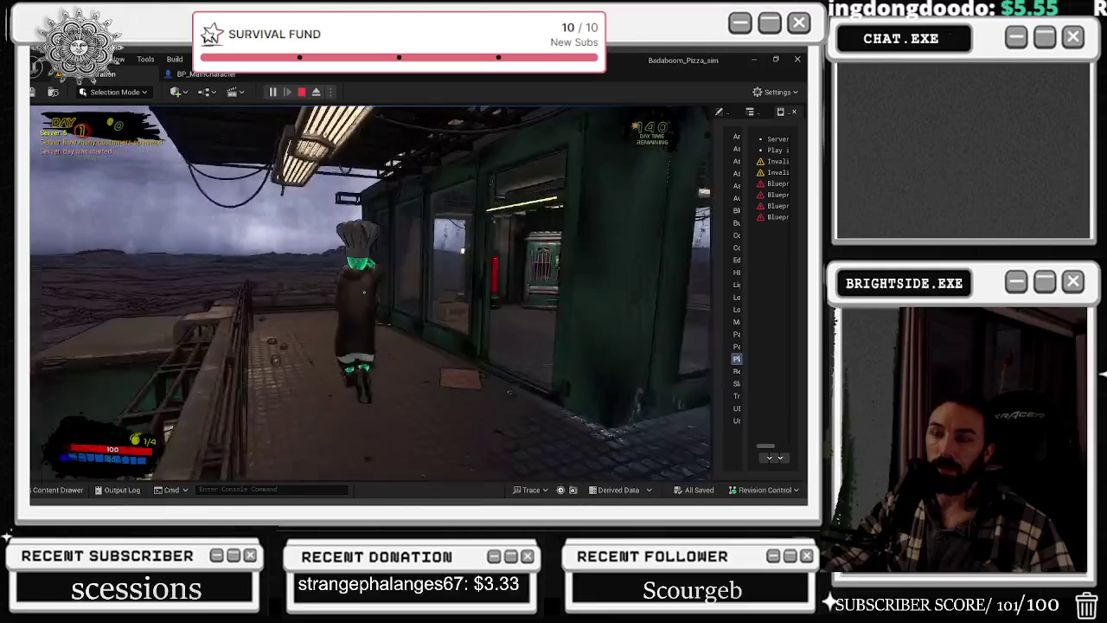
key("w")
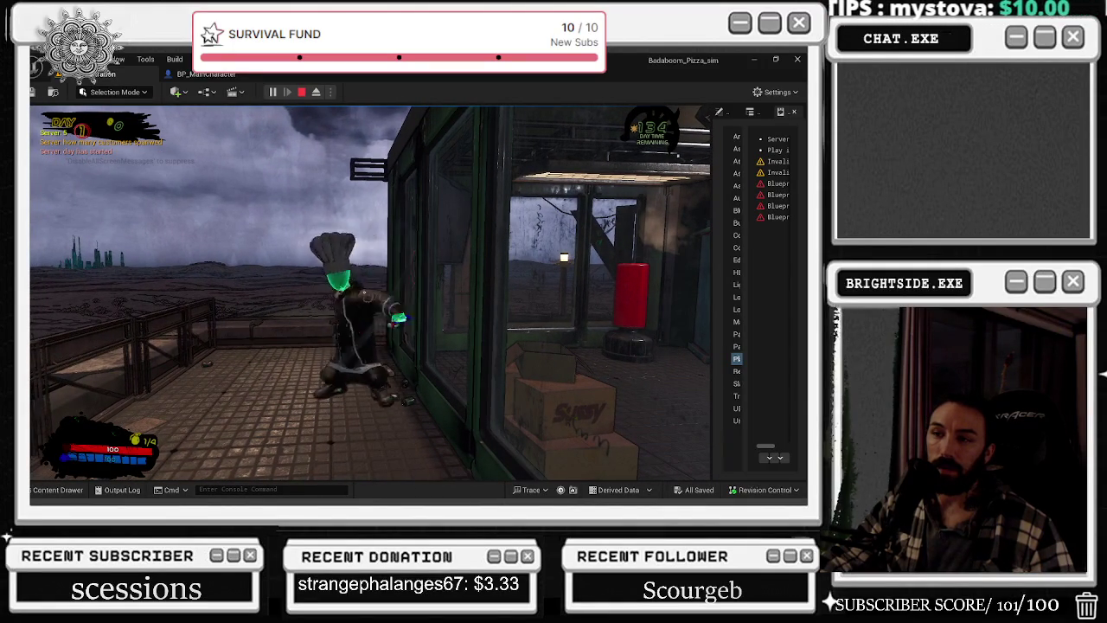
- Position the chef beside the green building, jump, and fire repeated backward attacks
key("s")
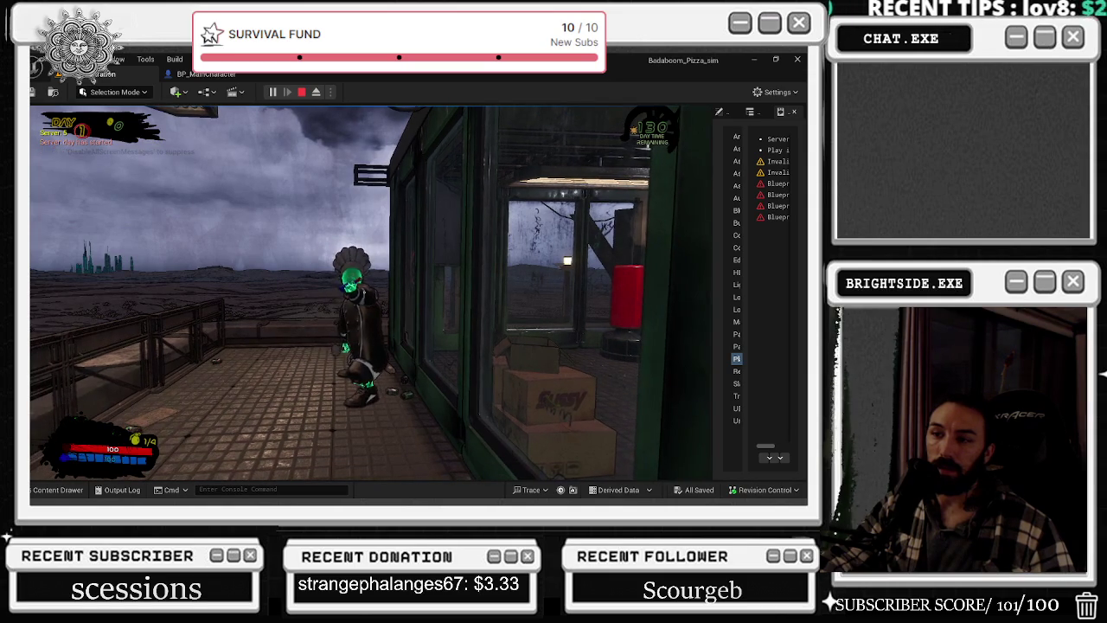
key("s")
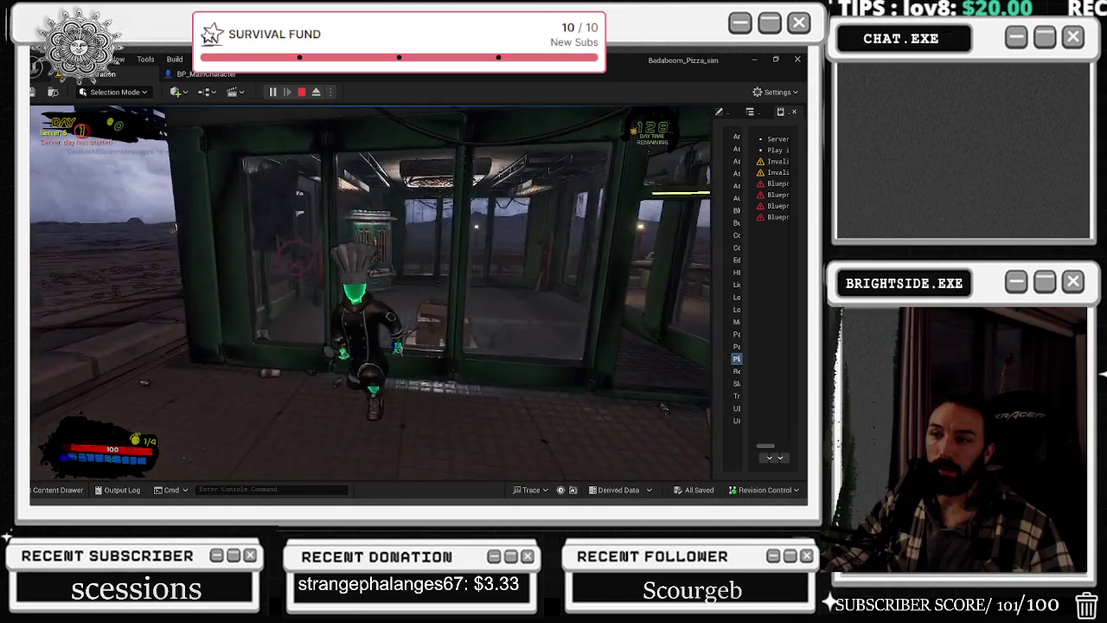
key("w")
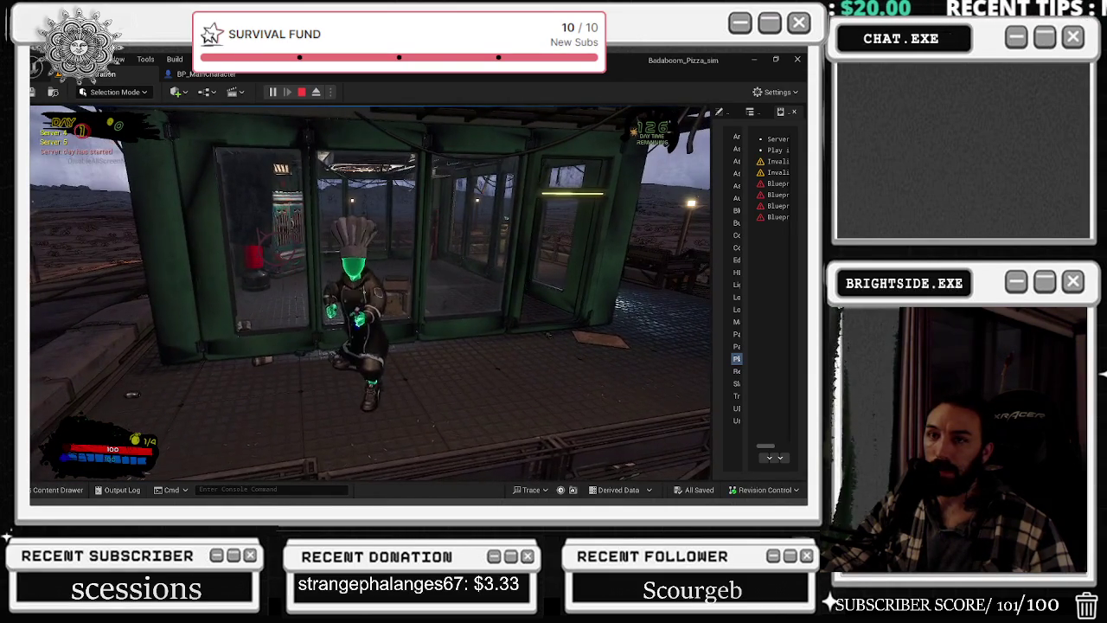
key("s")
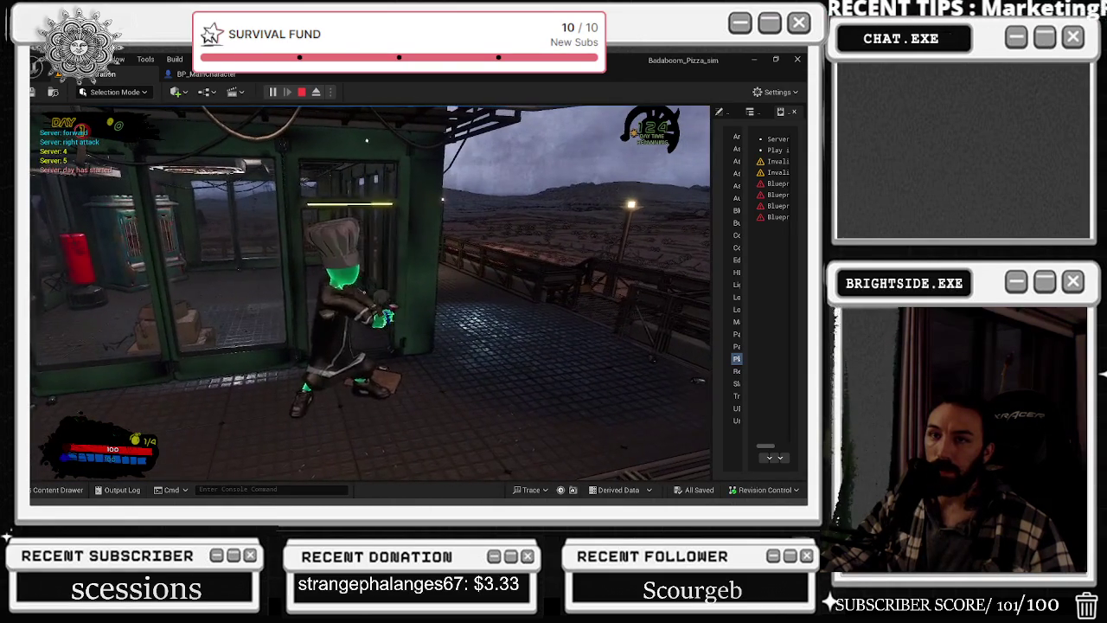
key("w")
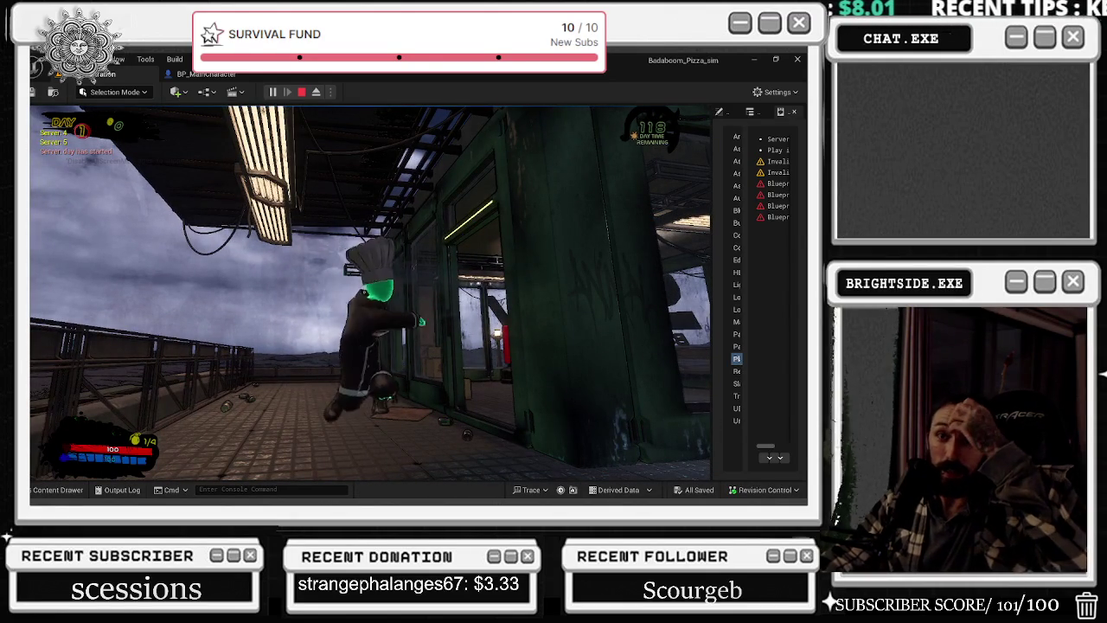
key("space")
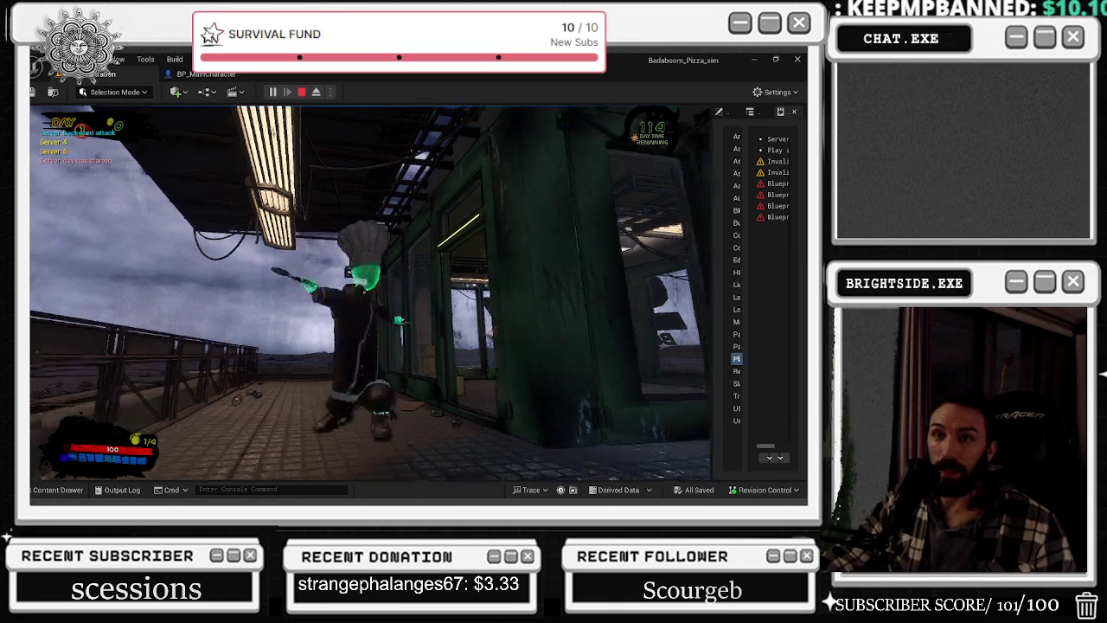
left_click(370, 294)
left_click(364, 292)
left_click(364, 292)
left_click(364, 292)
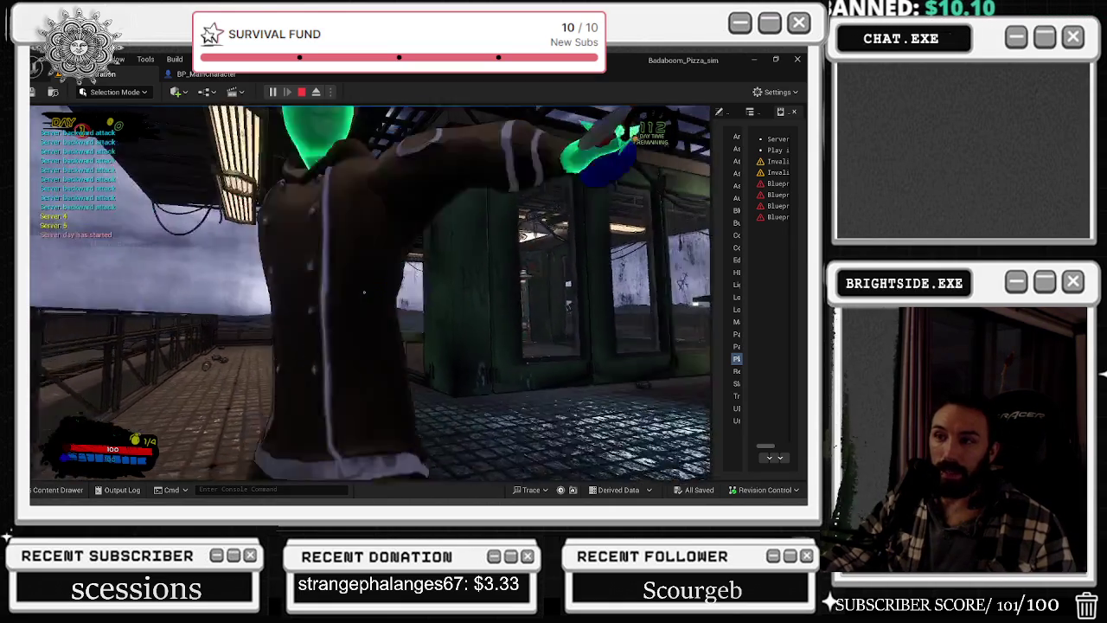
left_click(364, 292)
- Move toward the TRASH bin, trigger the right attack, then end the play-test
key("w")
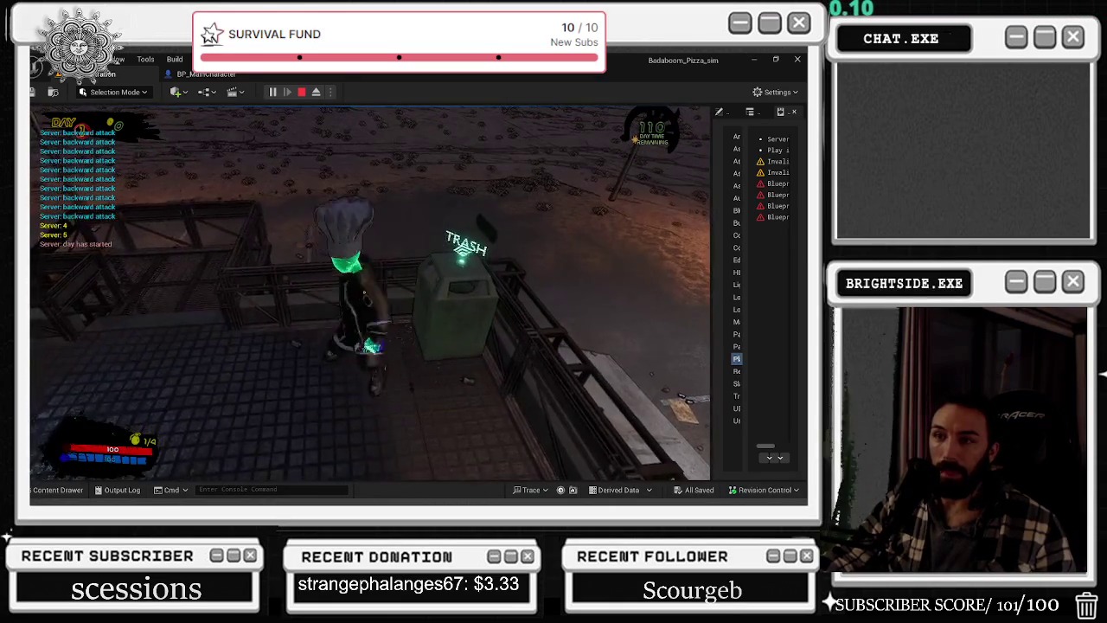
key("w")
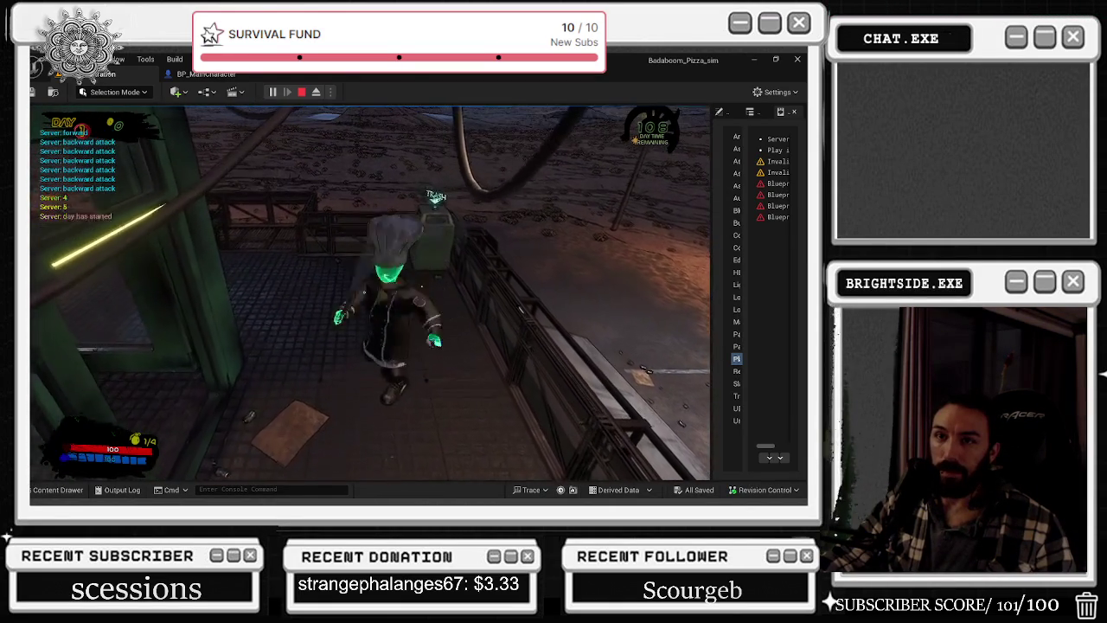
key("w")
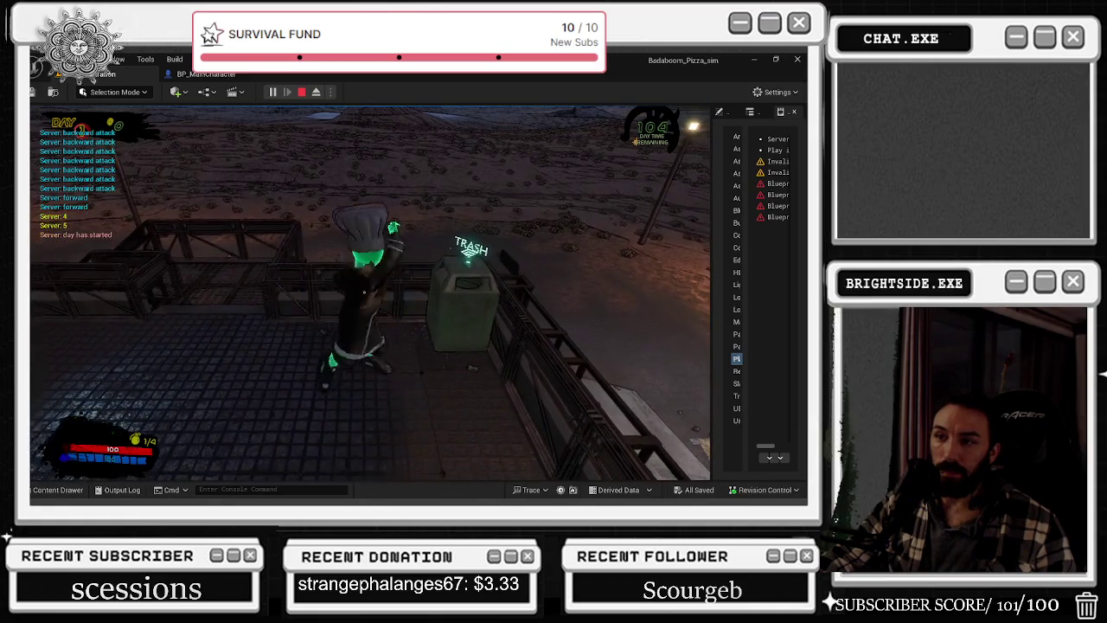
key("d")
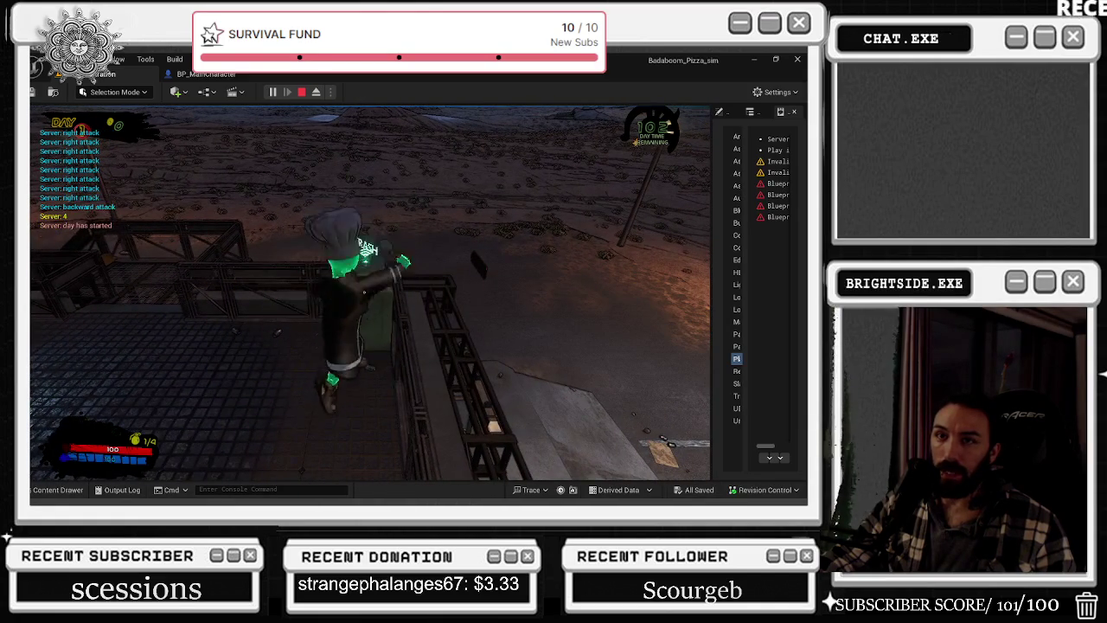
key("a")
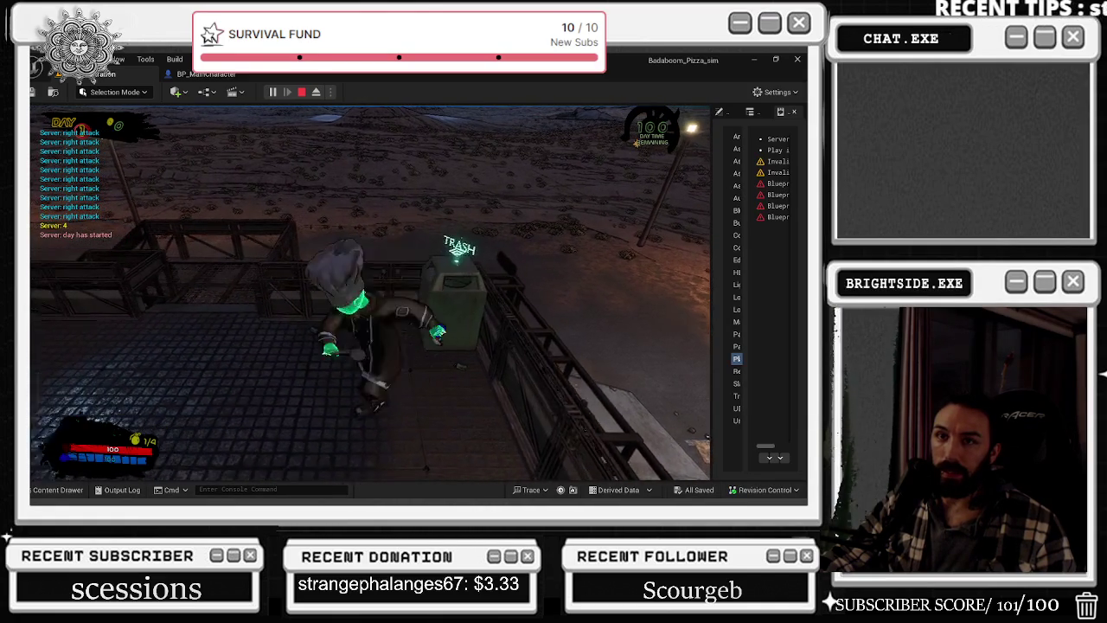
key("s")
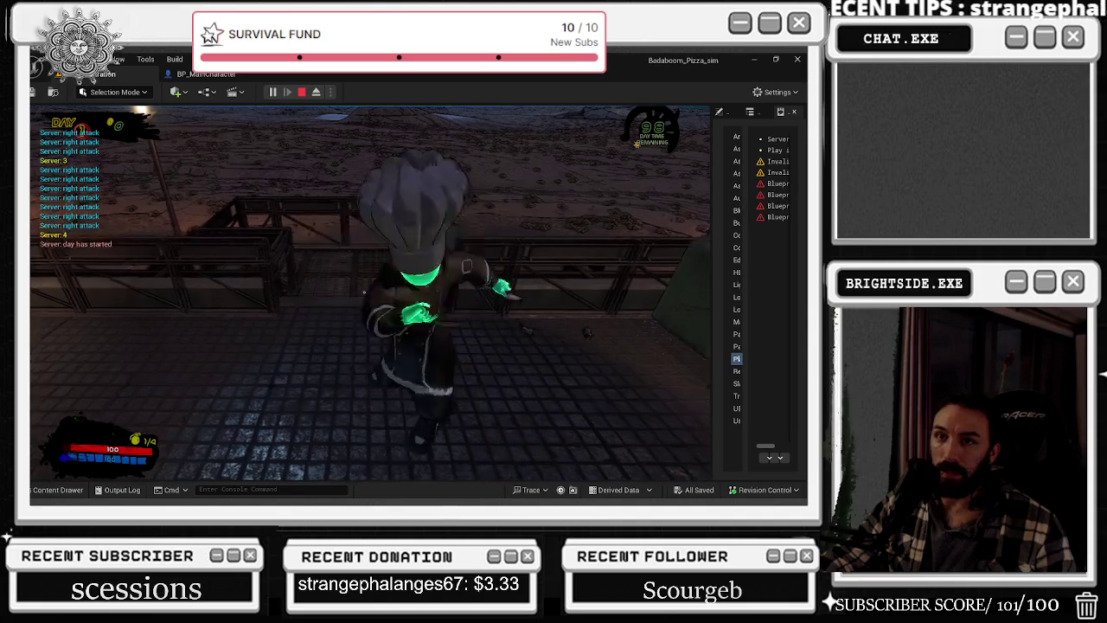
key("w")
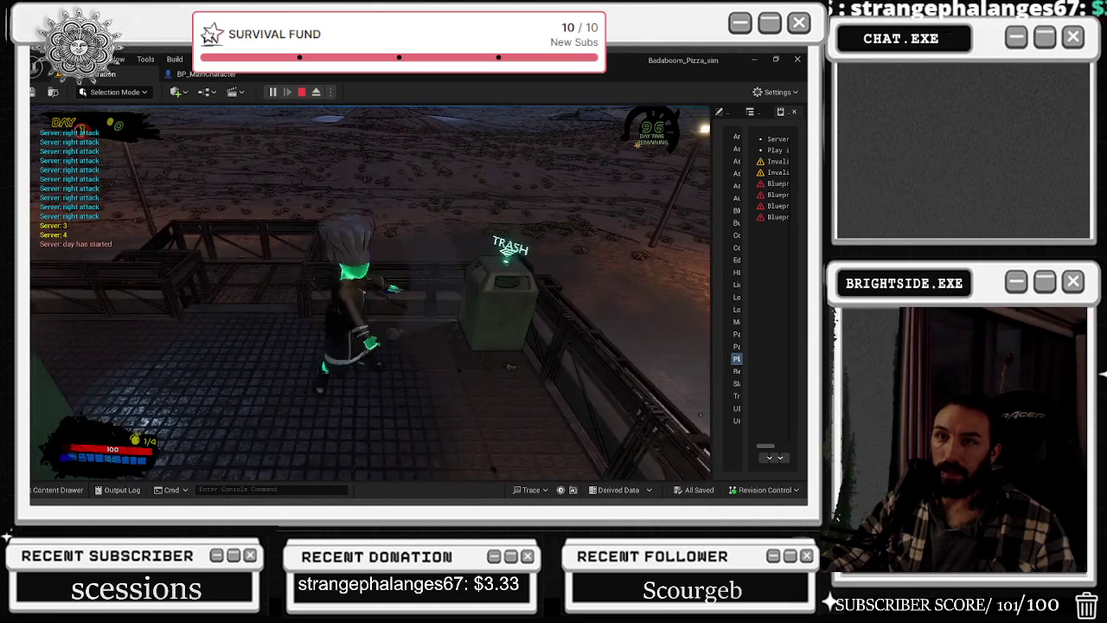
key("a")
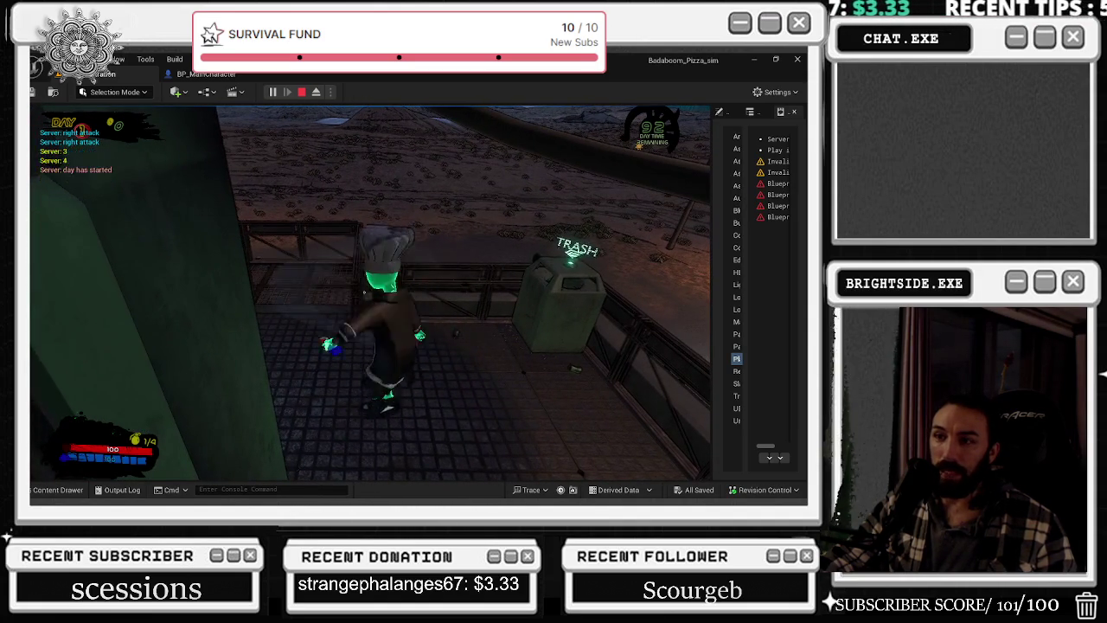
key("a")
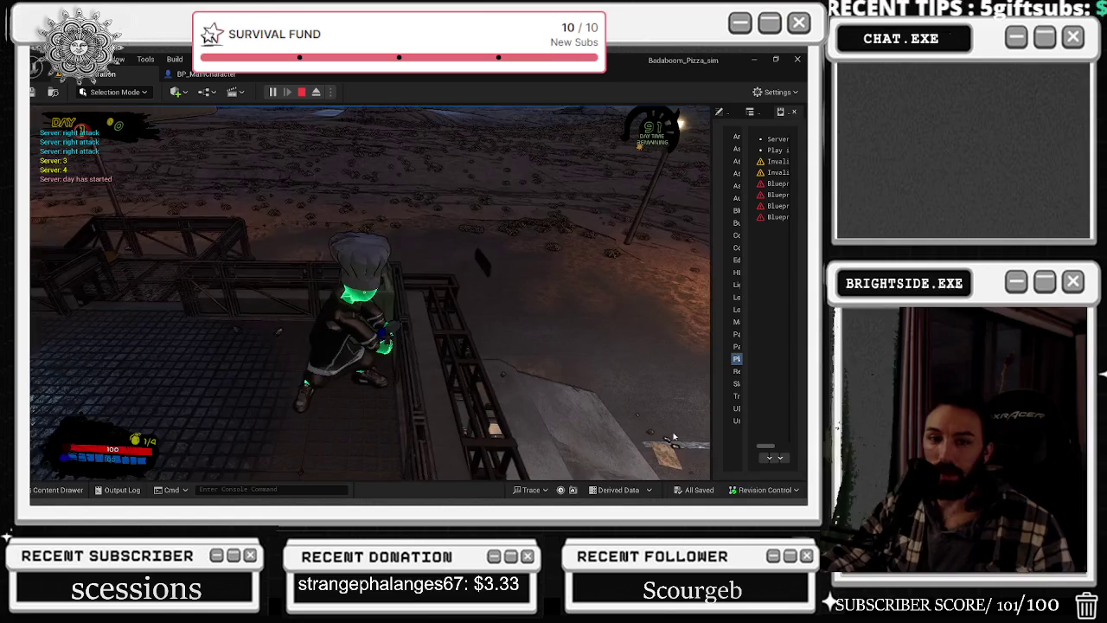
key("Escape")
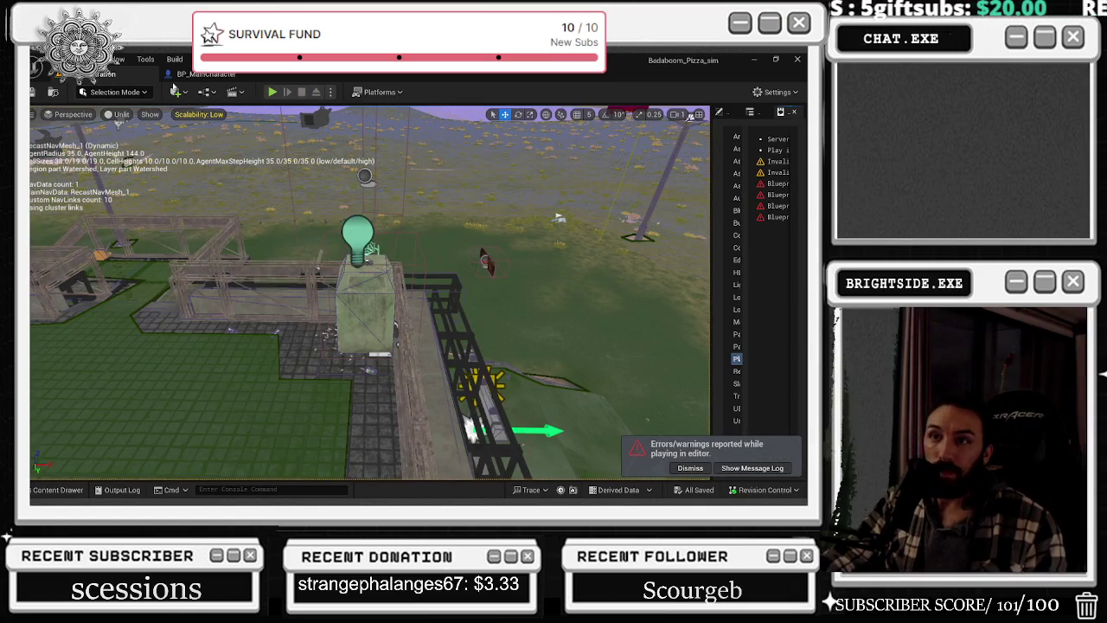
- Dock DT_QuickCombos, DT_AnimationSets, DT_HitReactions, DT_Combos and the Hyperskate Blueprint into the main editor
key("alt+Tab")
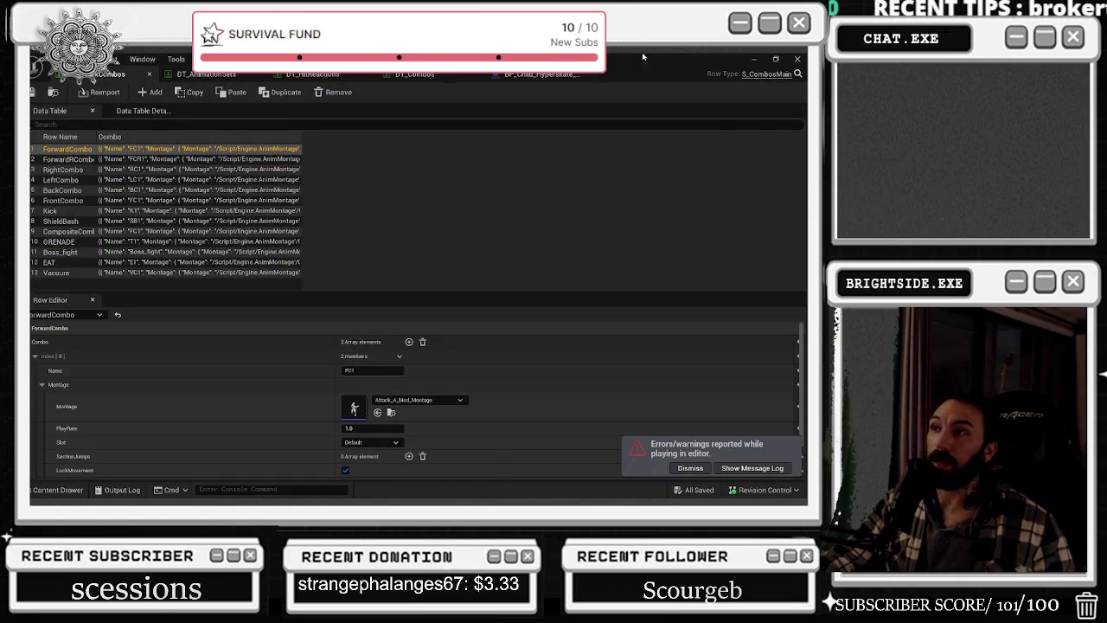
double_click(642, 52)
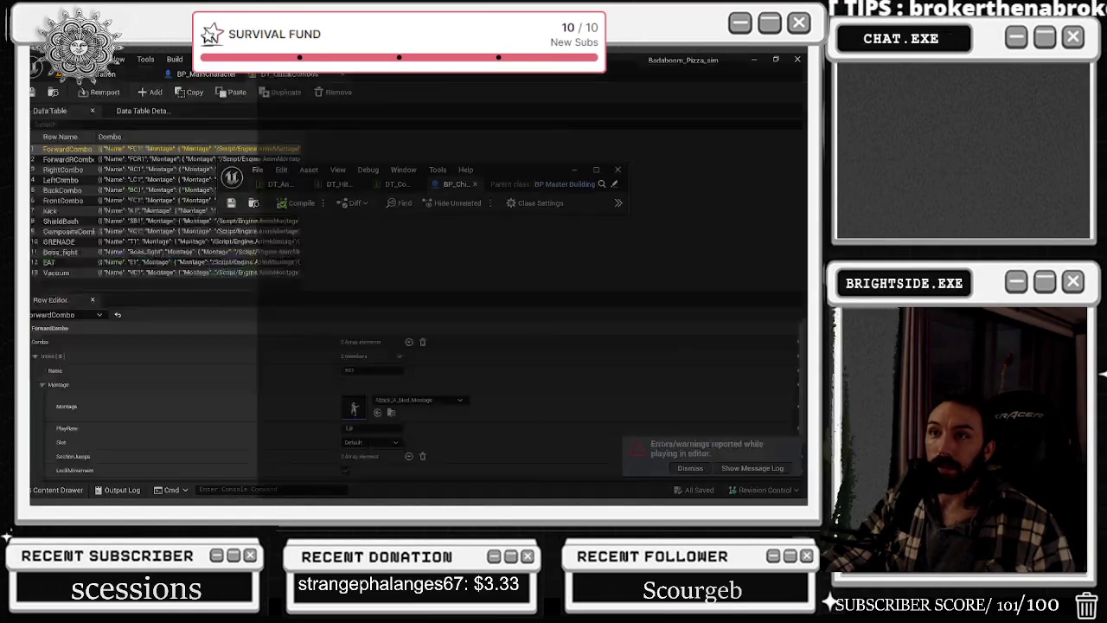
left_click_drag(260, 185, 311, 74)
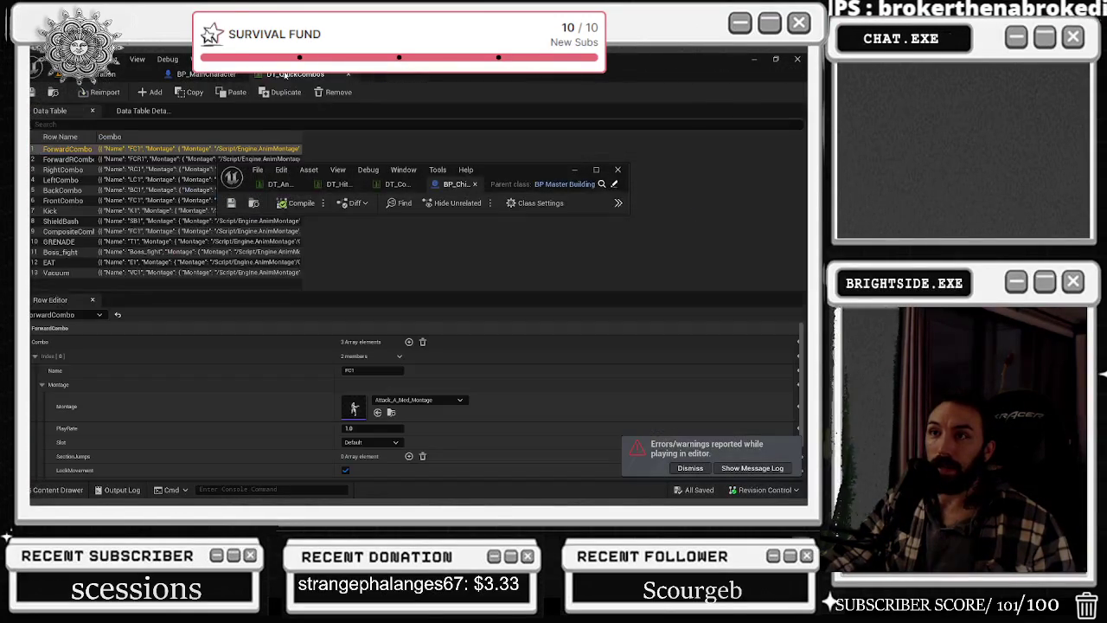
mouse_move(272, 184)
left_mouse_down()
mouse_move(363, 130)
mouse_move(423, 75)
left_mouse_up()
mouse_move(339, 184)
left_mouse_down()
mouse_move(390, 138)
mouse_move(491, 86)
mouse_move(597, 75)
left_mouse_up()
mouse_move(287, 184)
left_mouse_down()
mouse_move(518, 95)
mouse_move(493, 74)
left_mouse_up()
mouse_move(311, 185)
left_mouse_down()
mouse_move(502, 112)
mouse_move(536, 75)
left_mouse_up()
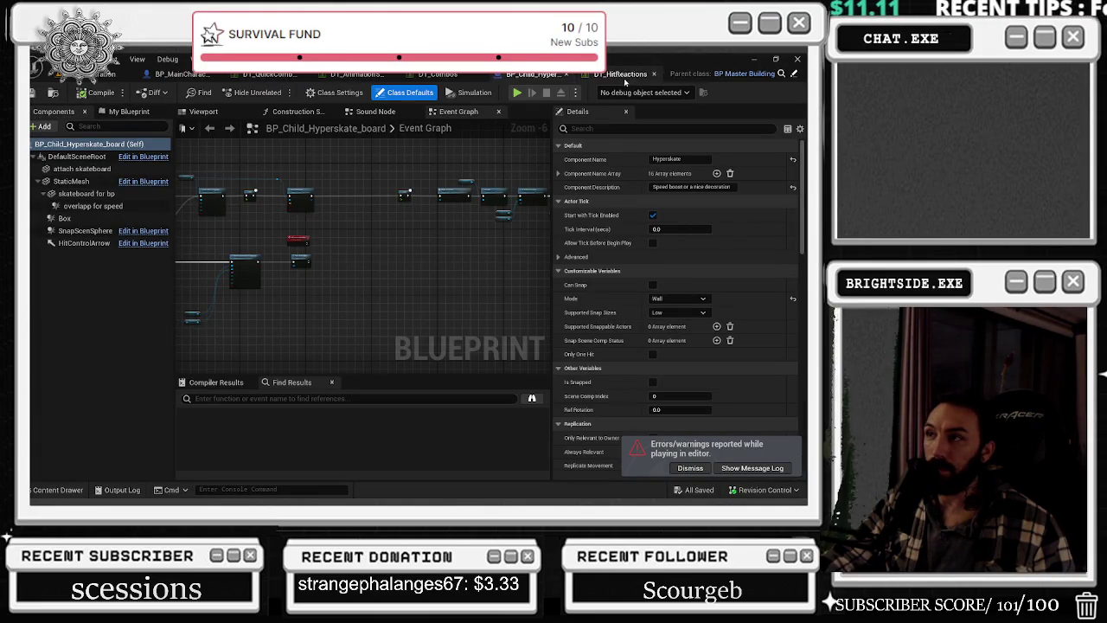
- Save BP_Child_Hyperskate_board, close it, and return to the level viewport
key("ctrl+s")
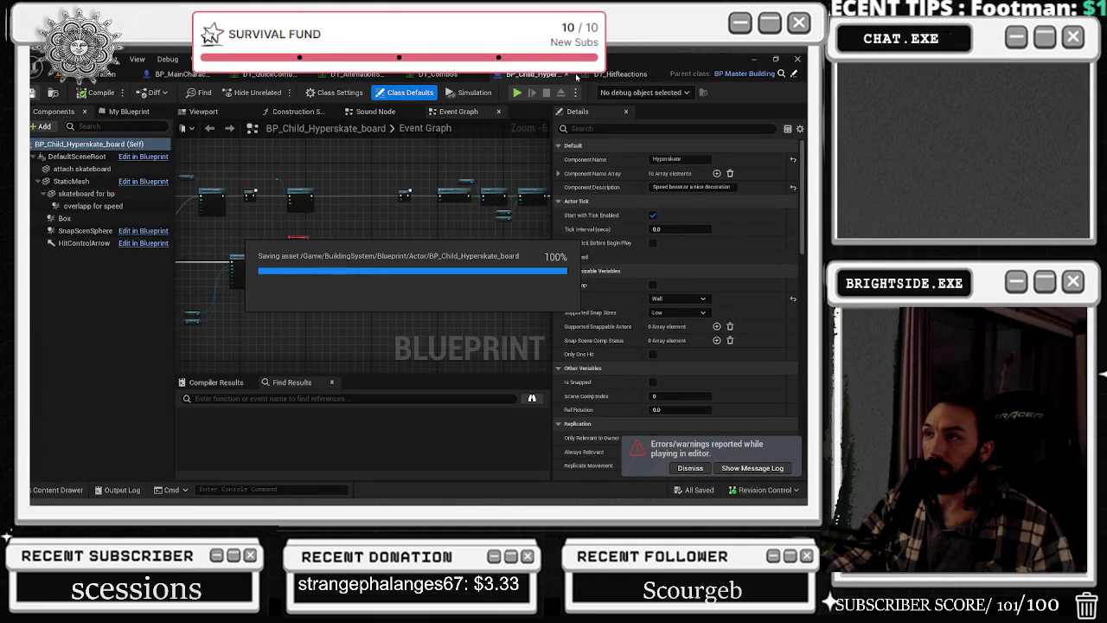
left_click(585, 73)
left_click(103, 74)
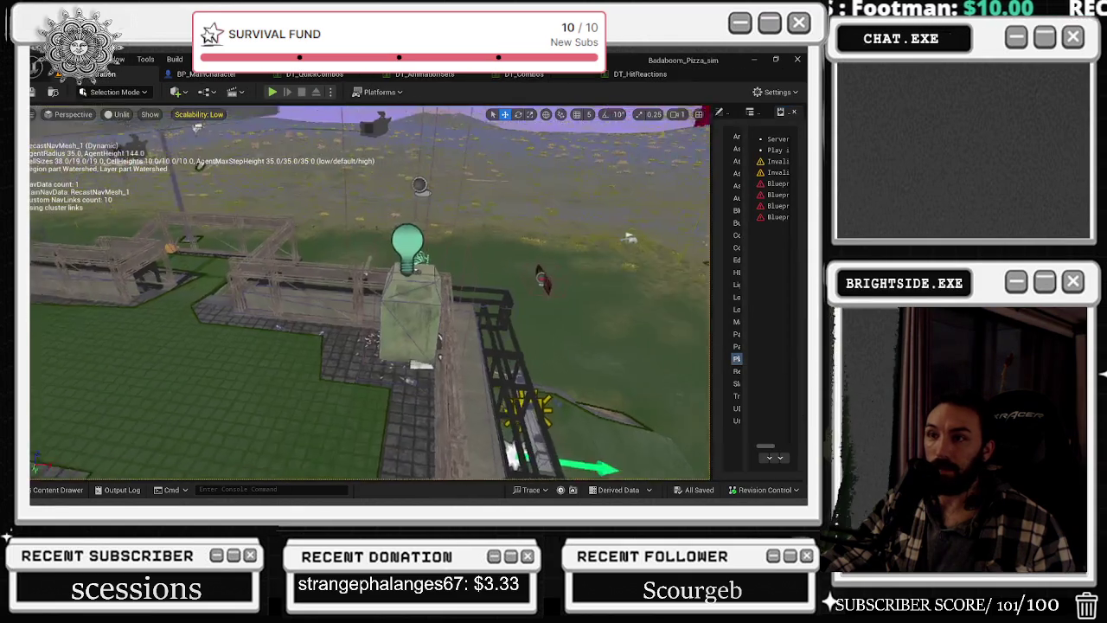
- Select and delete the character actor, then view DT_QuickCombos' ForwardRCombo row (AM_LeftSwing_NotAdditive)
left_click(522, 319)
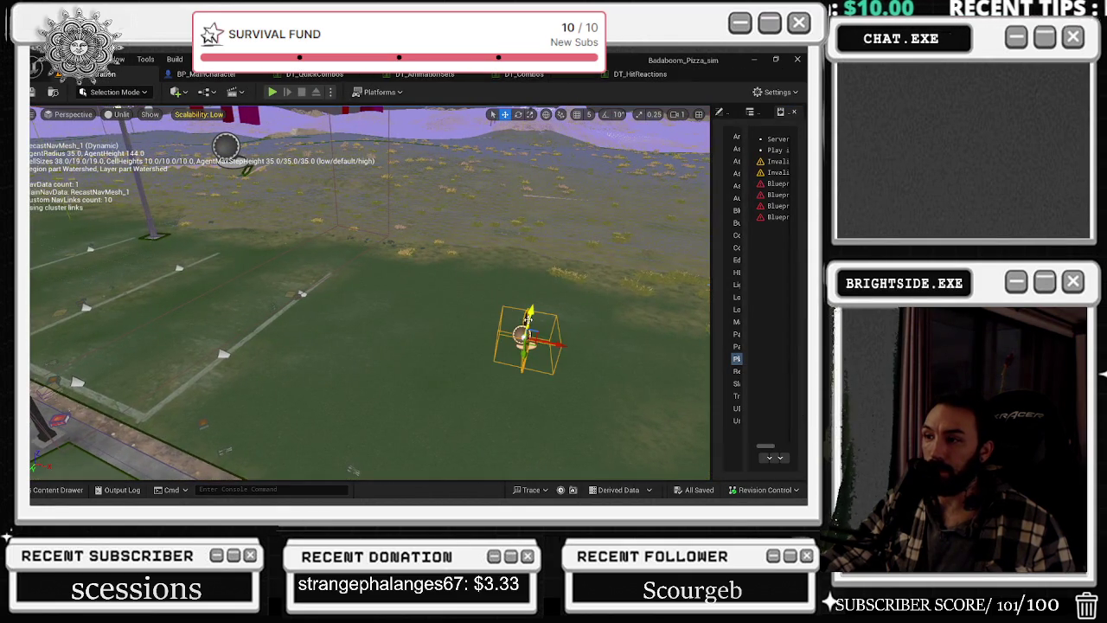
key("Delete")
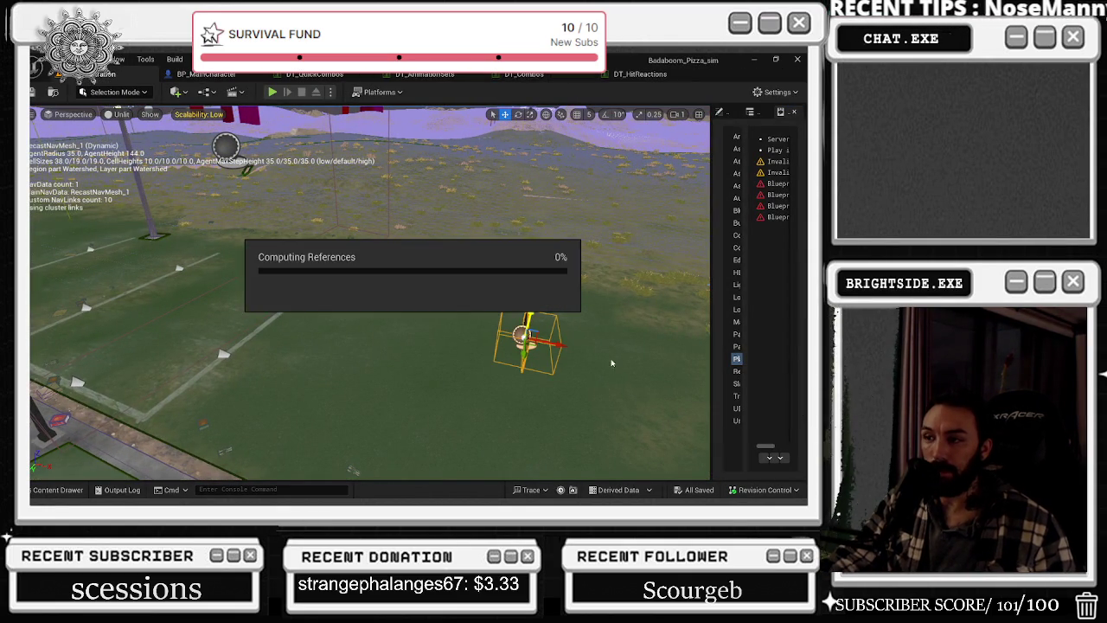
left_click(341, 74)
left_click(69, 159)
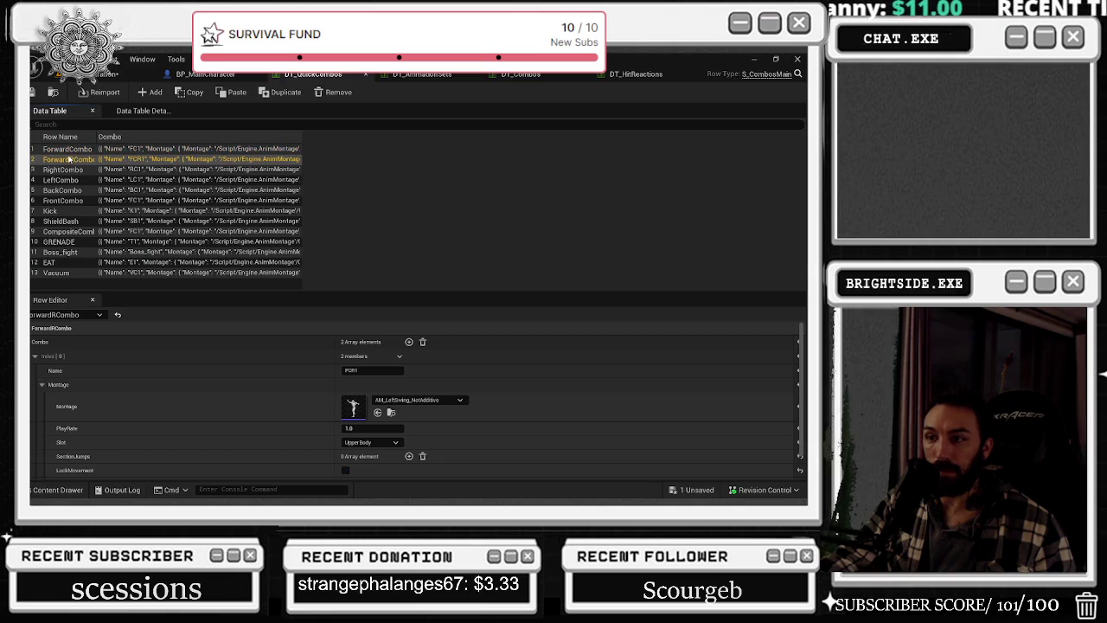